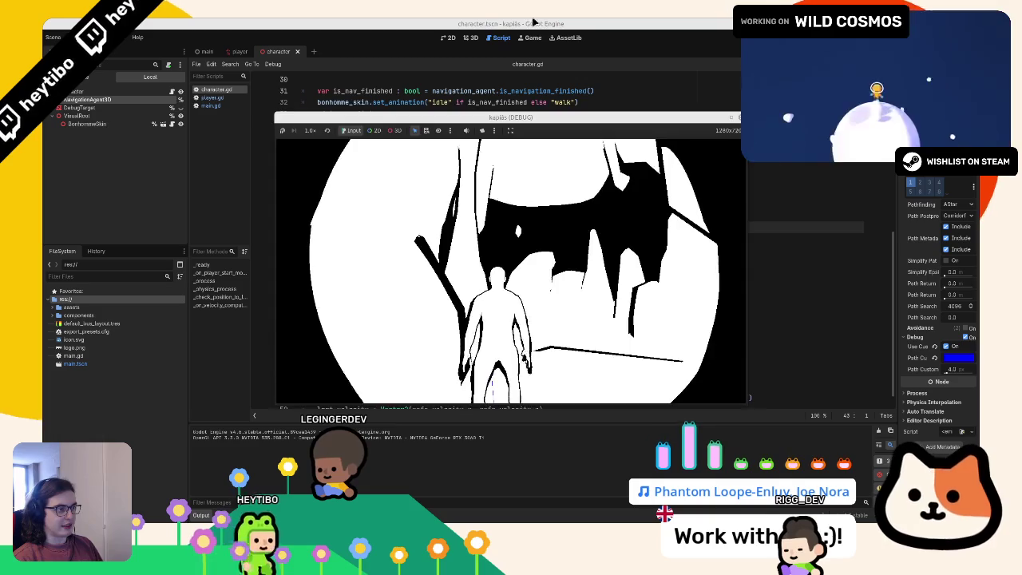
# Step: Stop the game and add '&& view_vector.dot(character_vector) < 0.9' to the FOV check on line 53
pyautogui.press('F8')
pyautogui.click(353, 283)
pyautogui.moveTo(354, 283); pyautogui.dragTo(304, 329)
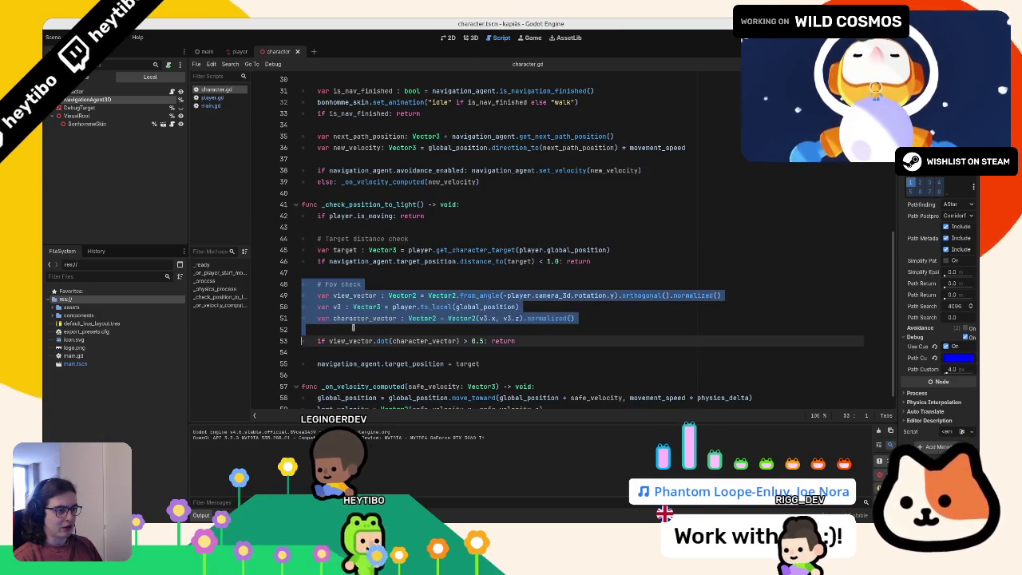
pyautogui.press('Right')
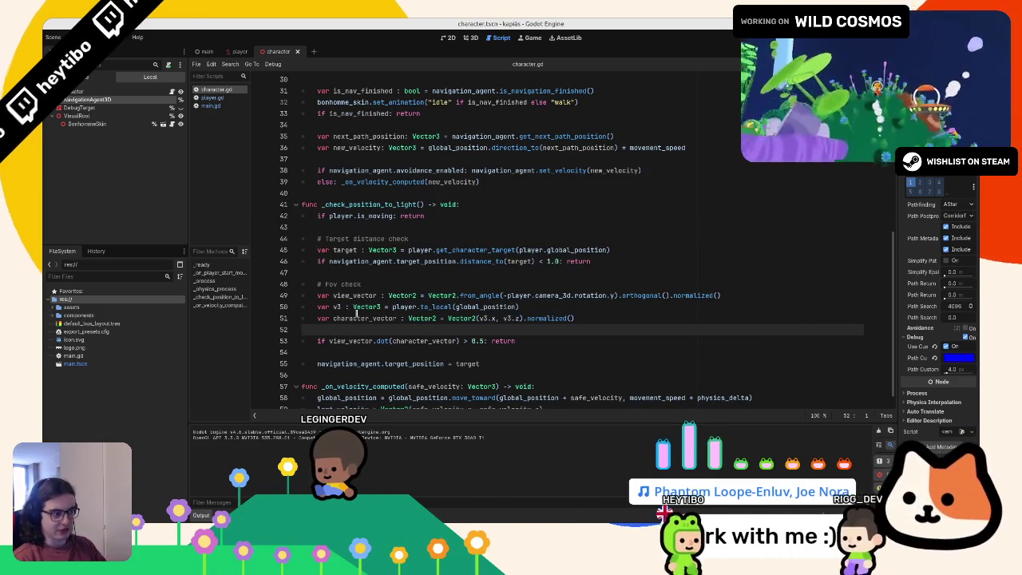
# Step: Run and stop the game several times to test the new FOV range
pyautogui.press('F5')
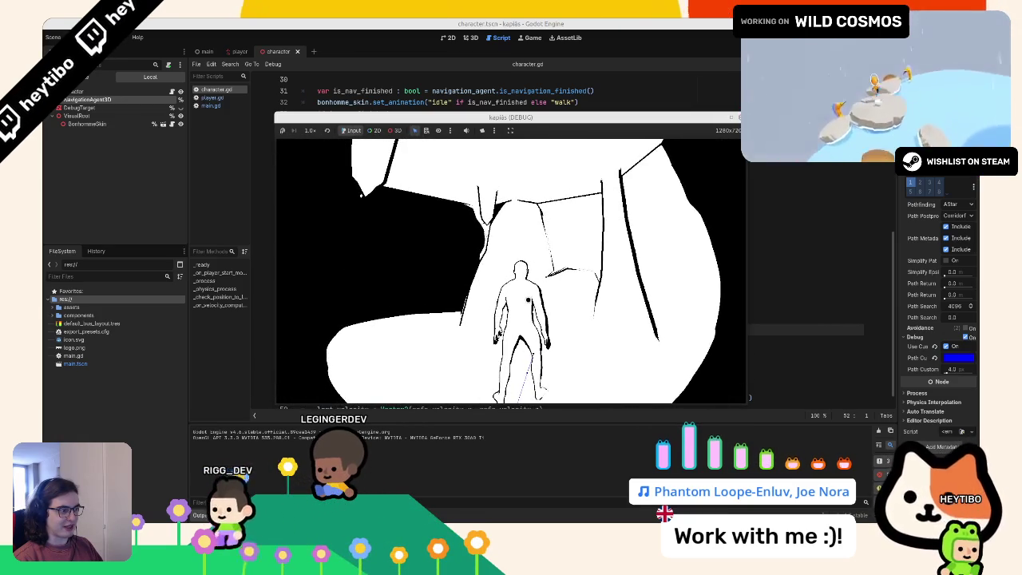
pyautogui.press('F8')
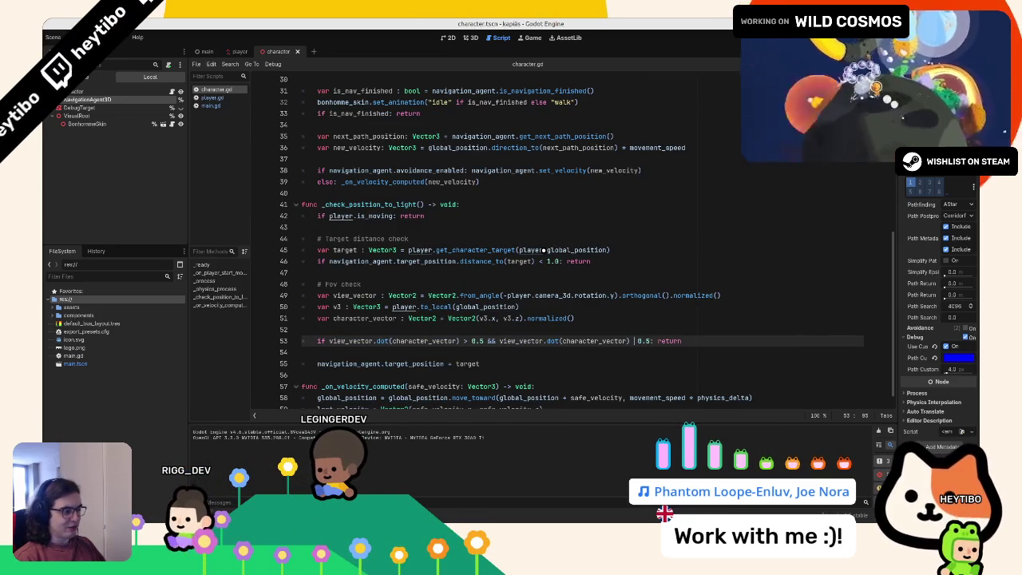
pyautogui.press('F5')
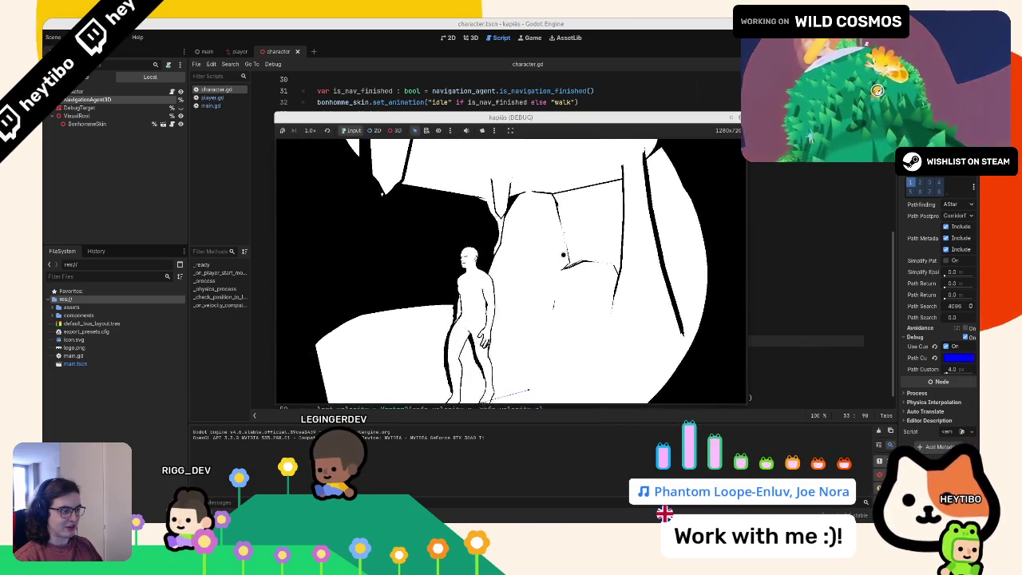
pyautogui.press('F8')
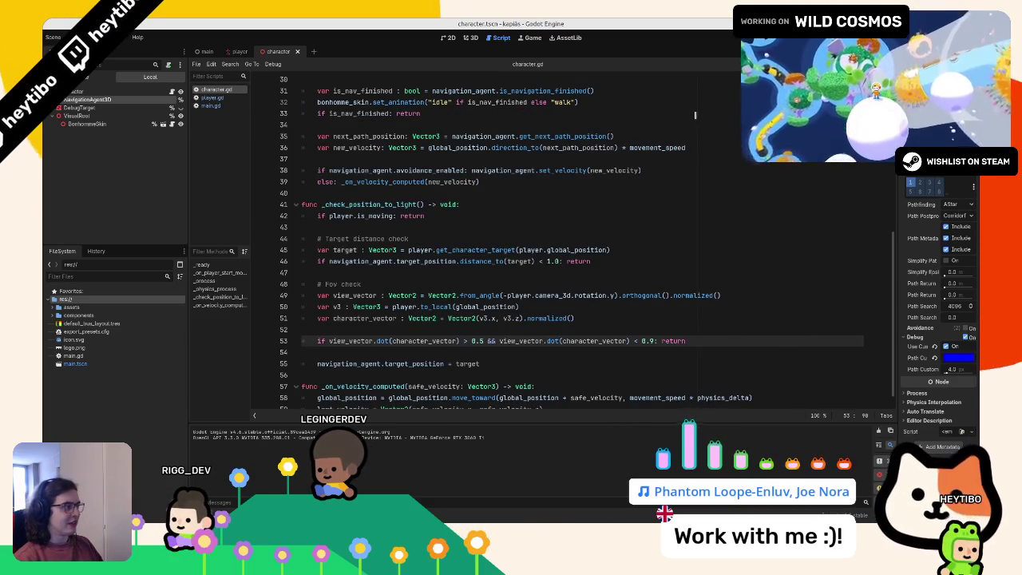
pyautogui.press('F5')
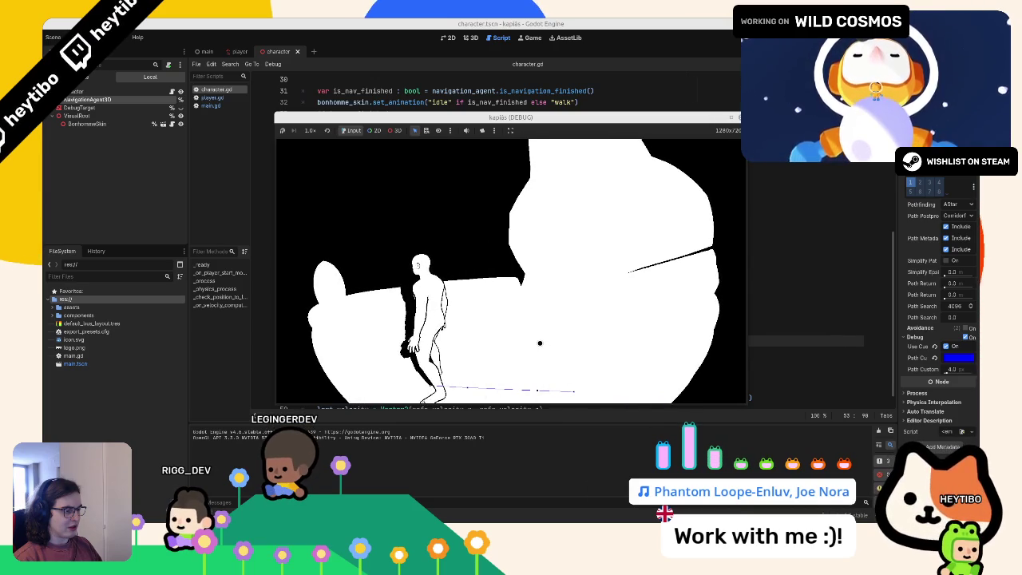
pyautogui.click(508, 102)
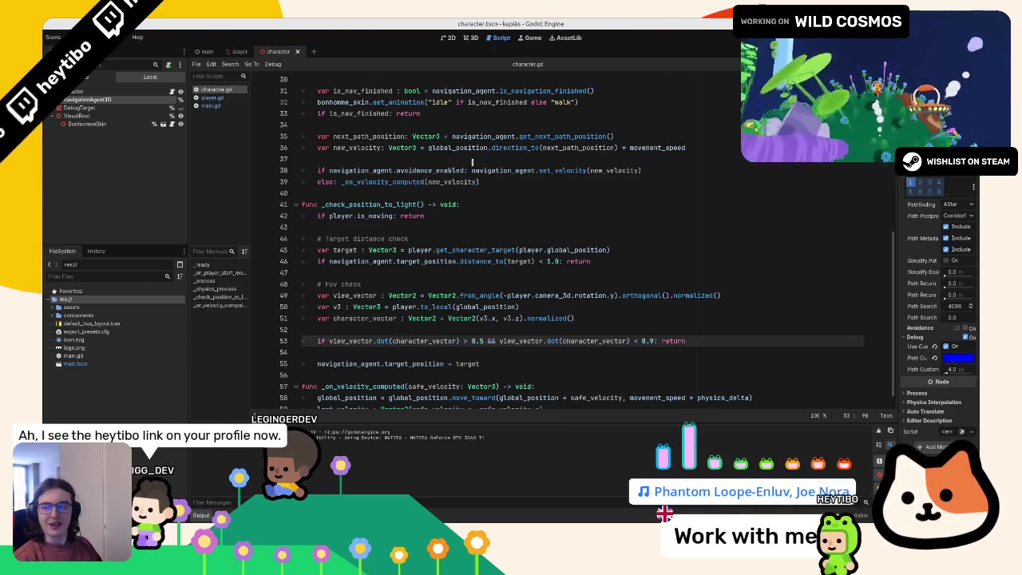
pyautogui.moveTo(471, 148)
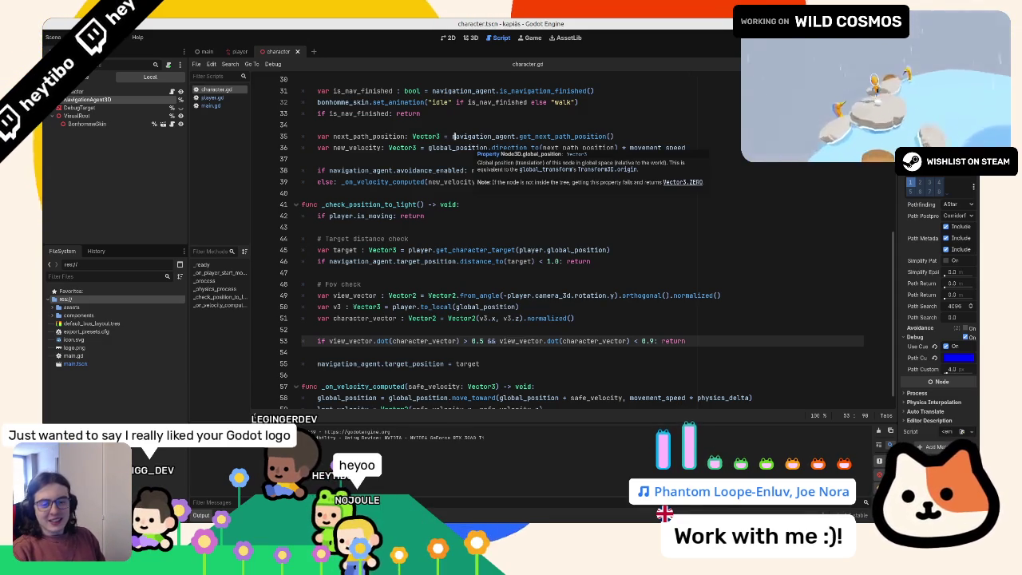
pyautogui.click(413, 205)
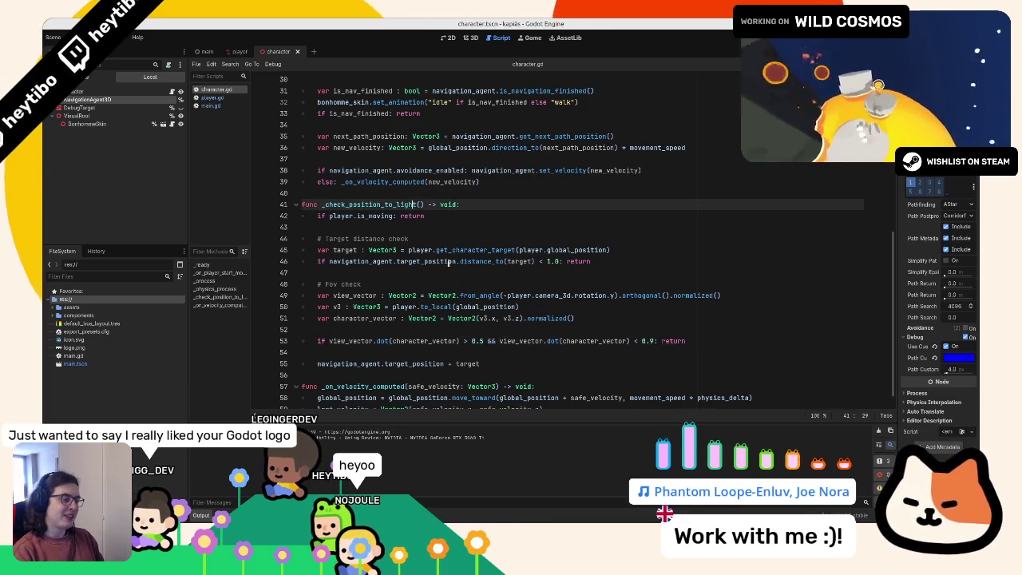
pyautogui.click(631, 330)
pyautogui.press('F5')
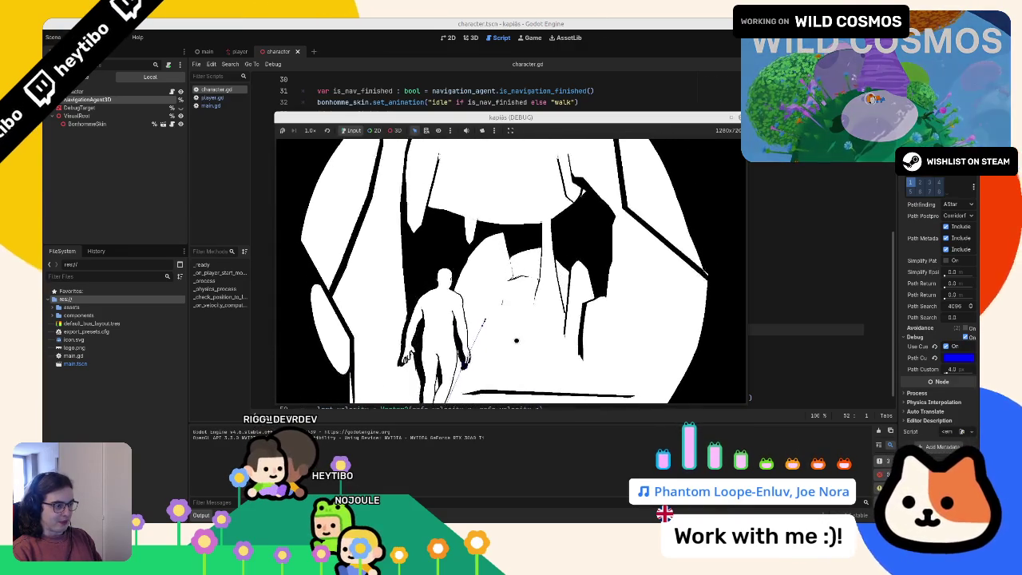
pyautogui.press('F8')
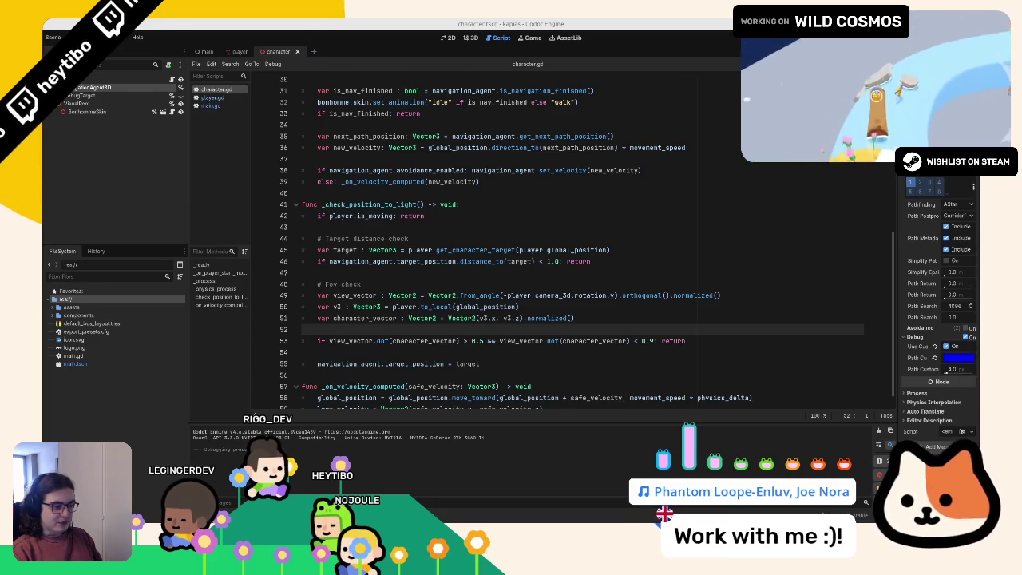
pyautogui.hotkey('ctrl', 'alt', 't')
# Step: List the changed files with git diff and check which files are staged
pyautogui.write('git diff')
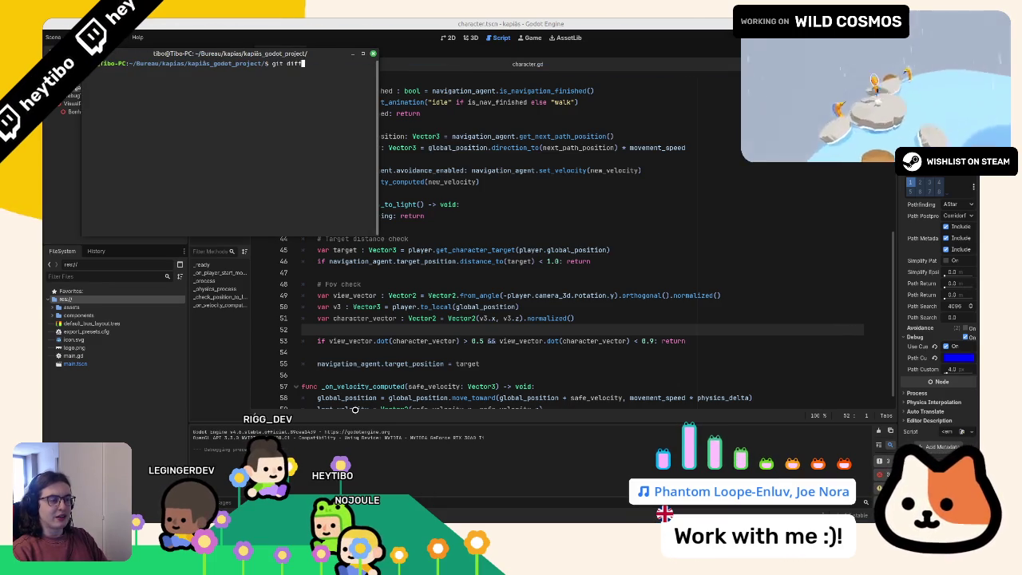
pyautogui.press('Return')
pyautogui.write('git add components/')
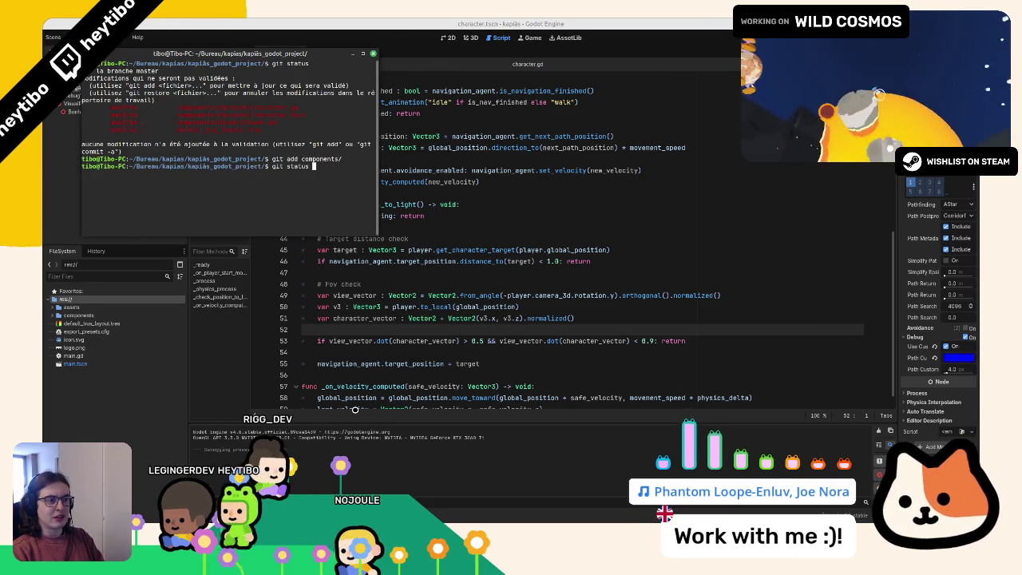
pyautogui.press('Return')
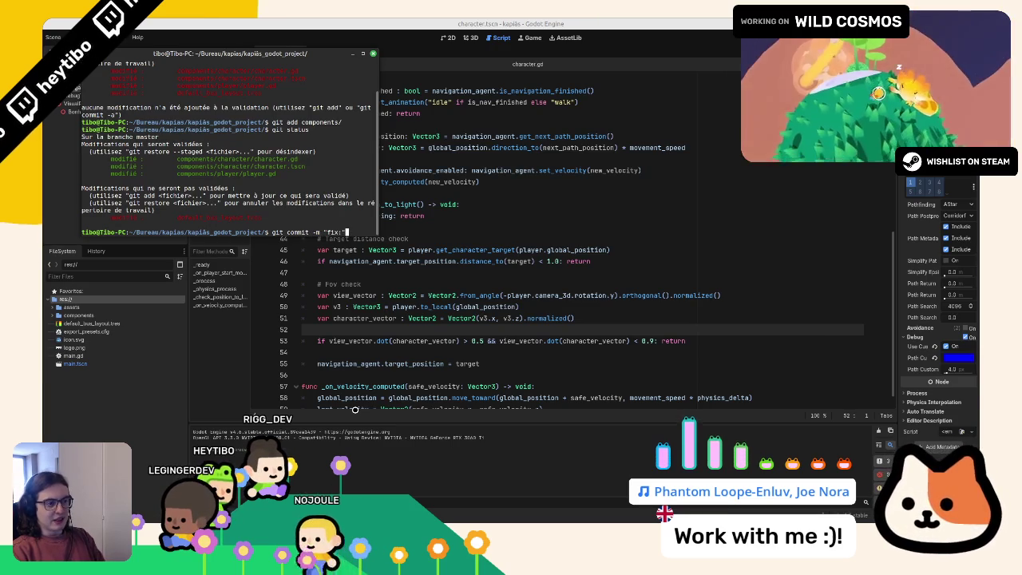
# Step: Commit the staged files with the message 'fix: character stays on edges of the screen'
pyautogui.write('racter')
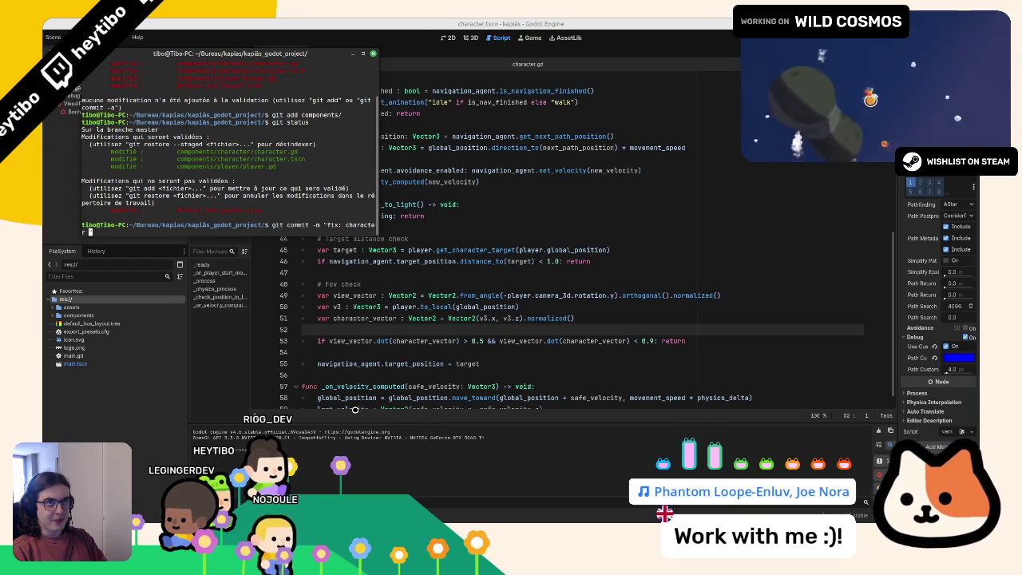
pyautogui.write('c')
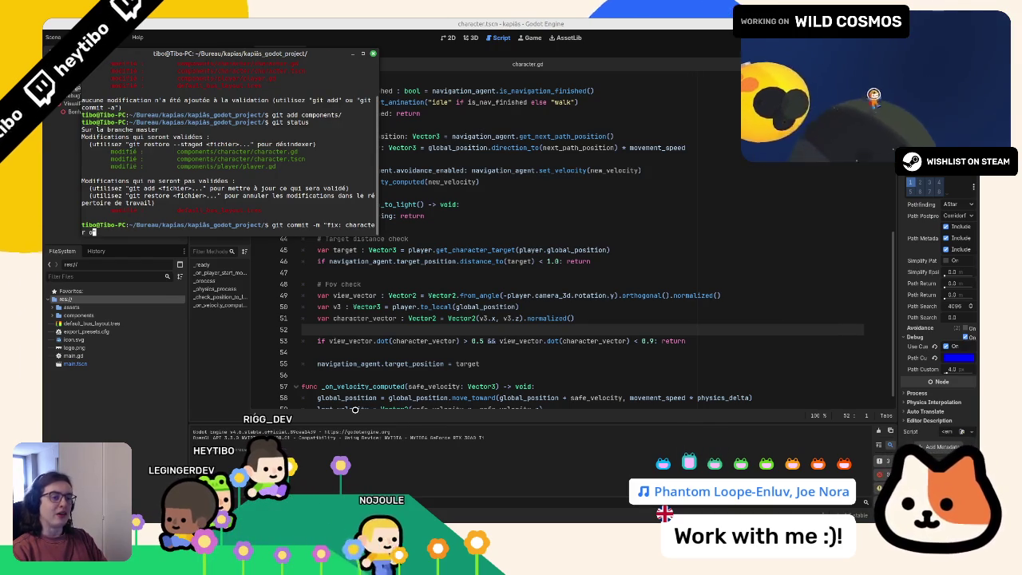
pyautogui.moveTo(378, 136); pyautogui.dragTo(590, 136)
pyautogui.write('m')
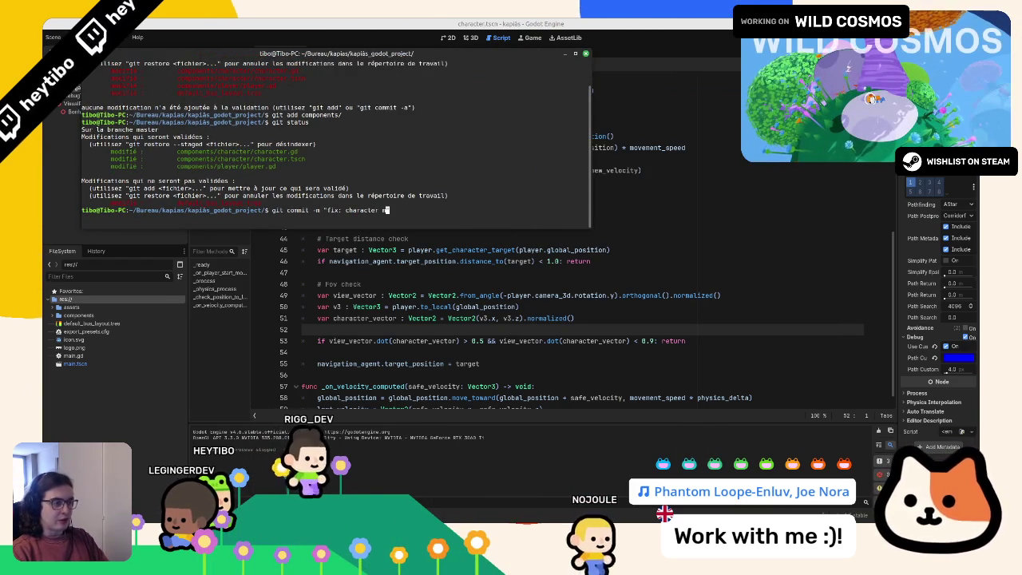
pyautogui.write('oves out of the ')
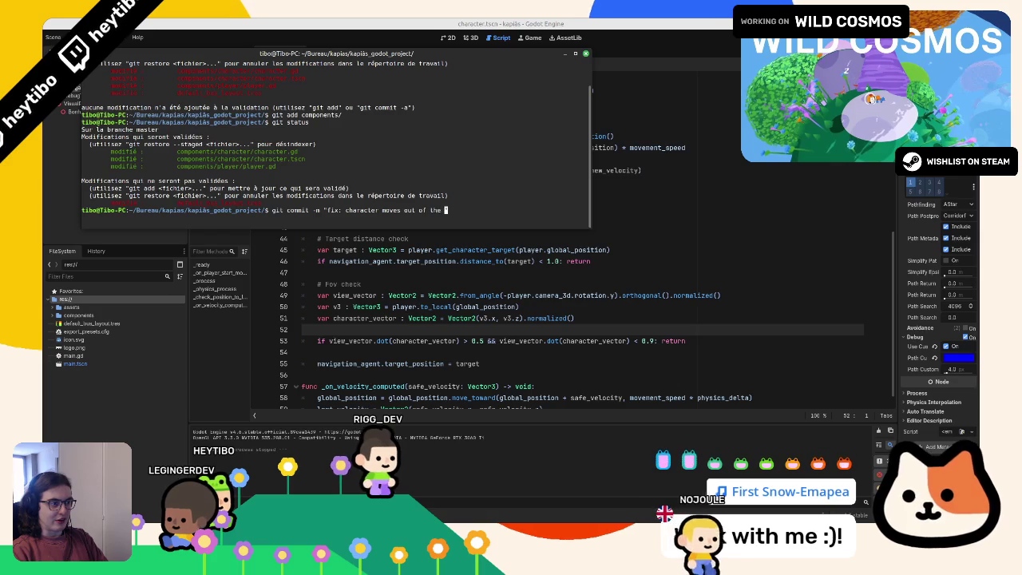
pyautogui.write('view "')
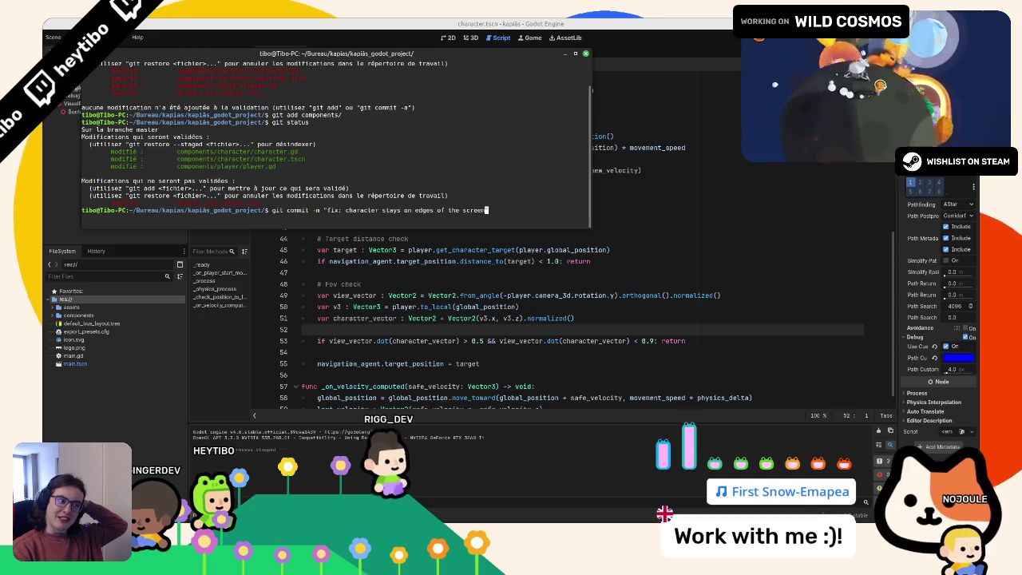
pyautogui.write('"')
pyautogui.press('Return')
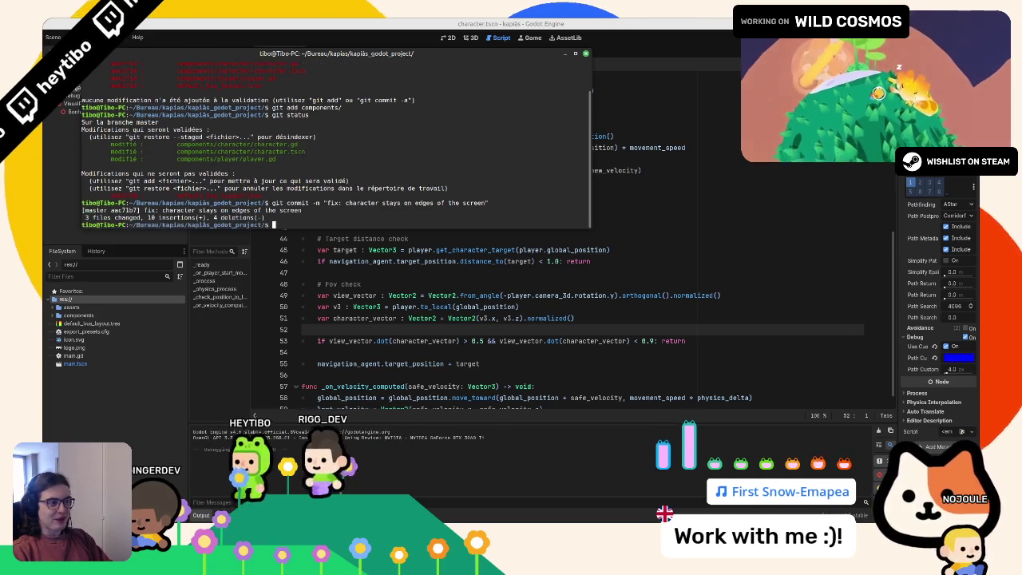
# Step: Clear the terminal, confirm the commit with git status, and leave the terminal
pyautogui.hotkey('ctrl', 'l')
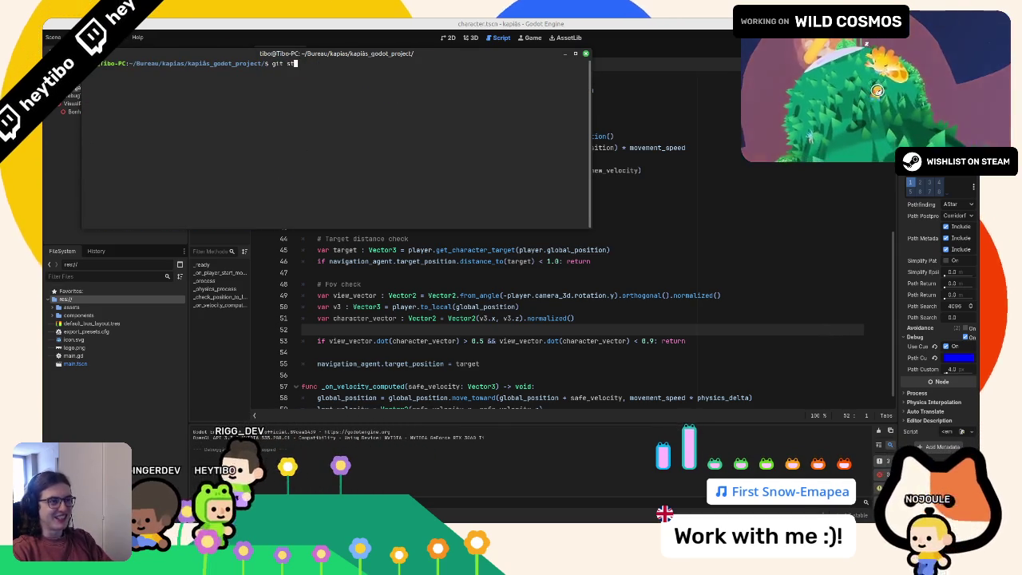
pyautogui.write('tatus')
pyautogui.press('Return')
pyautogui.hotkey('alt', 'Tab')
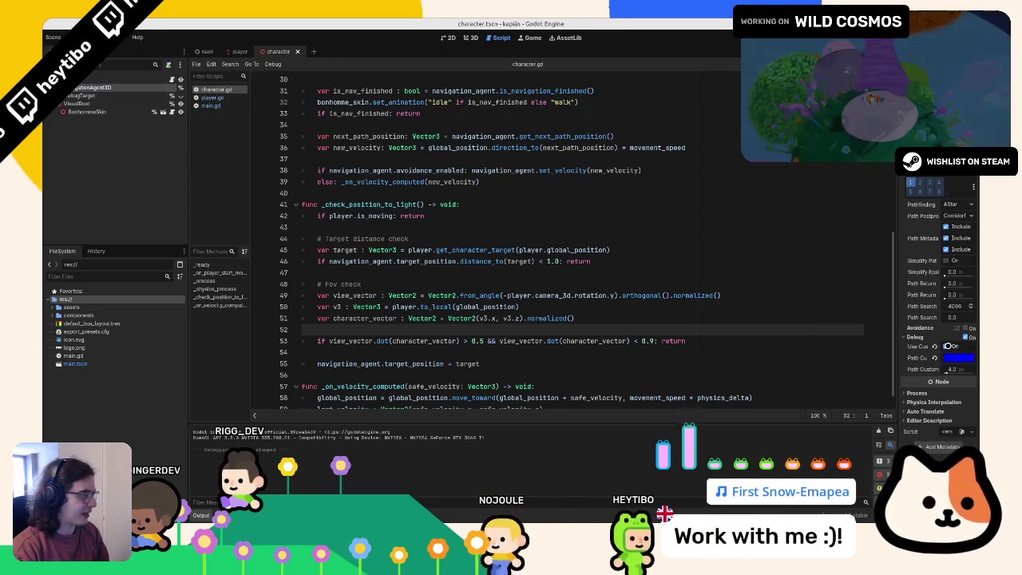
# Step: Uncheck Use Custom for the navigation agent's debug path colour, collapse Debug, and switch to Kanboard
pyautogui.click(946, 345)
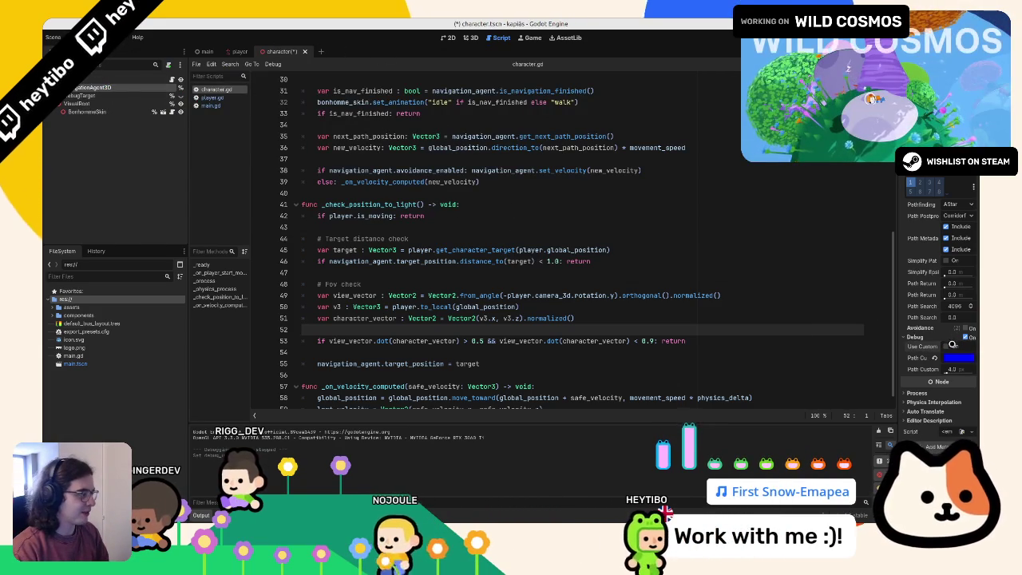
pyautogui.click(969, 337)
pyautogui.click(915, 337)
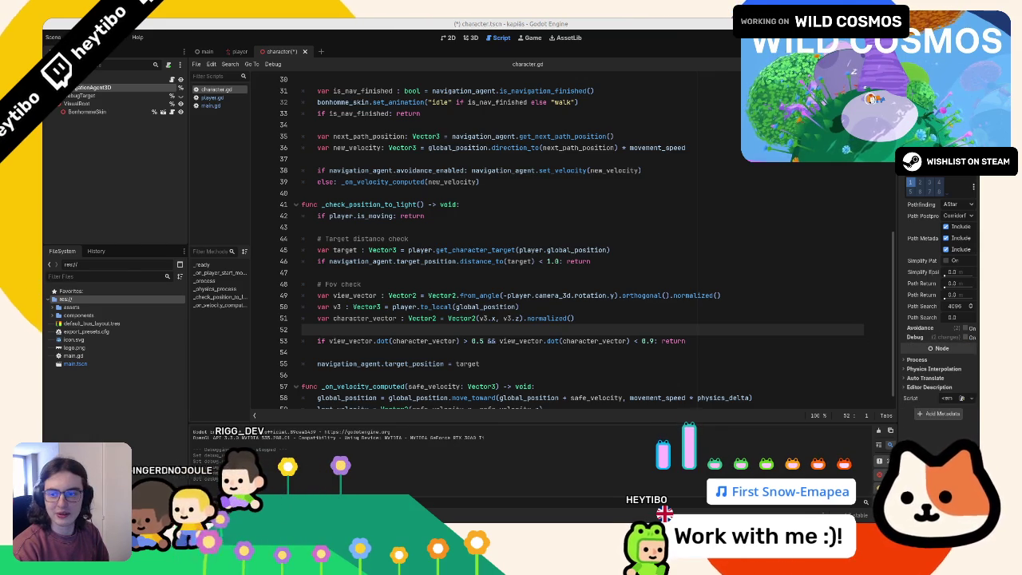
pyautogui.hotkey('alt', 'Tab')
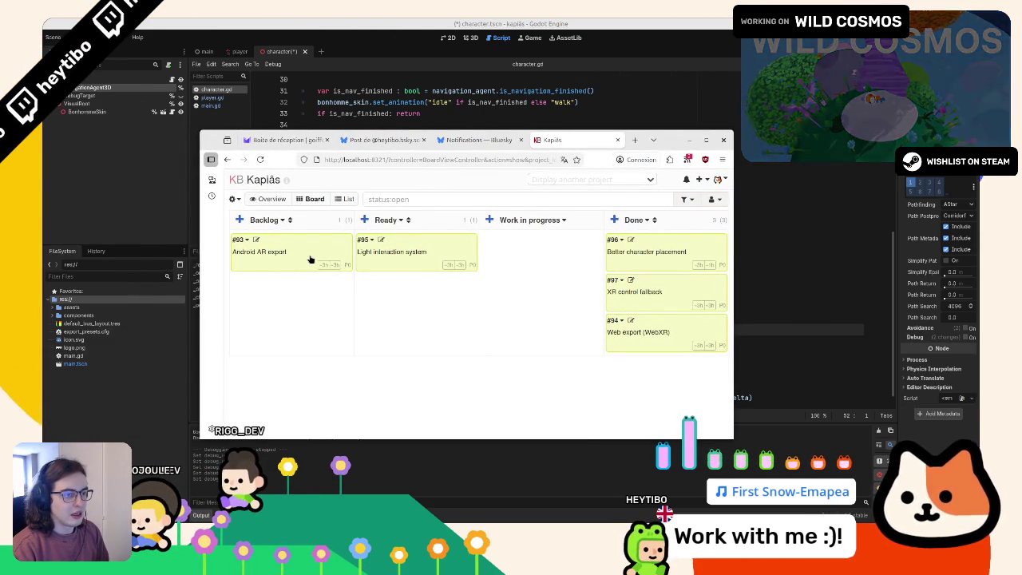
# Step: Maximize the browser and drag card #95 Light interaction system into Work in progress
pyautogui.moveTo(311, 259)
pyautogui.mouseDown()
pyautogui.moveTo(283, 270)
pyautogui.moveTo(279, 255)
pyautogui.moveTo(312, 253)
pyautogui.mouseUp()
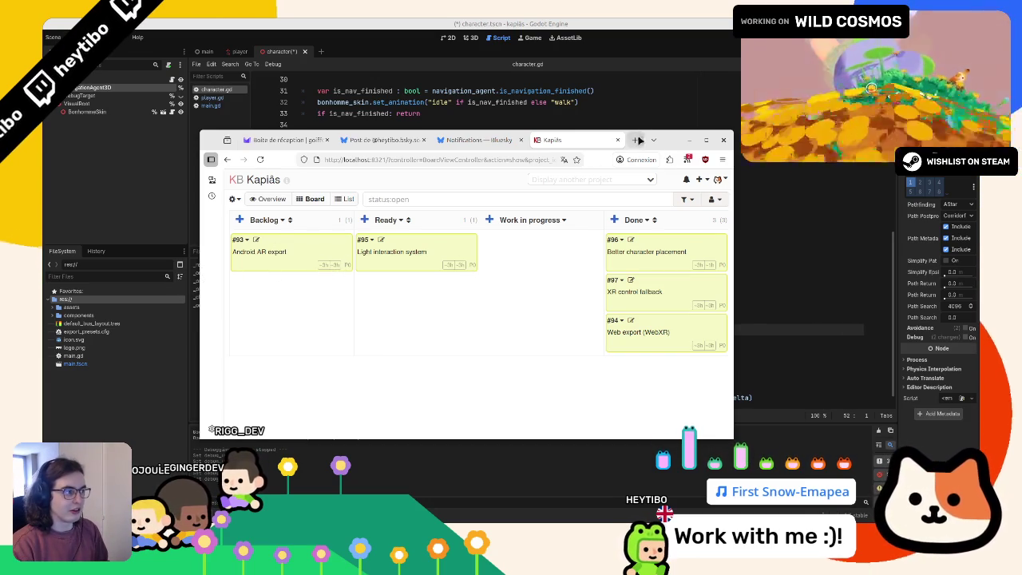
pyautogui.press('super+Up')
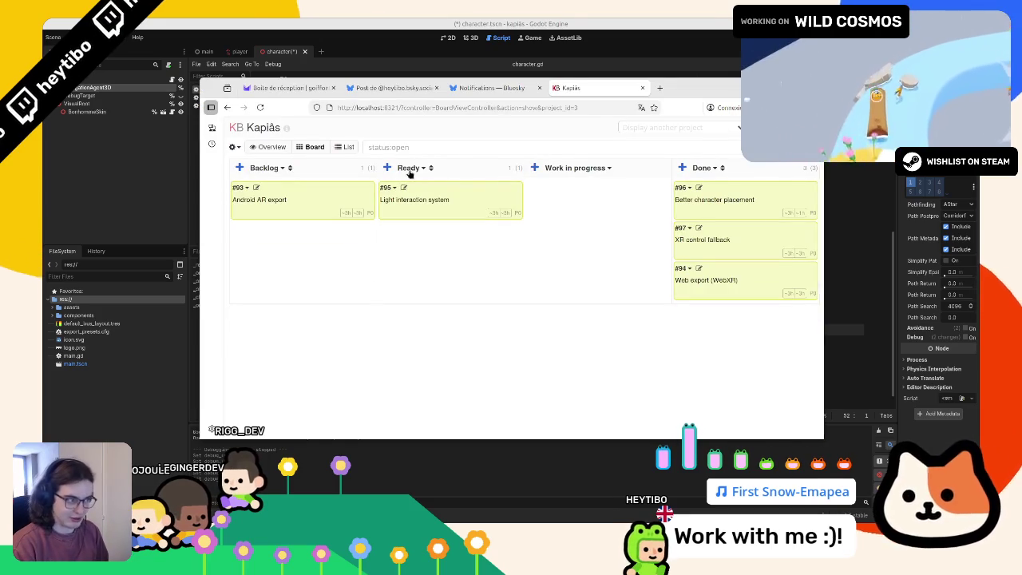
pyautogui.moveTo(486, 203)
pyautogui.mouseDown()
pyautogui.moveTo(459, 209)
pyautogui.moveTo(612, 222)
pyautogui.moveTo(558, 209)
pyautogui.mouseUp()
pyautogui.click(452, 38)
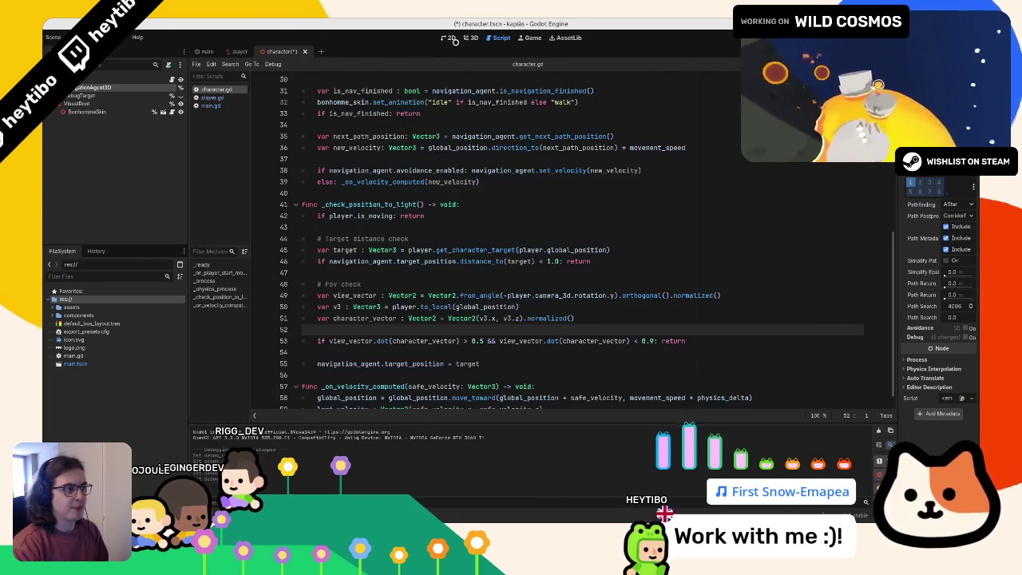
# Step: Run the game from the 3D view to test the character, then stop it and close the character and player tabs
pyautogui.click(449, 38)
pyautogui.click(471, 38)
pyautogui.press('F5')
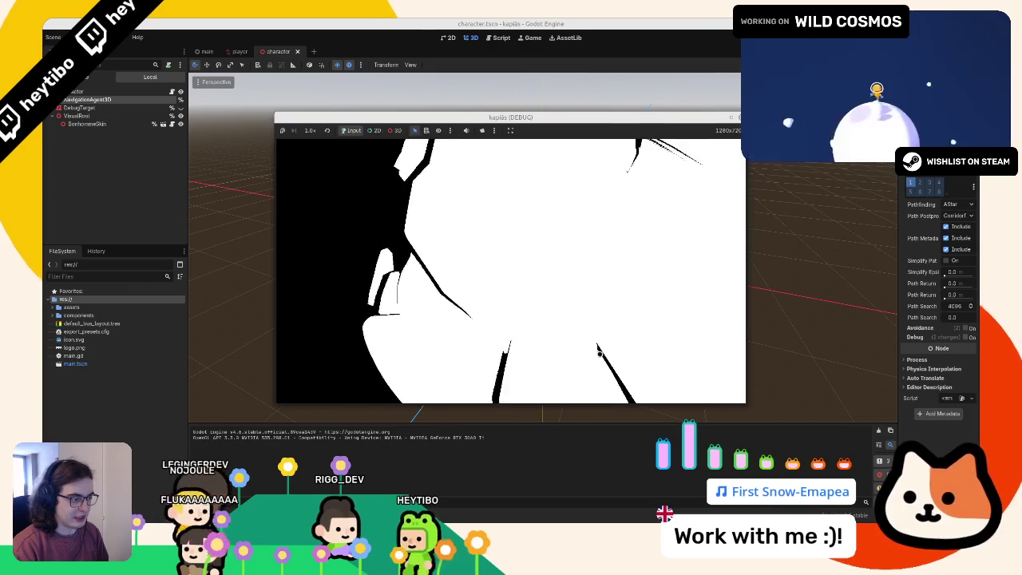
pyautogui.press('F8')
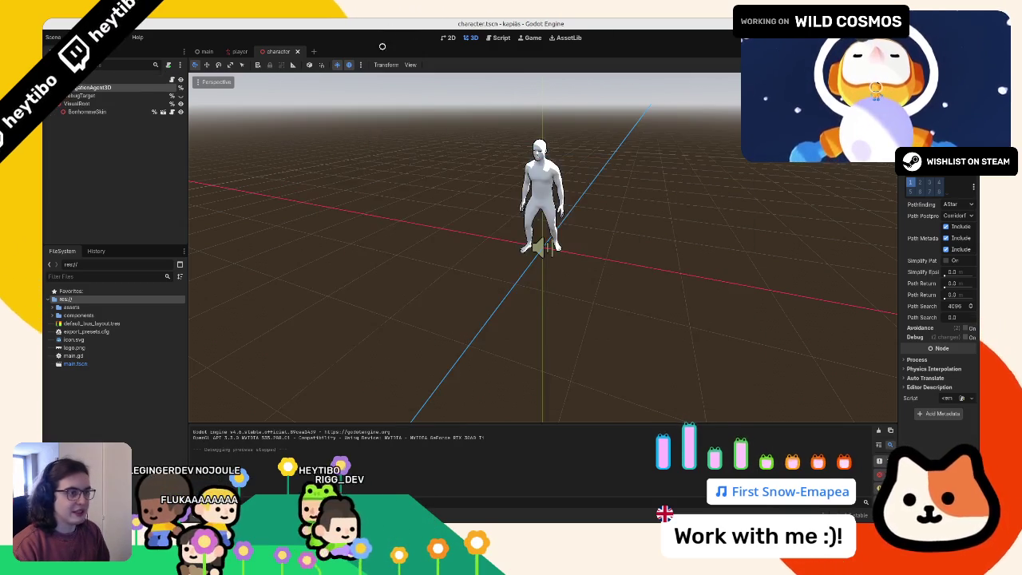
pyautogui.hotkey('ctrl', 'shift', 'w')
pyautogui.hotkey('ctrl', 'shift', 'w')
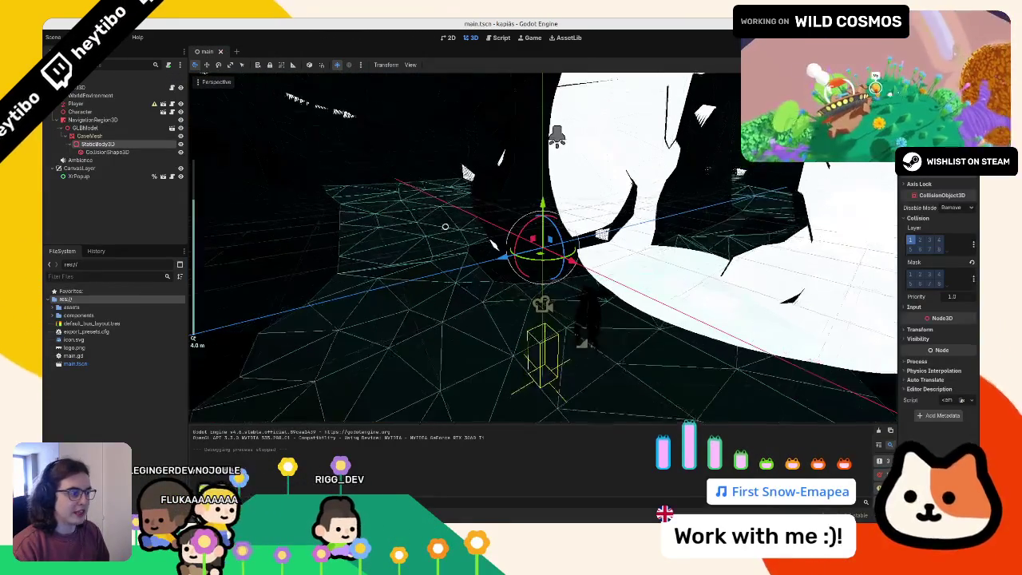
pyautogui.hotkey('alt', 'Tab')
# Step: Try the yellow and blue palette colours and sketch a trial yellow line, then undo it
pyautogui.scroll(-8, 512, 306)
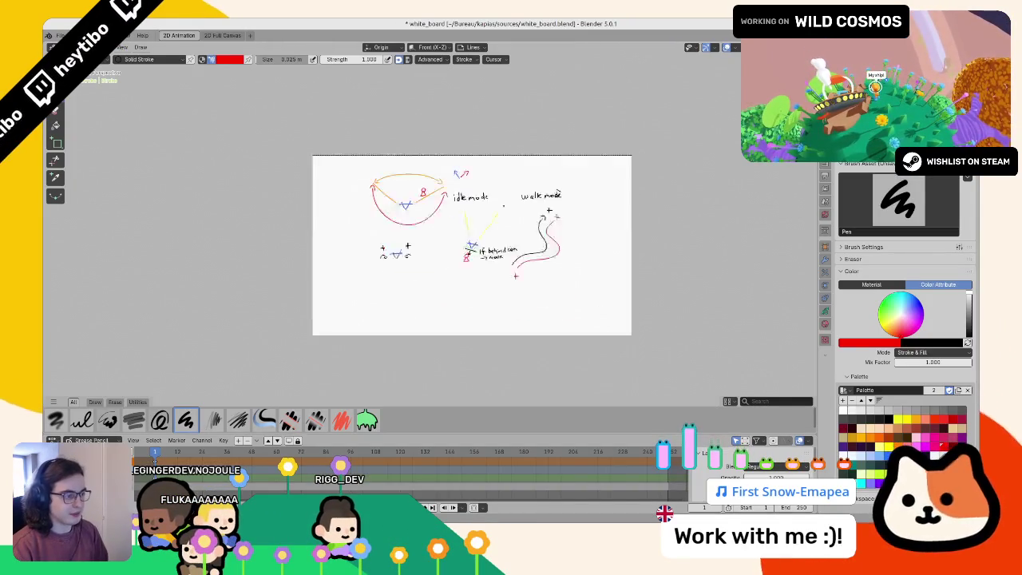
pyautogui.scroll(6, 587, 353)
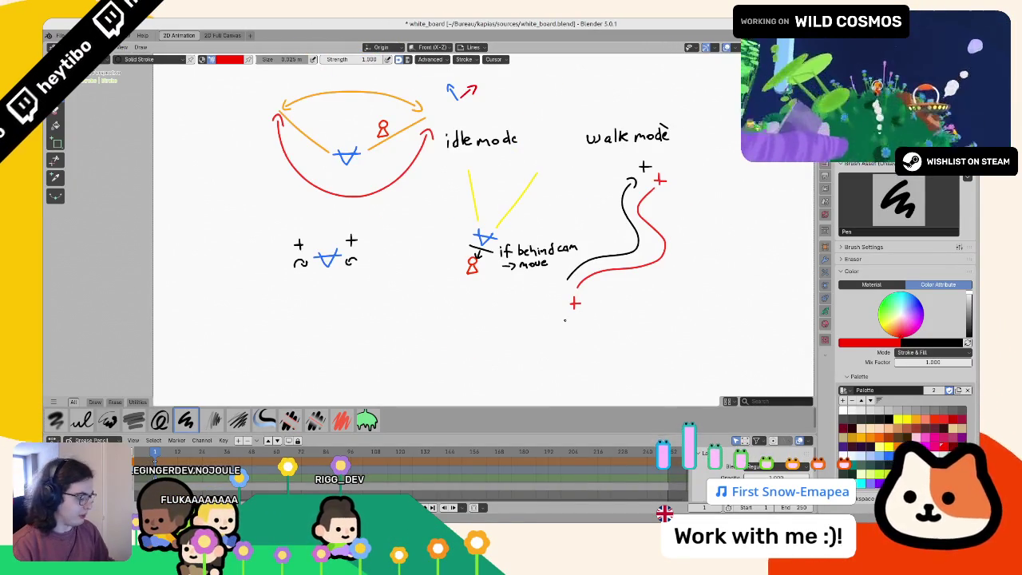
pyautogui.scroll(10, 564, 320)
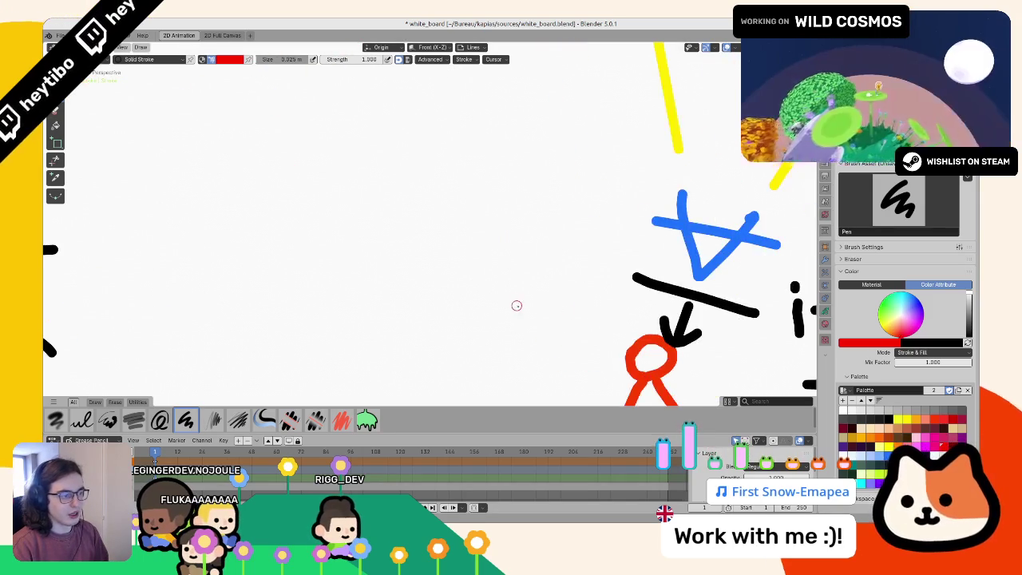
pyautogui.scroll(-5, 493, 294)
pyautogui.scroll(-5, 505, 246)
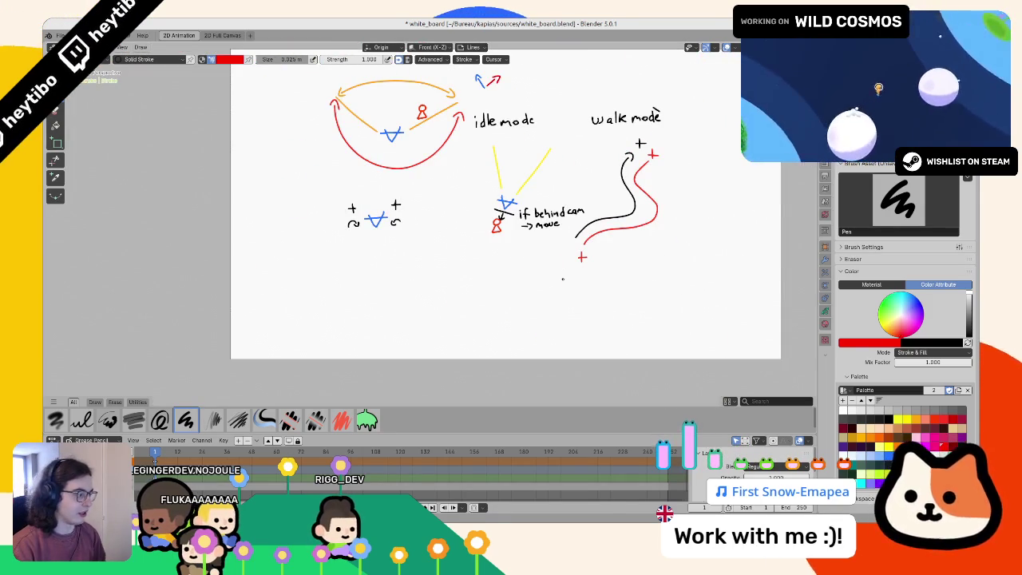
pyautogui.click(900, 418)
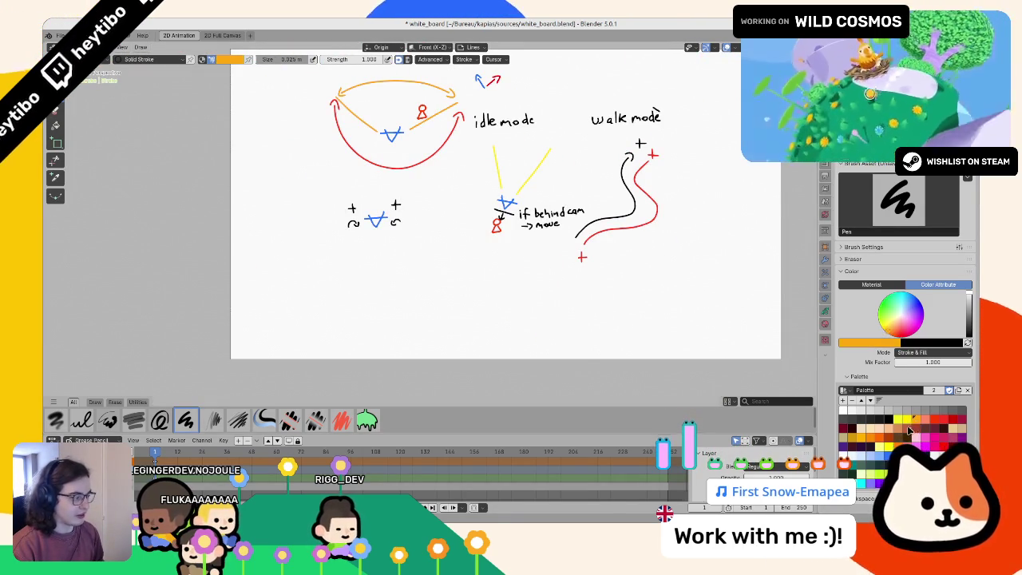
pyautogui.scroll(3, 380, 259)
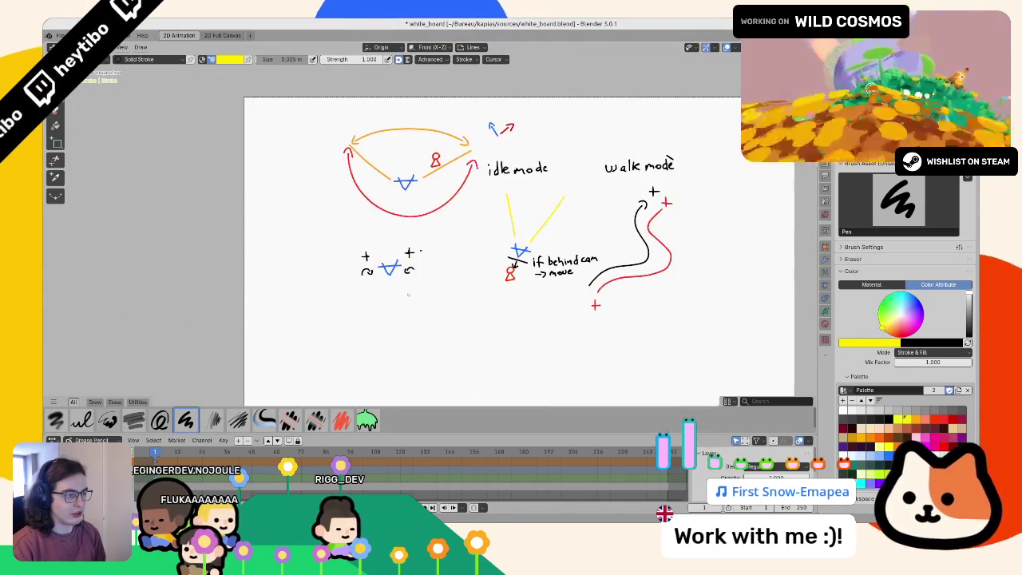
pyautogui.click(879, 453)
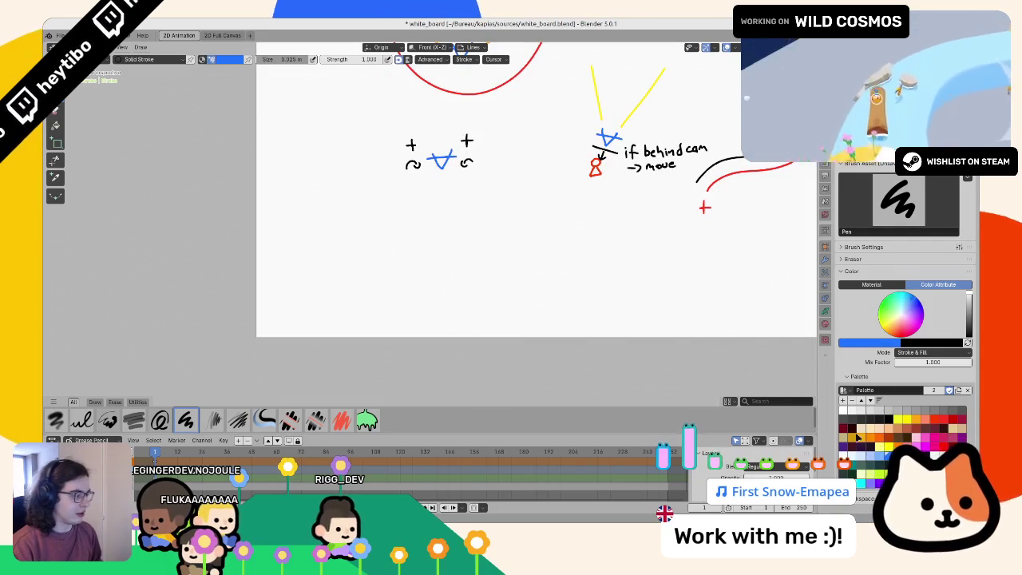
pyautogui.scroll(2, 467, 287)
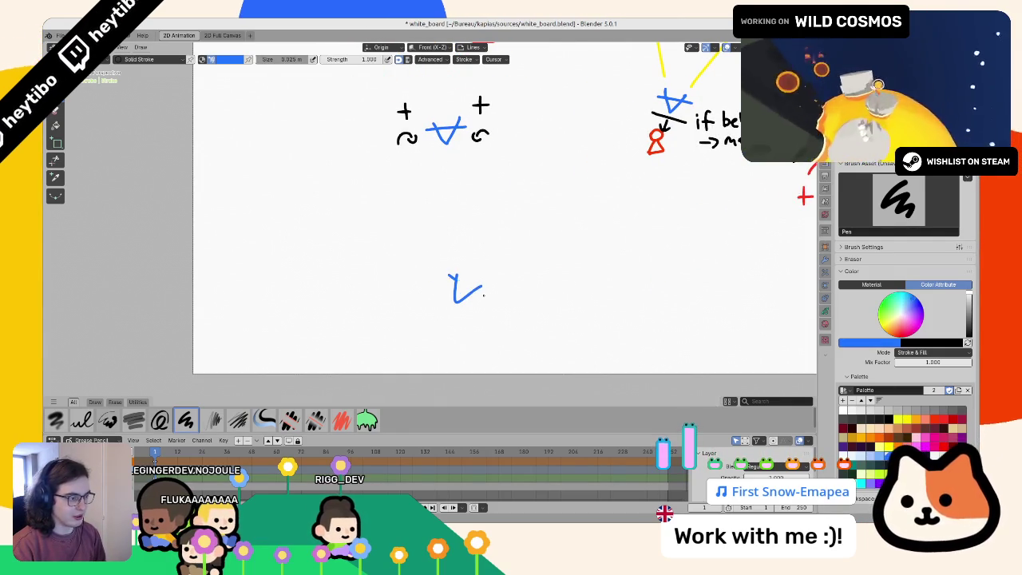
pyautogui.press('x')
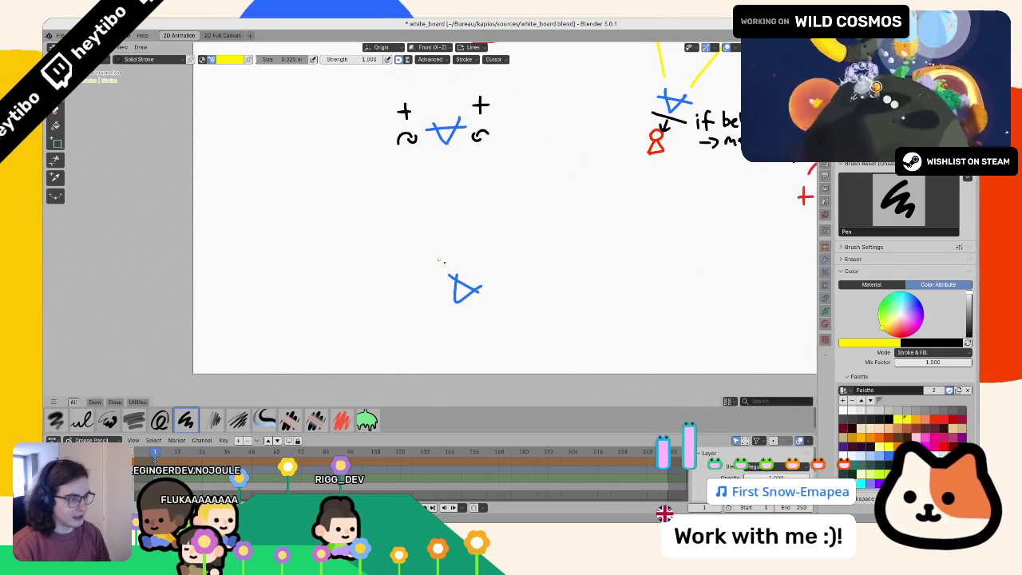
pyautogui.moveTo(474, 178); pyautogui.dragTo(456, 268)
pyautogui.hotkey('ctrl', 'z')
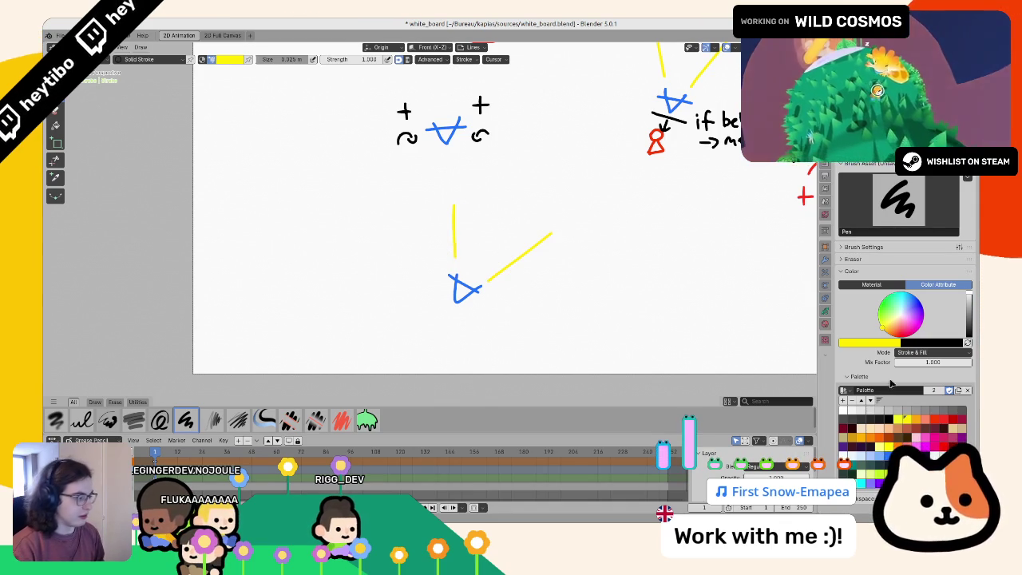
# Step: Draw the orange and yellow view-cone lines up-right of the blue triangle, undoing stray strokes
pyautogui.click(875, 466)
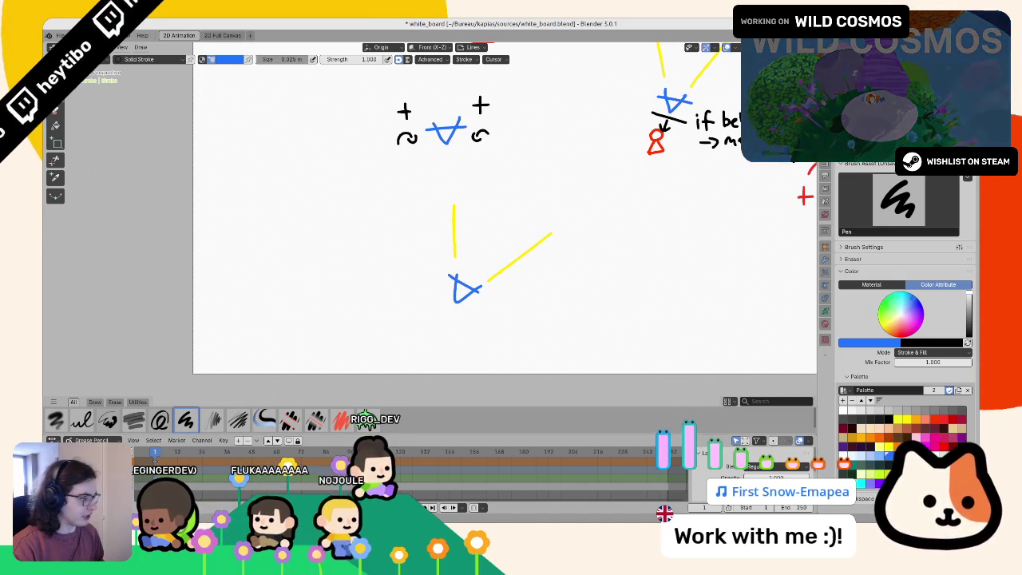
pyautogui.click(890, 332)
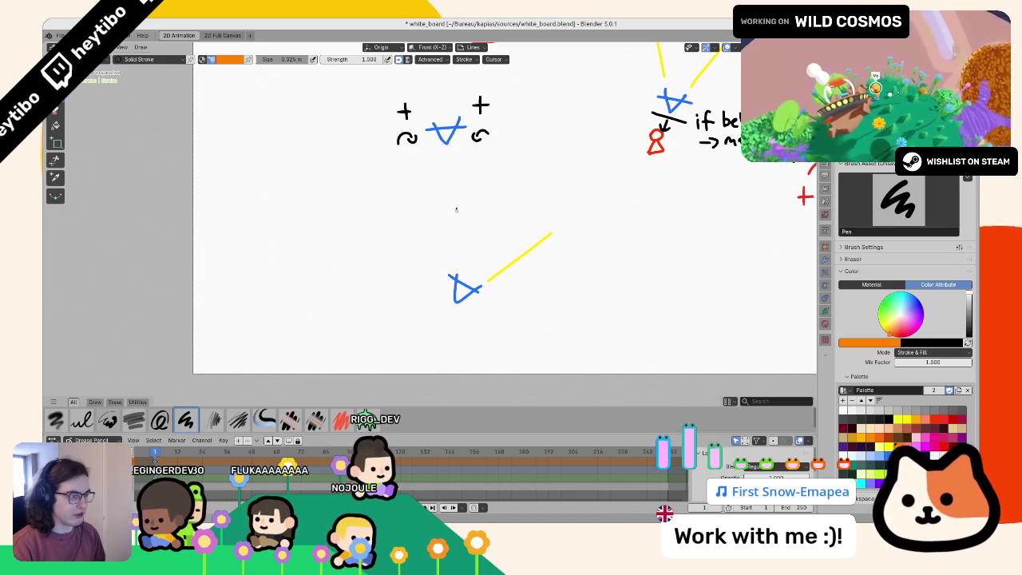
pyautogui.moveTo(459, 202)
pyautogui.mouseDown()
pyautogui.moveTo(459, 272)
pyautogui.moveTo(551, 227)
pyautogui.mouseUp()
pyautogui.hotkey('ctrl', 'z')
pyautogui.hotkey('ctrl', 'z')
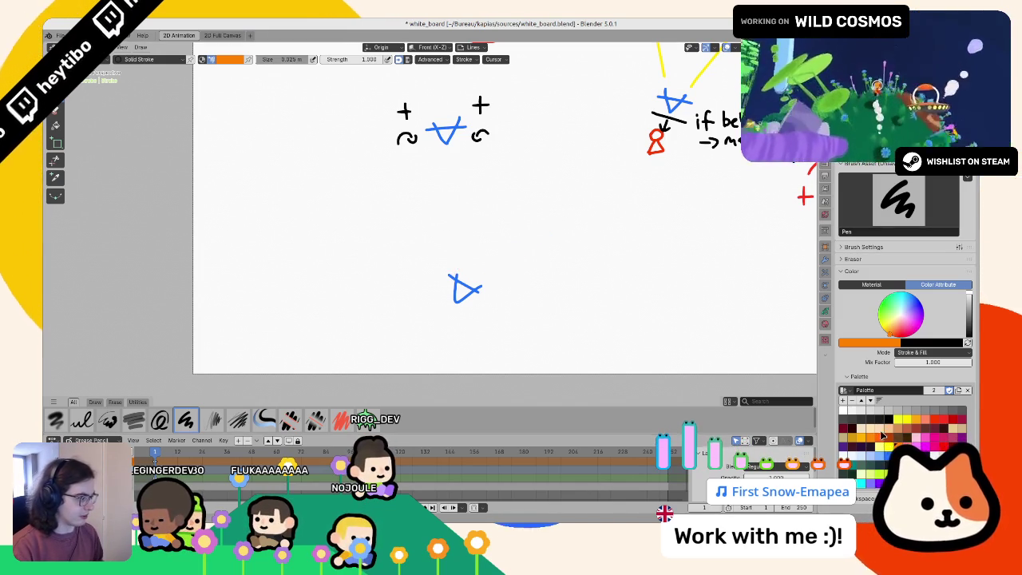
pyautogui.click(889, 449)
pyautogui.moveTo(455, 204); pyautogui.dragTo(455, 261)
pyautogui.hotkey('ctrl', 'z')
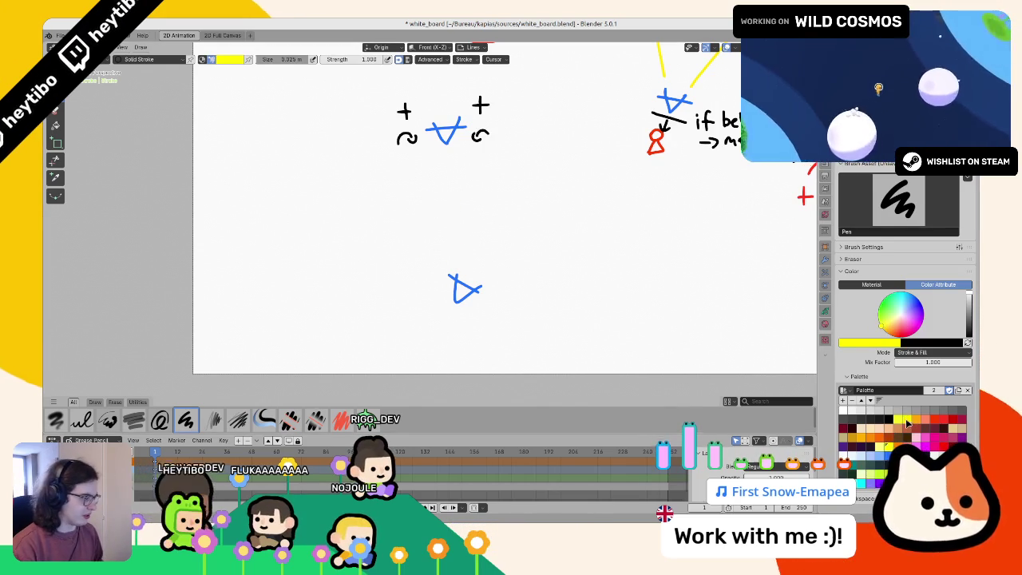
pyautogui.moveTo(455, 198)
pyautogui.mouseDown()
pyautogui.moveTo(460, 267)
pyautogui.moveTo(581, 226)
pyautogui.mouseUp()
# Step: Switch to blue and draw the focusArea circle above the arrow tip
pyautogui.click(878, 436)
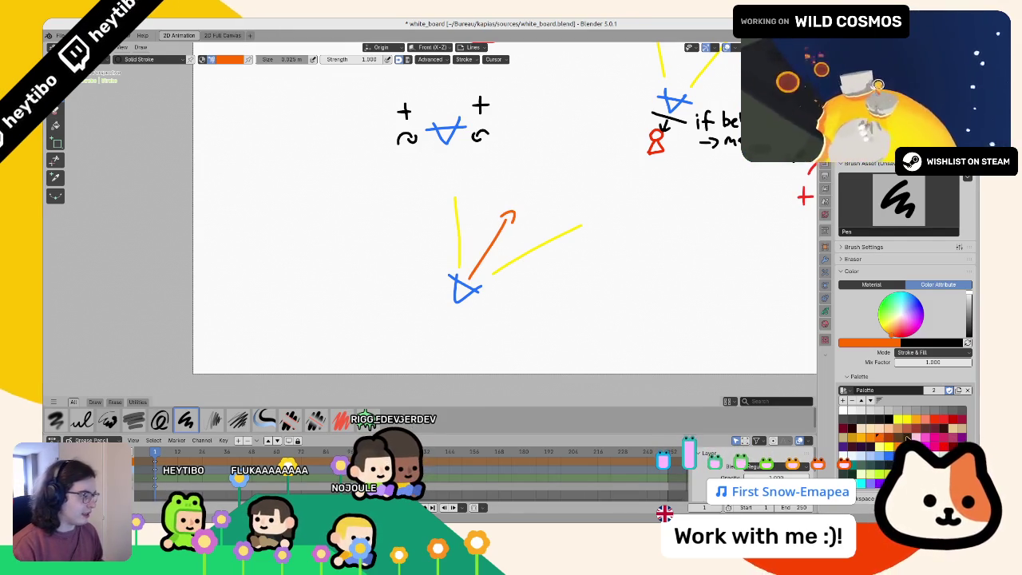
pyautogui.click(942, 455)
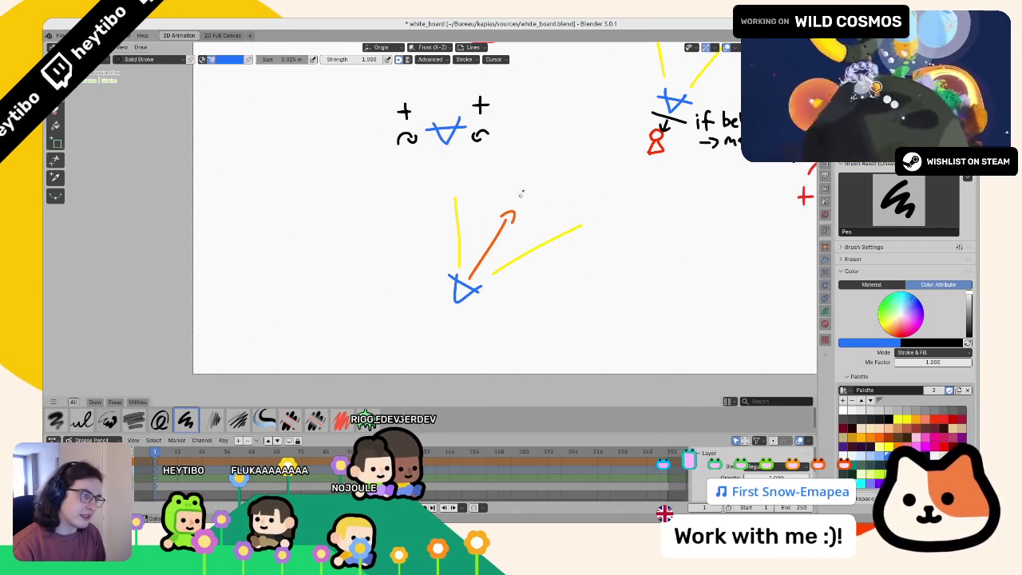
pyautogui.moveTo(520, 192)
pyautogui.mouseDown()
pyautogui.moveTo(523, 207)
pyautogui.moveTo(597, 201)
pyautogui.moveTo(611, 189)
pyautogui.moveTo(636, 195)
pyautogui.mouseUp()
pyautogui.hotkey('ctrl', 'z')
pyautogui.hotkey('ctrl', 'z')
pyautogui.scroll(2, 523, 198)
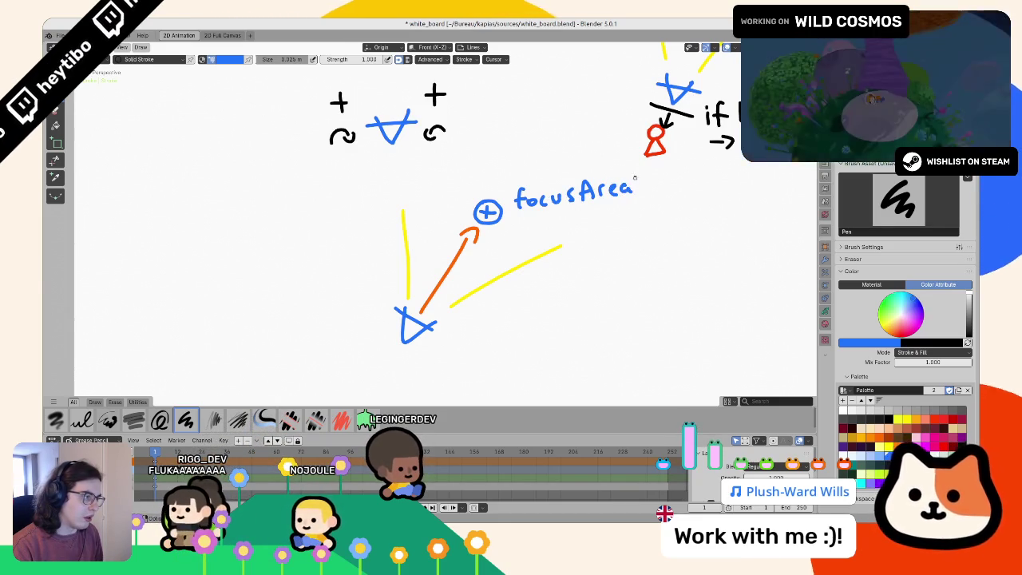
# Step: Save the whiteboard, leave Draw mode for Object mode, and return to Godot's main scene
pyautogui.press('Tab')
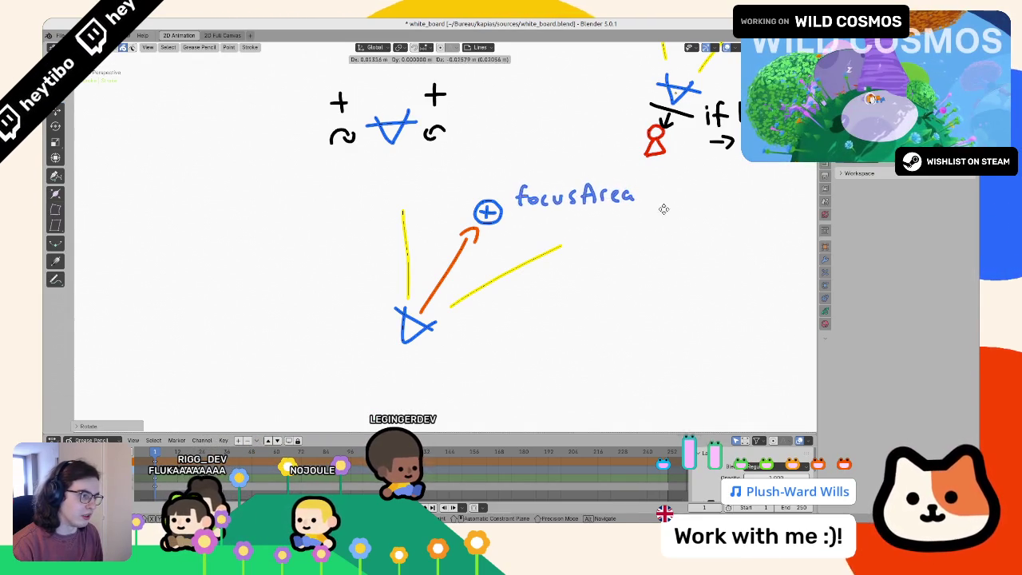
pyautogui.press('Tab')
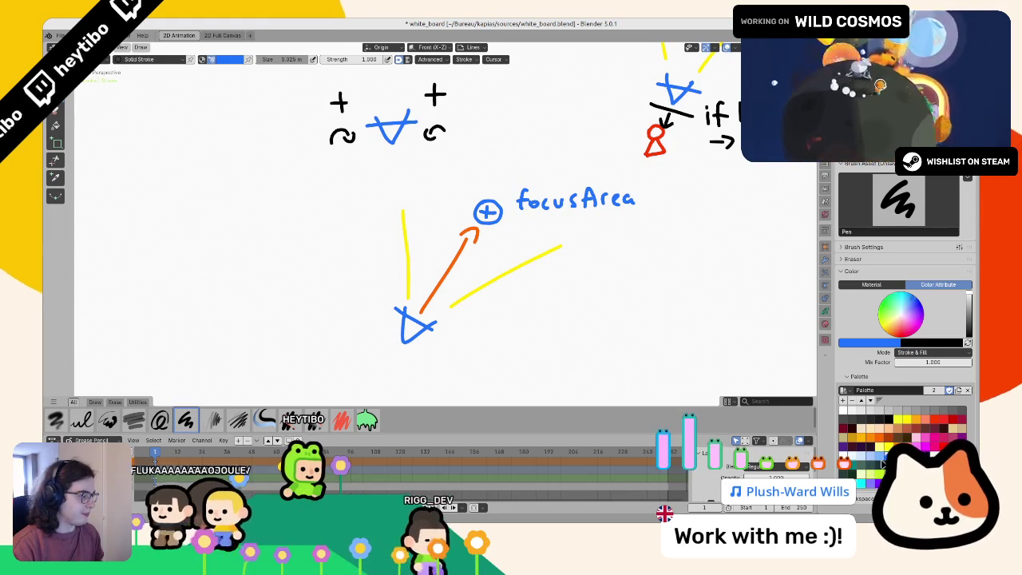
pyautogui.hotkey('ctrl', 's')
pyautogui.hotkey('ctrl', 'Tab')
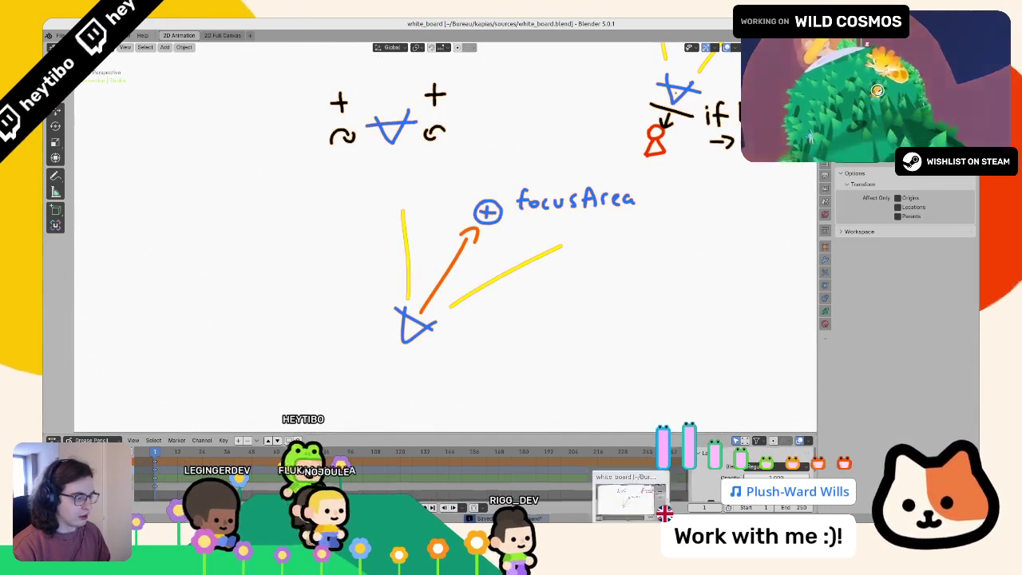
pyautogui.hotkey('alt', 'Tab')
pyautogui.moveTo(479, 272); pyautogui.dragTo(455, 255)
# Step: Create a new focus_area folder inside the components folder
pyautogui.click(81, 111)
pyautogui.click(53, 316)
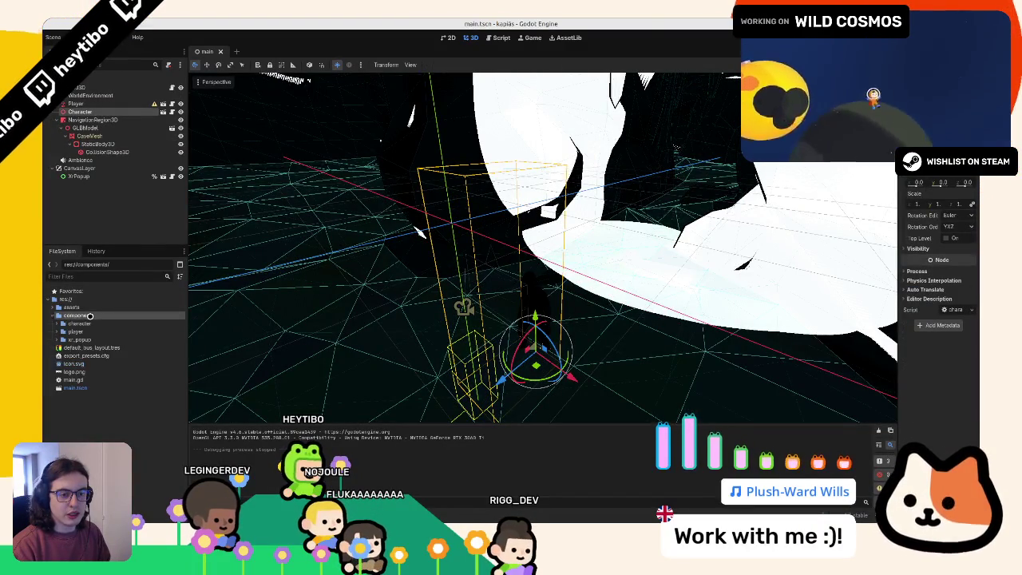
pyautogui.rightClick(94, 317)
pyautogui.moveTo(160, 323)
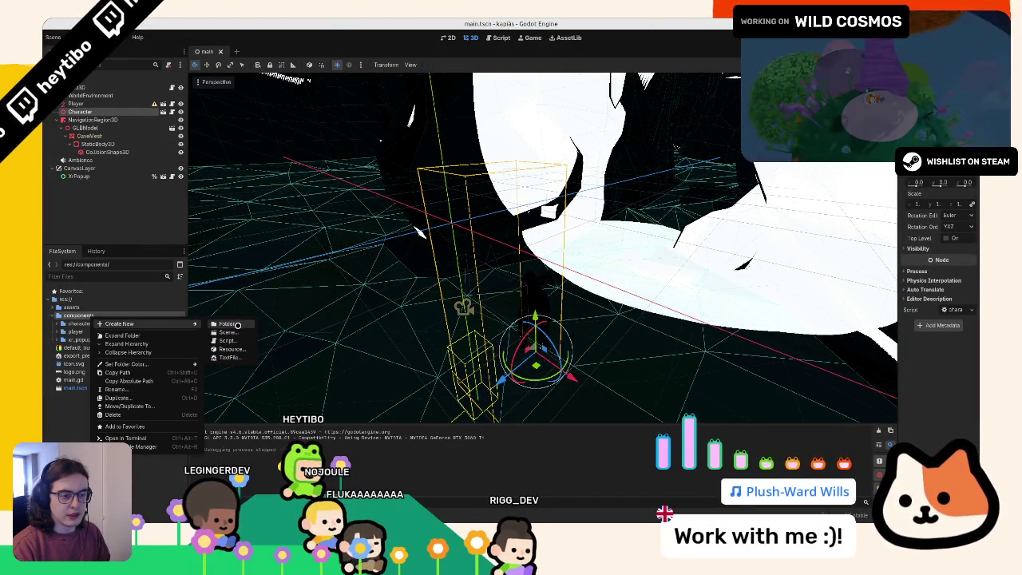
pyautogui.click(229, 324)
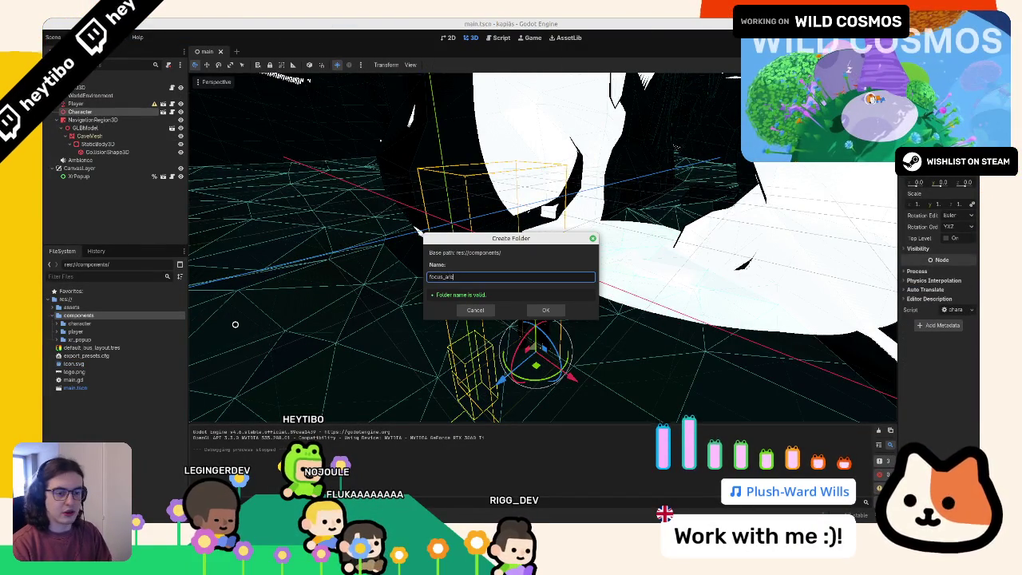
pyautogui.press('Return')
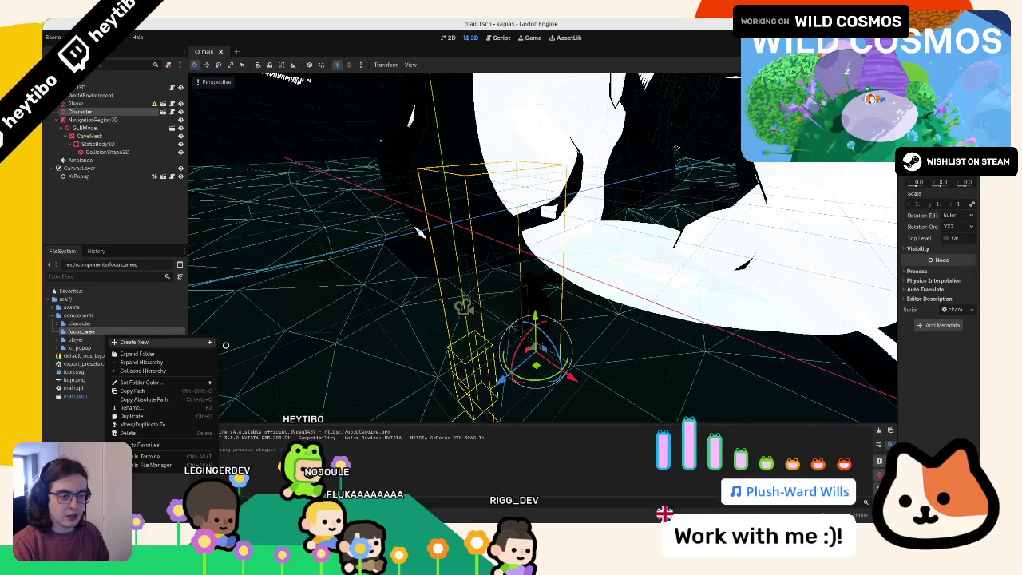
# Step: Create the focus_area.gd script inside the focus_area folder
pyautogui.moveTo(206, 343)
pyautogui.click(242, 350)
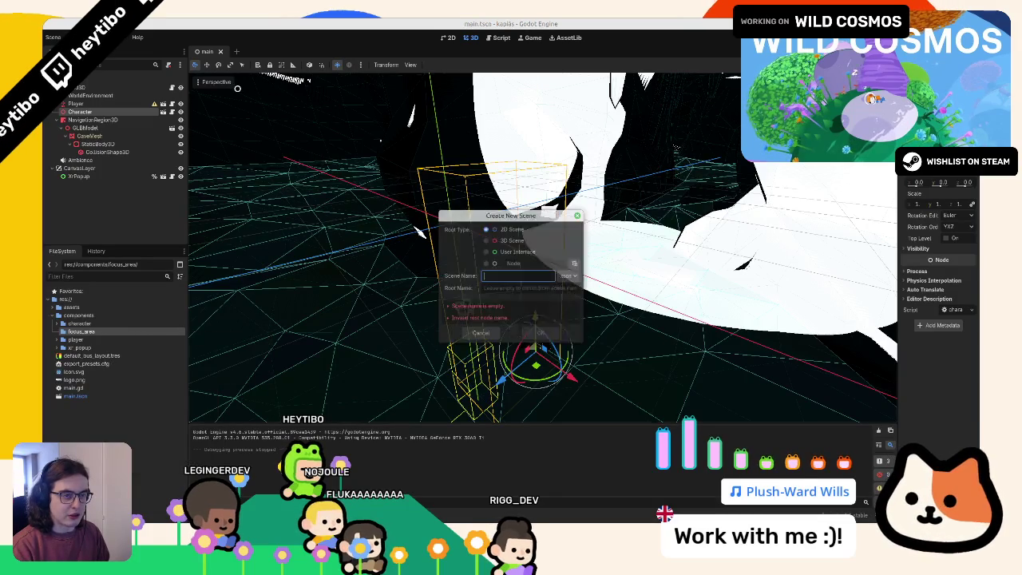
pyautogui.press('Escape')
pyautogui.rightClick(150, 335)
pyautogui.moveTo(170, 340)
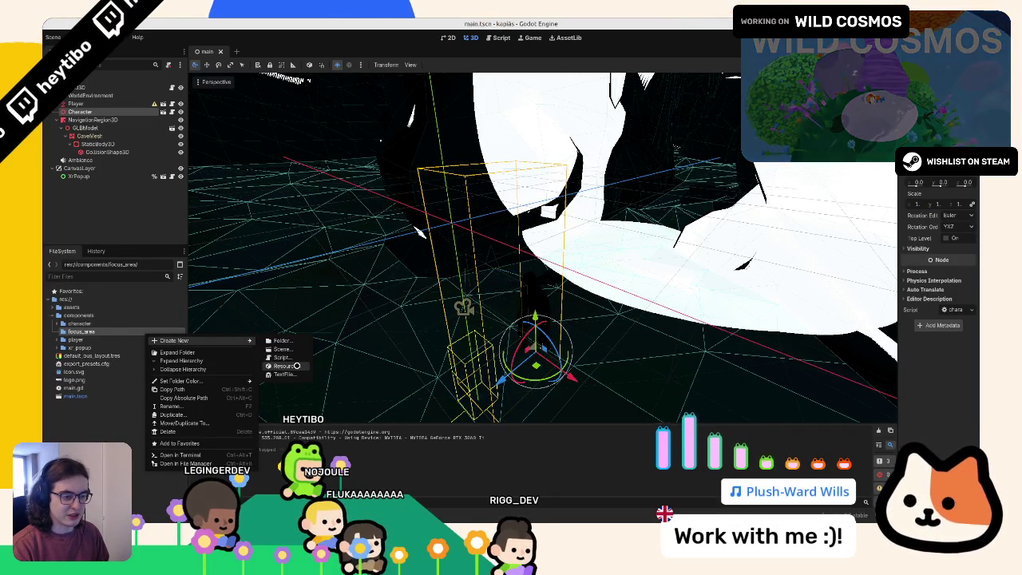
pyautogui.click(284, 357)
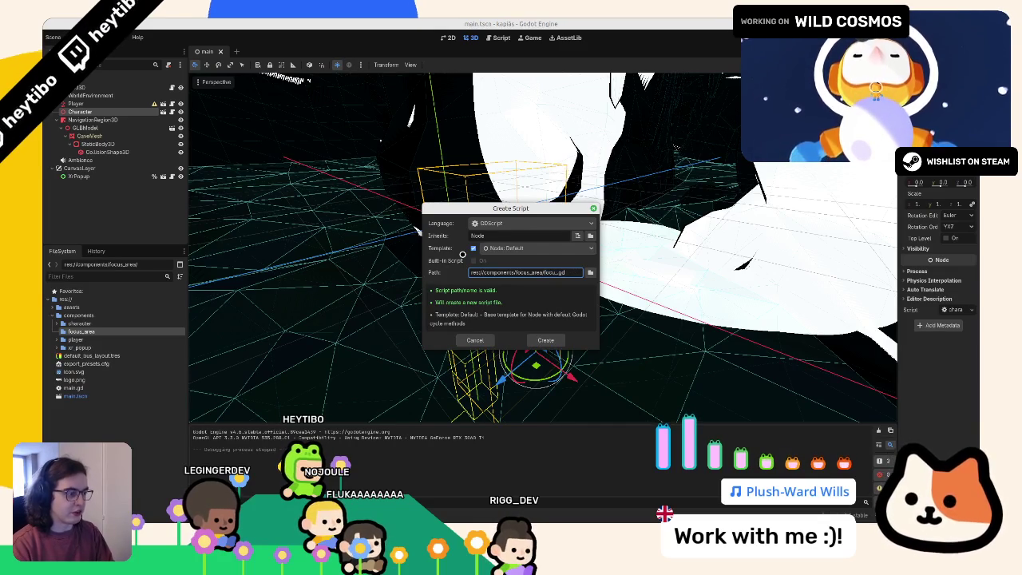
pyautogui.press('Return')
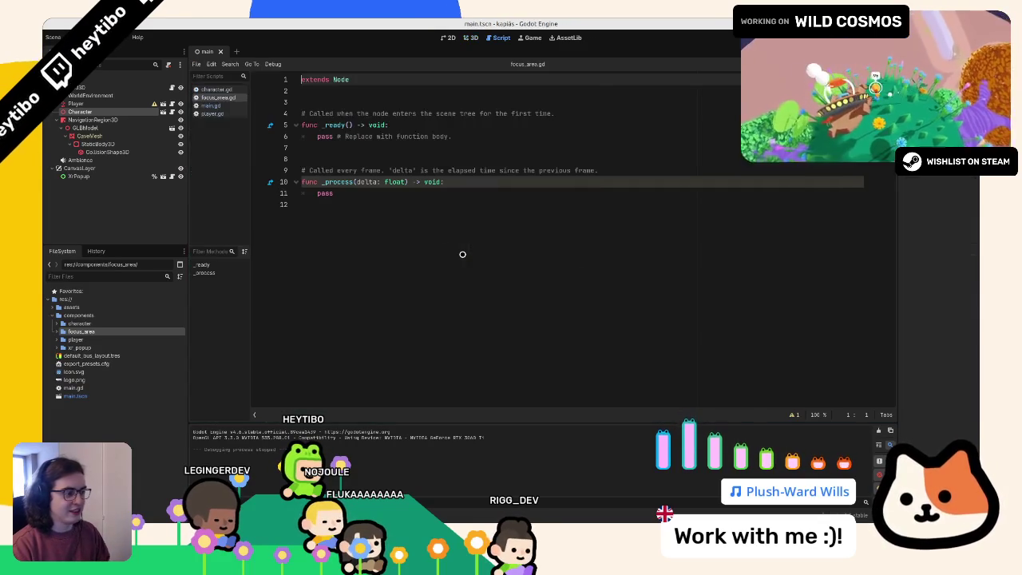
# Step: Add 'class_name FocusArea3D', change extends to Area3D, and delete the template functions
pyautogui.press('Return')
pyautogui.press('Up')
pyautogui.write('class_')
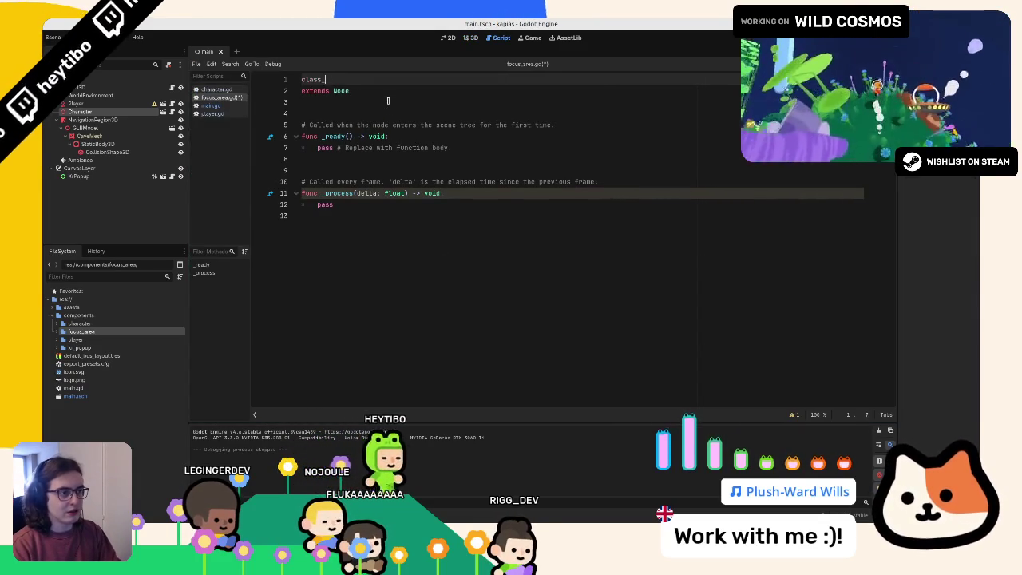
pyautogui.write('name FocusArea3D')
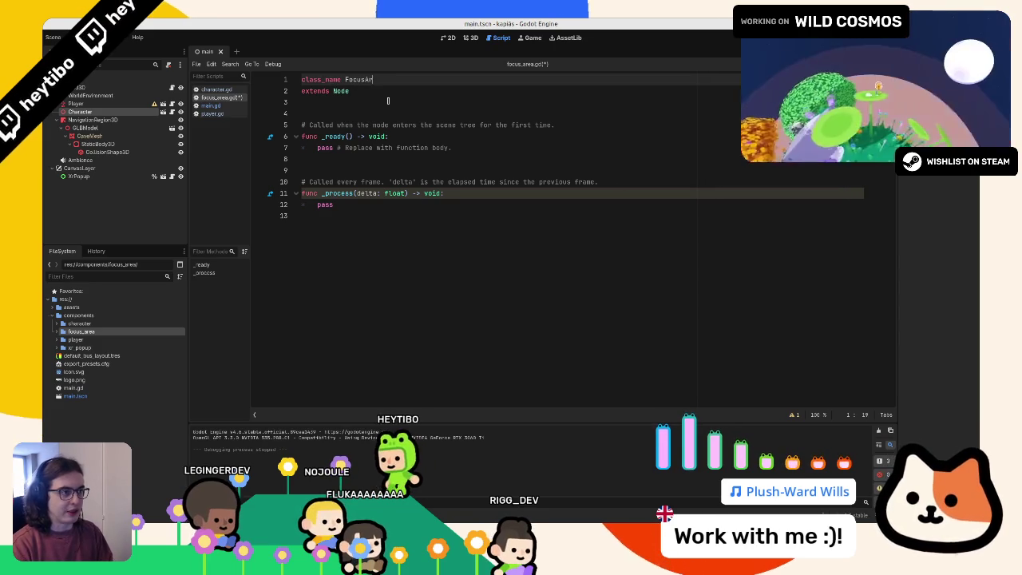
pyautogui.press('Down')
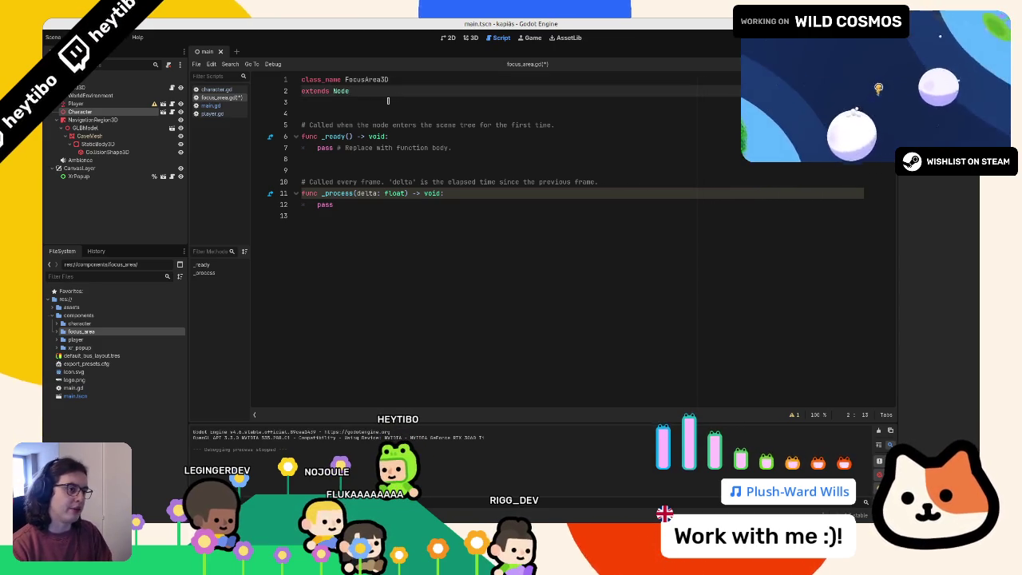
pyautogui.press('BackSpace')
pyautogui.press('BackSpace')
pyautogui.press('BackSpace')
pyautogui.write('rea3D')
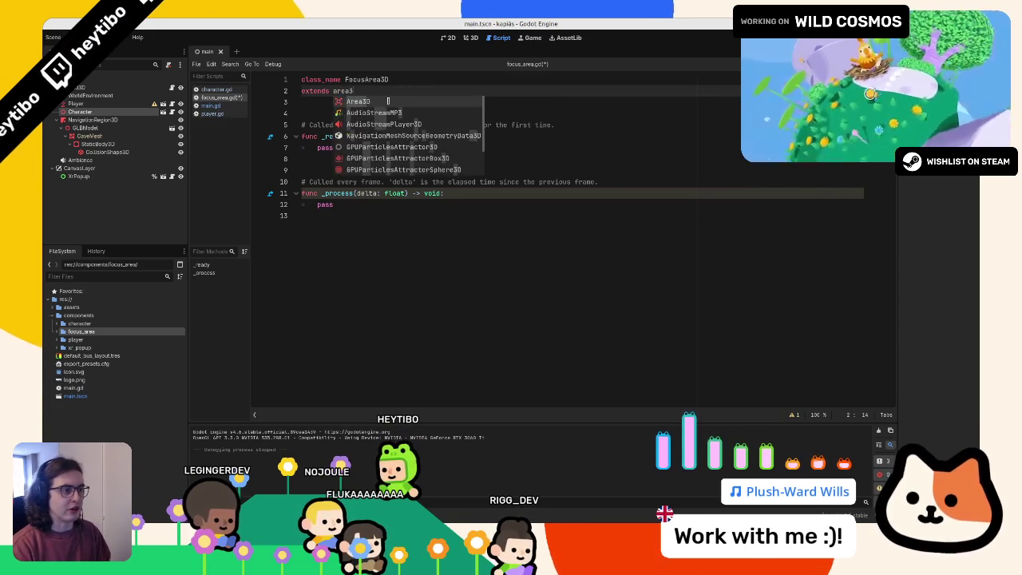
pyautogui.moveTo(378, 106); pyautogui.dragTo(361, 240)
pyautogui.press('BackSpace')
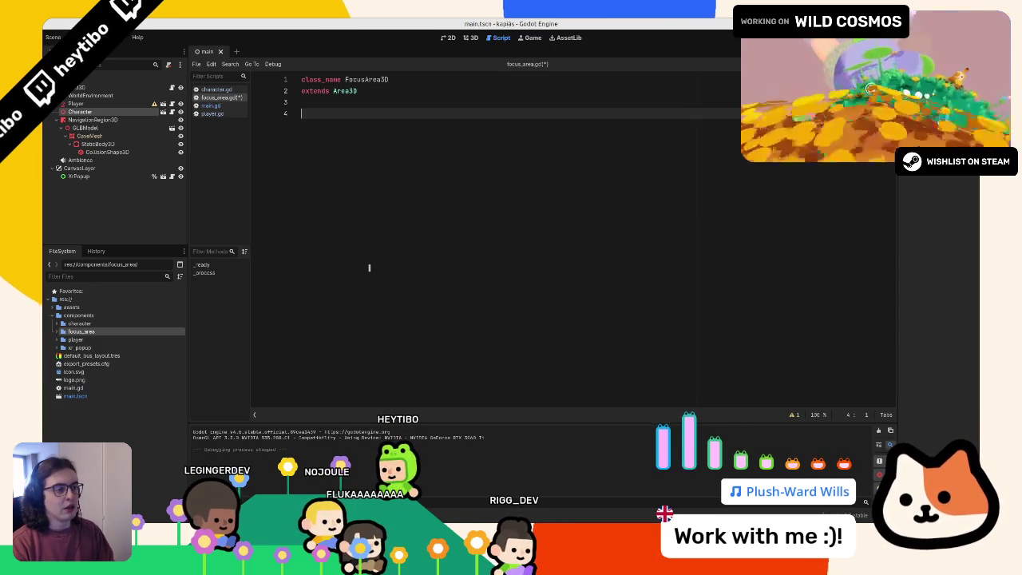
# Step: Rename the script file to focus_area_3d.gd in FileSystem
pyautogui.click(74, 340)
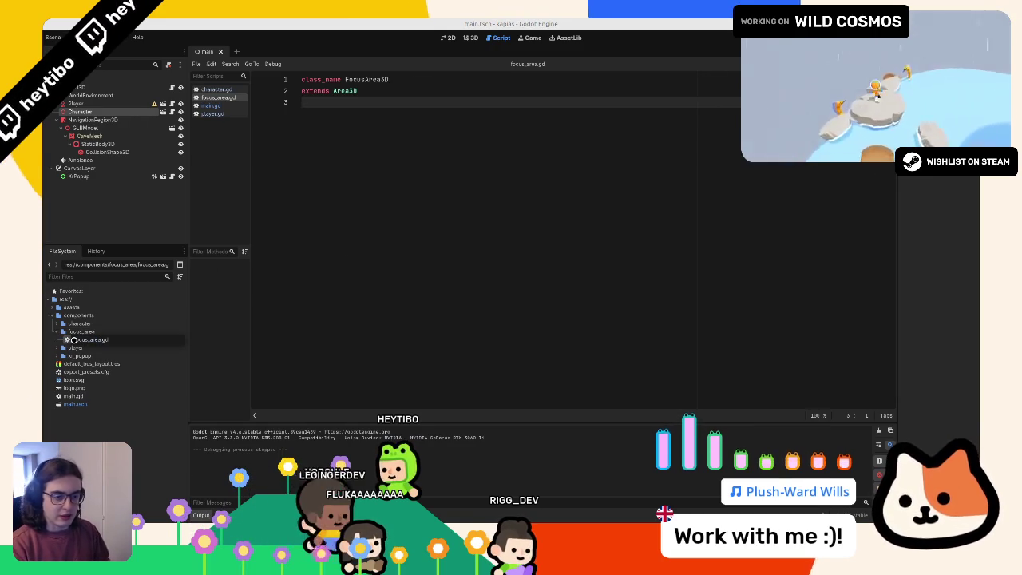
pyautogui.write('_3d')
pyautogui.press('Return')
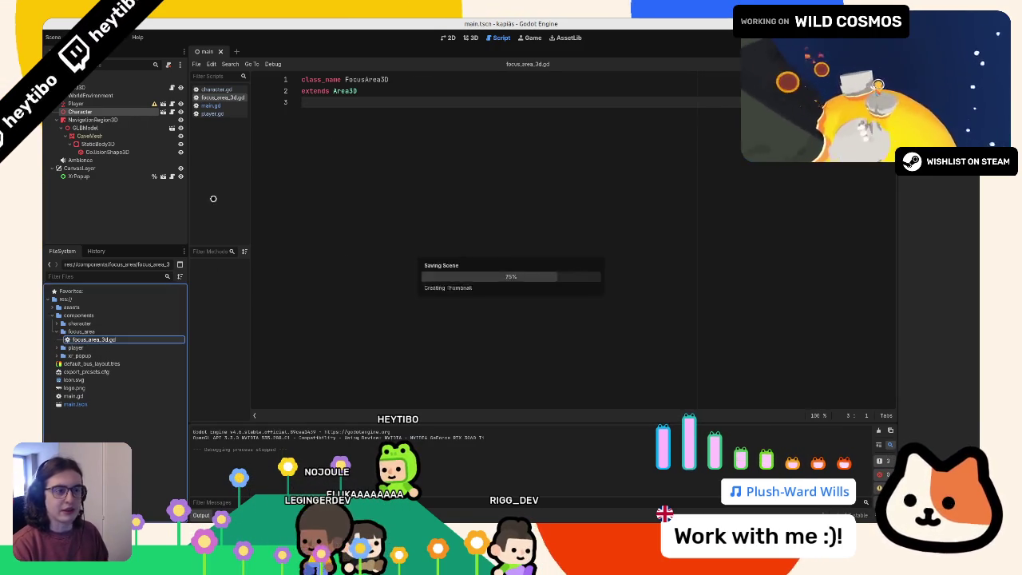
pyautogui.click(471, 37)
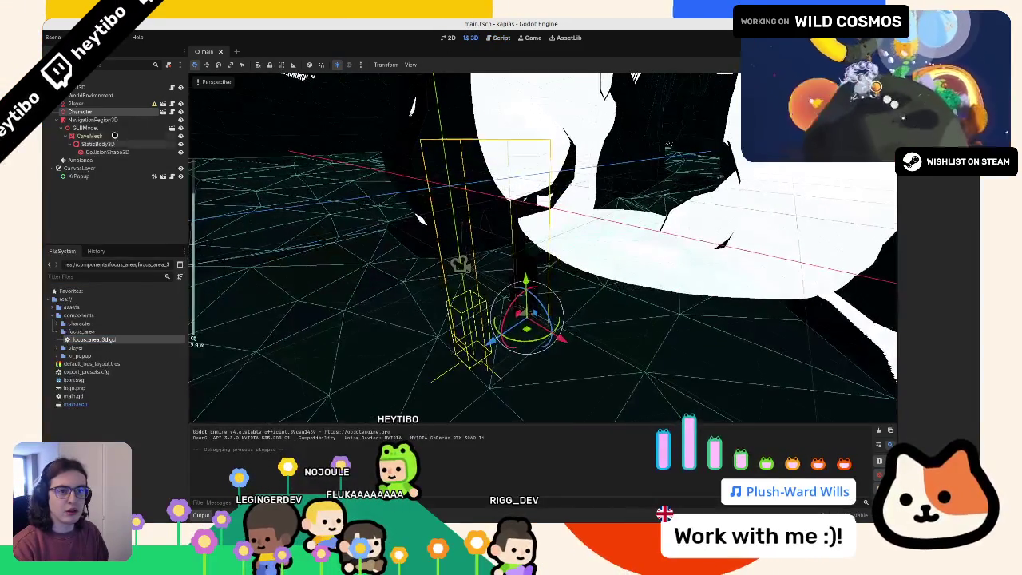
# Step: Frame the Character, move it up and to the right, and save the scene
pyautogui.click(76, 104)
pyautogui.click(76, 111)
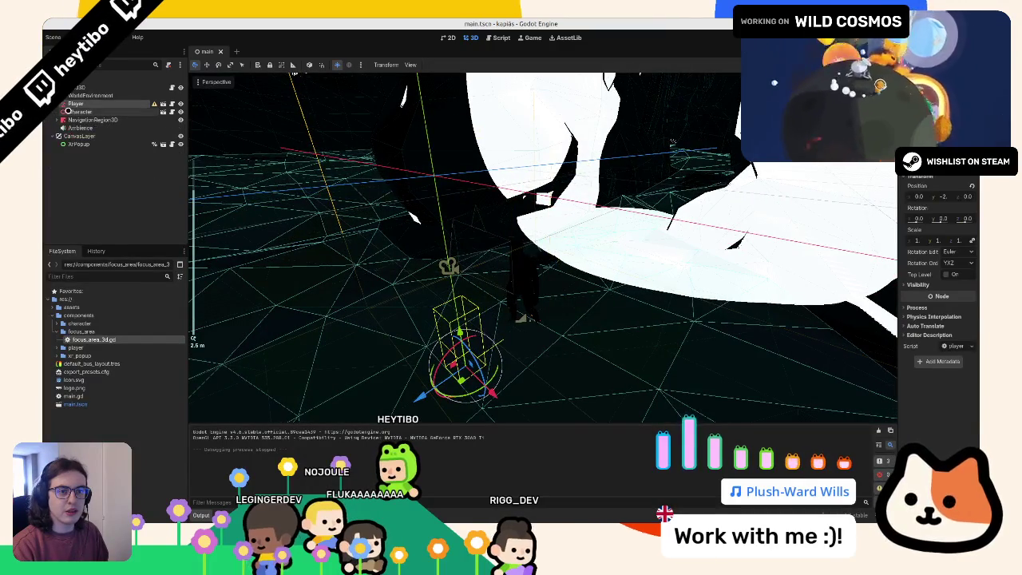
pyautogui.press('f')
pyautogui.moveTo(436, 343)
pyautogui.mouseDown()
pyautogui.moveTo(551, 320)
pyautogui.moveTo(511, 263)
pyautogui.moveTo(572, 293)
pyautogui.moveTo(572, 271)
pyautogui.moveTo(549, 246)
pyautogui.mouseUp()
pyautogui.hotkey('ctrl', 's')
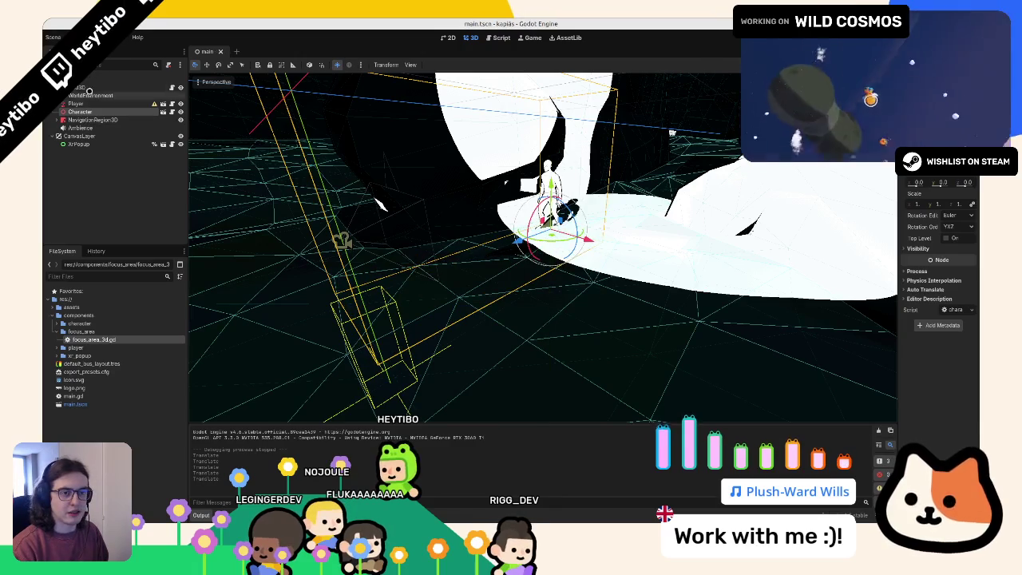
# Step: Add a FocusArea3D node under the main root, discarding a plain Area3D added by mistake
pyautogui.click(90, 87)
pyautogui.hotkey('ctrl', 'shift', 'a')
pyautogui.press('Escape')
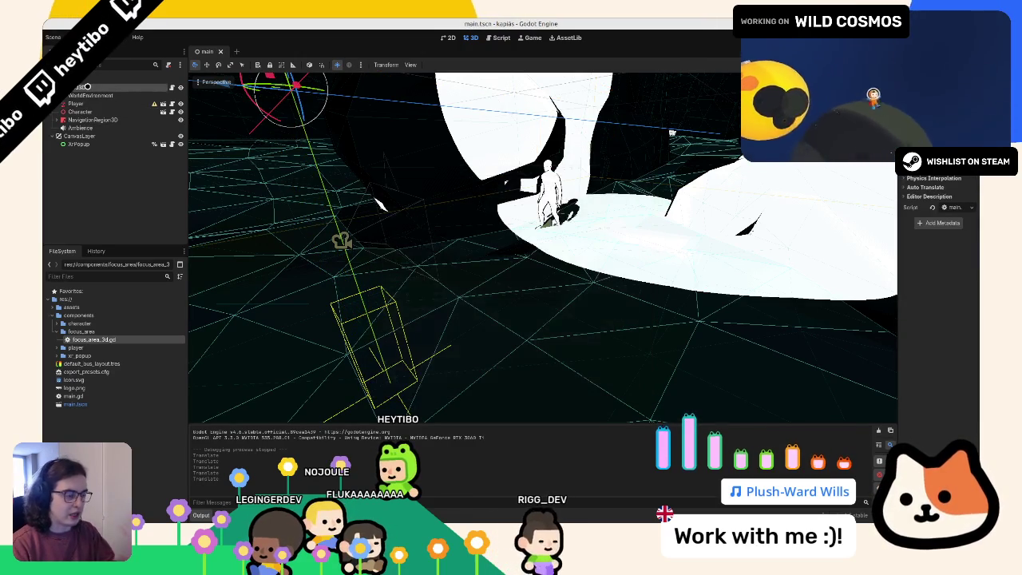
pyautogui.hotkey('ctrl', 'a')
pyautogui.write('area3d')
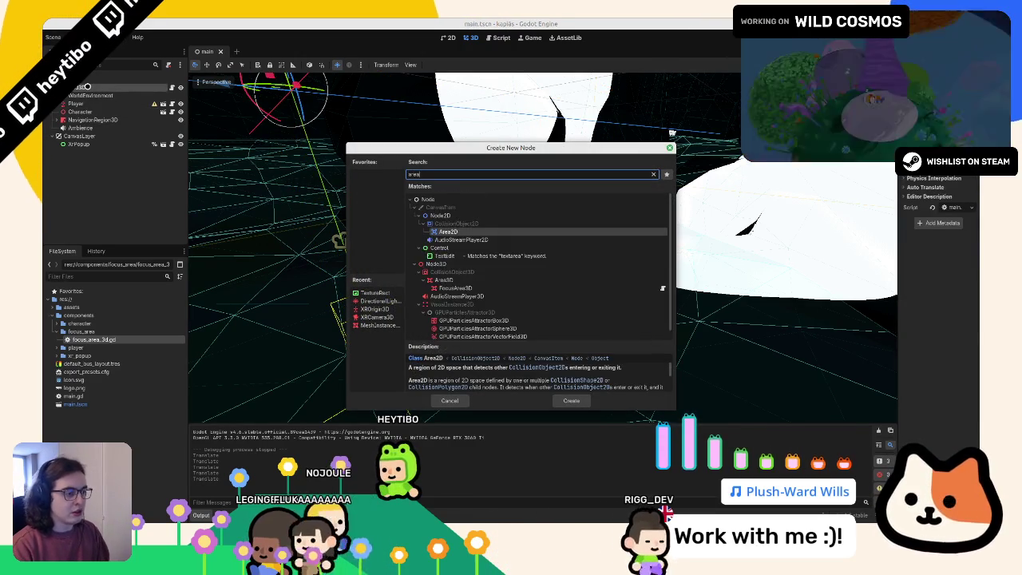
pyautogui.press('Return')
pyautogui.hotkey('ctrl', 'a')
pyautogui.press('Escape')
pyautogui.hotkey('ctrl', 'z')
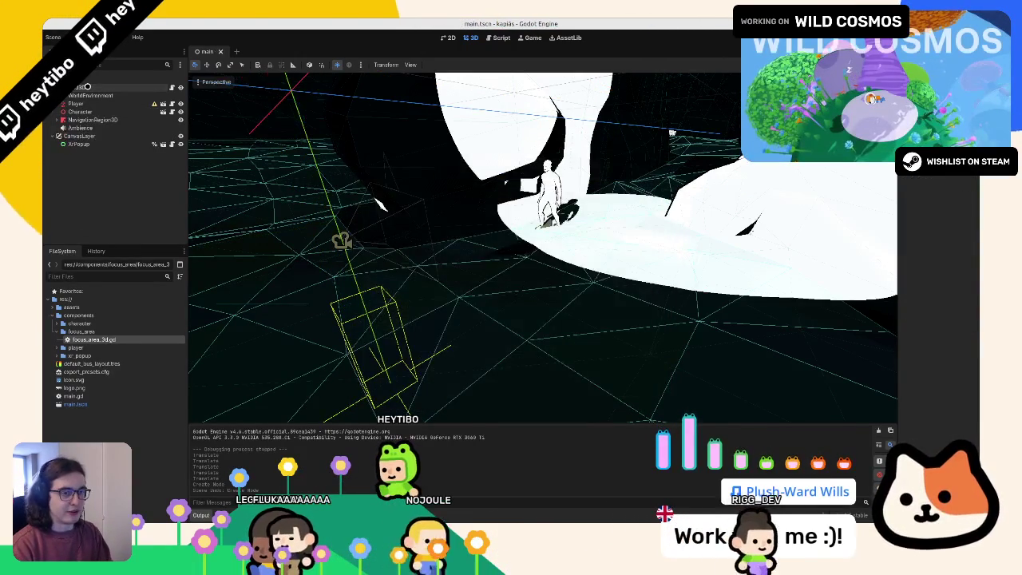
pyautogui.hotkey('ctrl', 'a')
pyautogui.write('focus')
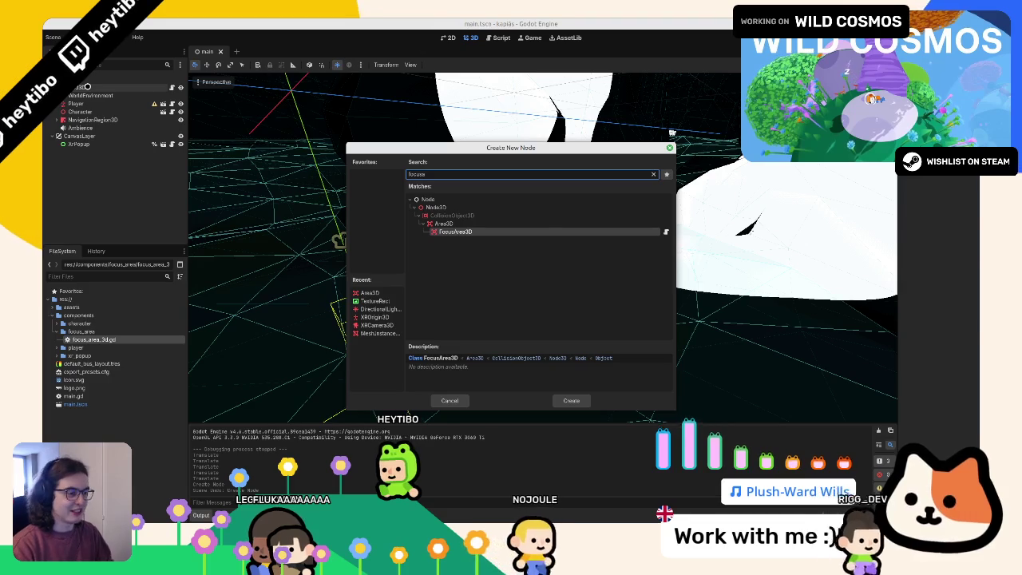
pyautogui.press('Return')
# Step: Add a CollisionShape3D child under FocusArea3D
pyautogui.hotkey('ctrl', 'a')
pyautogui.write('l')
pyautogui.press('BackSpace')
pyautogui.write('collis')
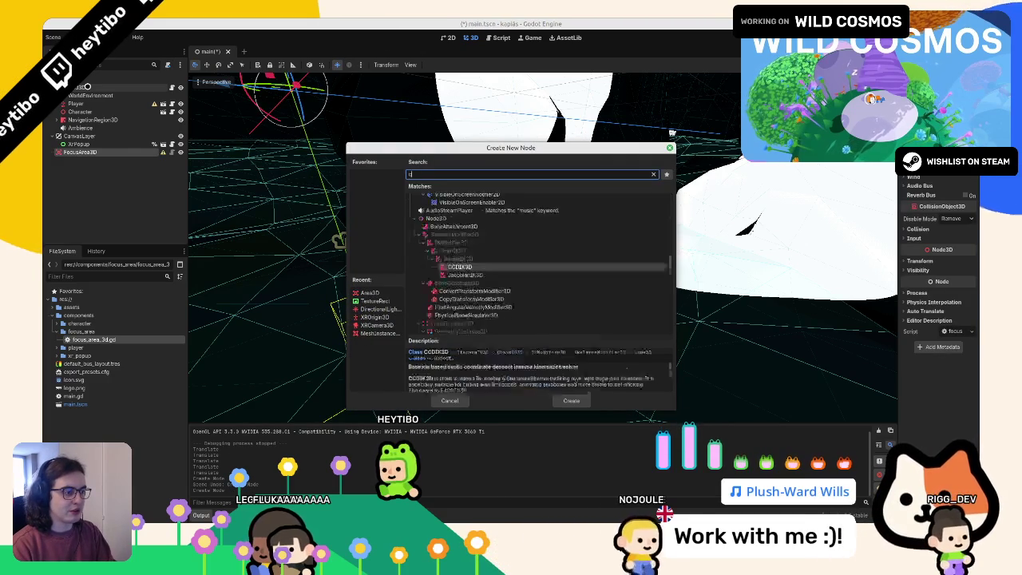
pyautogui.press('Down')
pyautogui.press('Down')
pyautogui.press('Down')
pyautogui.press('Return')
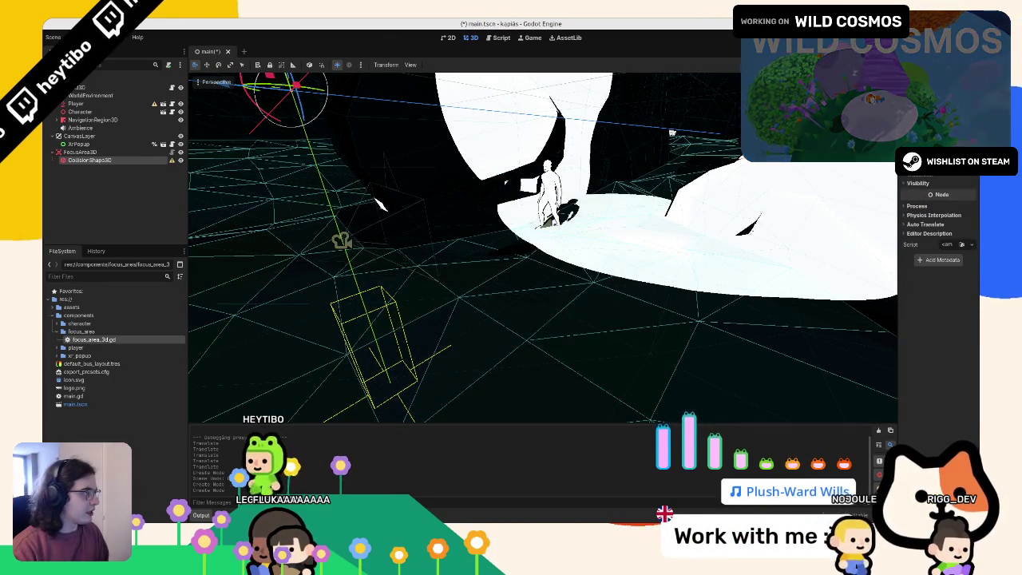
pyautogui.click(950, 160)
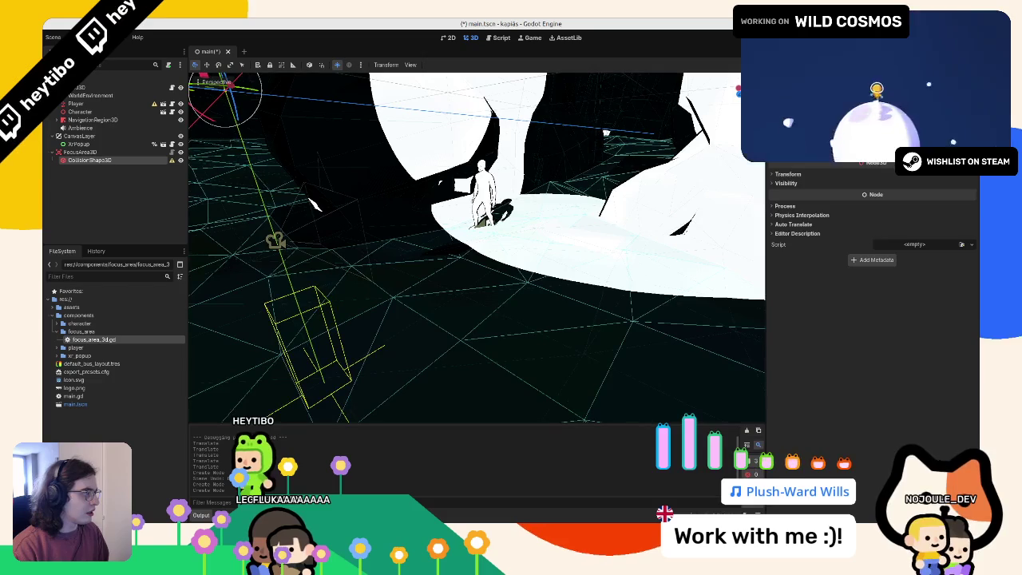
# Step: Set the CollisionShape3D debug colour to orange ff9900 and save the scene
pyautogui.click(916, 261)
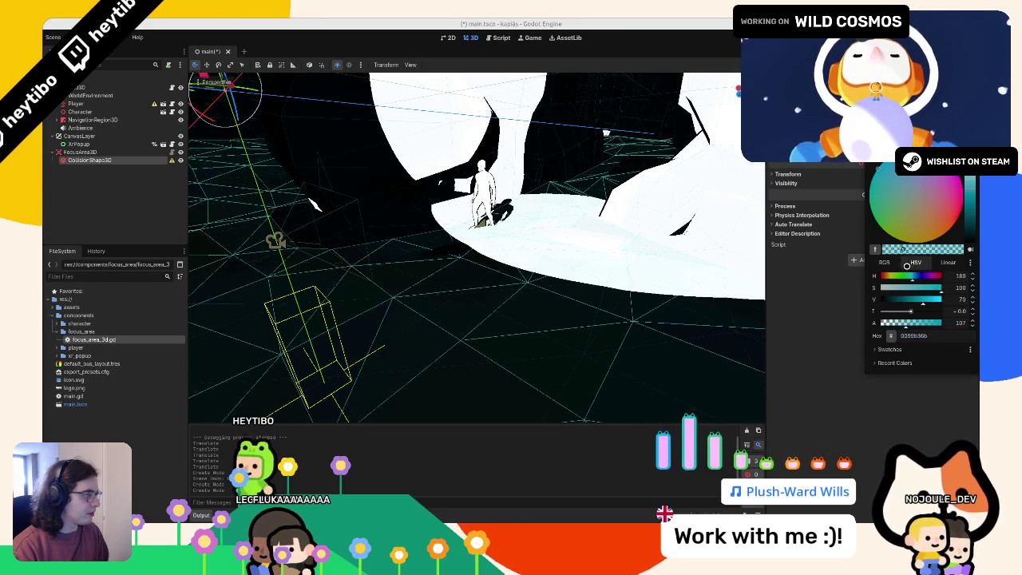
pyautogui.moveTo(912, 276); pyautogui.dragTo(882, 275)
pyautogui.moveTo(934, 297); pyautogui.dragTo(942, 298)
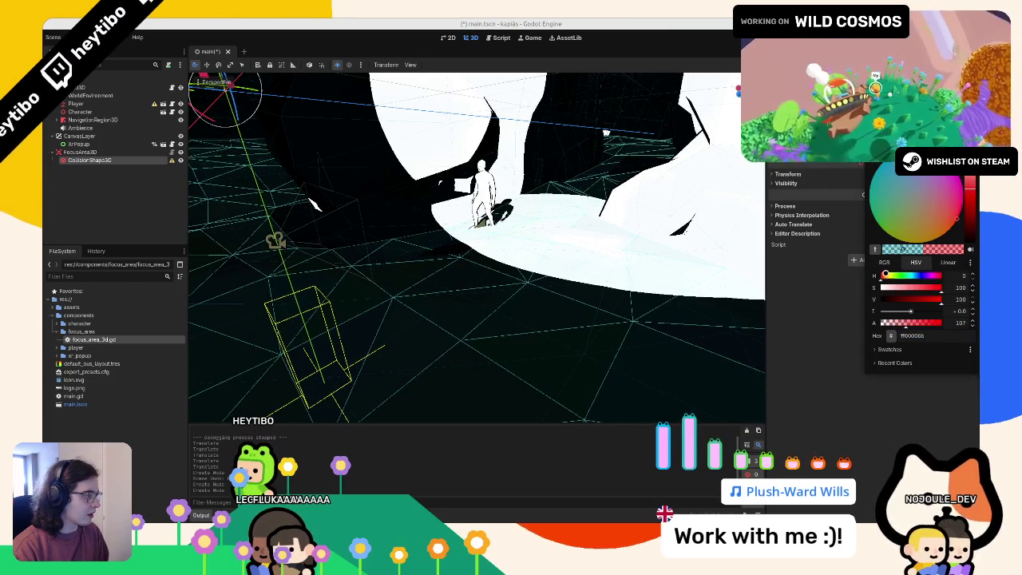
pyautogui.click(885, 275)
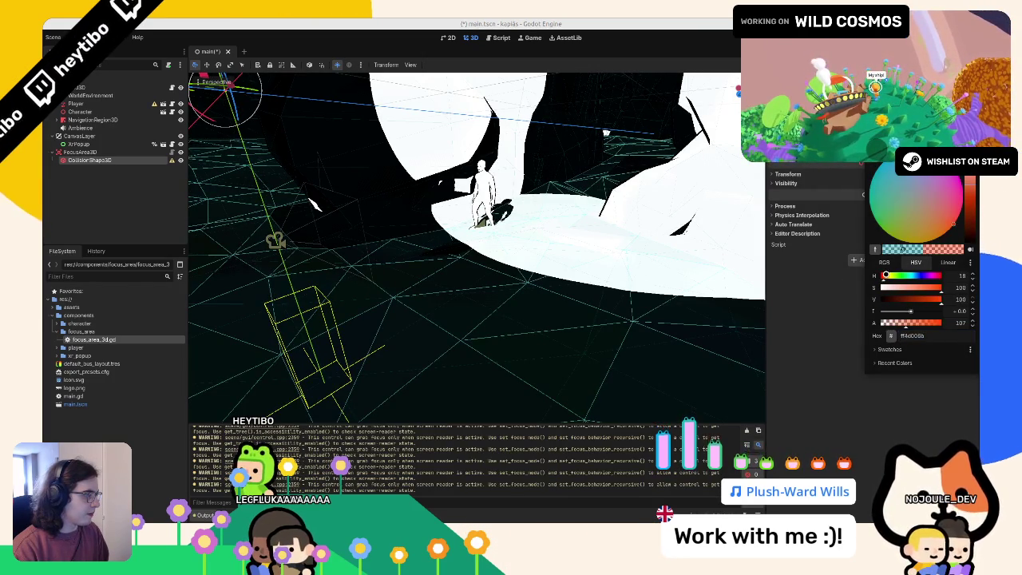
pyautogui.click(831, 369)
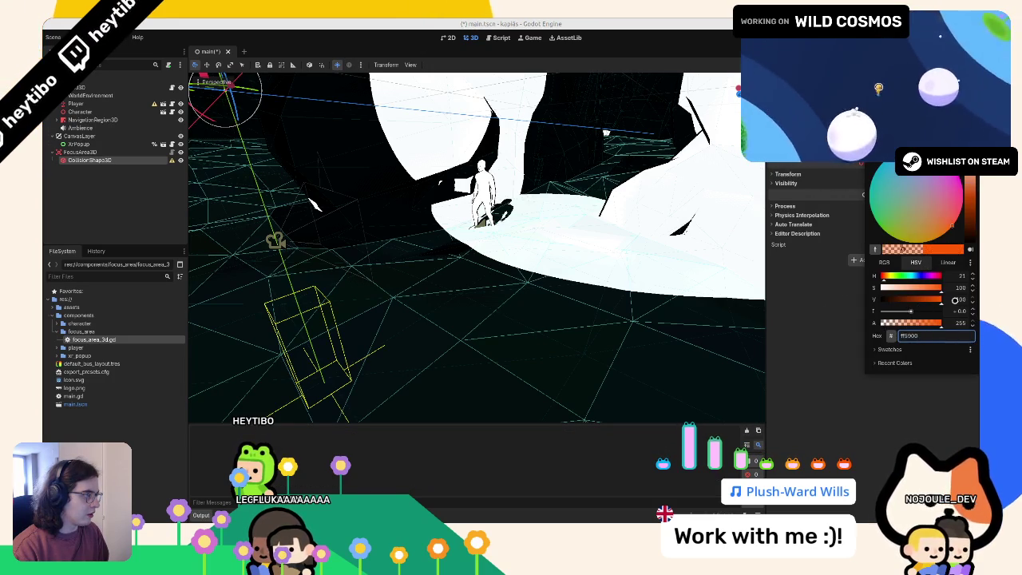
pyautogui.click(817, 289)
pyautogui.hotkey('ctrl', 's')
# Step: Assign a shape to the CollisionShape3D and move FocusArea3D next to the character
pyautogui.click(82, 152)
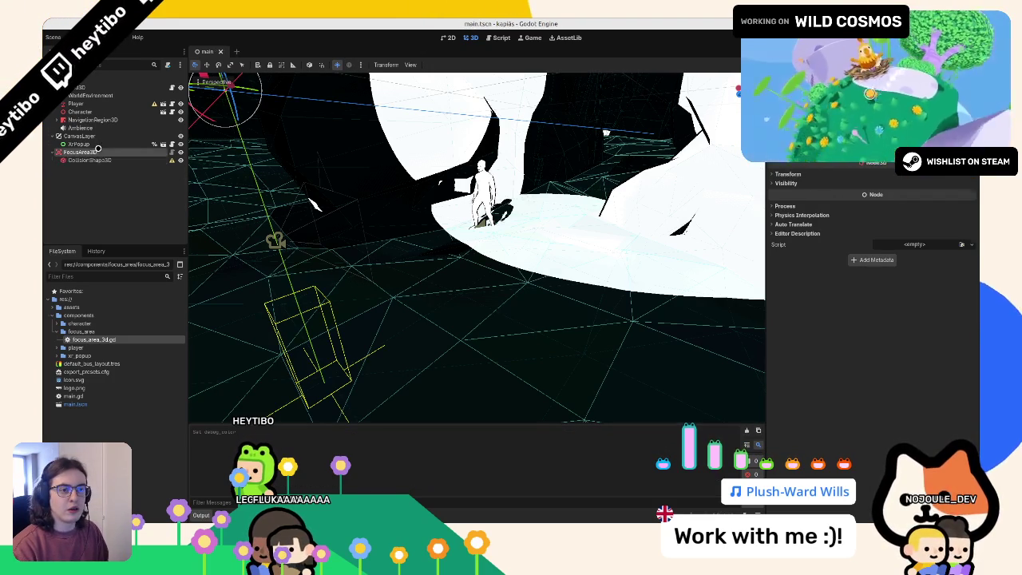
pyautogui.click(119, 159)
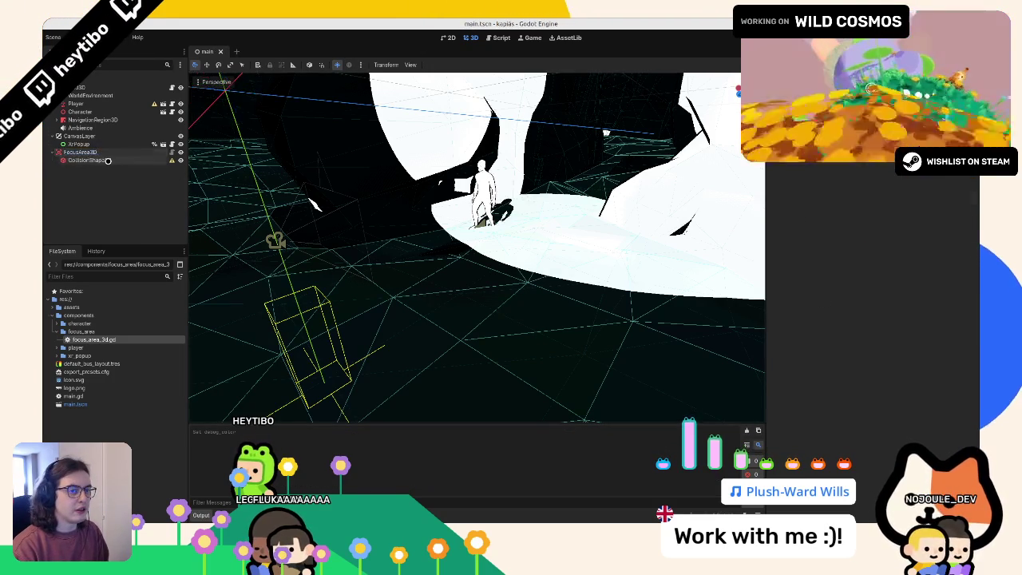
pyautogui.click(918, 160)
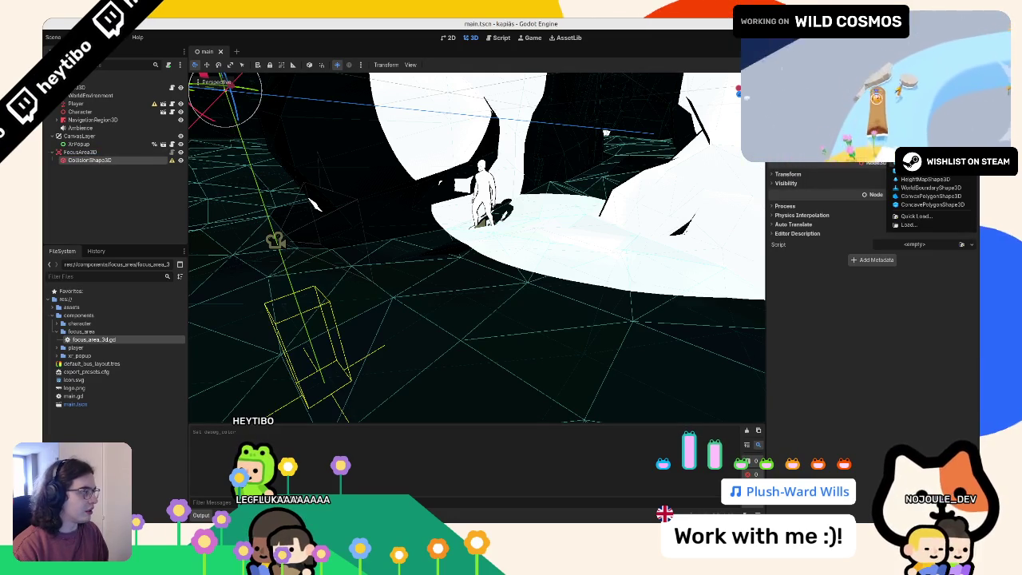
pyautogui.click(930, 162)
pyautogui.click(80, 151)
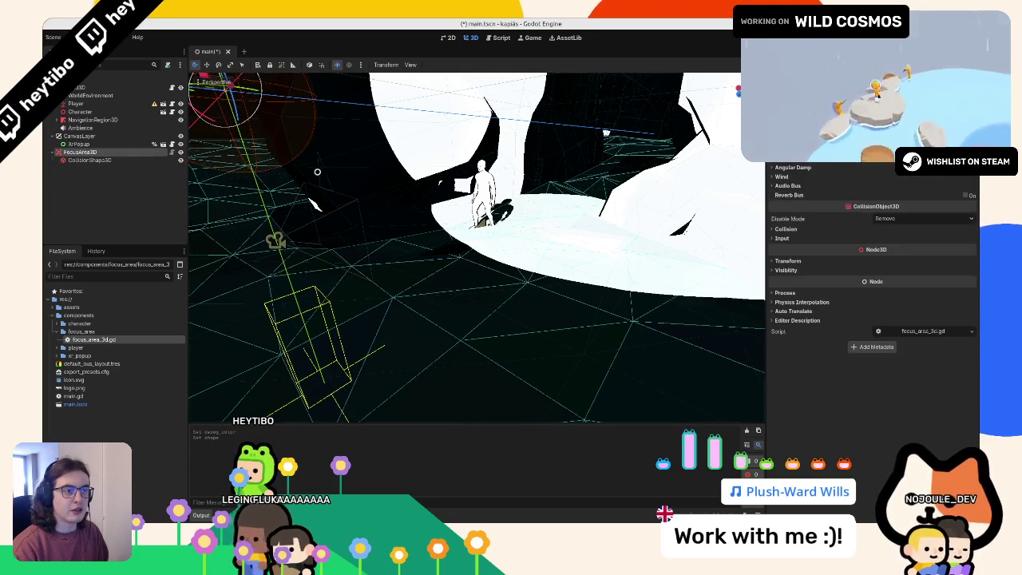
pyautogui.scroll(2, 288, 164)
pyautogui.moveTo(288, 163)
pyautogui.mouseDown()
pyautogui.moveTo(399, 224)
pyautogui.moveTo(491, 171)
pyautogui.moveTo(574, 189)
pyautogui.mouseUp()
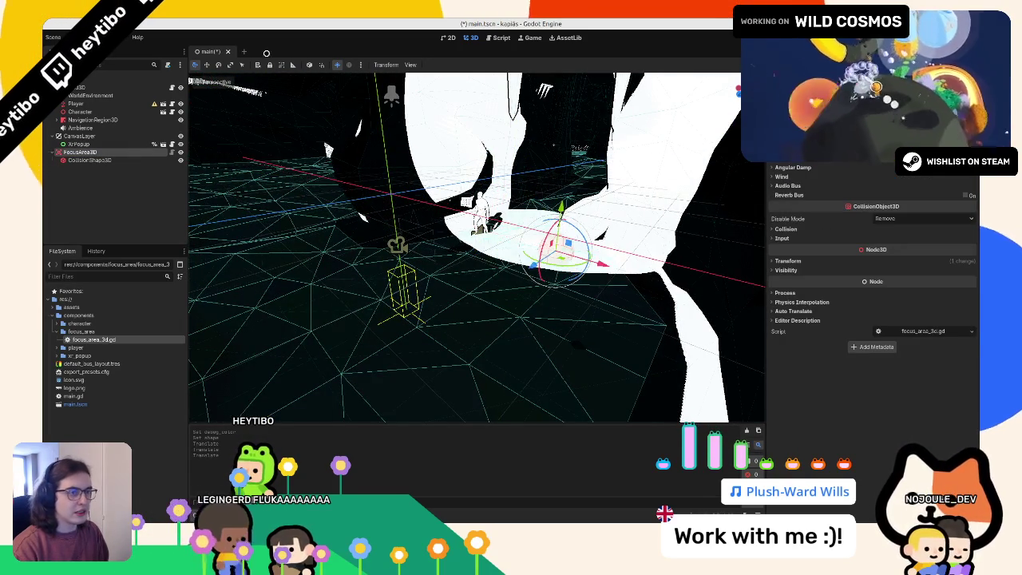
# Step: Save the scene, run it with debug options, and raise FocusArea3D higher in the level
pyautogui.hotkey('ctrl', 's')
pyautogui.click(98, 37)
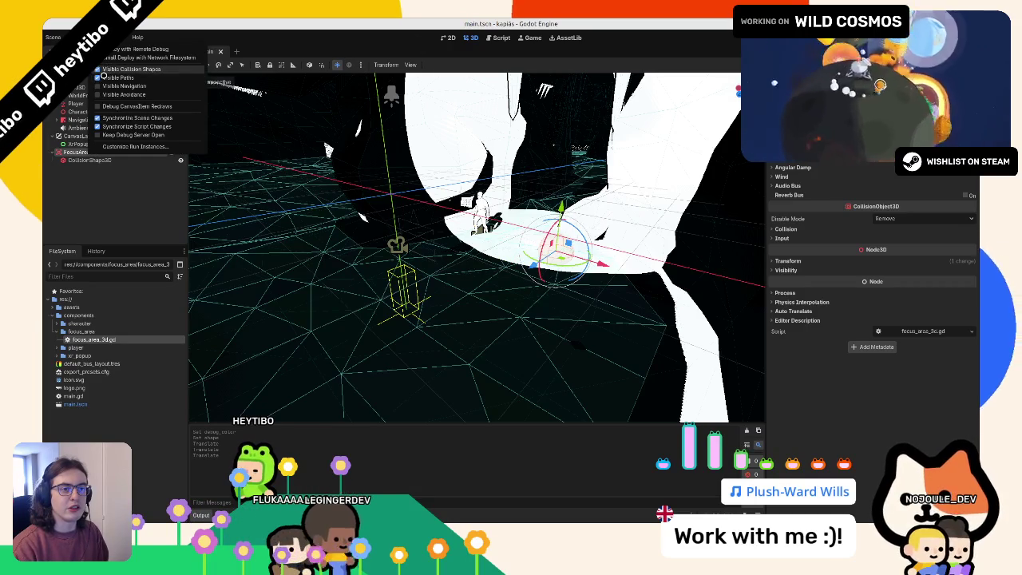
pyautogui.click(103, 75)
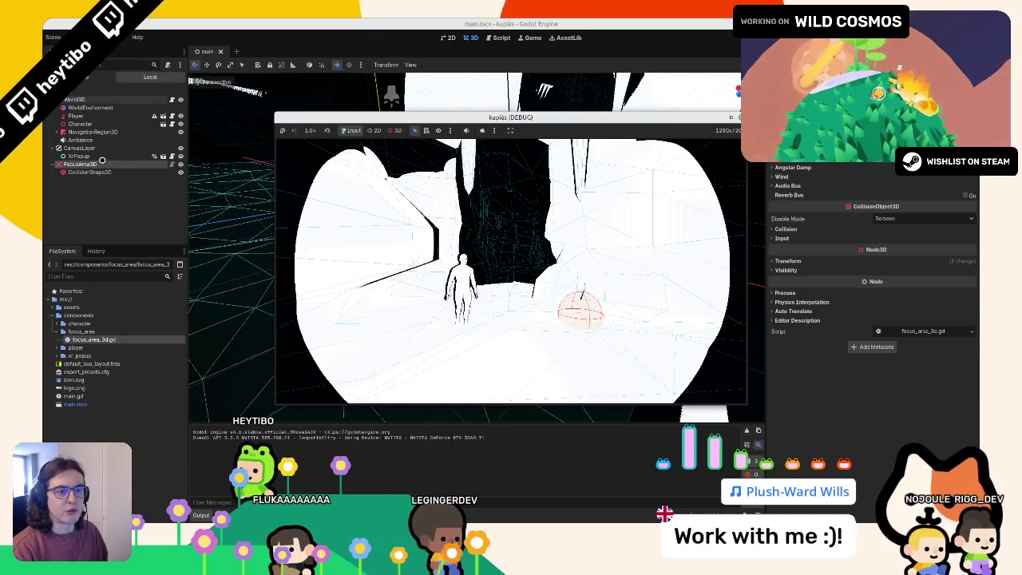
pyautogui.click(97, 164)
pyautogui.moveTo(438, 237); pyautogui.dragTo(450, 228)
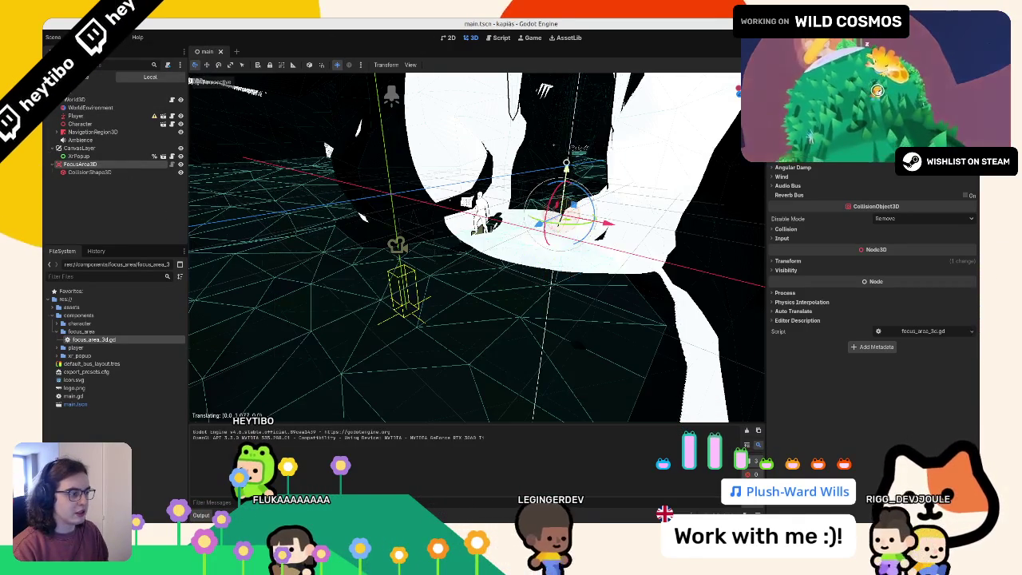
# Step: Move FocusArea3D out from under CanvasLayer and walk the character toward it in-game
pyautogui.press('w')
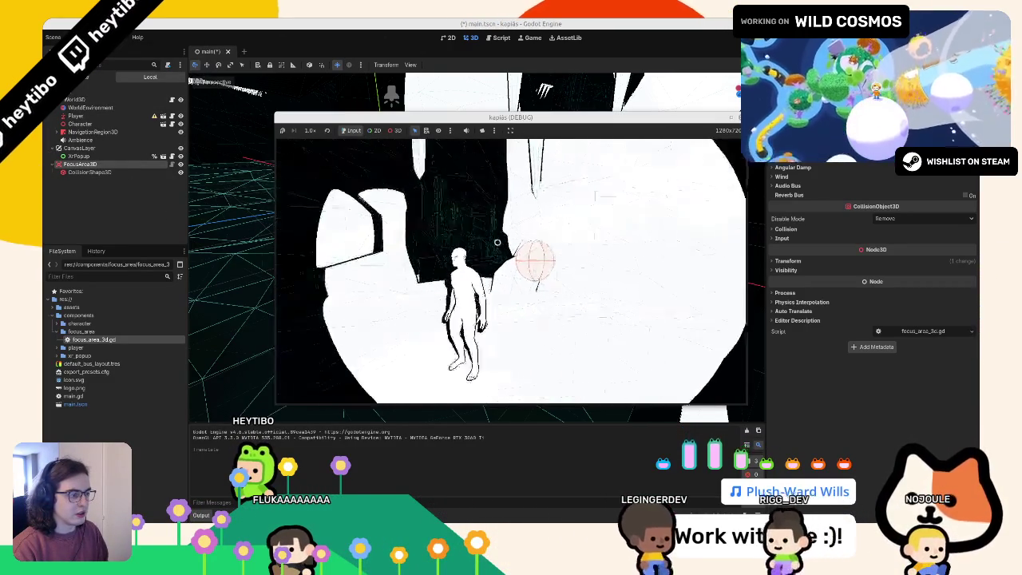
pyautogui.click(80, 164)
pyautogui.moveTo(80, 164)
pyautogui.mouseDown()
pyautogui.moveTo(91, 115)
pyautogui.moveTo(80, 145)
pyautogui.mouseUp()
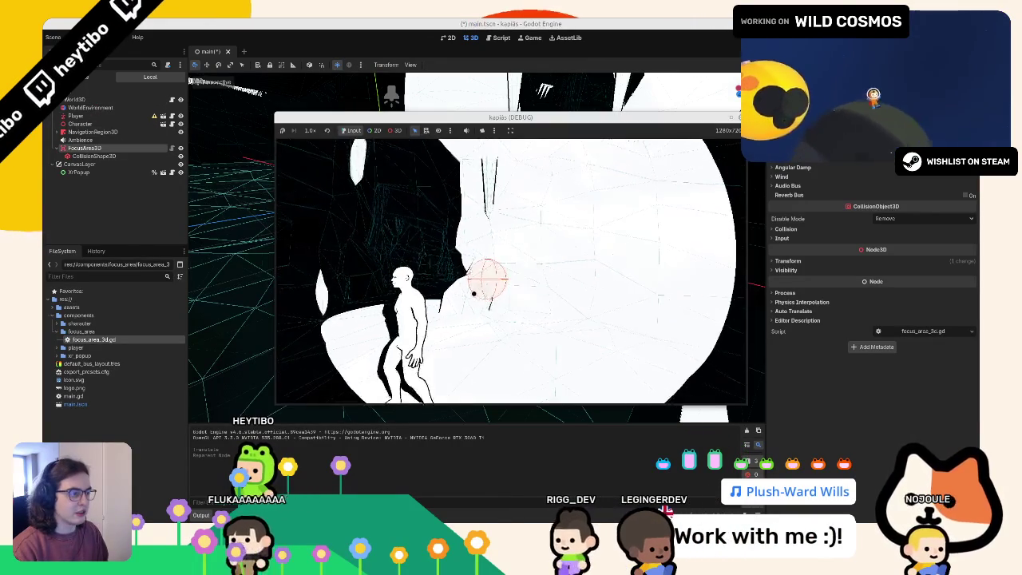
pyautogui.press('w')
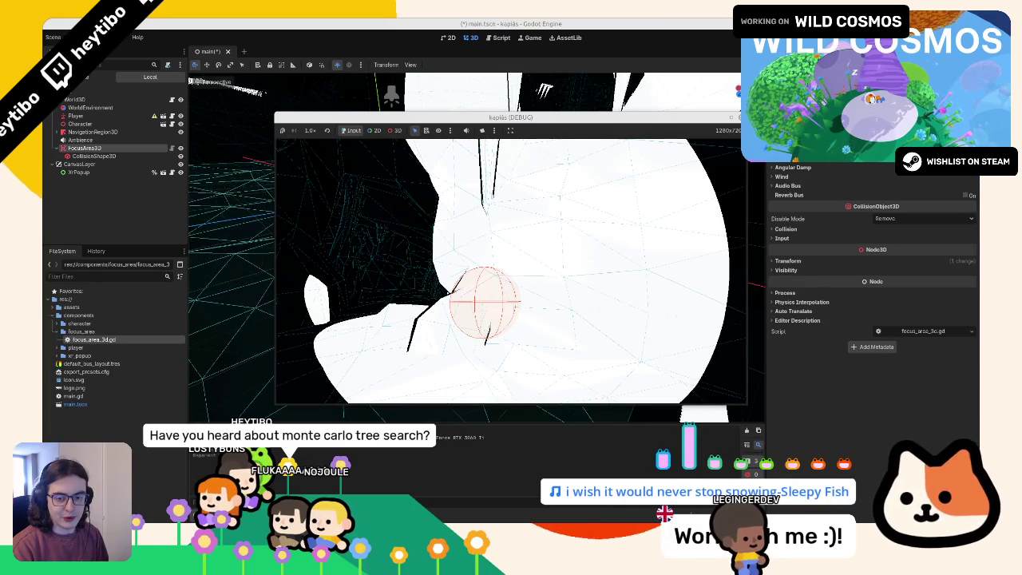
pyautogui.hotkey('alt', 'Tab')
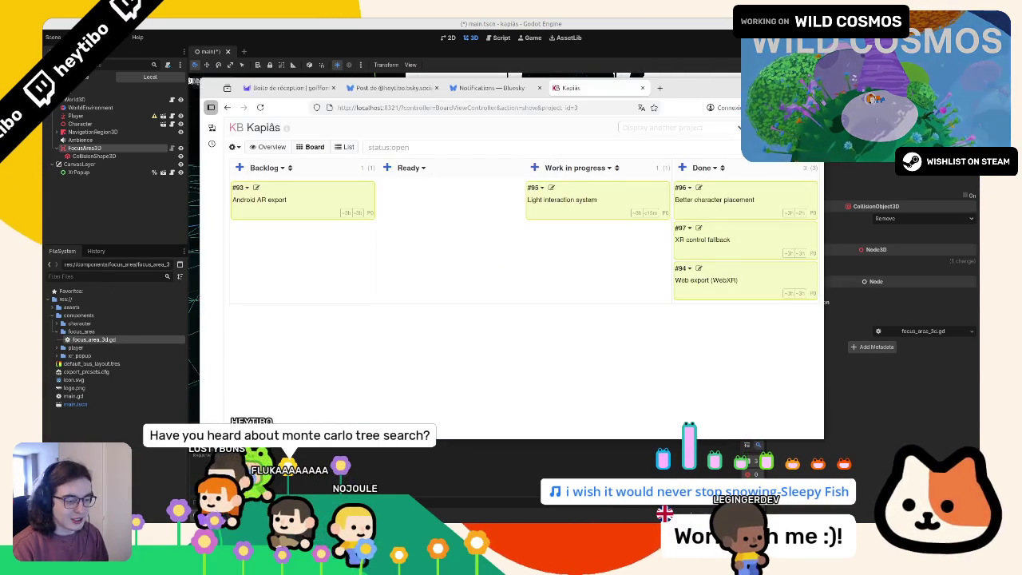
# Step: Switch from the Kanboard board back to the running Godot game
pyautogui.hotkey('alt', 'Tab')
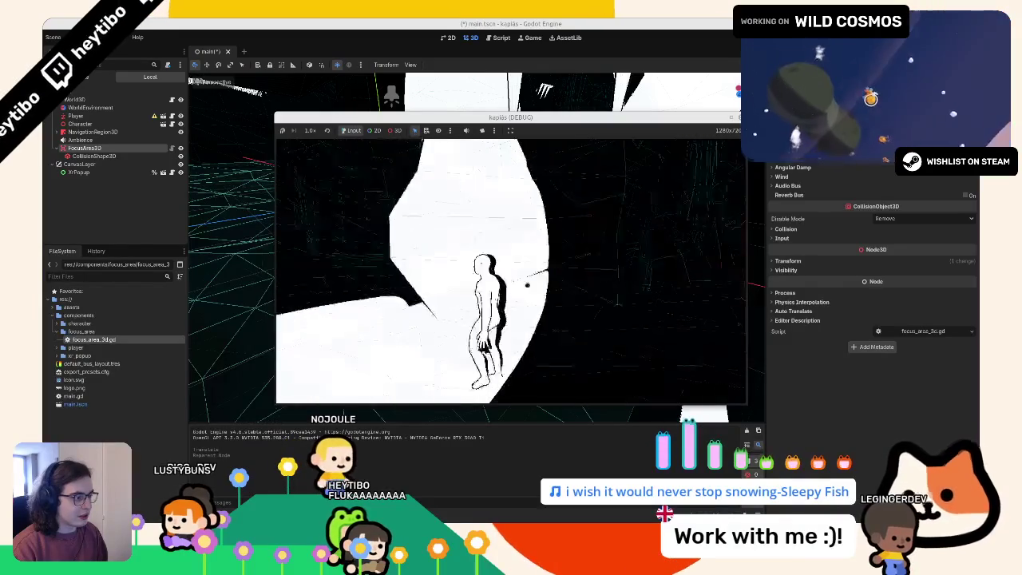
# Step: Stop the game, save the main scene, and open player.tscn from the Player node
pyautogui.press('F8')
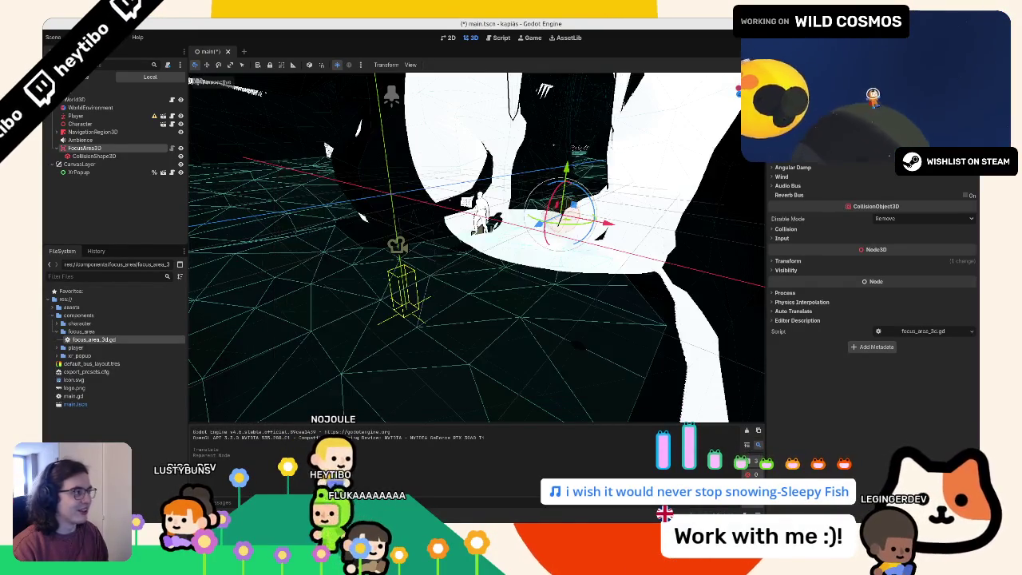
pyautogui.hotkey('ctrl', 's')
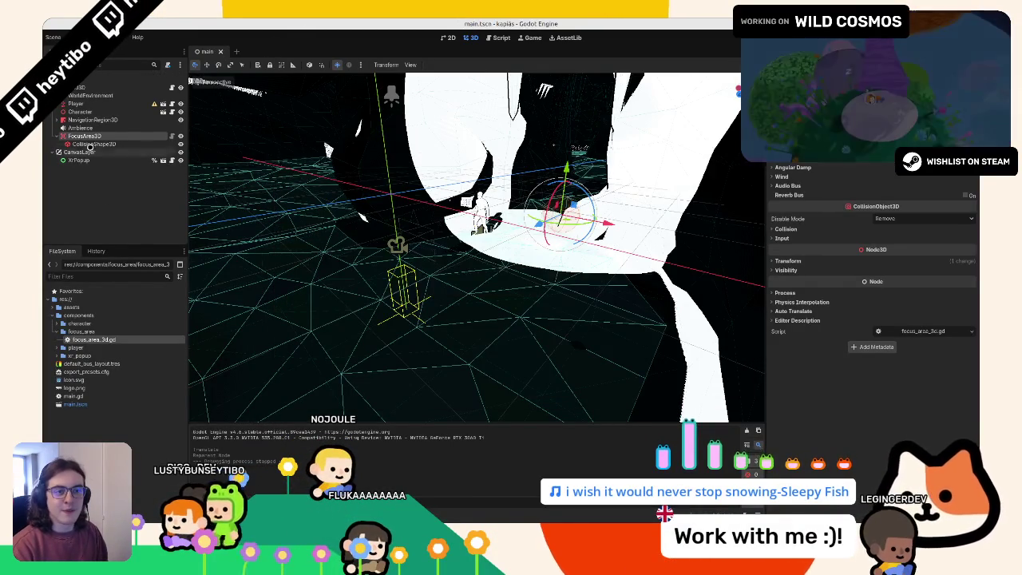
pyautogui.click(110, 112)
pyautogui.click(111, 105)
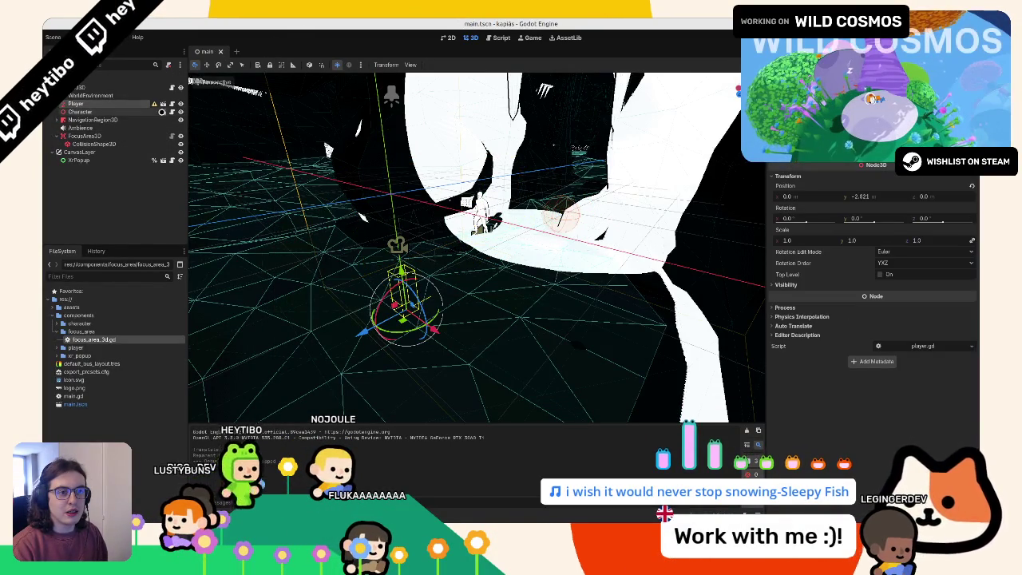
pyautogui.click(162, 104)
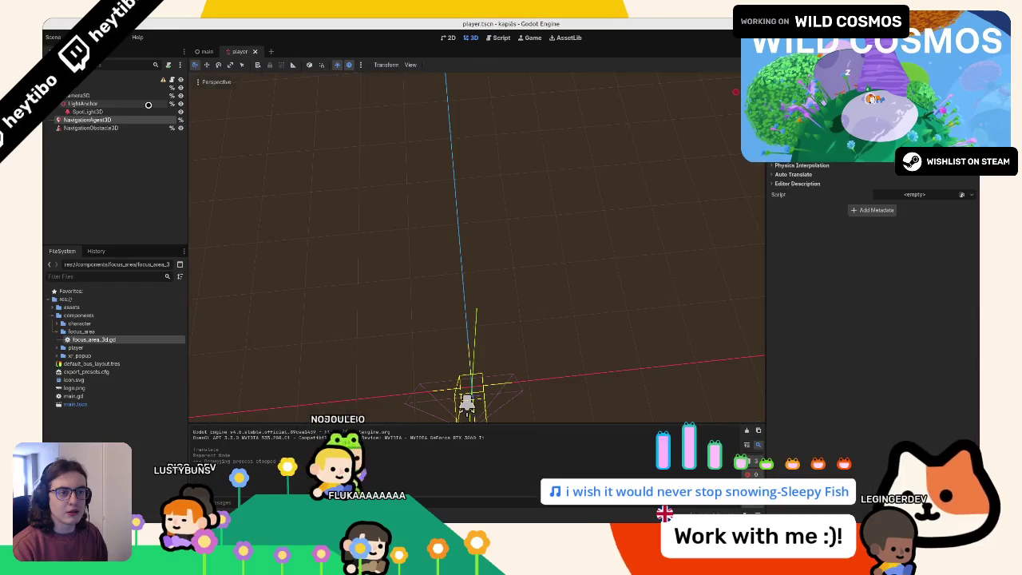
# Step: Add a RayCast3D node at the player's Camera3D and save player.tscn
pyautogui.click(88, 95)
pyautogui.press('f')
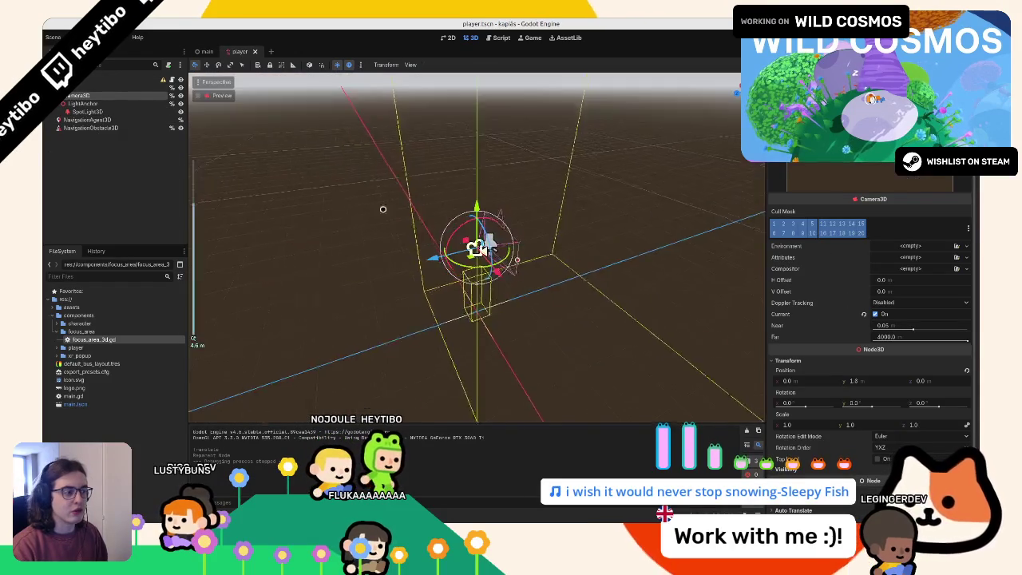
pyautogui.hotkey('ctrl', 'a')
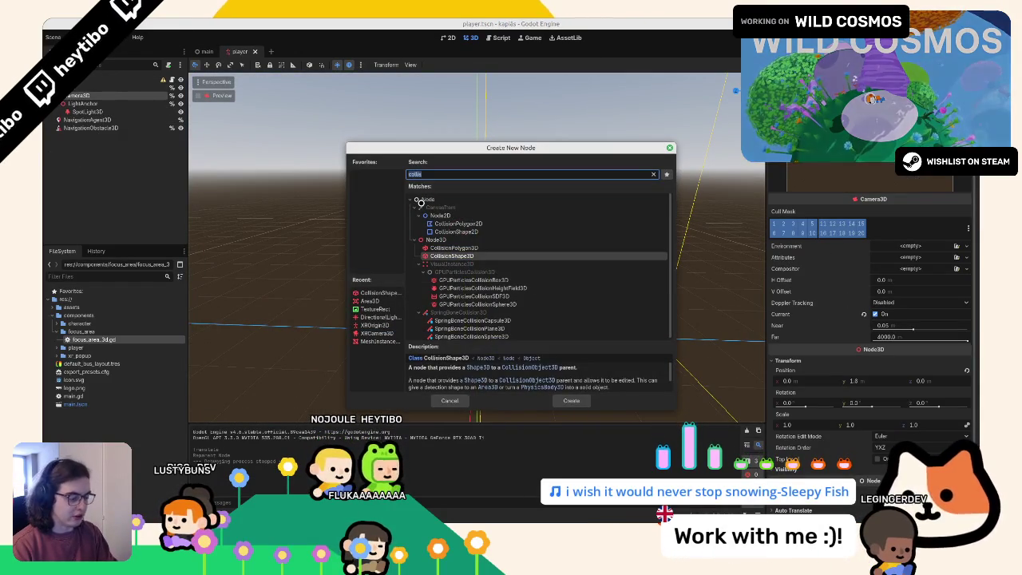
pyautogui.write('raycast')
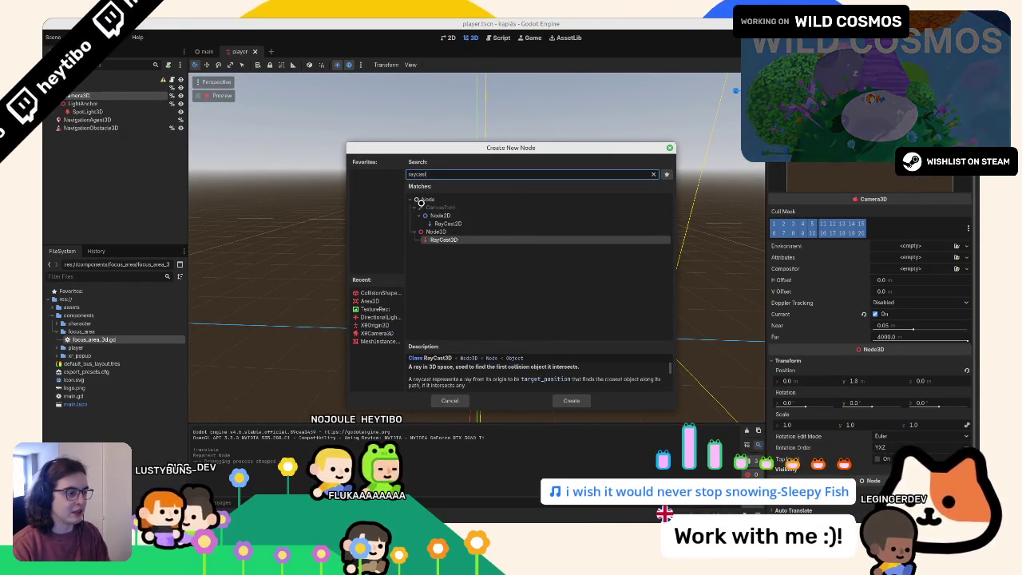
pyautogui.press('Return')
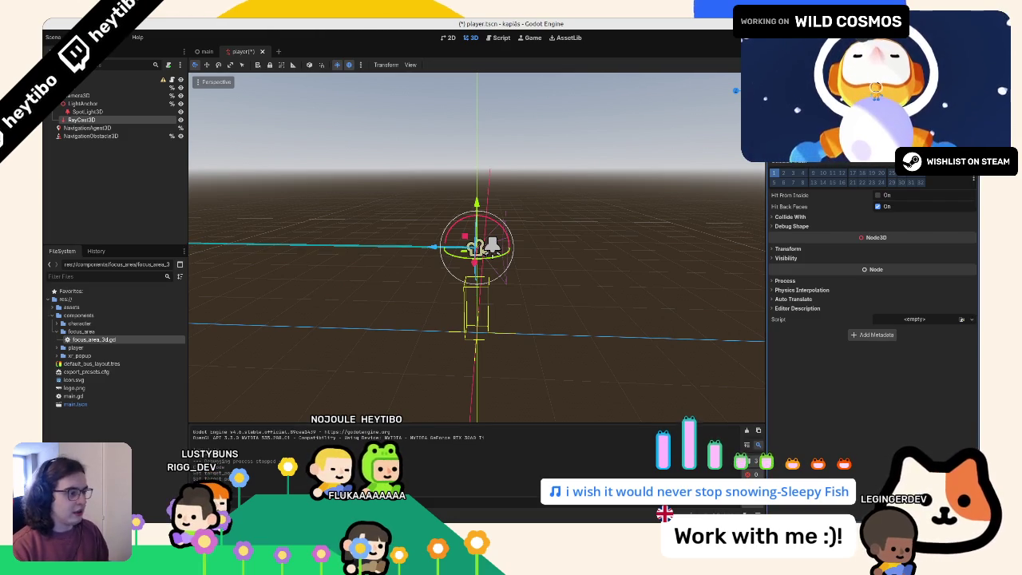
pyautogui.moveTo(575, 127)
pyautogui.mouseDown()
pyautogui.moveTo(569, 164)
pyautogui.moveTo(501, 239)
pyautogui.moveTo(470, 255)
pyautogui.moveTo(492, 288)
pyautogui.moveTo(563, 304)
pyautogui.mouseUp()
pyautogui.hotkey('ctrl', 's')
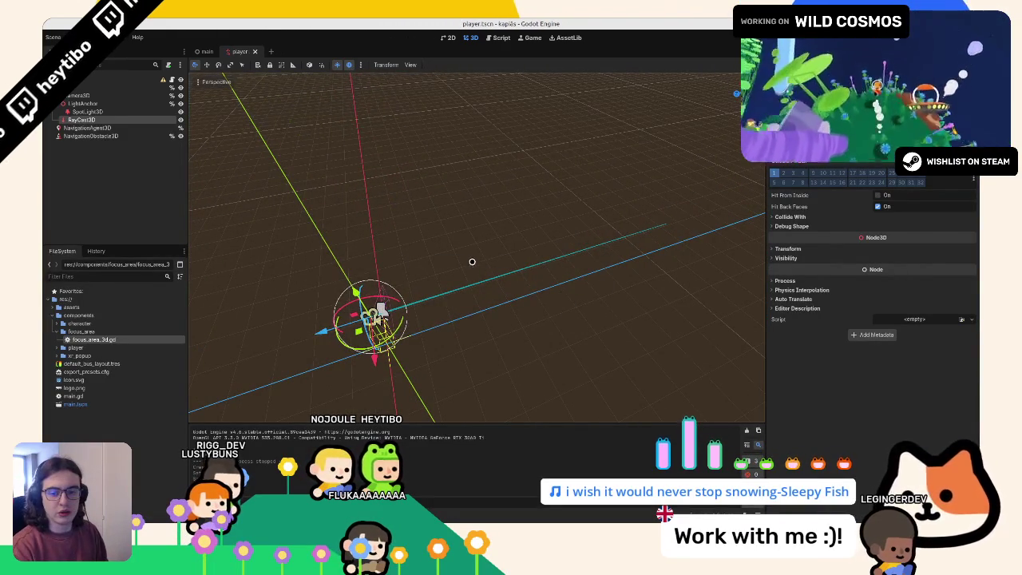
# Step: Test-run the game, then enable Areas in the RayCast3D's Collide With options and save
pyautogui.press('F5')
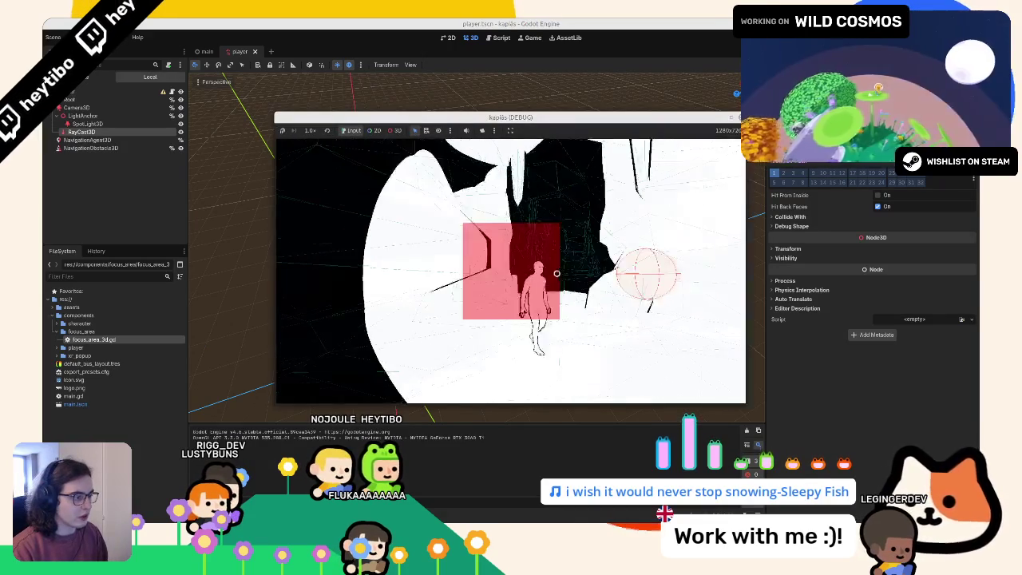
pyautogui.click(550, 273)
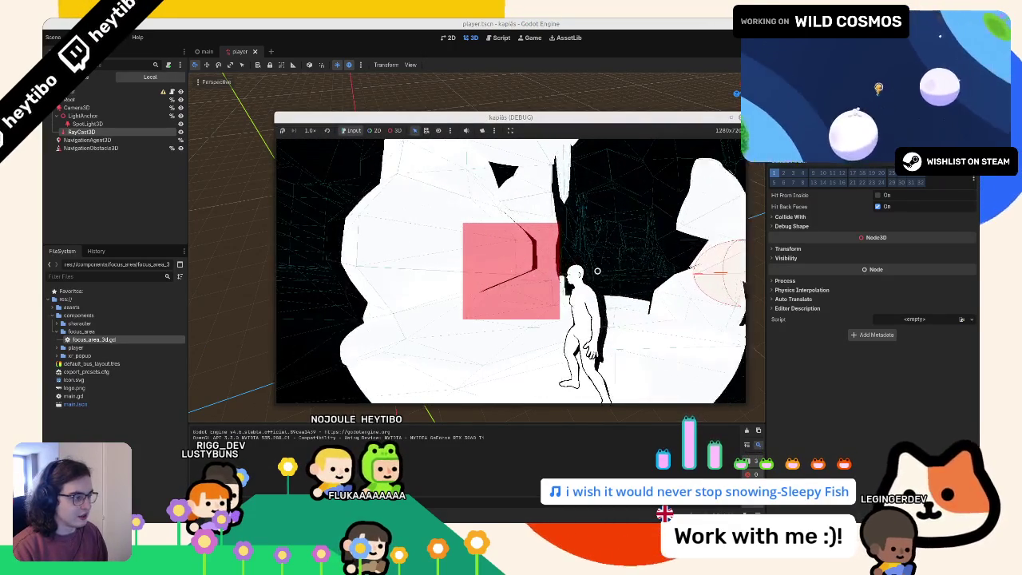
pyautogui.click(890, 195)
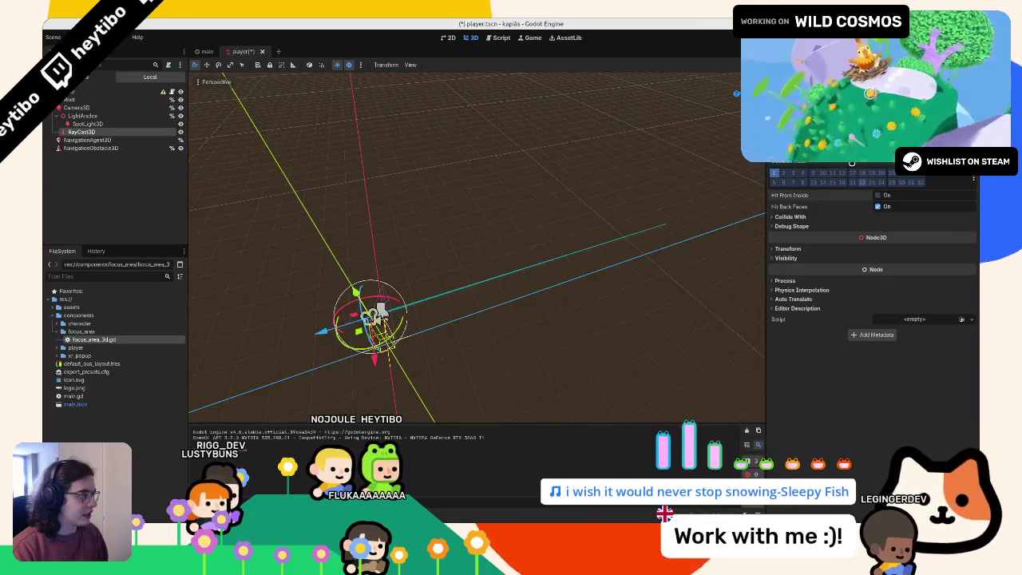
pyautogui.click(806, 226)
pyautogui.click(791, 216)
pyautogui.hotkey('ctrl', 's')
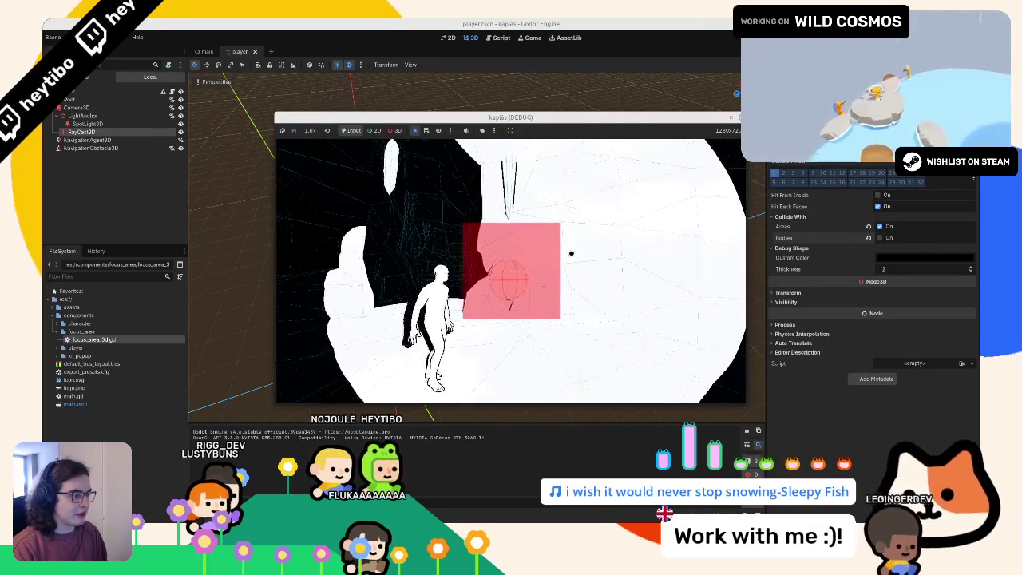
# Step: Stop the game and switch the ray's collision mask from layer 1 to layer 4
pyautogui.press('F8')
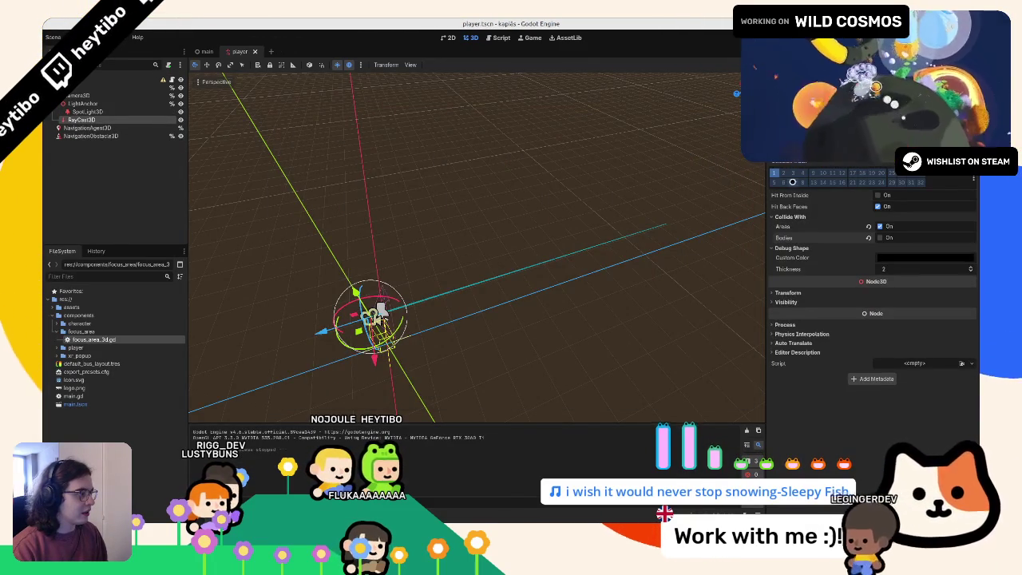
pyautogui.click(774, 172)
pyautogui.click(802, 173)
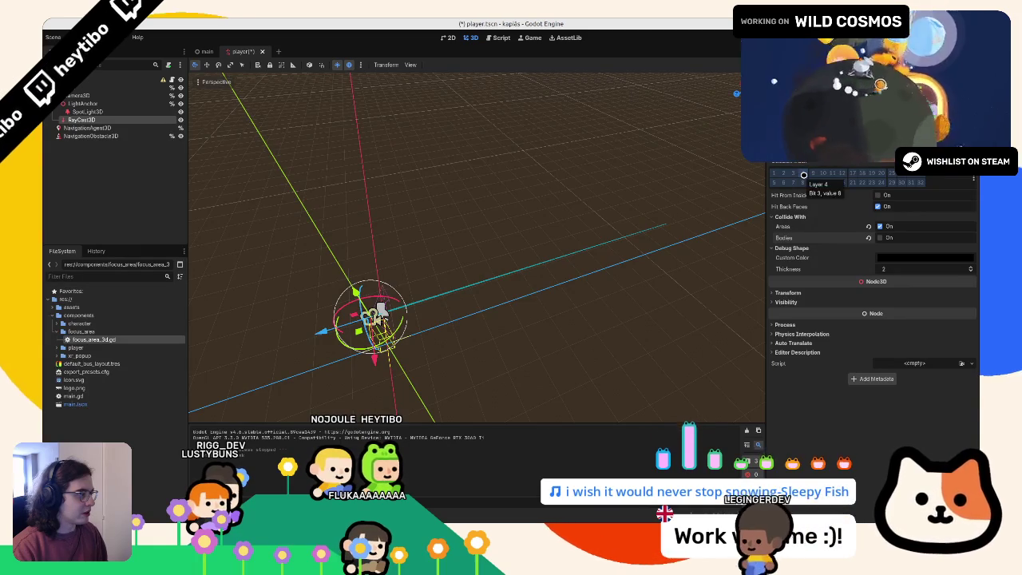
pyautogui.click(206, 52)
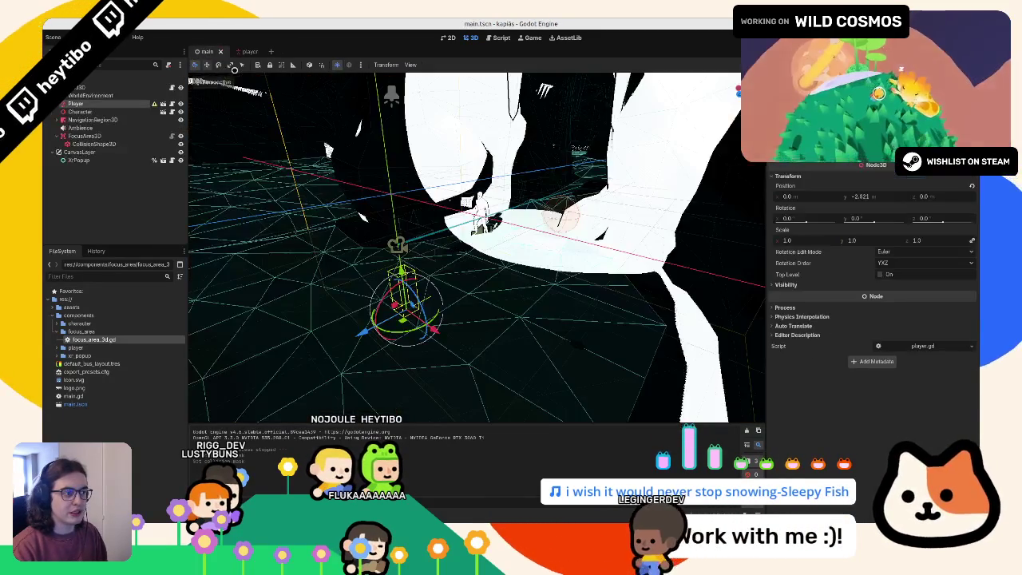
# Step: In Project Settings, filter for 'layer' and name 3D Physics Layer 4 'focus system'
pyautogui.click(80, 36)
pyautogui.click(100, 49)
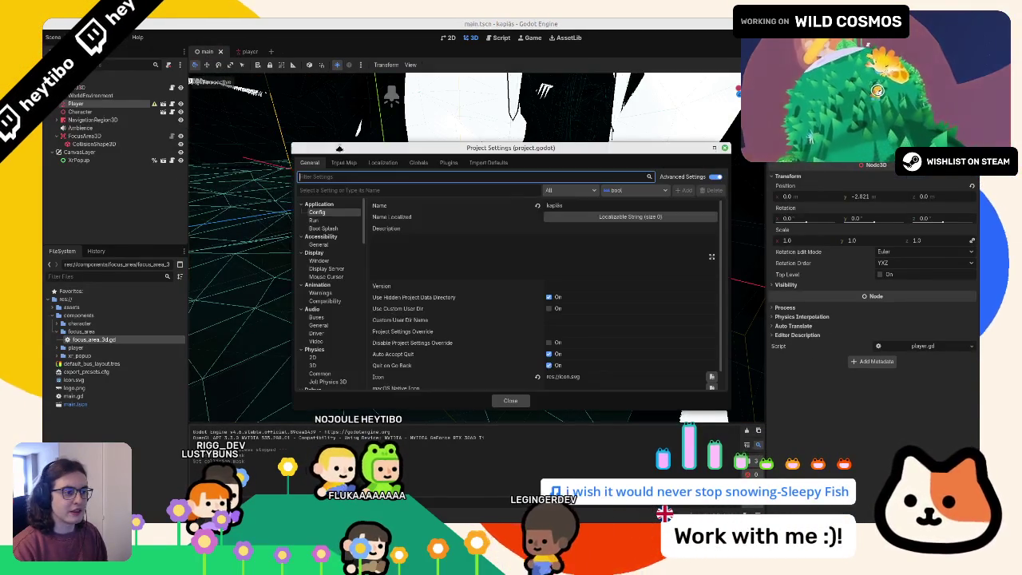
pyautogui.write('collision')
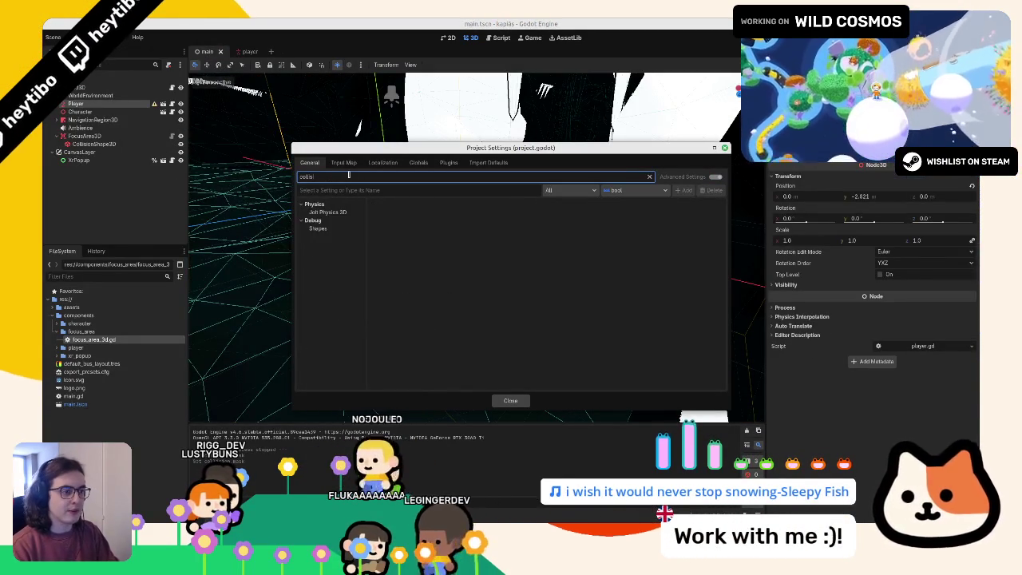
pyautogui.click(327, 212)
pyautogui.click(318, 228)
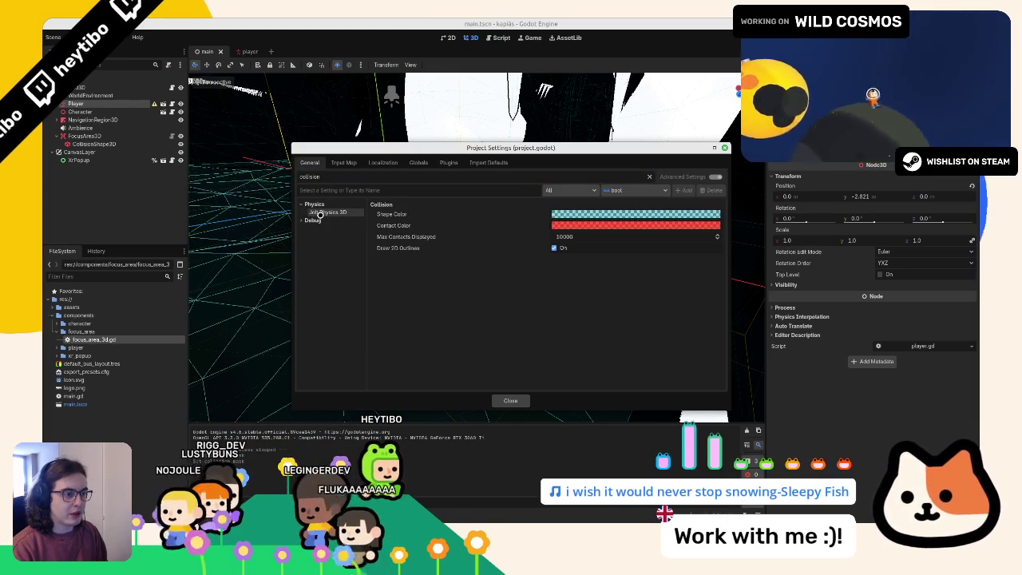
pyautogui.click(327, 211)
pyautogui.write('layer')
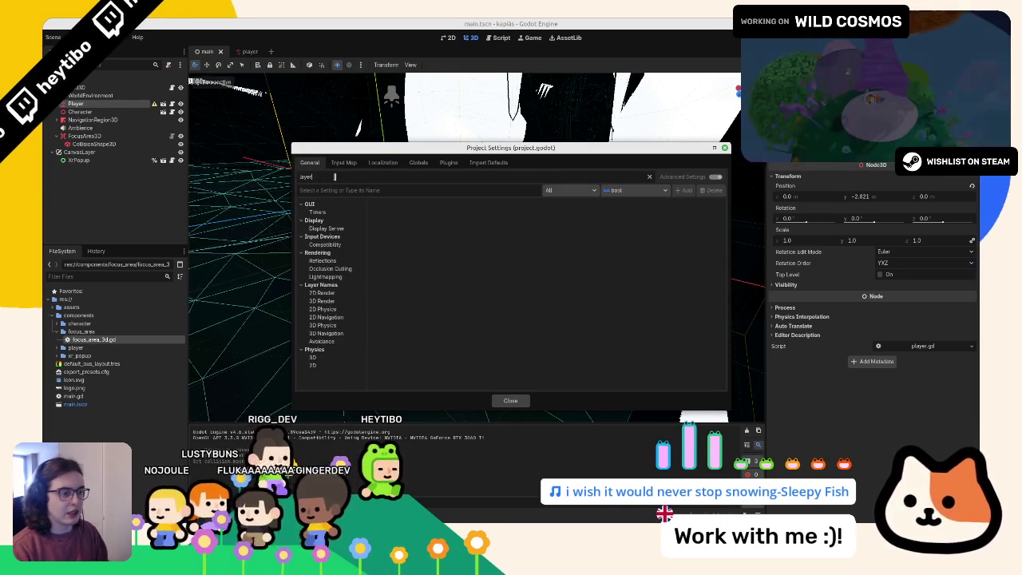
pyautogui.click(341, 326)
pyautogui.click(564, 240)
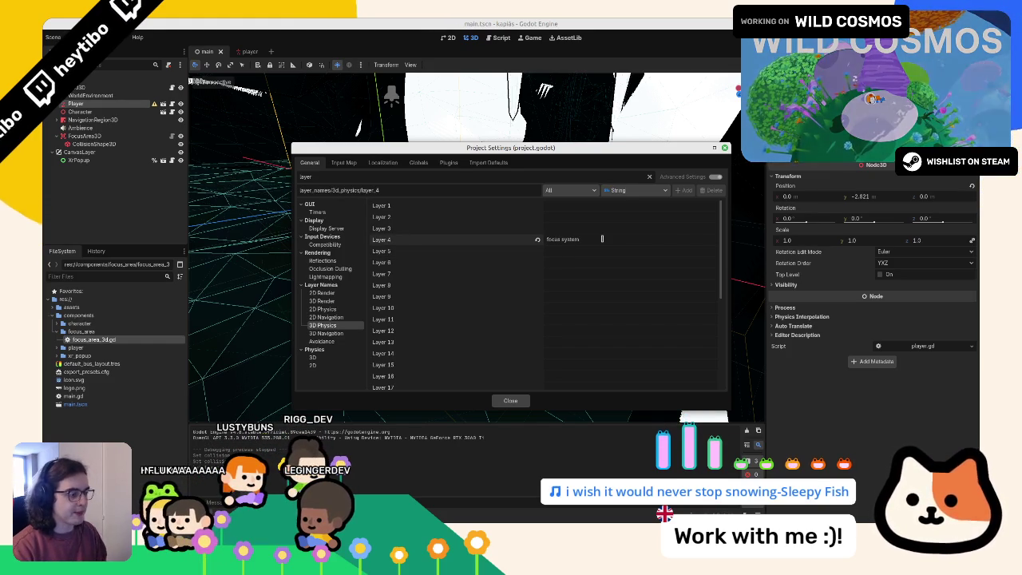
pyautogui.click(510, 400)
pyautogui.click(90, 95)
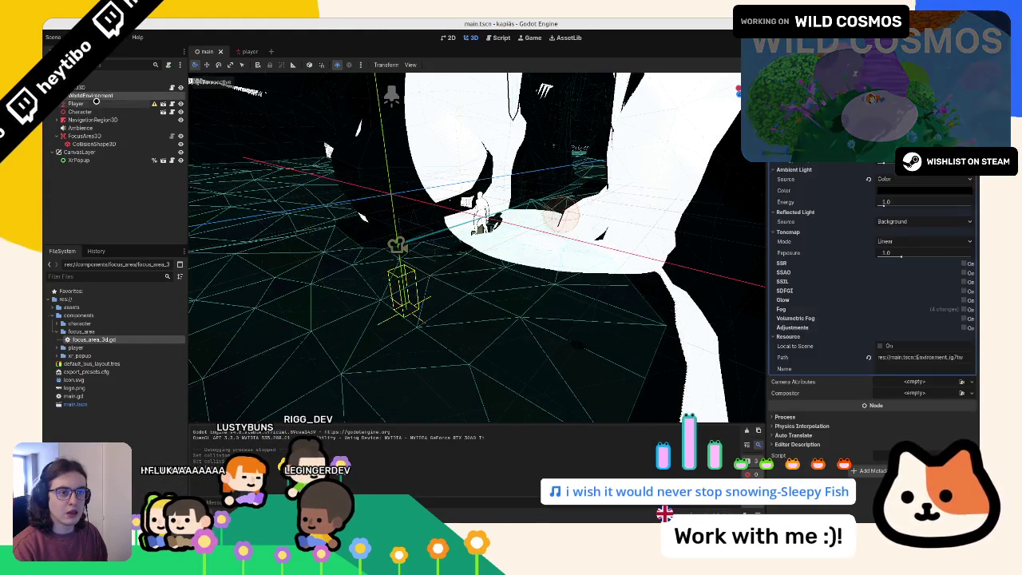
# Step: Open focus_area_3d.gd and add a _ready() function that sets monitoring = false
pyautogui.click(248, 51)
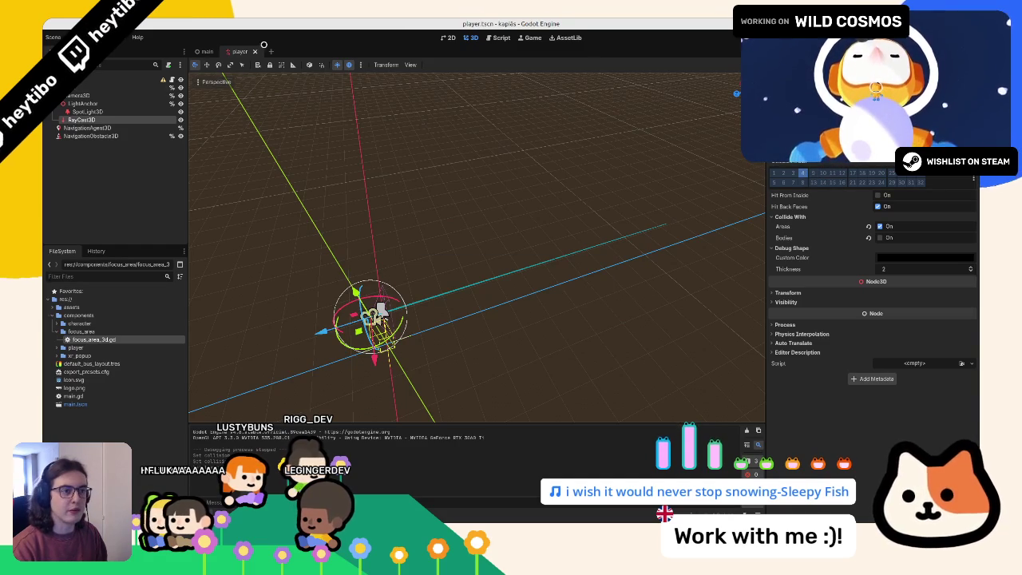
pyautogui.click(204, 51)
pyautogui.click(170, 136)
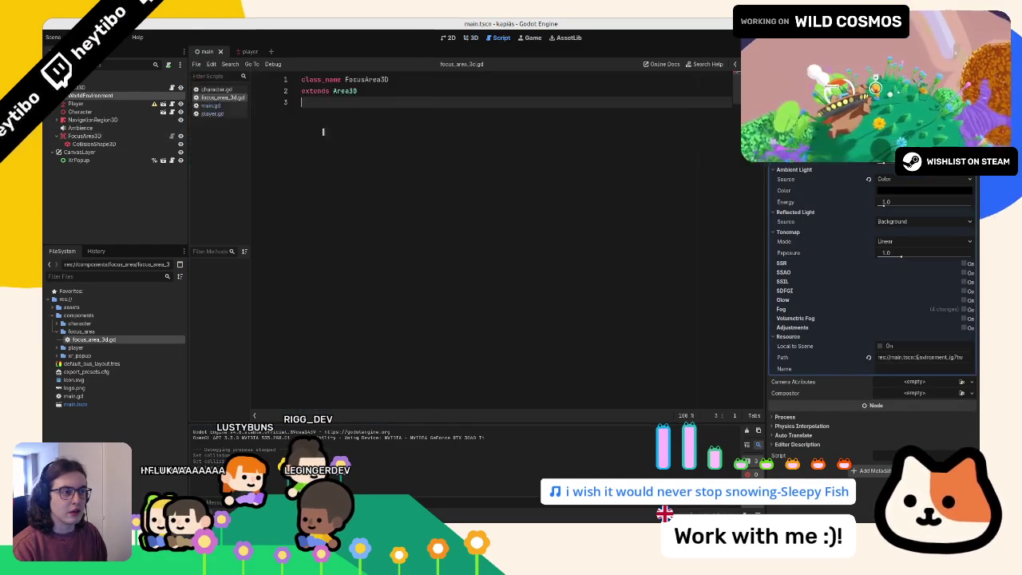
pyautogui.press('Return')
pyautogui.write('func _re')
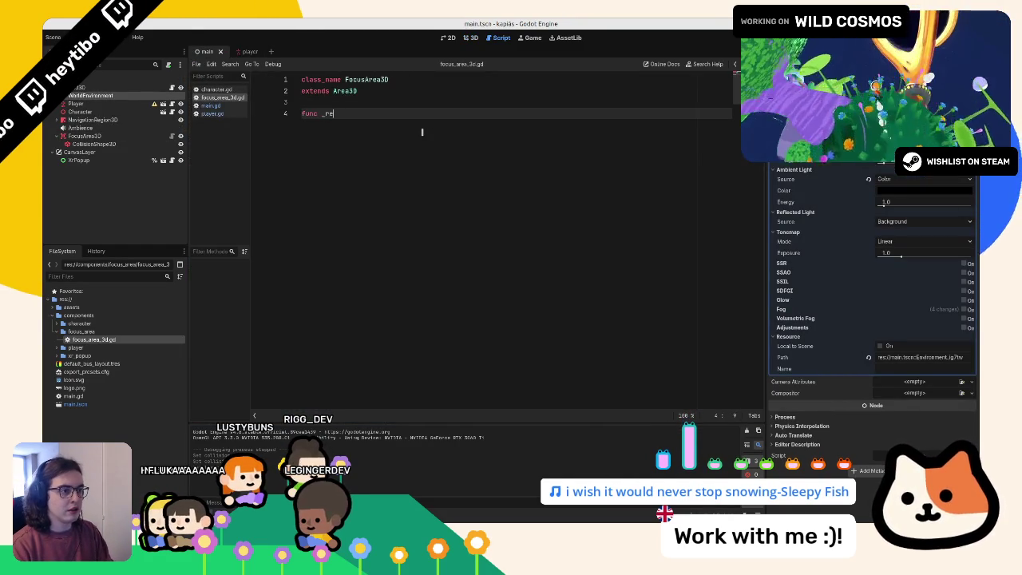
pyautogui.press('Return')
pyautogui.press('Return')
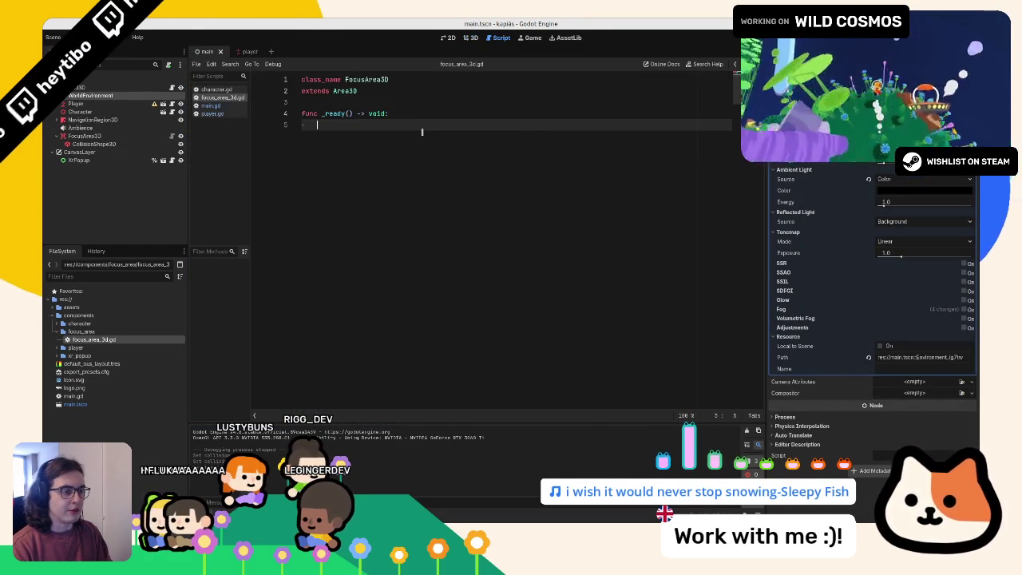
pyautogui.write('set_')
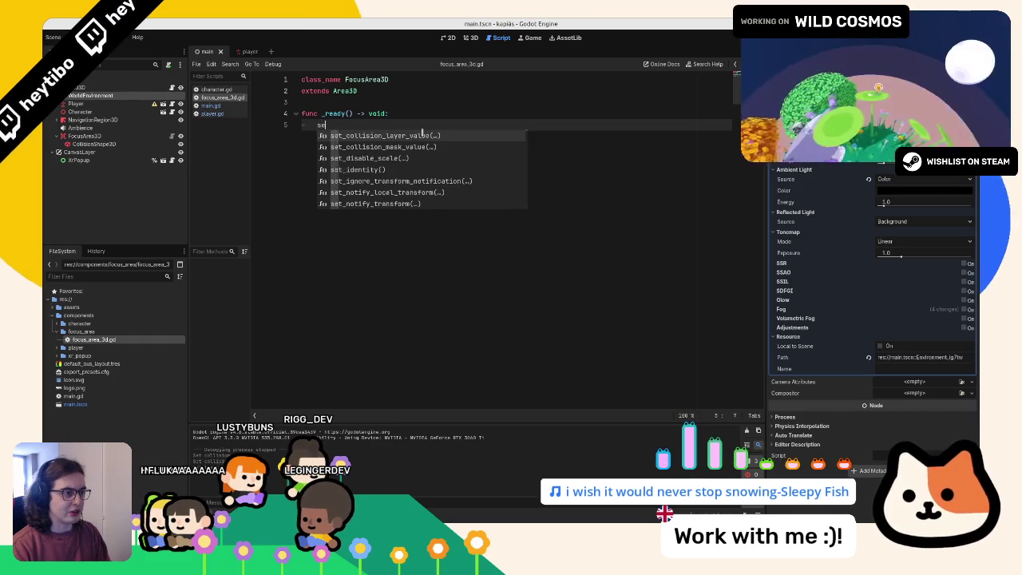
pyautogui.press('BackSpace')
pyautogui.press('BackSpace')
pyautogui.press('BackSpace')
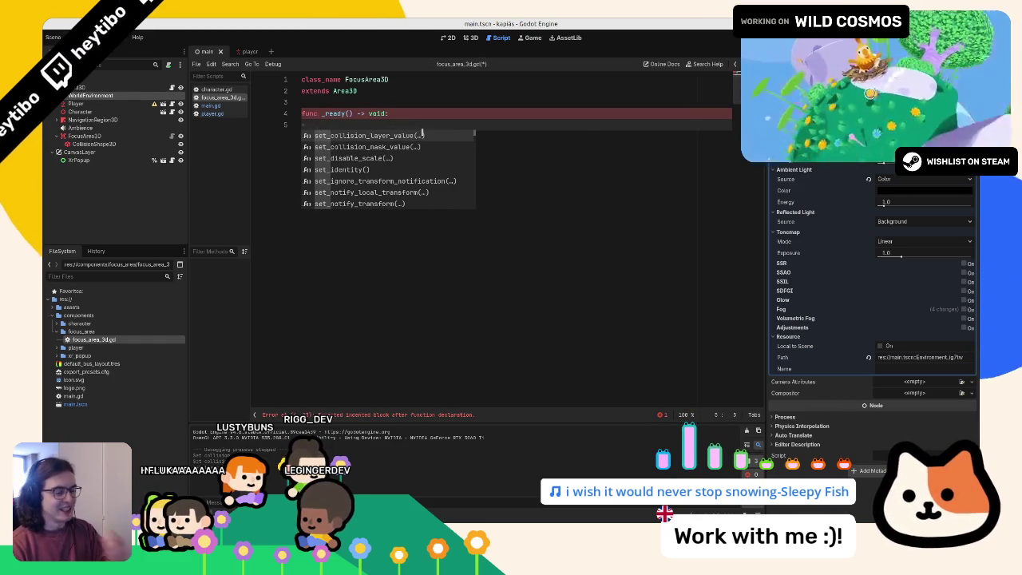
pyautogui.click(84, 136)
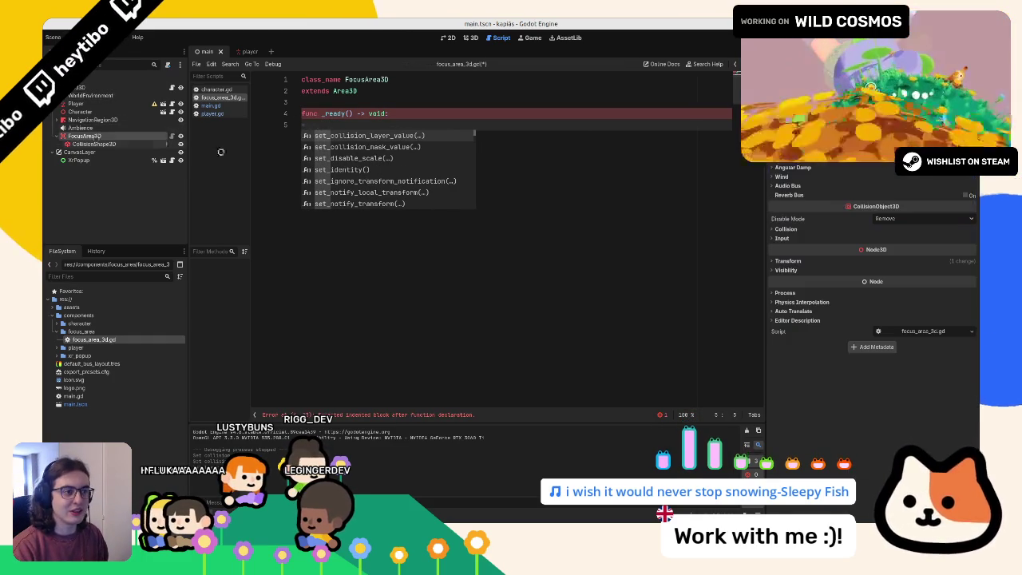
pyautogui.click(401, 305)
pyautogui.write('mon')
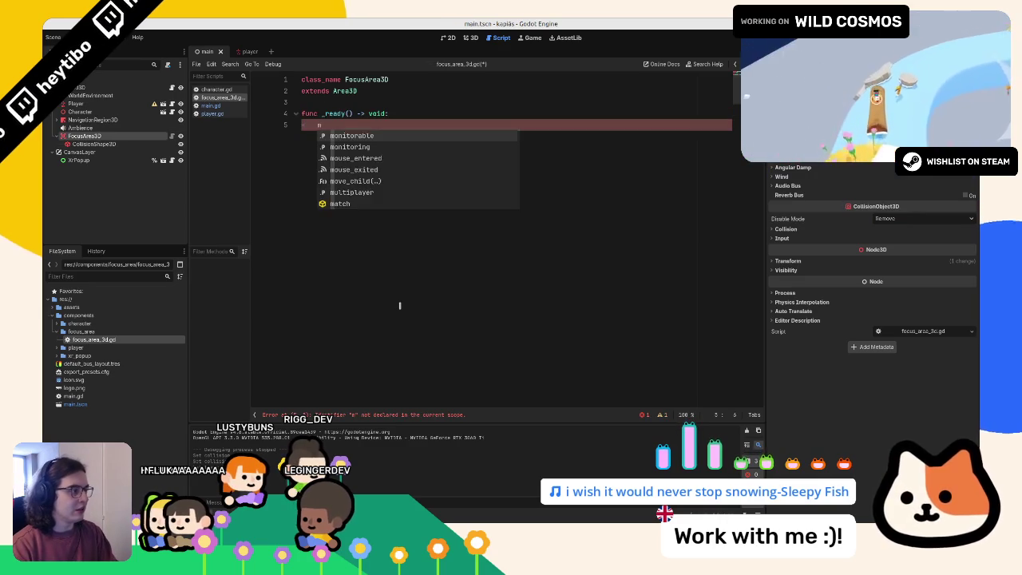
pyautogui.press('Return')
pyautogui.write('=')
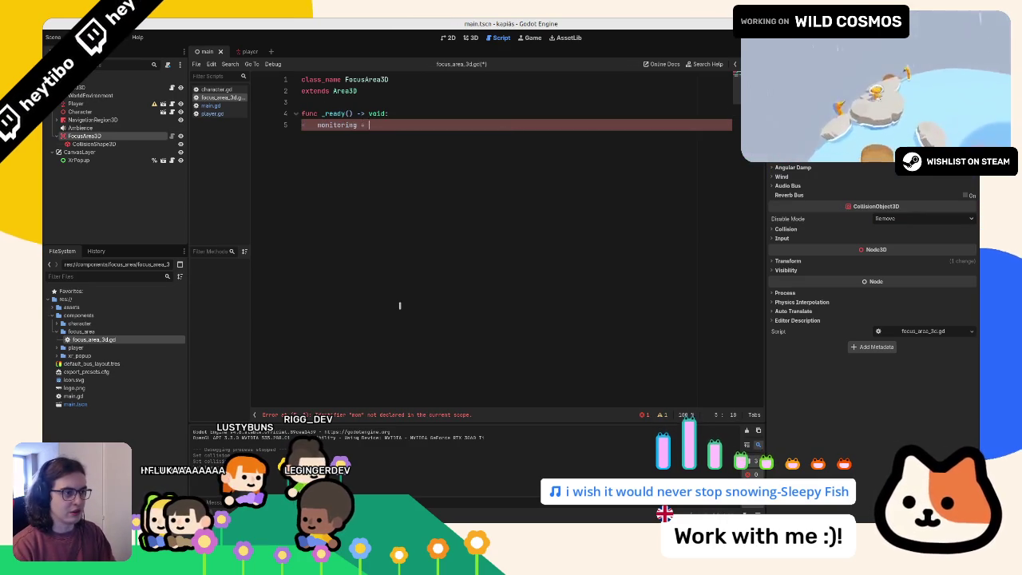
pyautogui.write('e')
pyautogui.press('Return')
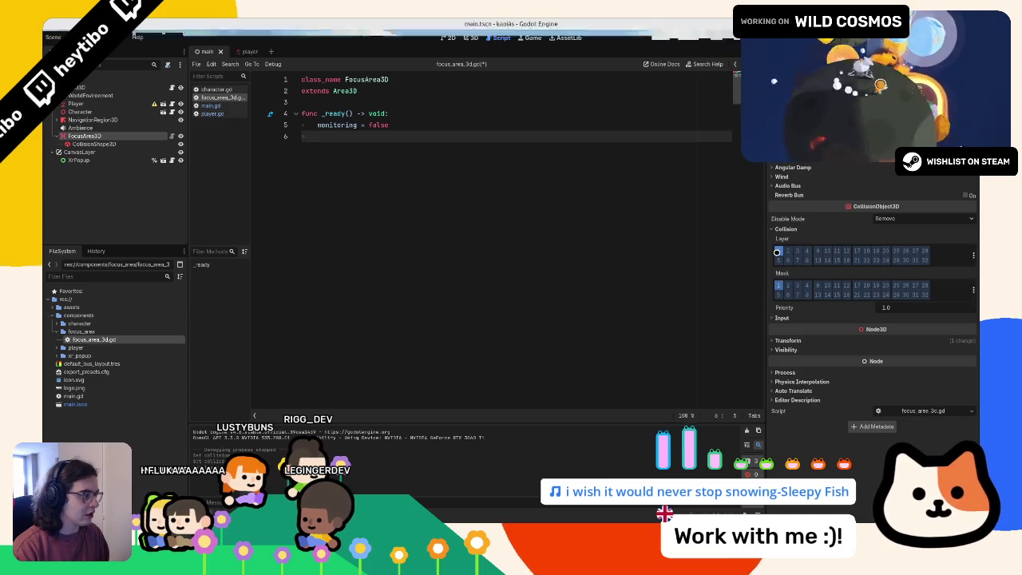
# Step: Add calls disabling collision layer 1, enabling layer 4, clearing mask 1, then run the game
pyautogui.write('set_collisi')
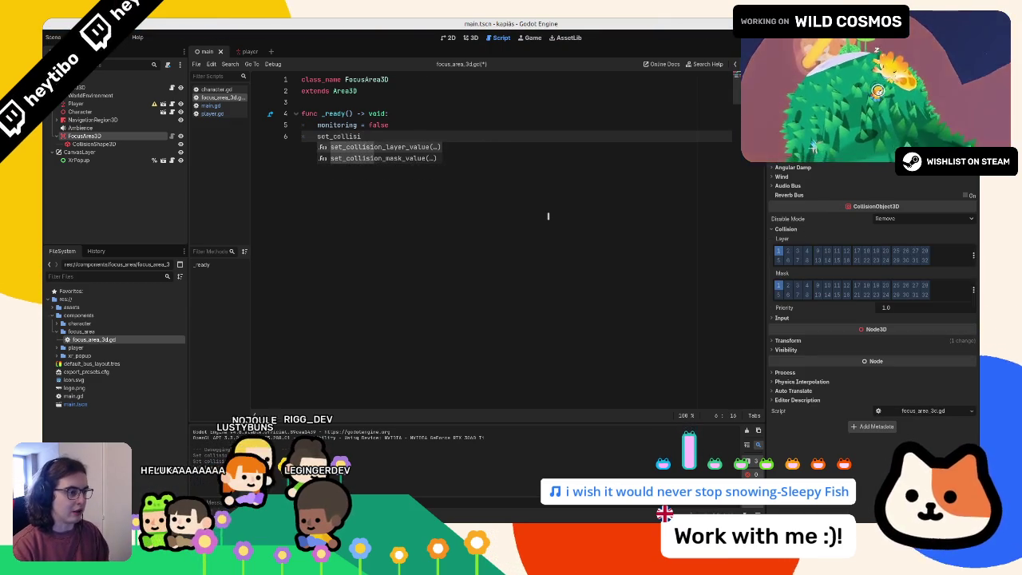
pyautogui.press('Return')
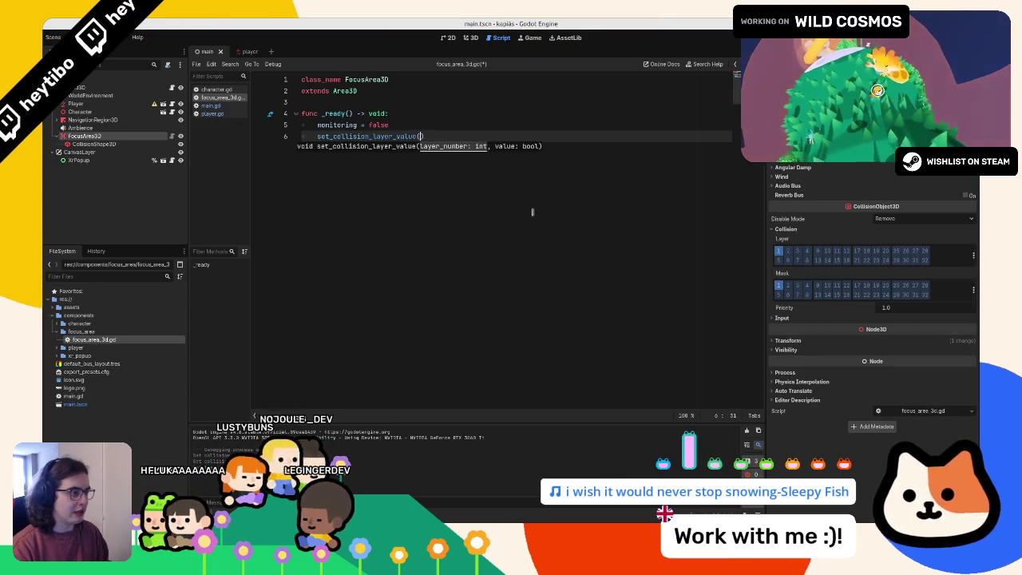
pyautogui.moveTo(795, 238)
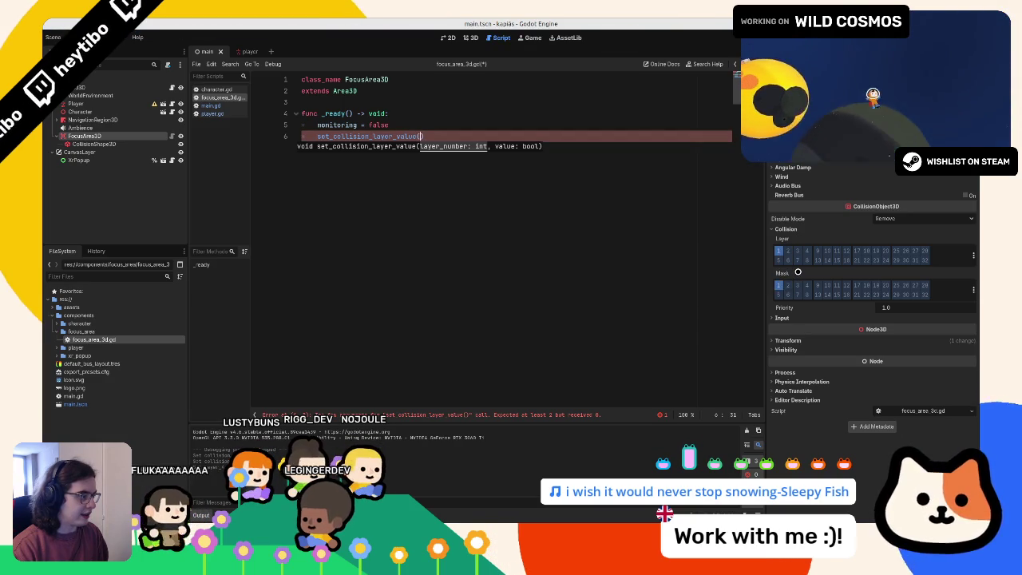
pyautogui.moveTo(797, 271)
pyautogui.click(415, 195)
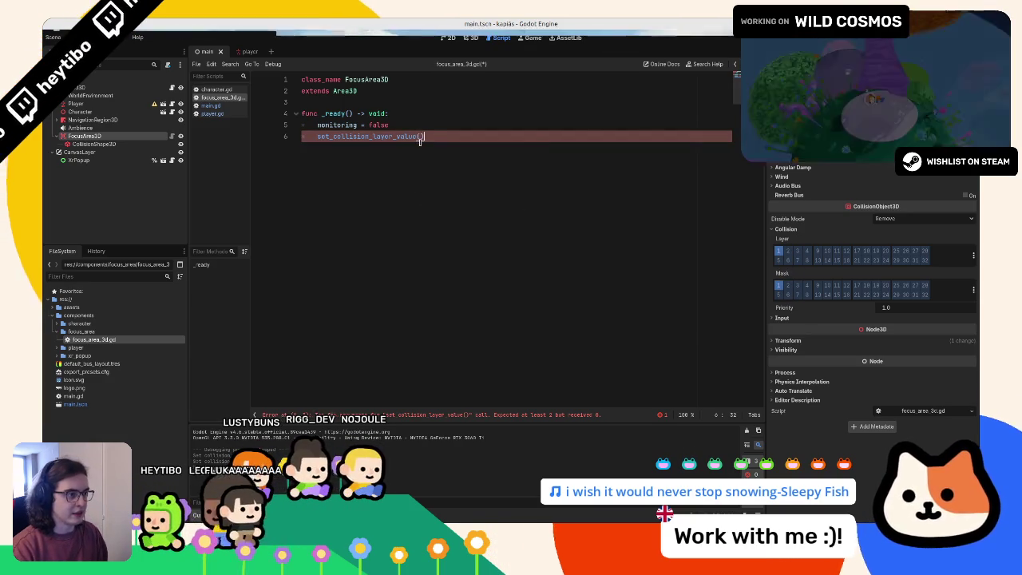
pyautogui.write('1, ')
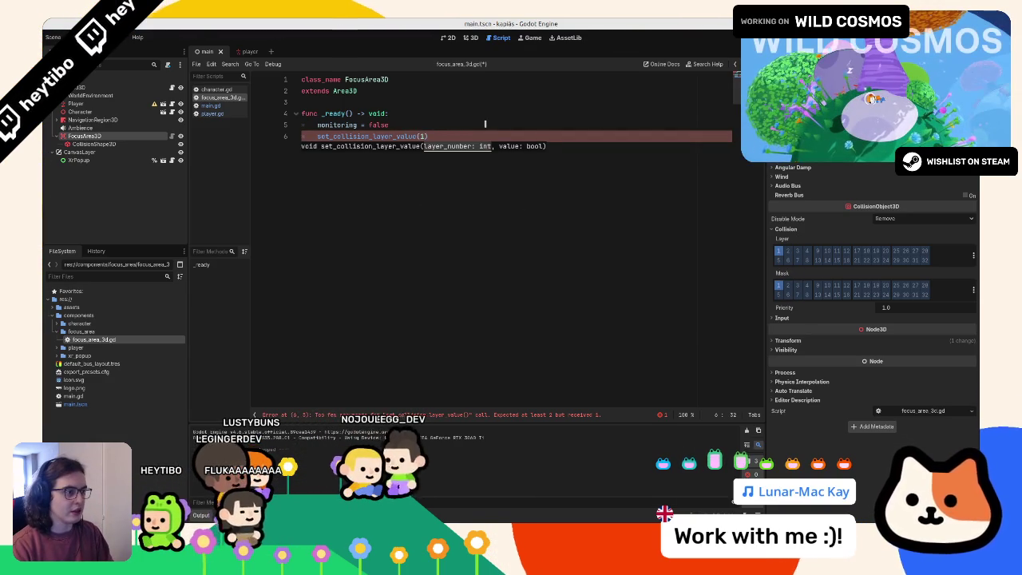
pyautogui.write('tr')
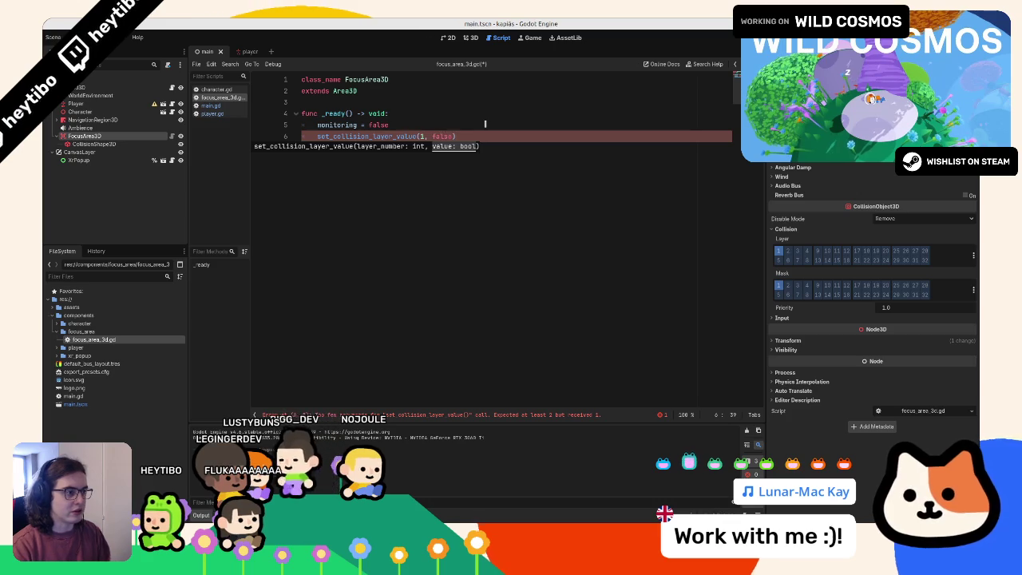
pyautogui.hotkey('ctrl', 'shift', 'd')
pyautogui.hotkey('ctrl', 'BackSpace')
pyautogui.write('e)')
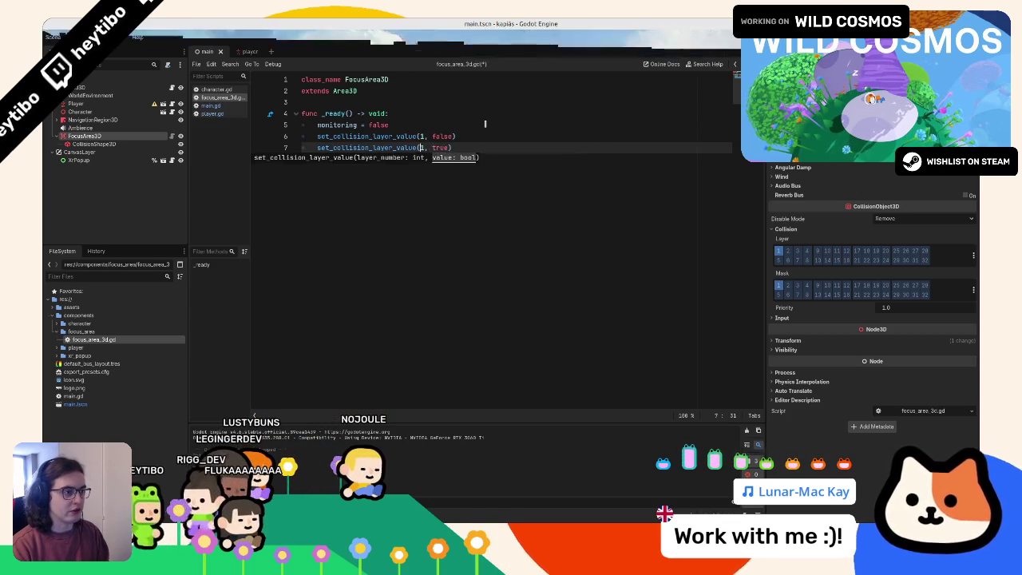
pyautogui.press('Left')
pyautogui.press('Left')
pyautogui.press('Left')
pyautogui.press('BackSpace')
pyautogui.write('4')
pyautogui.press('End')
pyautogui.press('Return')
pyautogui.write('set_collision_')
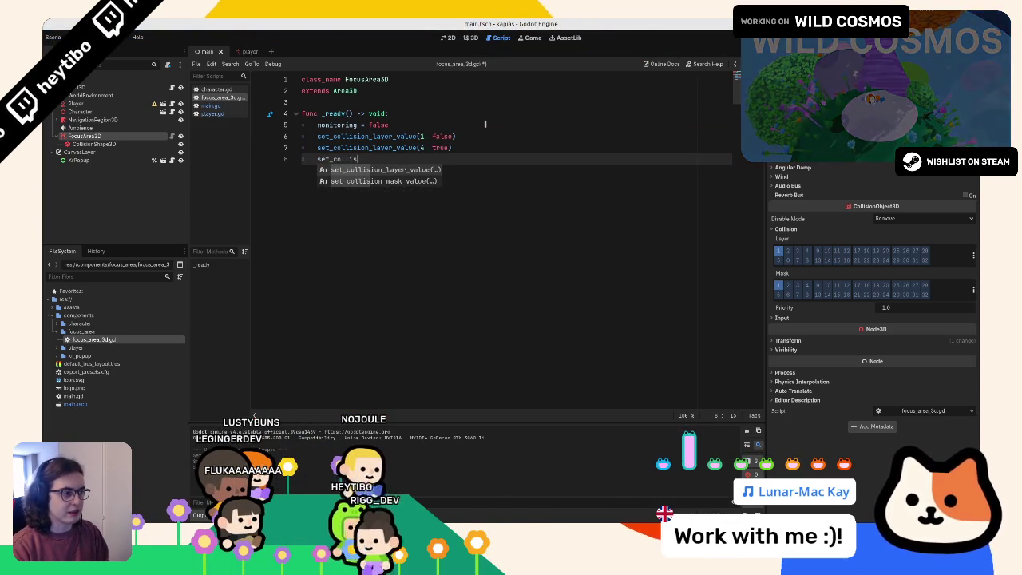
pyautogui.press('Down')
pyautogui.press('Return')
pyautogui.write('1, false')
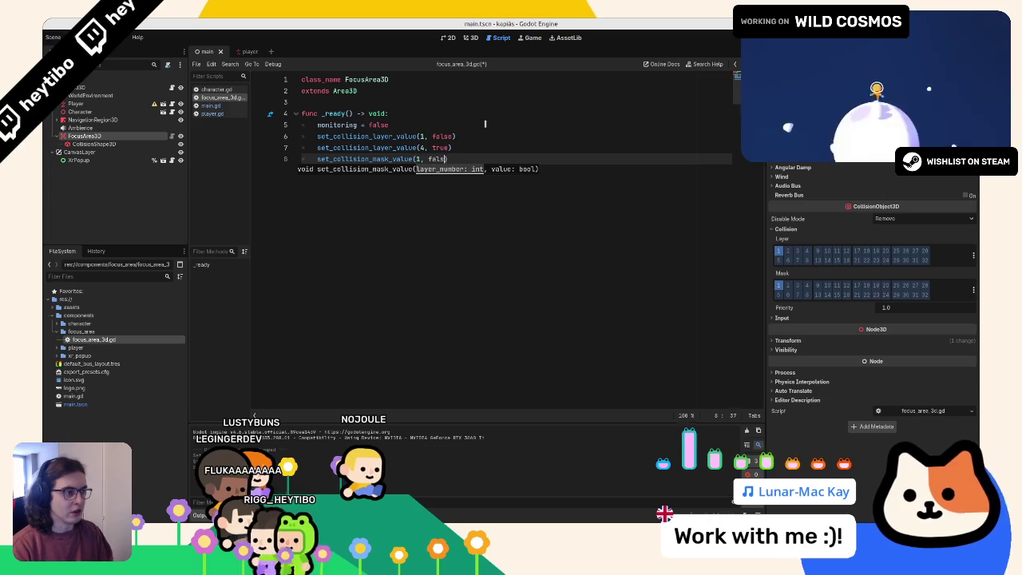
pyautogui.press('F5')
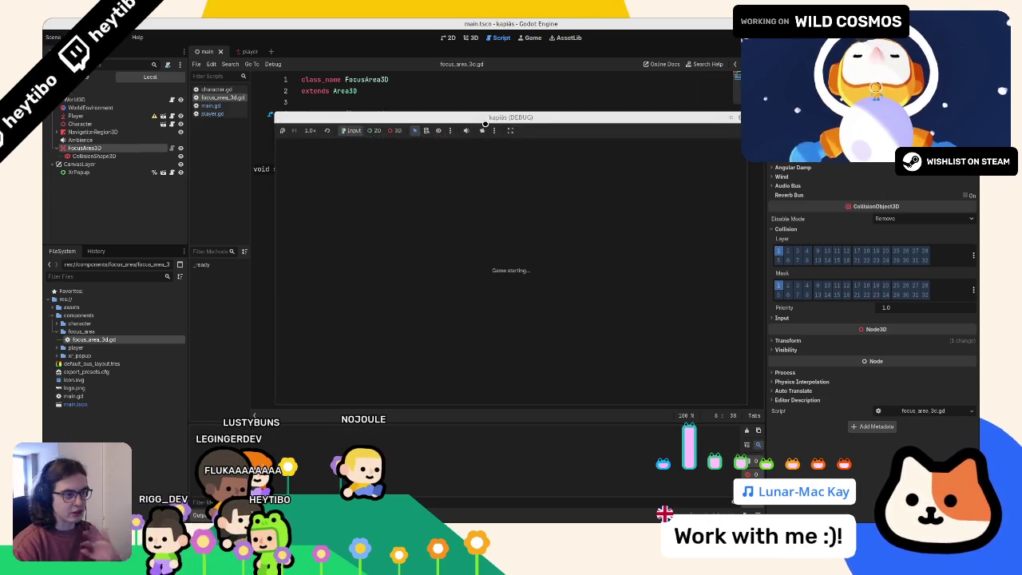
pyautogui.press('a')
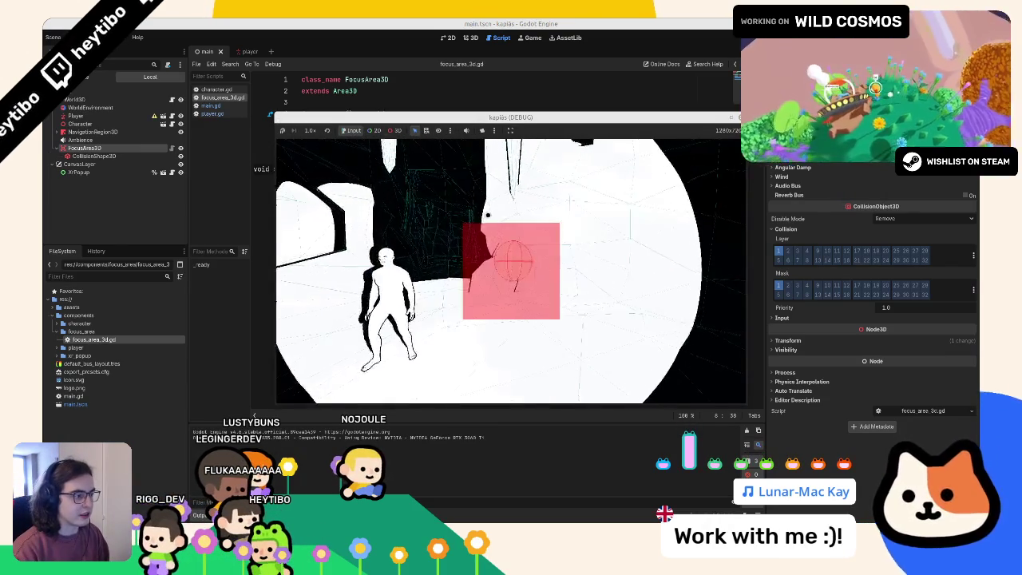
pyautogui.press('d')
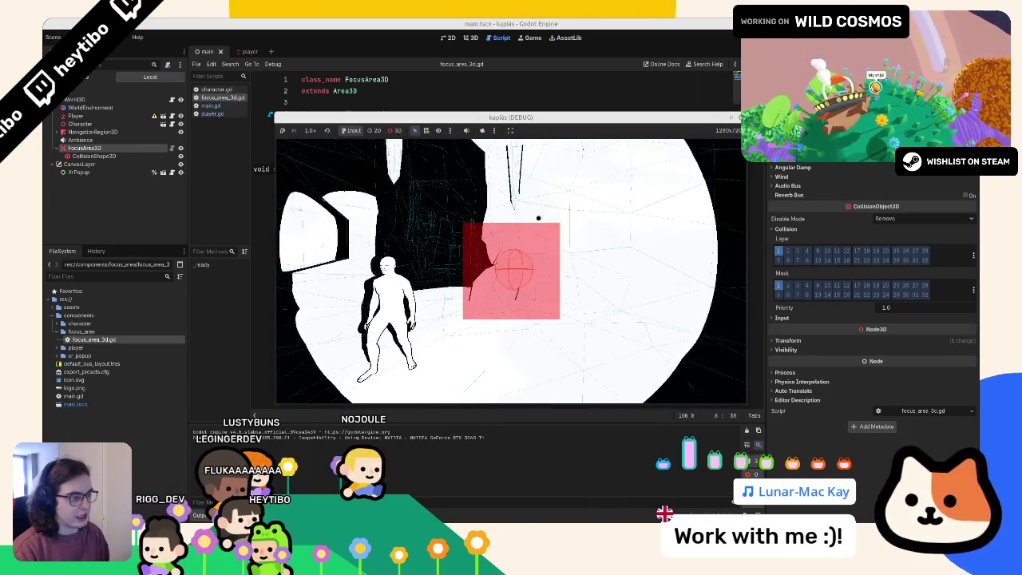
pyautogui.press('a')
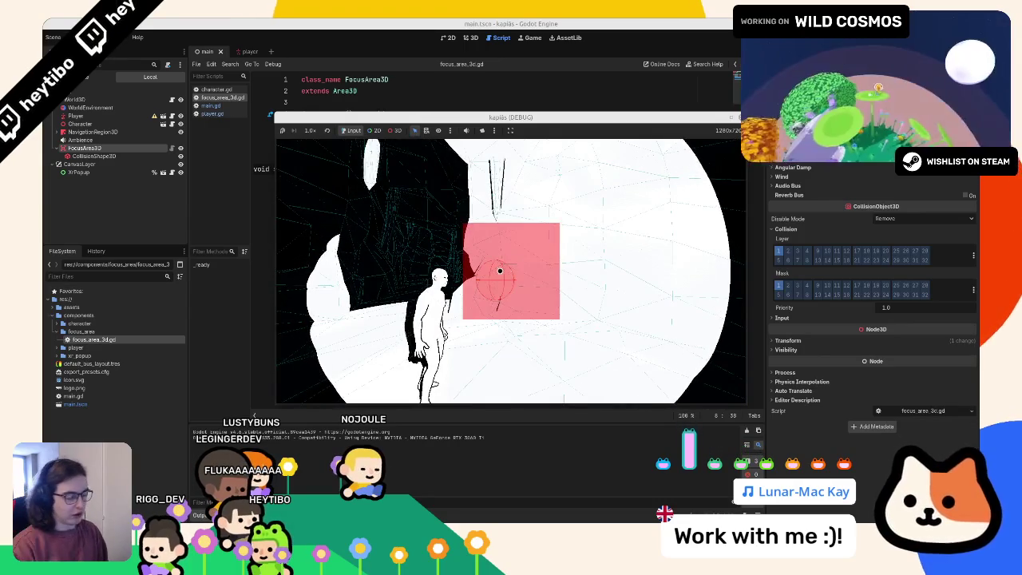
pyautogui.press('d')
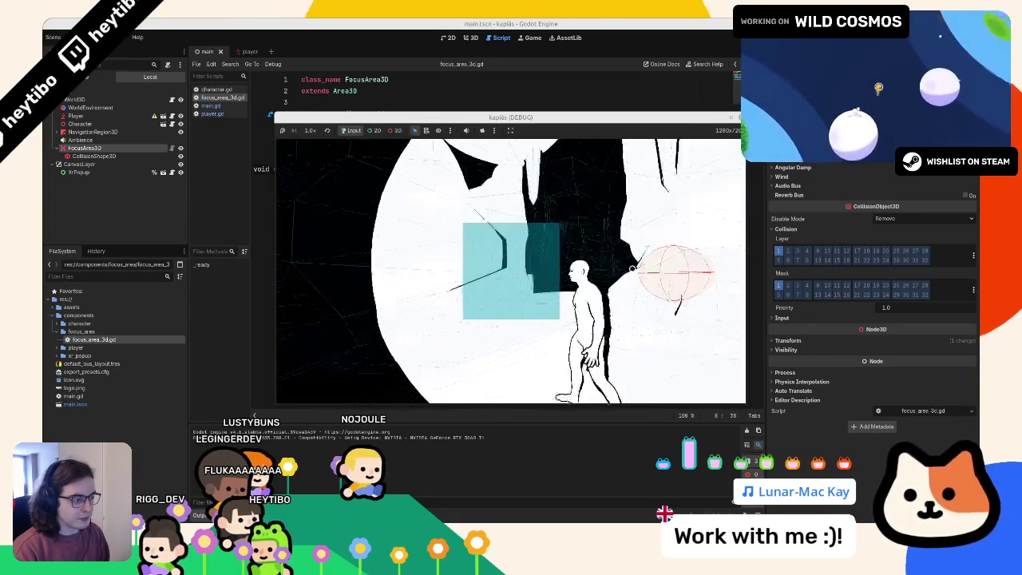
pyautogui.press('a')
pyautogui.press('d')
pyautogui.press('F8')
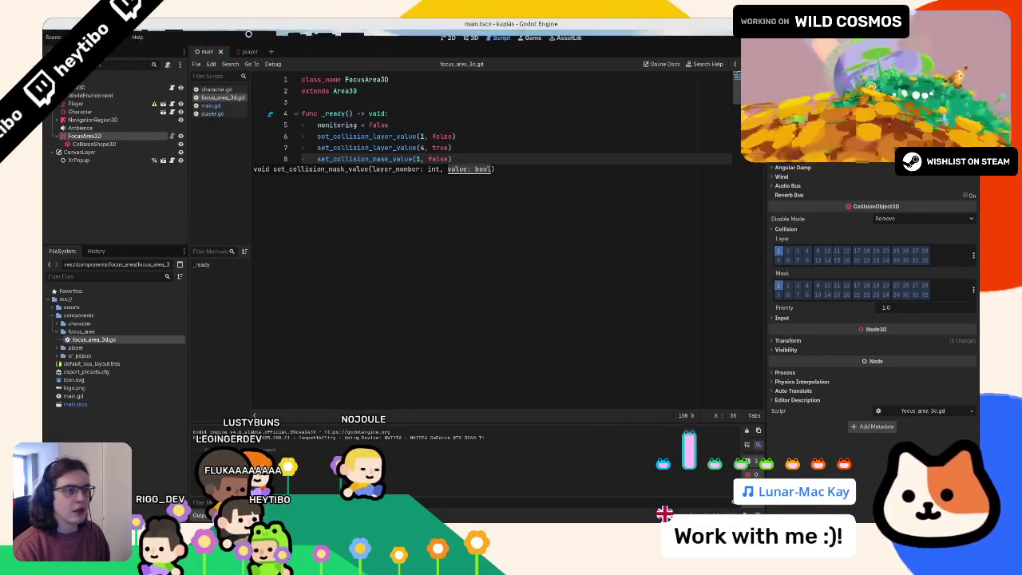
# Step: Rename the player's ray node to FocusRayCast and attach a new focus_ray_cast.gd script
pyautogui.click(243, 51)
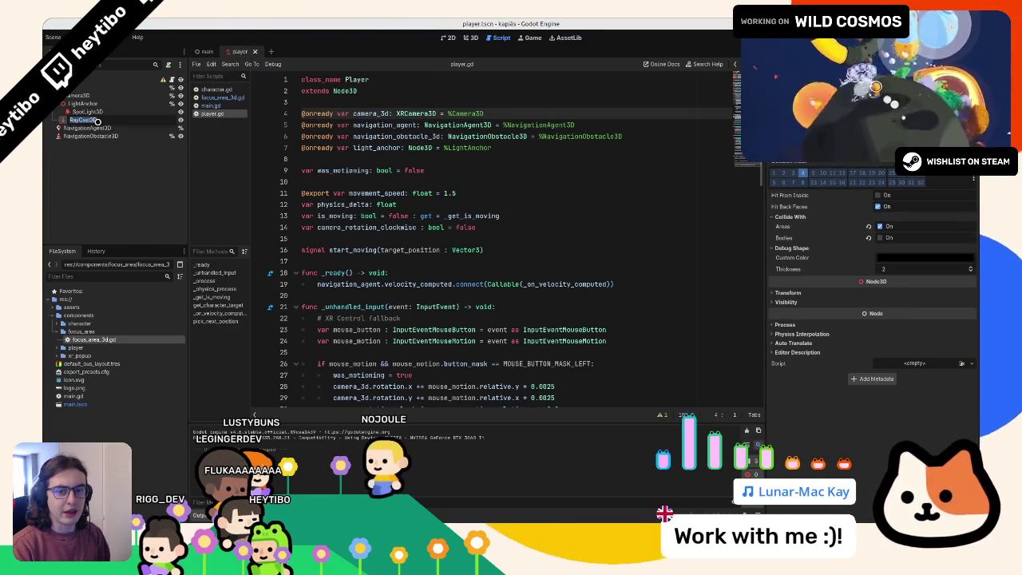
pyautogui.click(167, 65)
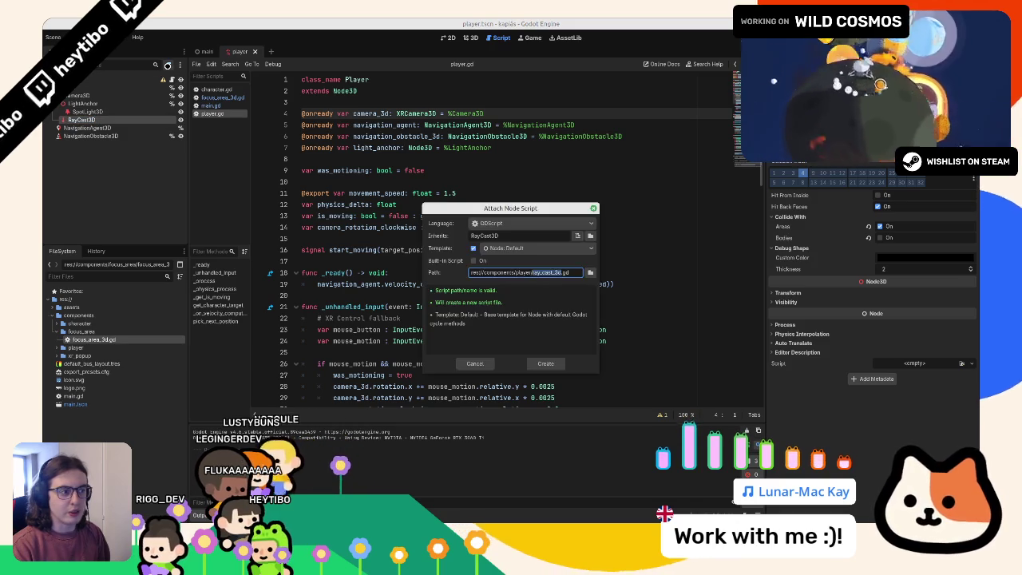
pyautogui.press('Escape')
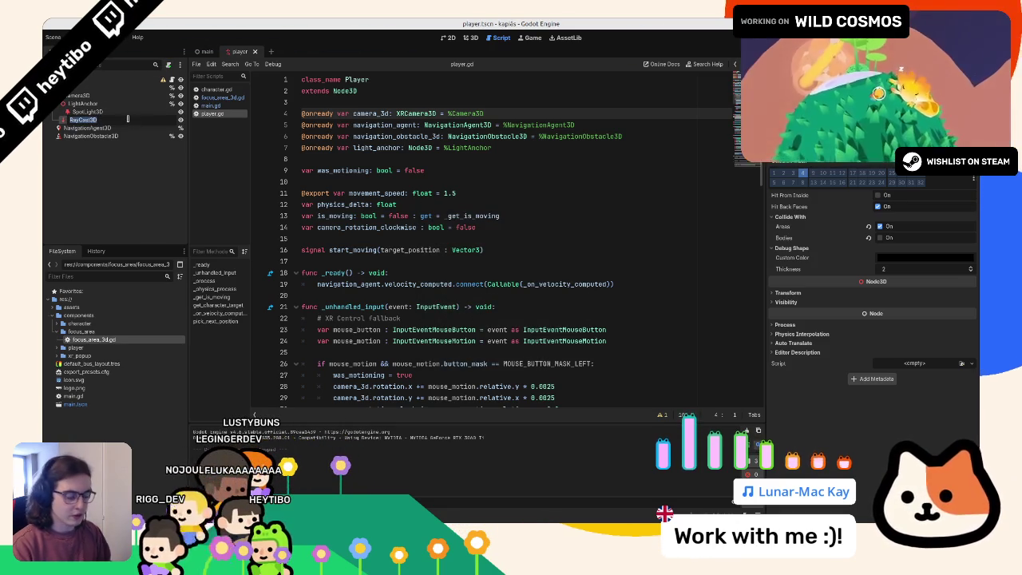
pyautogui.click(98, 119)
pyautogui.write('FocusRayCast')
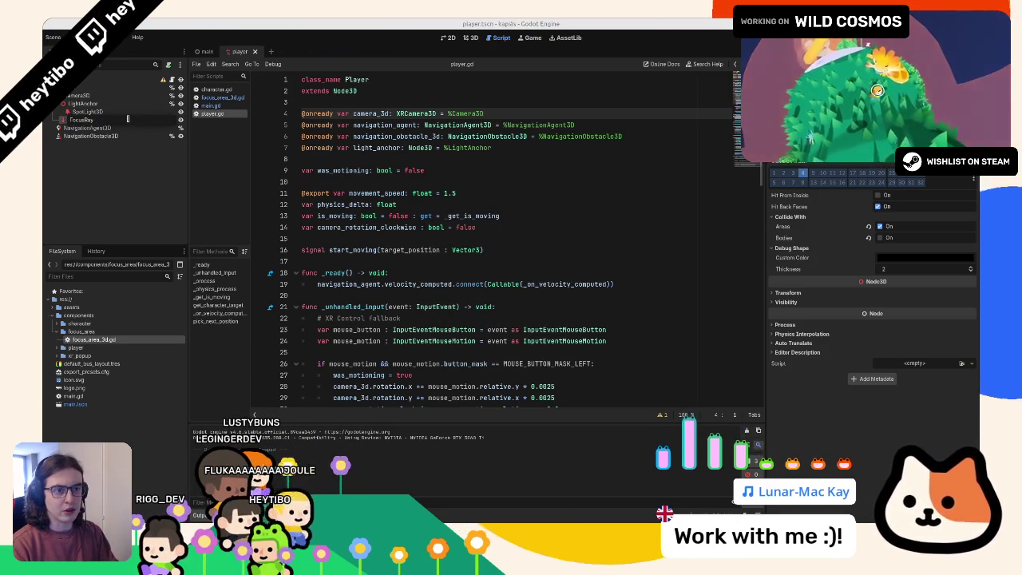
pyautogui.press('Return')
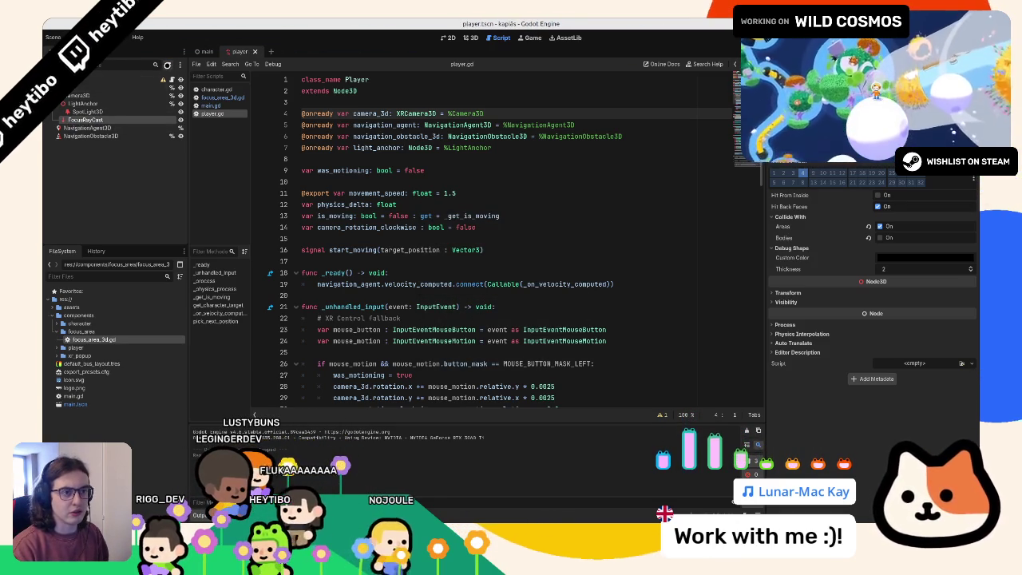
pyautogui.click(167, 65)
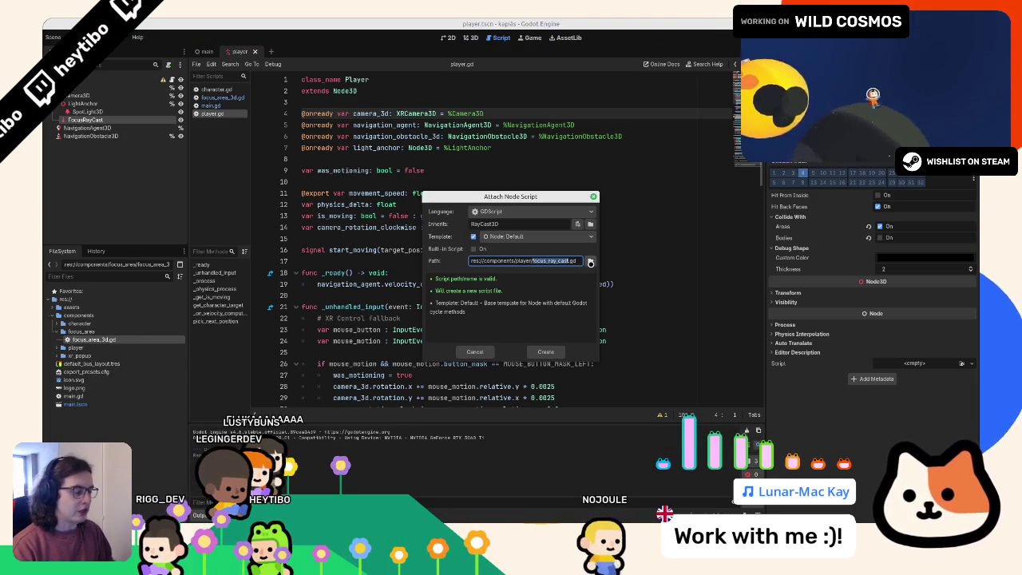
pyautogui.press('Return')
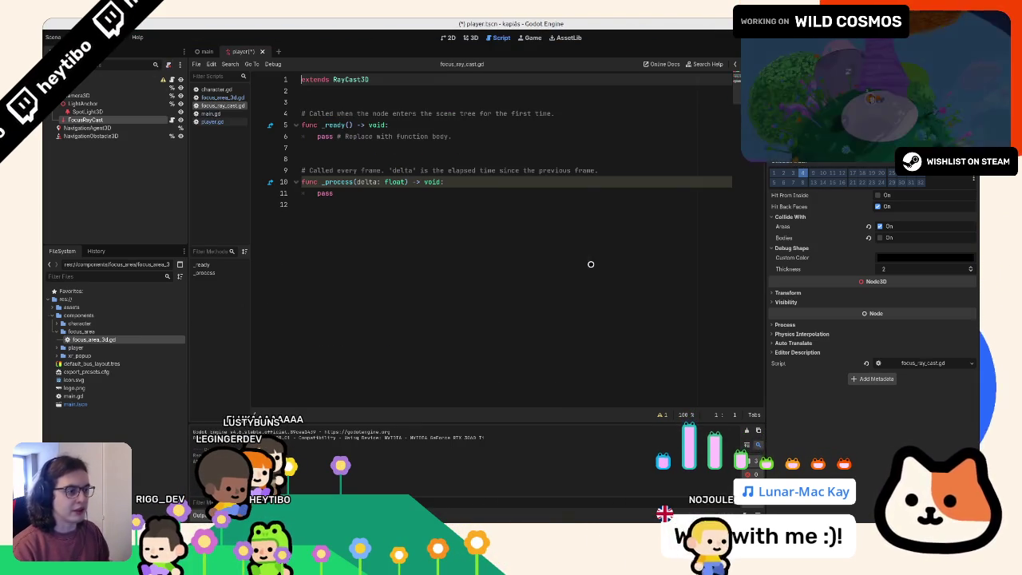
# Step: Delete the template code below the extends line and save the script
pyautogui.moveTo(351, 102); pyautogui.dragTo(378, 326)
pyautogui.press('BackSpace')
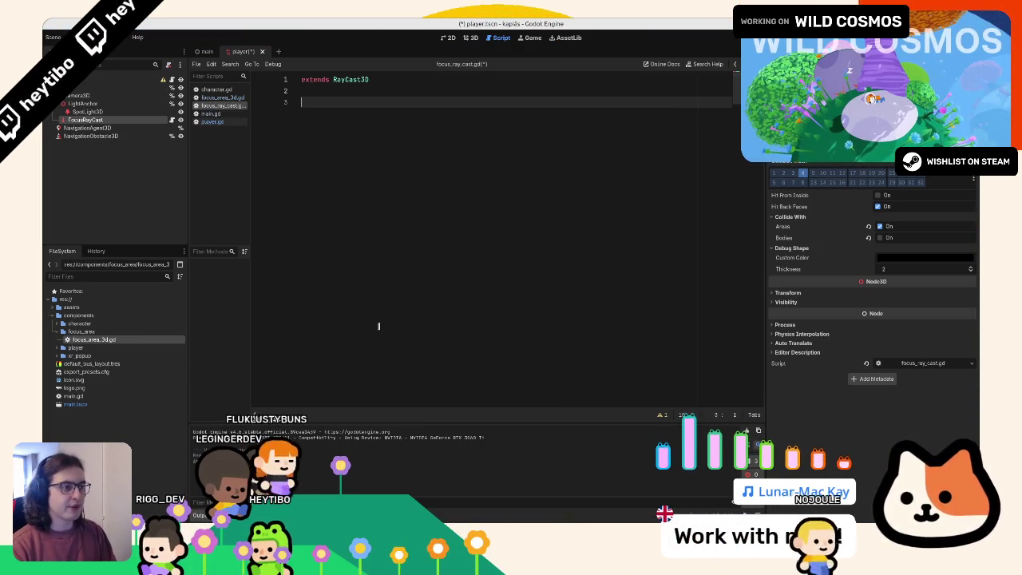
pyautogui.press('BackSpace')
pyautogui.press('BackSpace')
pyautogui.hotkey('ctrl', 's')
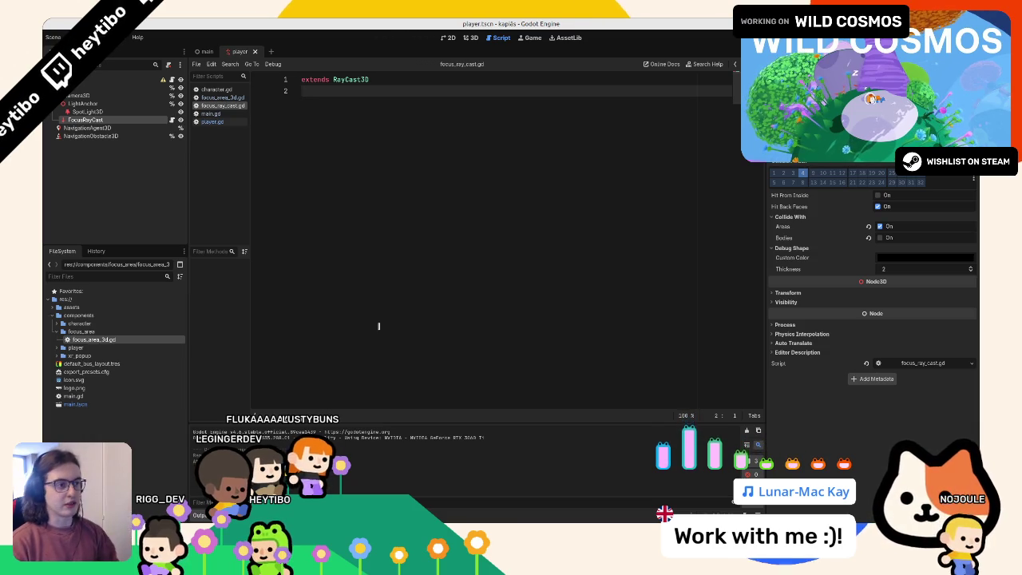
# Step: Declare var current_focus: FocusArea3D = null
pyautogui.press('Return')
pyautogui.write('var current_foc')
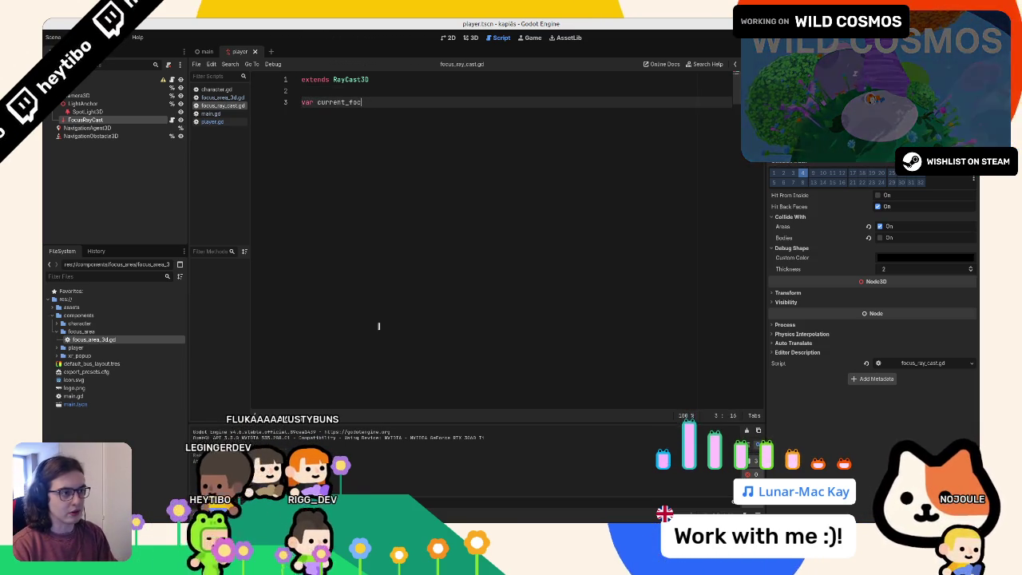
pyautogui.write('us : a')
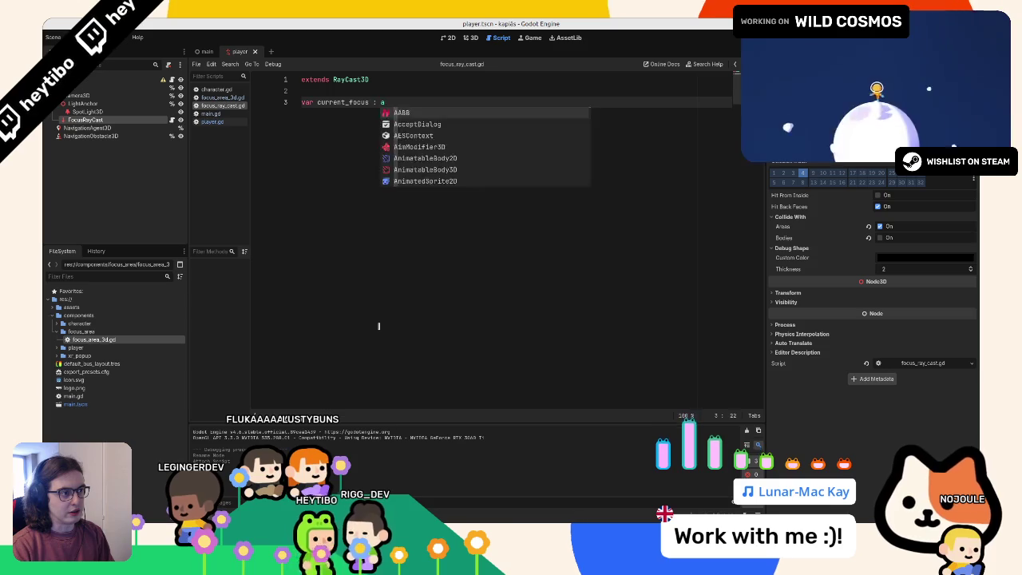
pyautogui.press('BackSpace')
pyautogui.write(': focusArea3D')
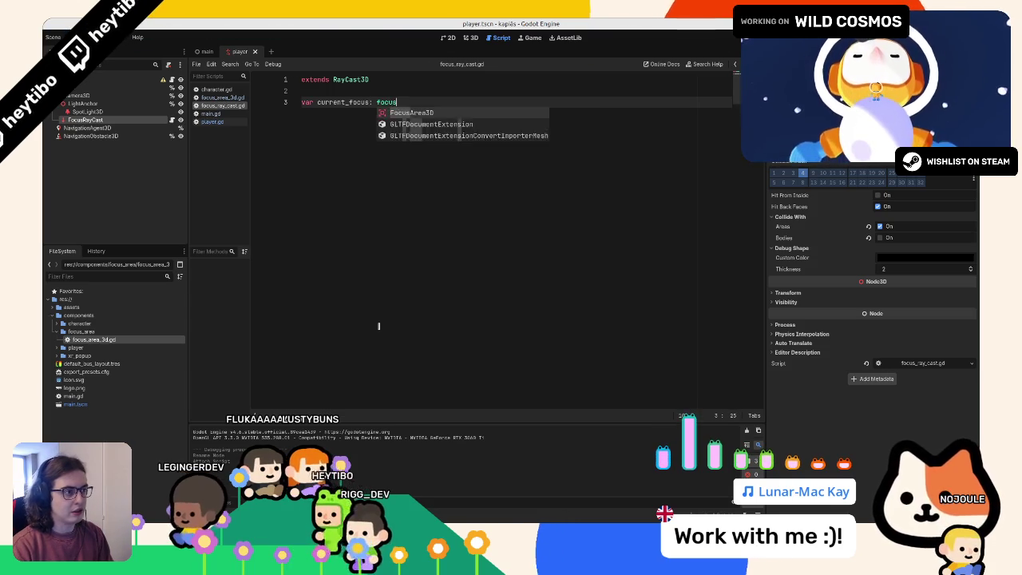
pyautogui.press('Return')
pyautogui.write('= null')
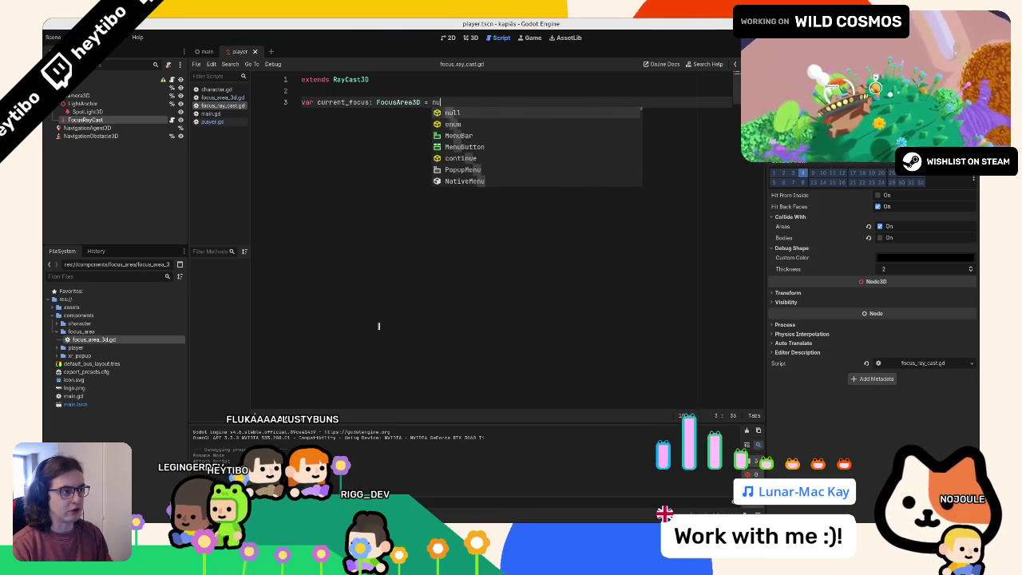
pyautogui.press('Return')
pyautogui.press('Return')
# Step: Add a _physics_process function containing pass and select the pass placeholder
pyautogui.write('func _r')
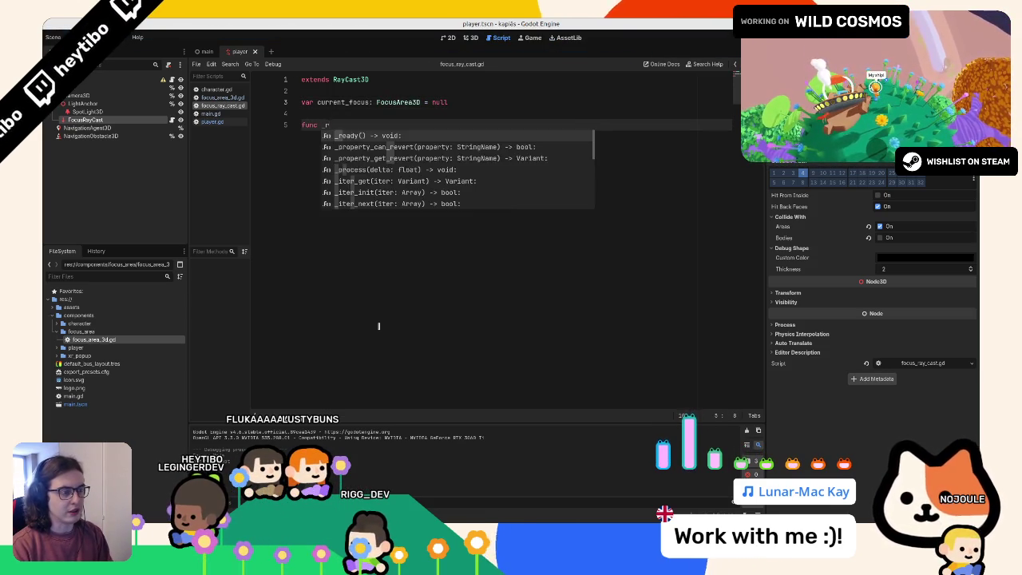
pyautogui.press('BackSpace')
pyautogui.press('BackSpace')
pyautogui.write('_ph')
pyautogui.press('Return')
pyautogui.press('Return')
pyautogui.write('pa')
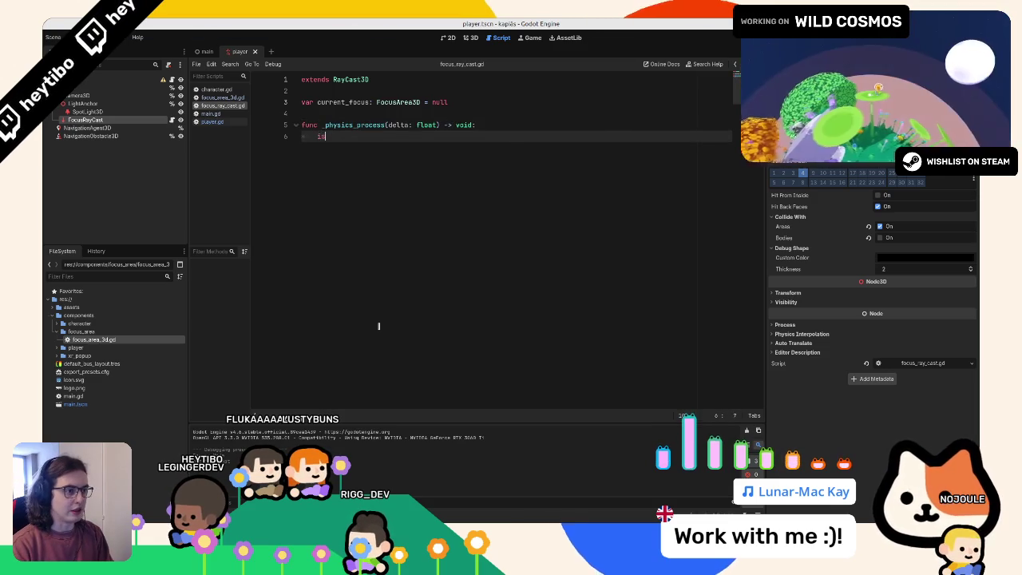
pyautogui.press('Return')
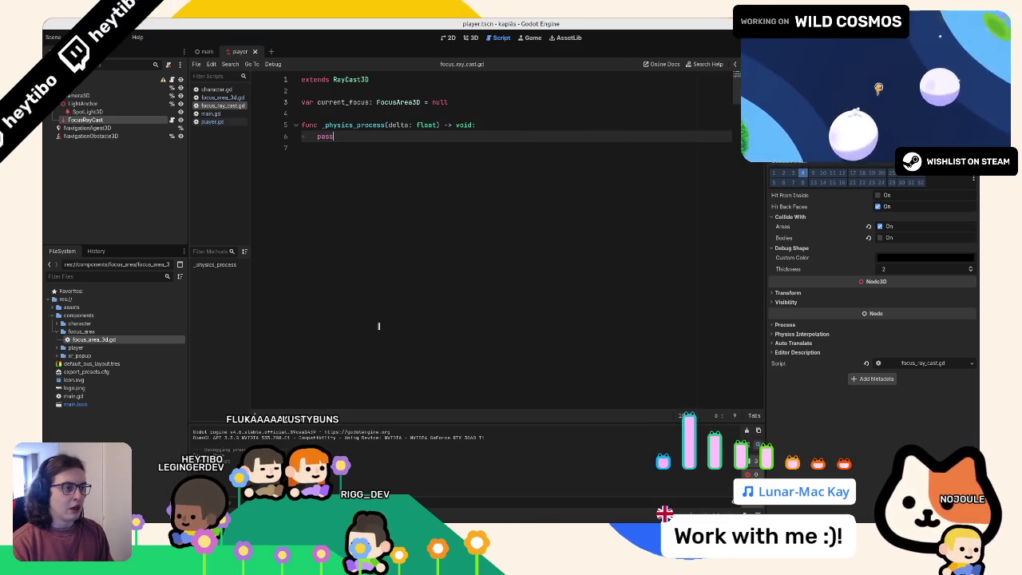
pyautogui.press('Up')
pyautogui.press('Up')
pyautogui.press('Up')
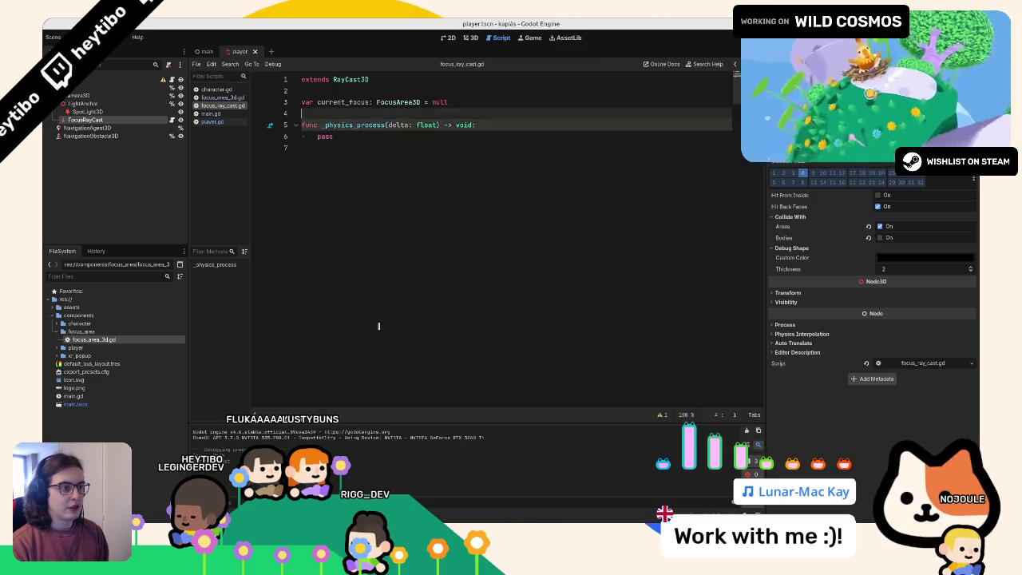
pyautogui.press('Down')
pyautogui.press('Down')
pyautogui.press('Up')
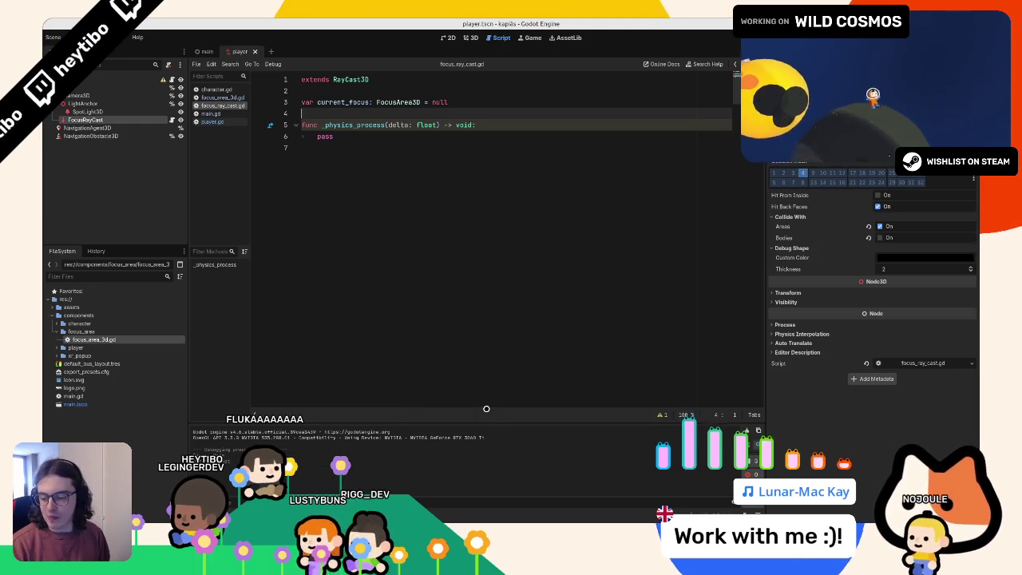
pyautogui.click(516, 364)
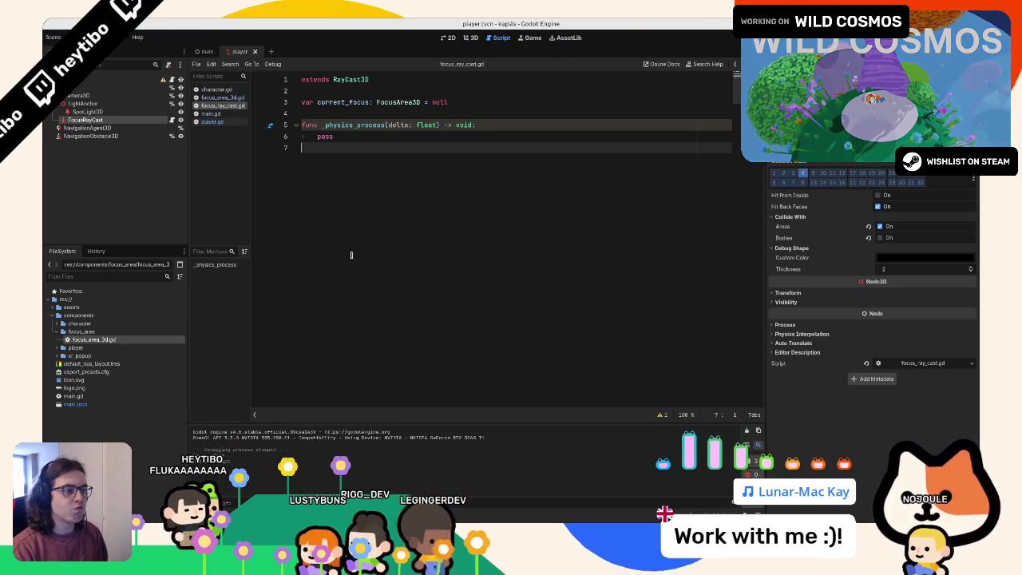
pyautogui.moveTo(318, 136); pyautogui.dragTo(397, 135)
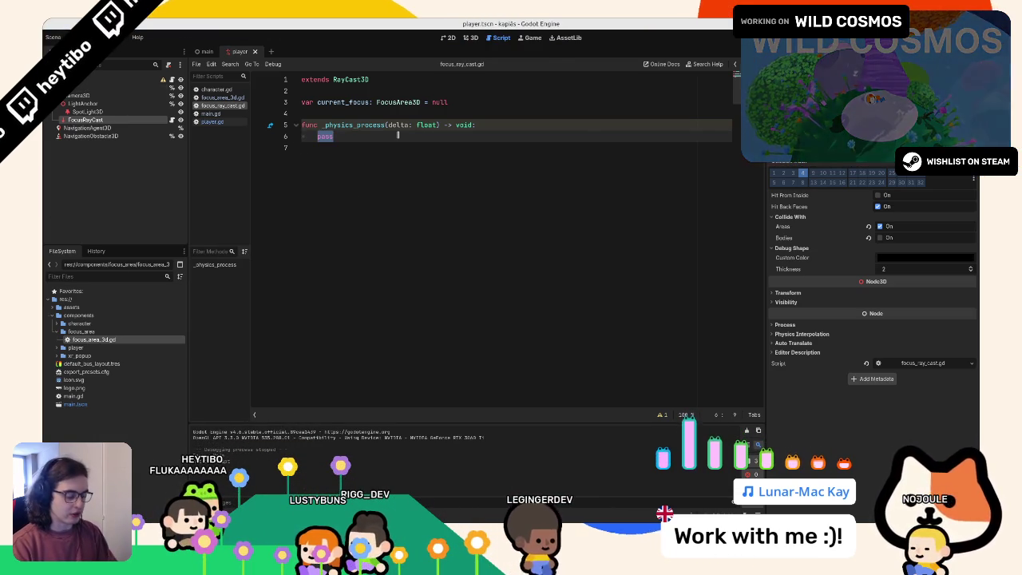
# Step: Replace pass with a FocusArea3D variable set to get_collider() as FocusArea3D
pyautogui.press('Return')
pyautogui.write('is_col')
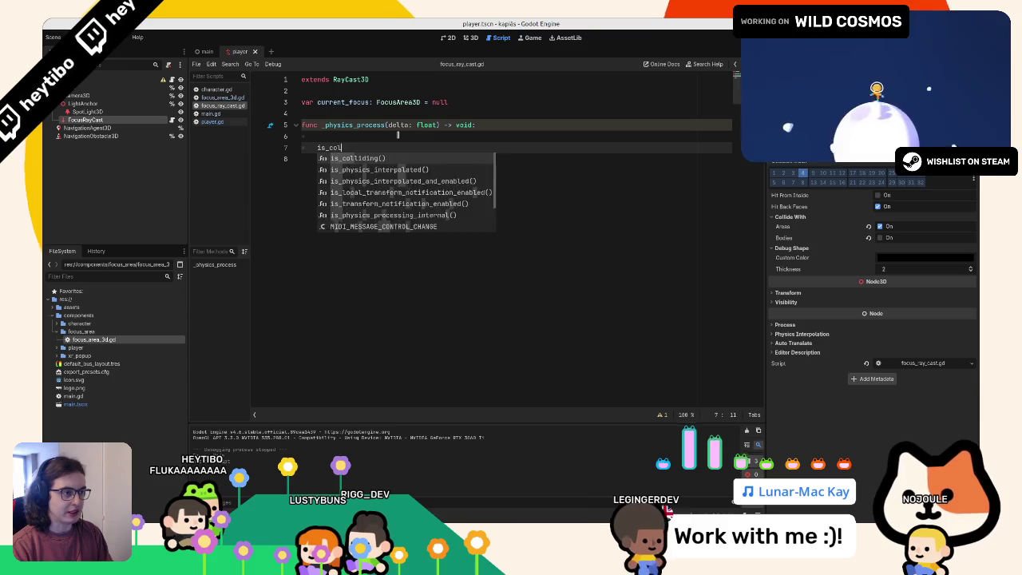
pyautogui.press('Return')
pyautogui.hotkey('ctrl', 'z')
pyautogui.write('get_c')
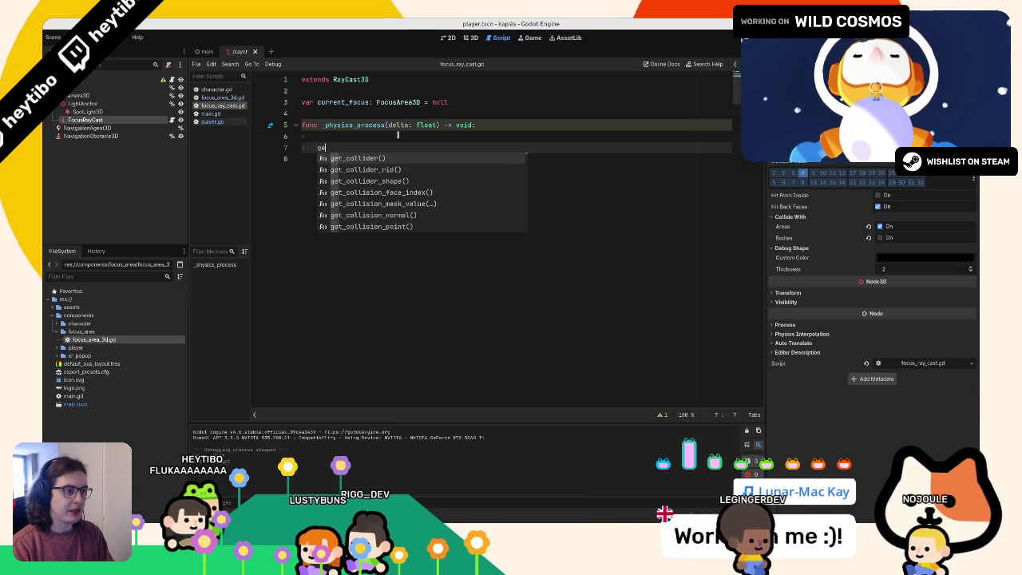
pyautogui.press('Return')
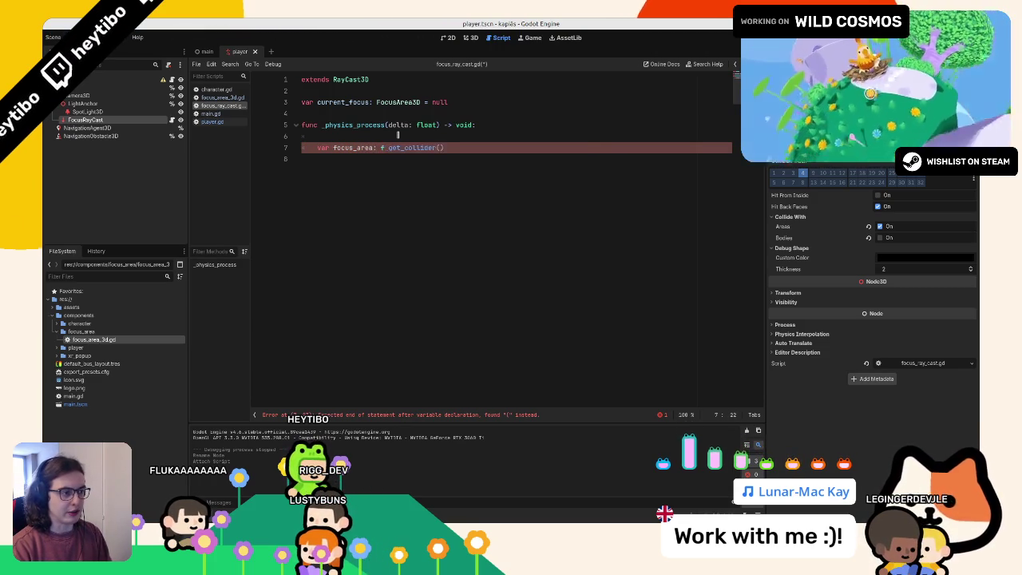
pyautogui.write('foo')
pyautogui.press('BackSpace')
pyautogui.press('BackSpace')
pyautogui.press('BackSpace')
pyautogui.write('Focus')
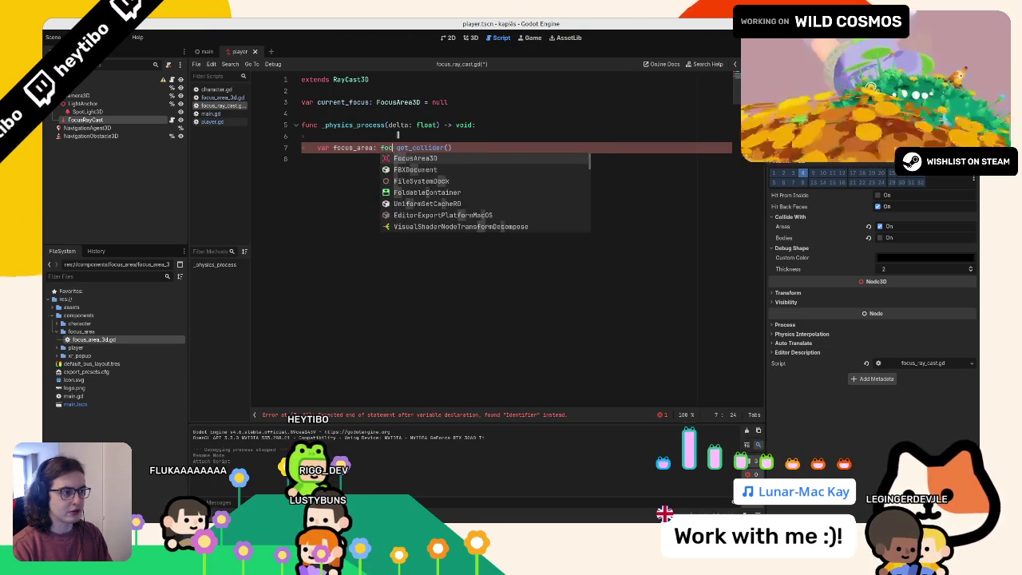
pyautogui.press('Return')
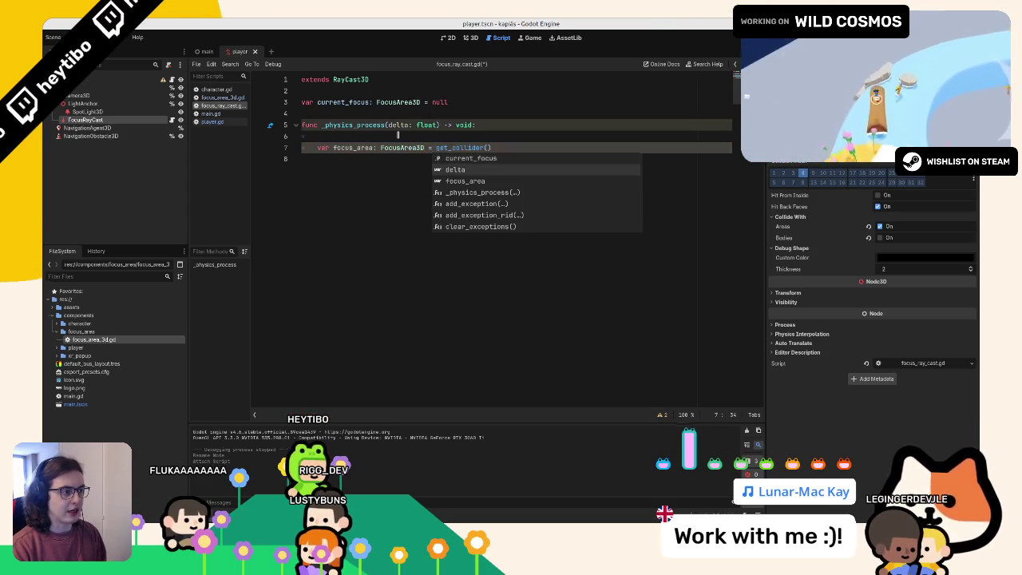
pyautogui.press('Escape')
pyautogui.press('Down')
pyautogui.press('BackSpace')
pyautogui.write('as ')
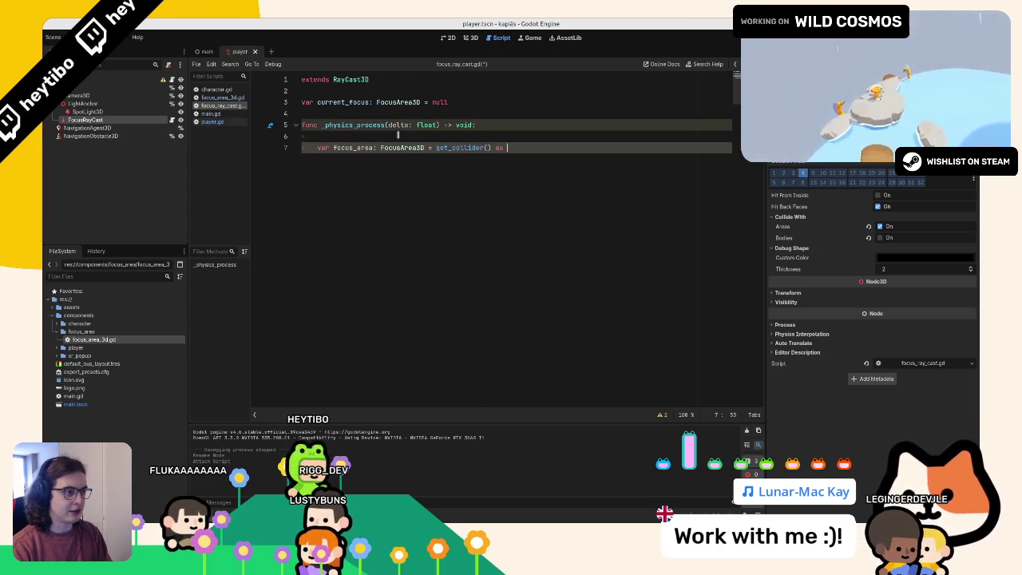
pyautogui.write('Focus')
pyautogui.press('Return')
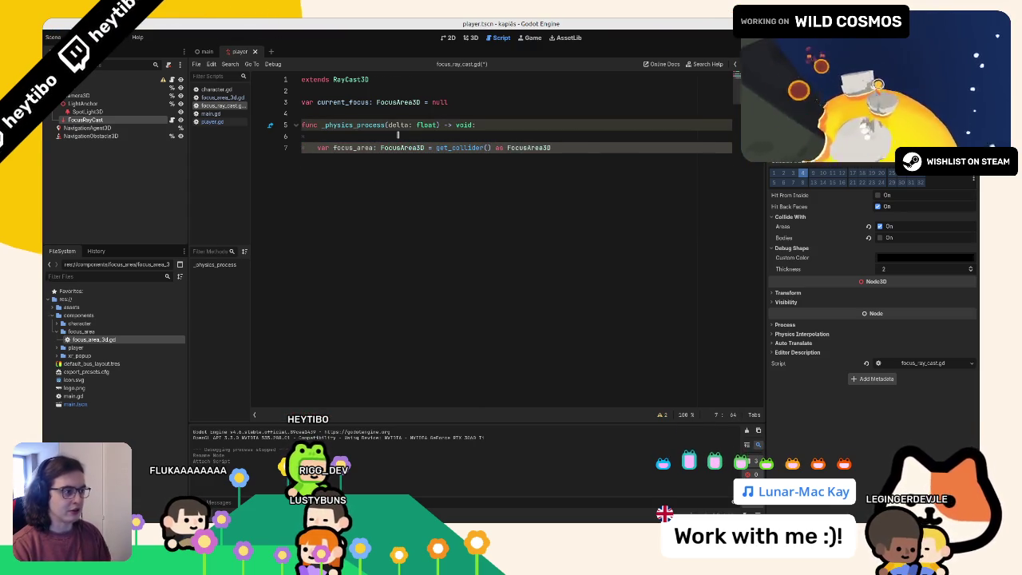
pyautogui.press('Return')
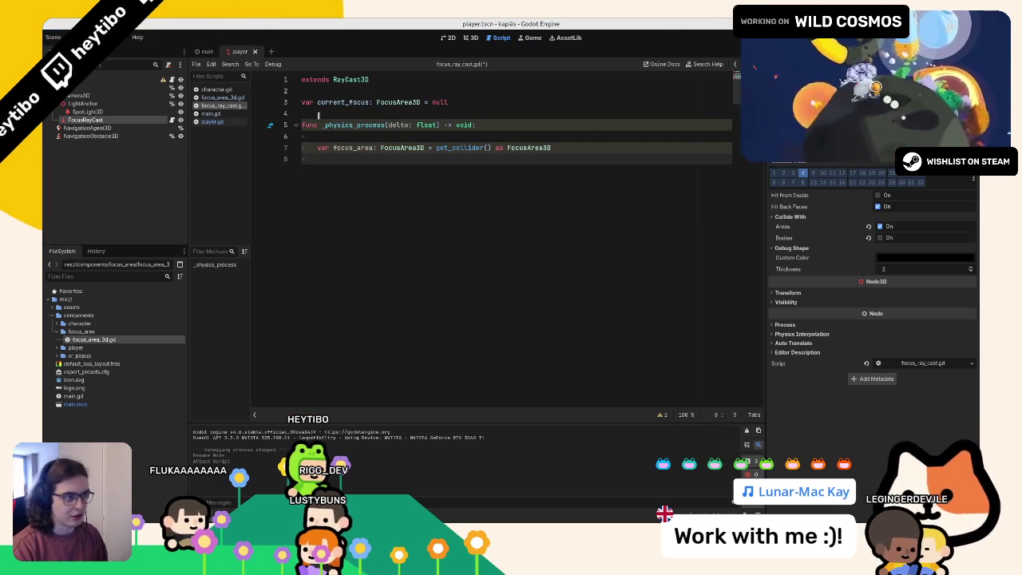
# Step: Rename the variable to next_focus, add print(next_focus), and run the game
pyautogui.doubleClick(336, 147)
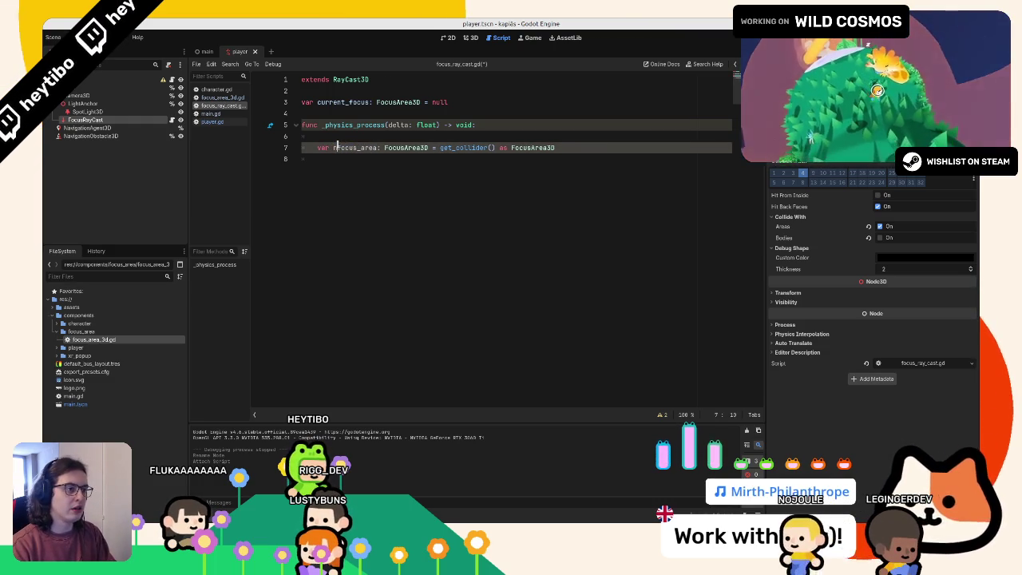
pyautogui.press('BackSpace')
pyautogui.write('next_focus')
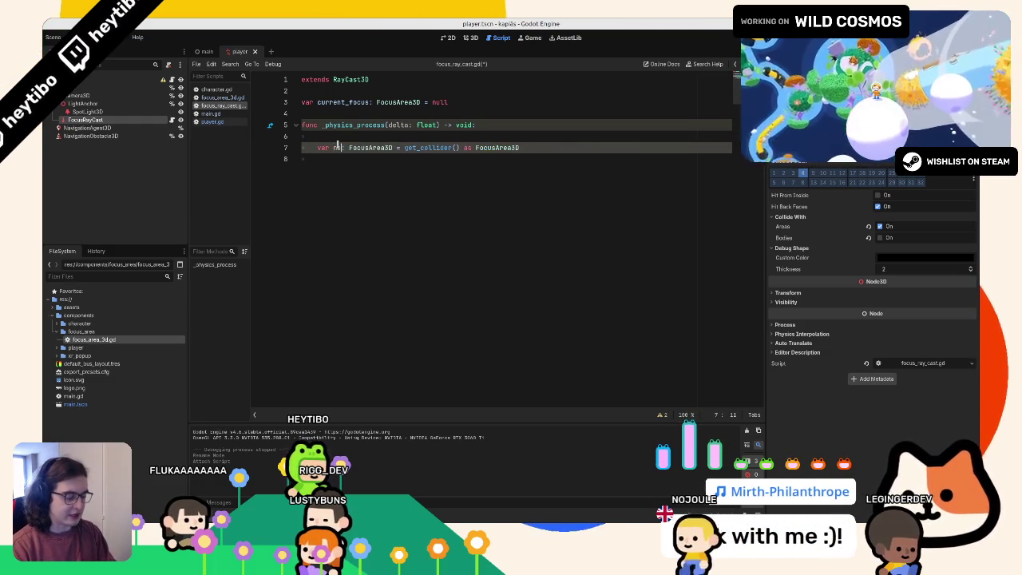
pyautogui.press('End')
pyautogui.press('Return')
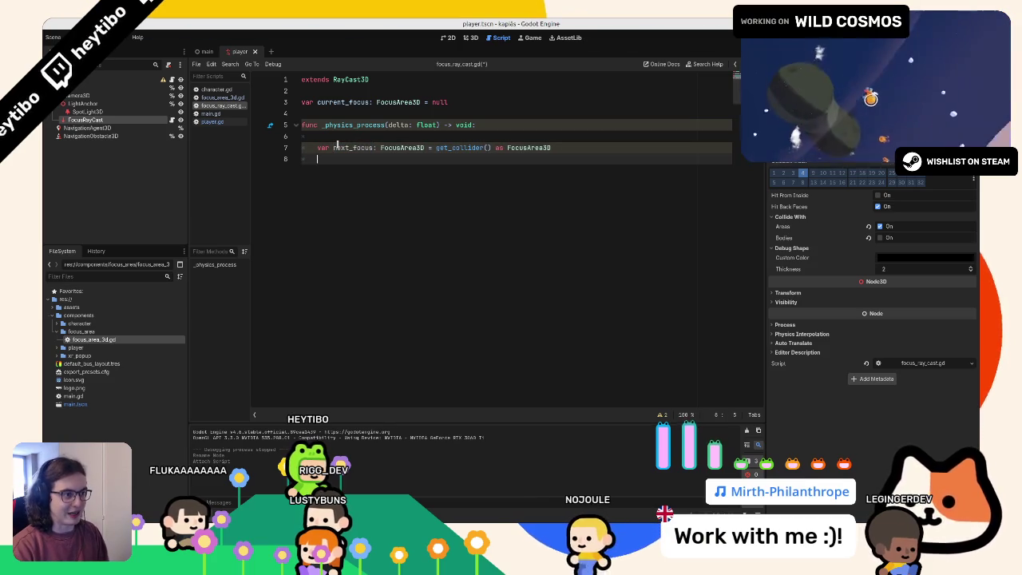
pyautogui.write('print(next_focus')
pyautogui.press('F5')
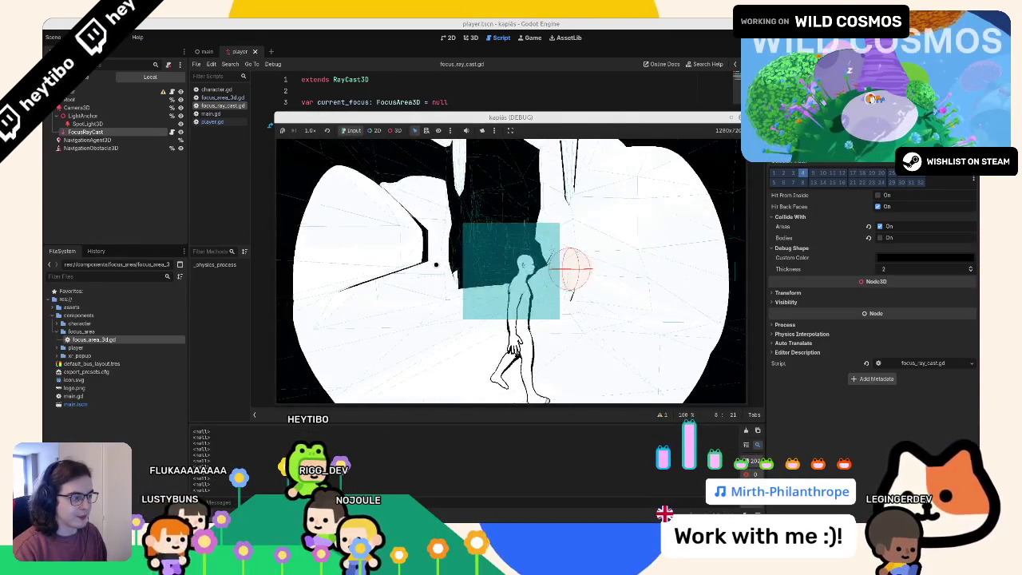
# Step: Stop the running game and delete the print(next_focus) debug line
pyautogui.press('F8')
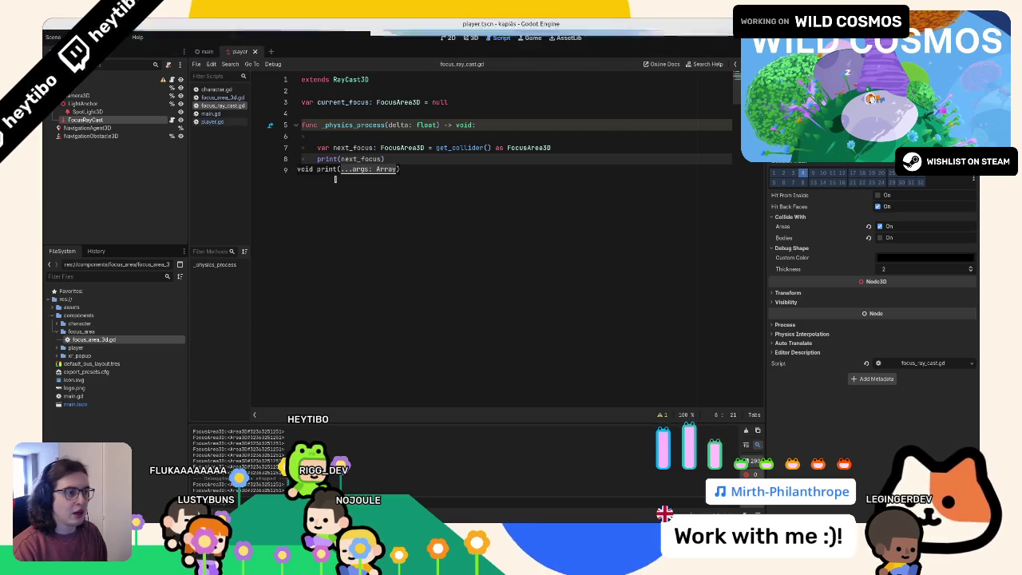
pyautogui.moveTo(317, 159); pyautogui.dragTo(353, 208)
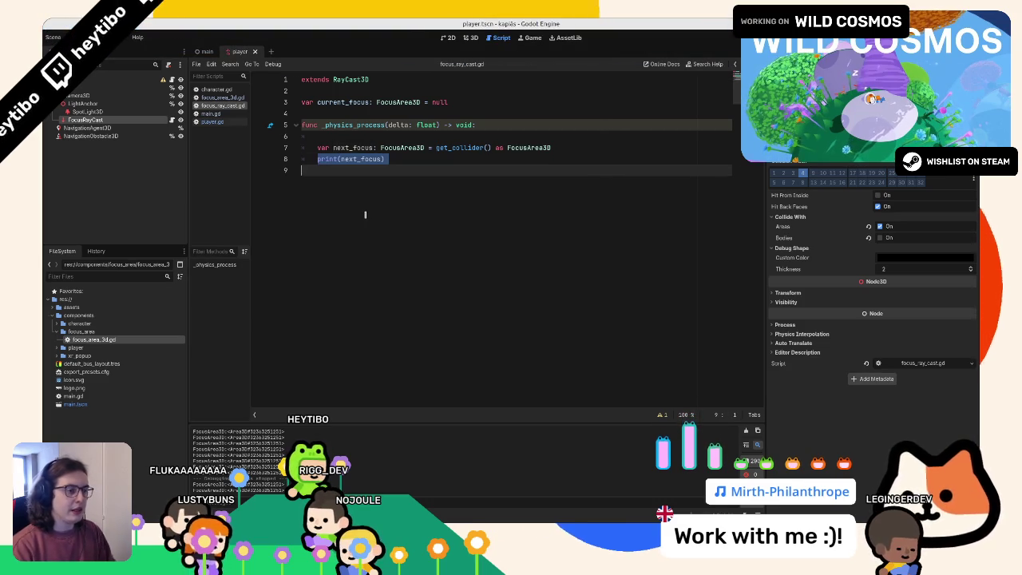
pyautogui.press('BackSpace')
pyautogui.press('Return')
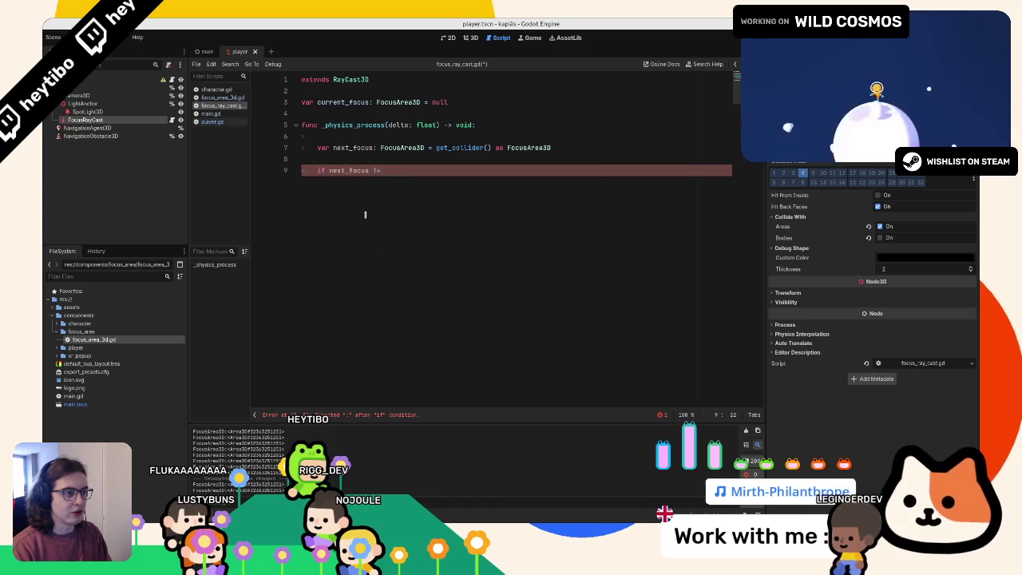
pyautogui.hotkey('ctrl', 'BackSpace')
pyautogui.hotkey('ctrl', 'BackSpace')
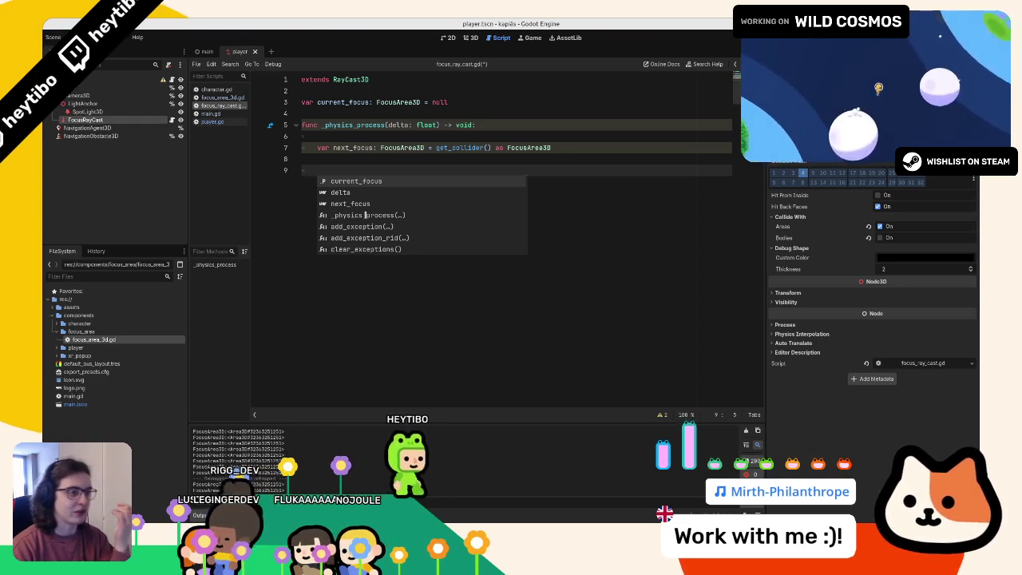
pyautogui.press('Escape')
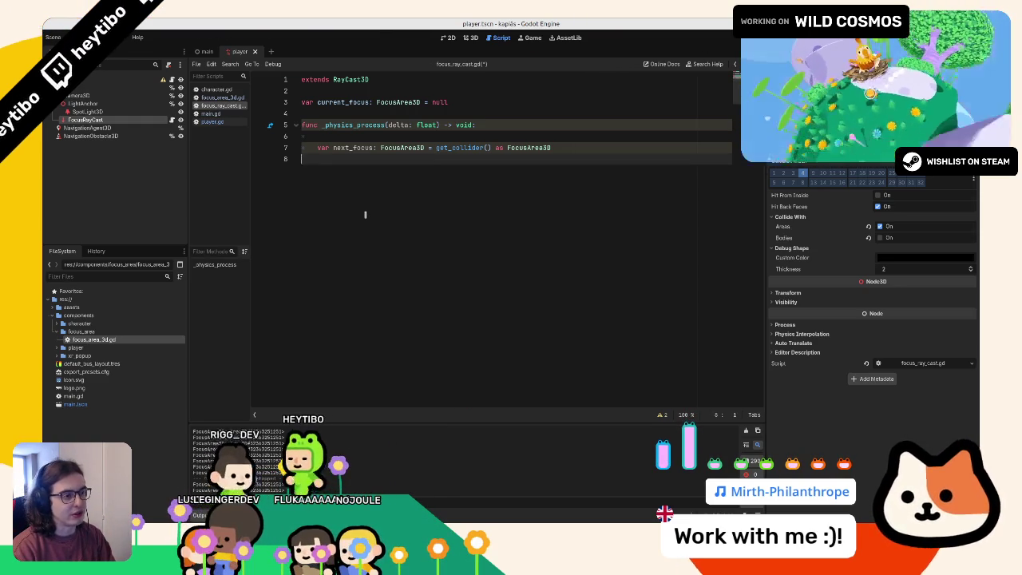
pyautogui.press('BackSpace')
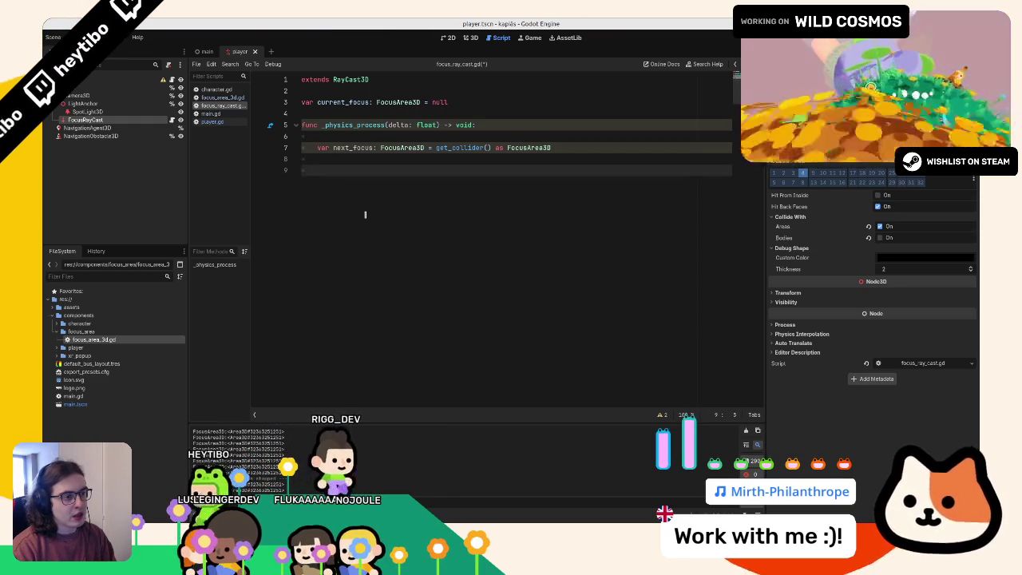
pyautogui.press('BackSpace')
pyautogui.press('Up')
# Step: Move the next_focus declaration up and add an if condition comparing next_focus with current_focus
pyautogui.hotkey('alt', 'Down')
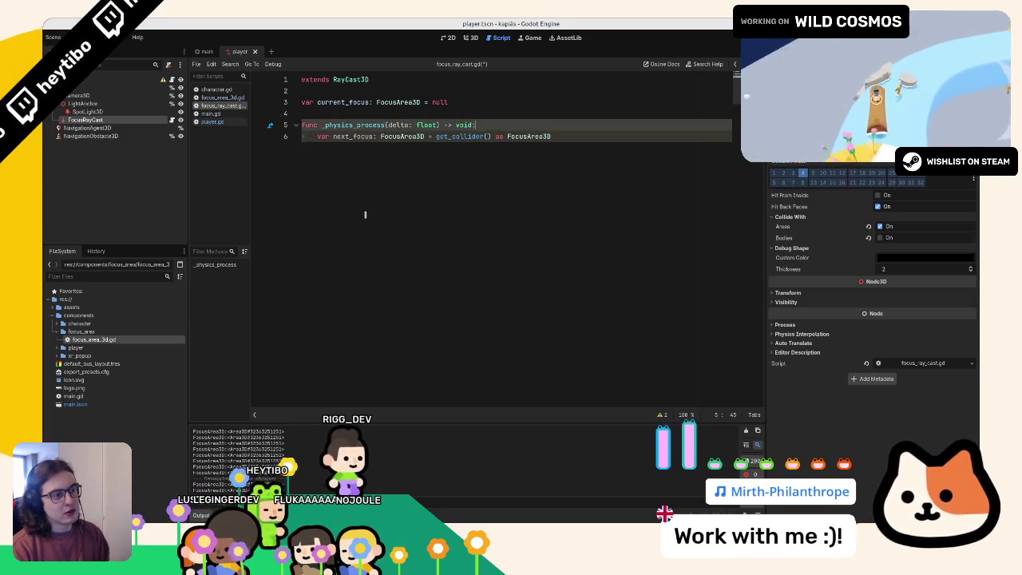
pyautogui.press('Return')
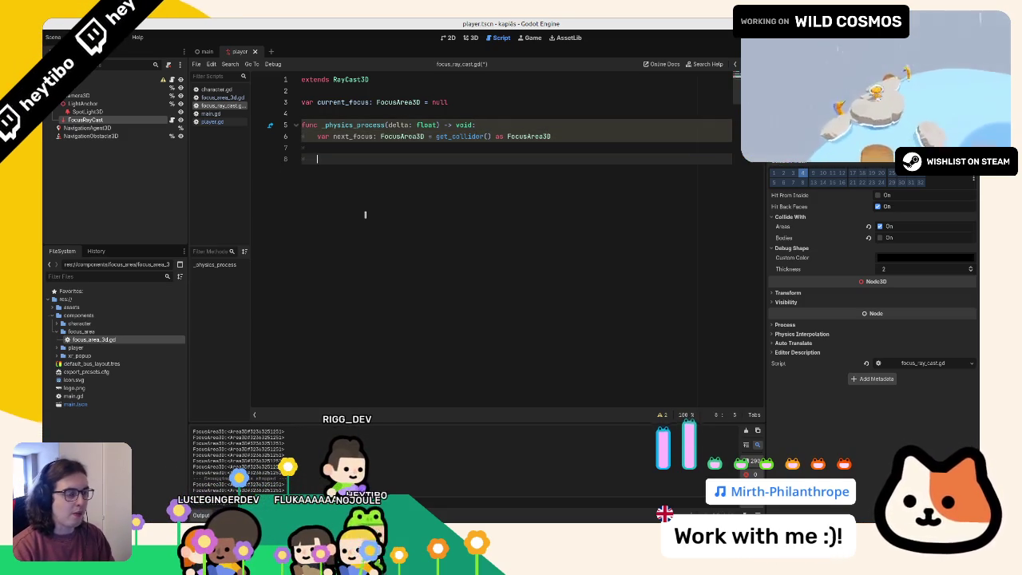
pyautogui.press('Down')
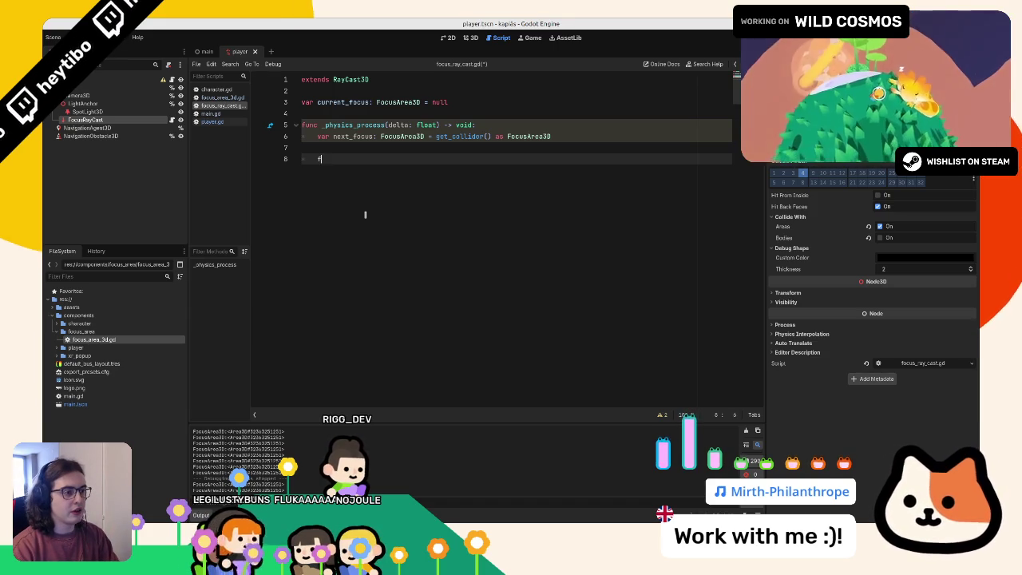
pyautogui.write('next_focus != ')
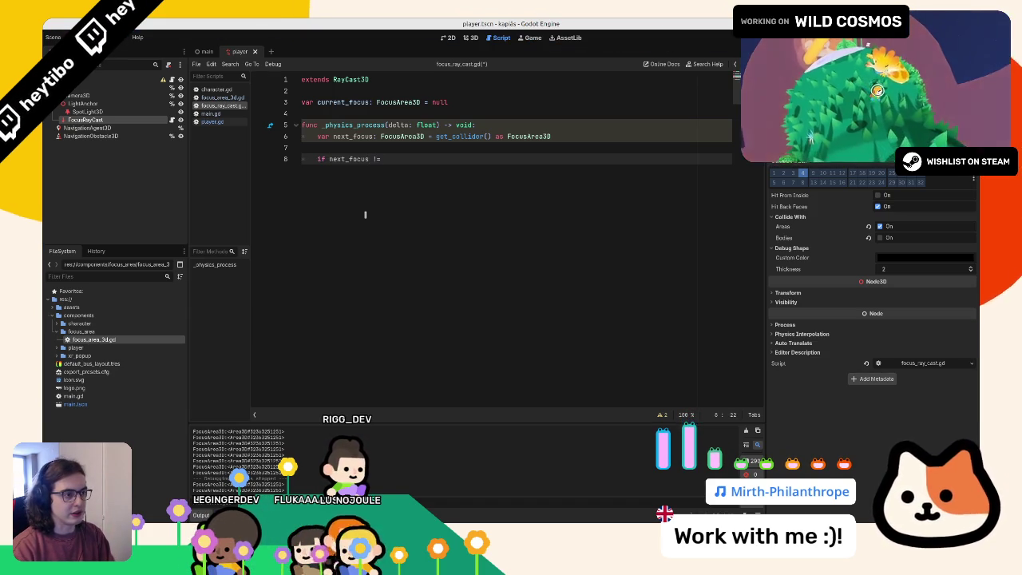
pyautogui.write('current_focus')
pyautogui.press('Return')
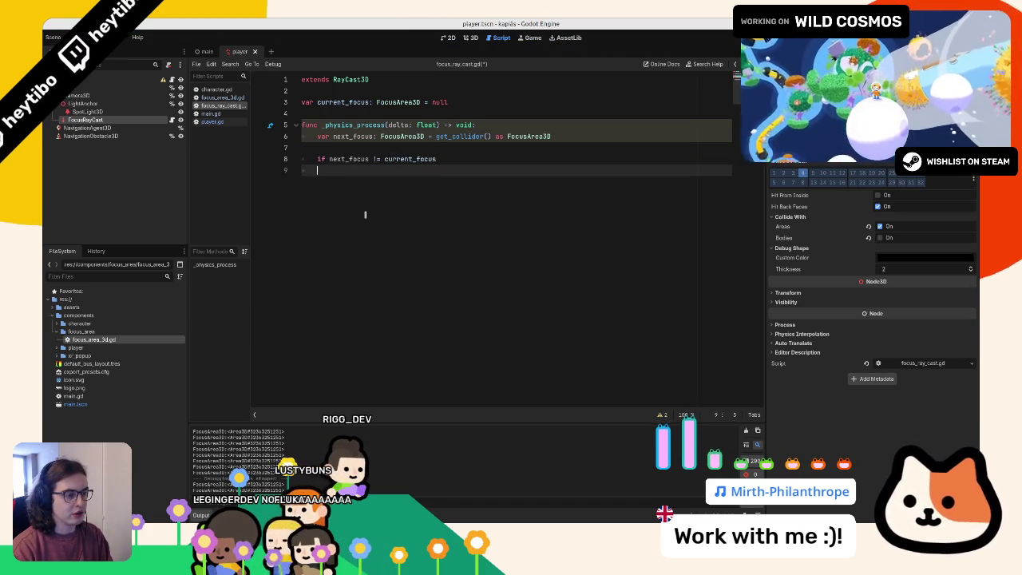
pyautogui.press('BackSpace')
pyautogui.write(':')
pyautogui.press('Return')
# Step: Make the condition an early exit: if next_focus == current_focus: return
pyautogui.write('current_focus ')
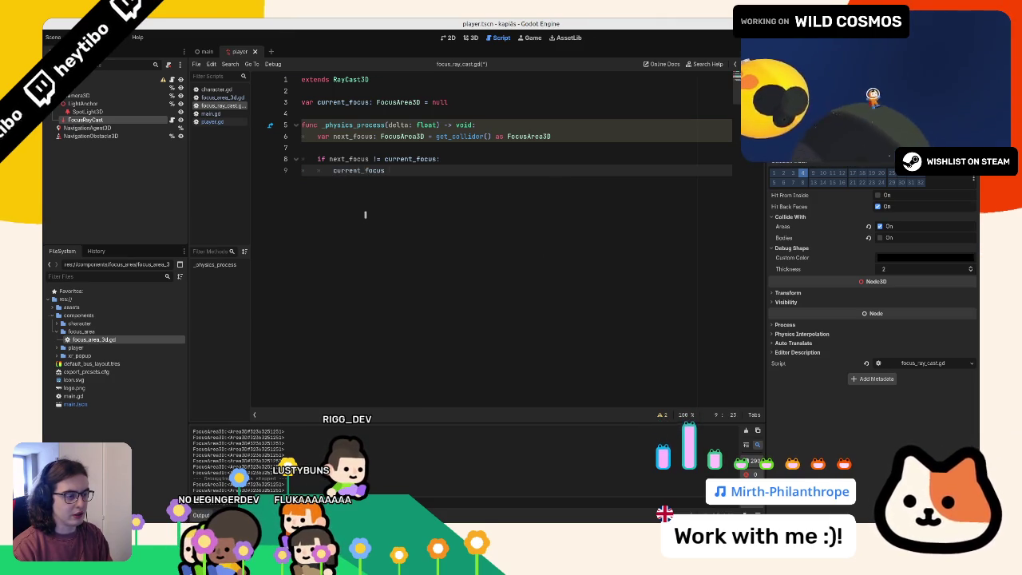
pyautogui.write('=')
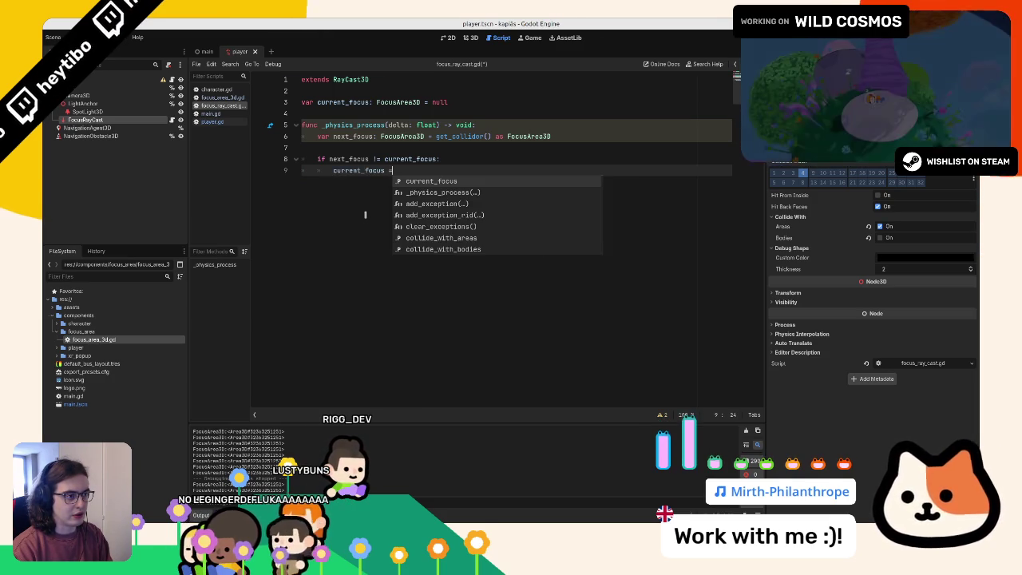
pyautogui.press('BackSpace')
pyautogui.press('BackSpace')
pyautogui.press('BackSpace')
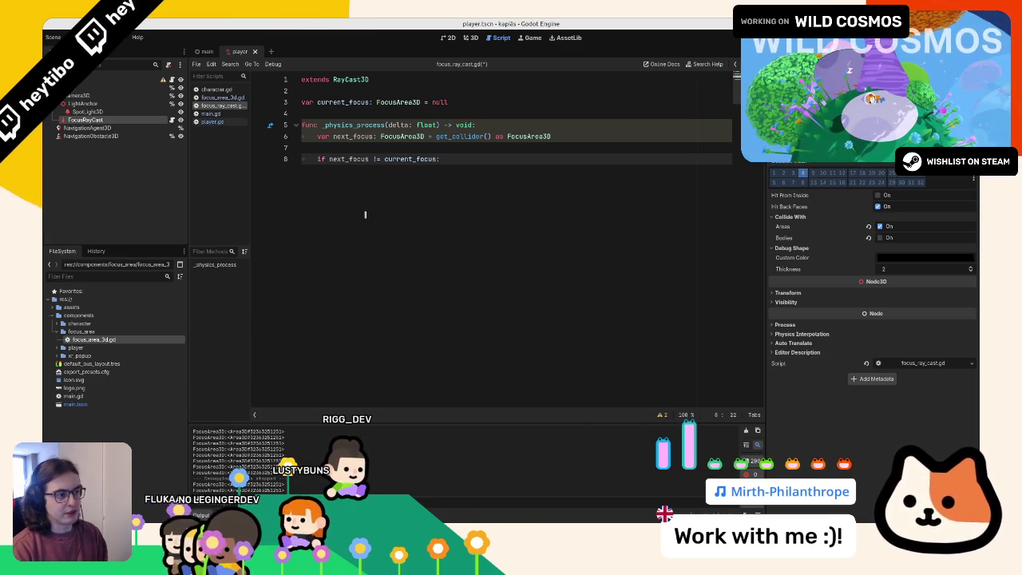
pyautogui.press('Right')
pyautogui.press('Right')
pyautogui.press('Right')
pyautogui.press('End')
pyautogui.write('r')
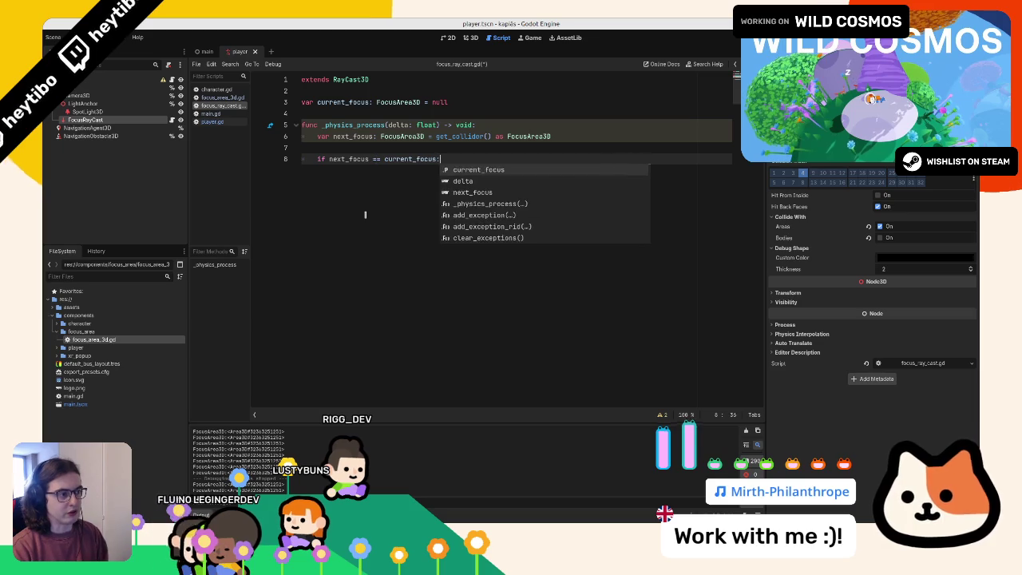
pyautogui.write('return')
pyautogui.hotkey('alt', 'Up')
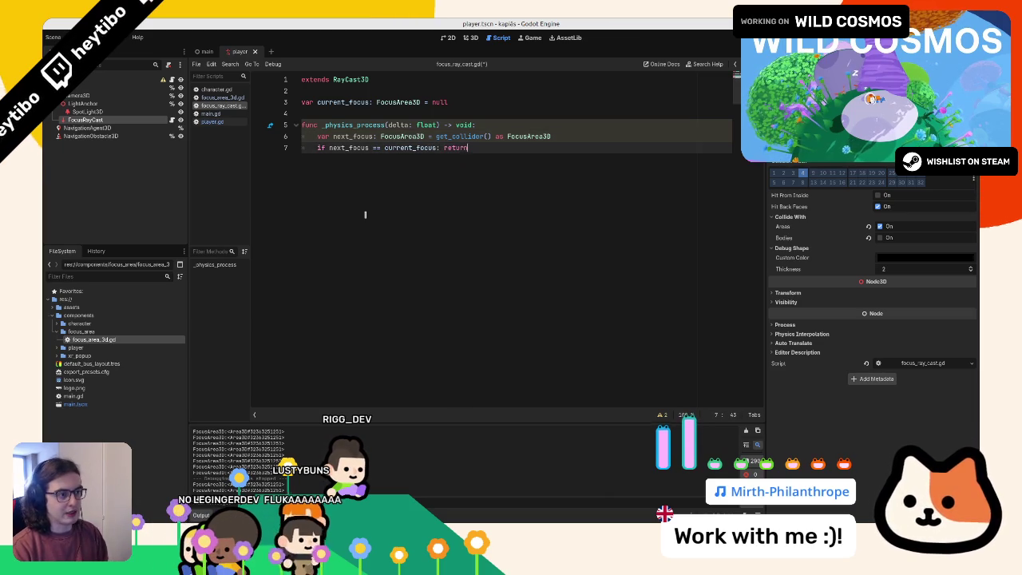
pyautogui.press('Return')
# Step: Add the assignment current_focus = next_focus
pyautogui.press('Return')
pyautogui.write('current_focus = f')
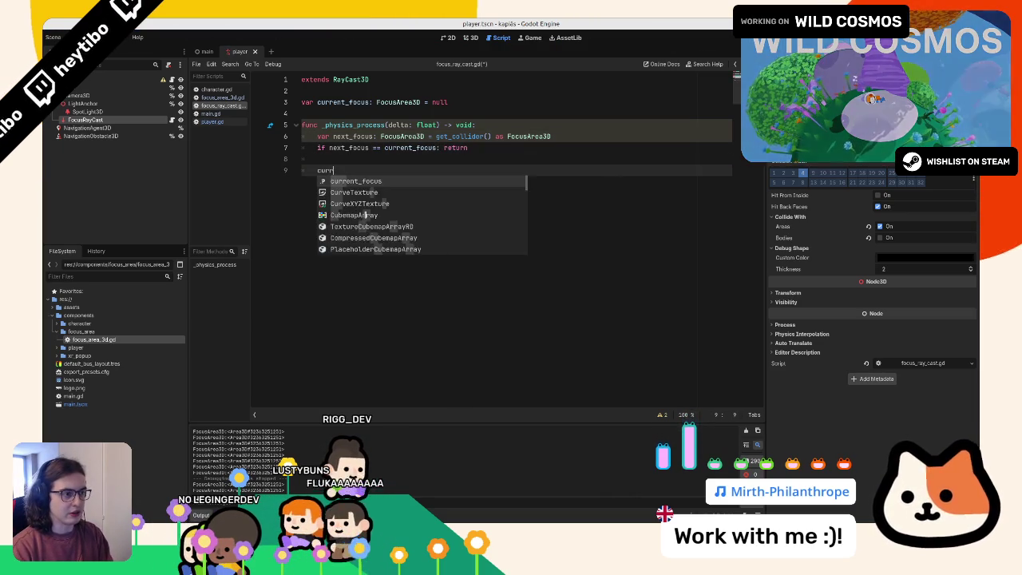
pyautogui.press('BackSpace')
pyautogui.write('ne')
pyautogui.press('Return')
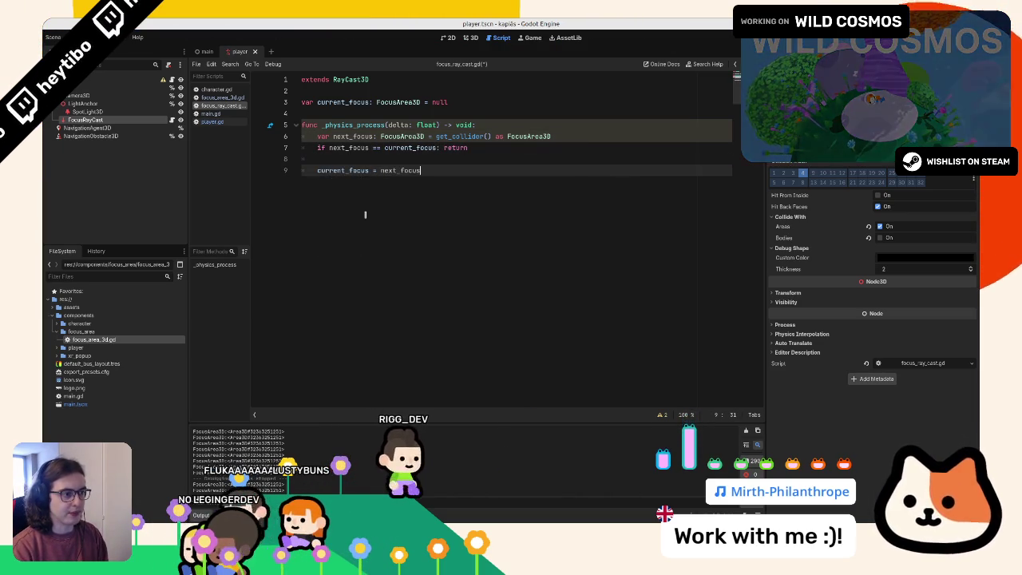
pyautogui.press('Up')
pyautogui.press('Return')
pyautogui.press('Return')
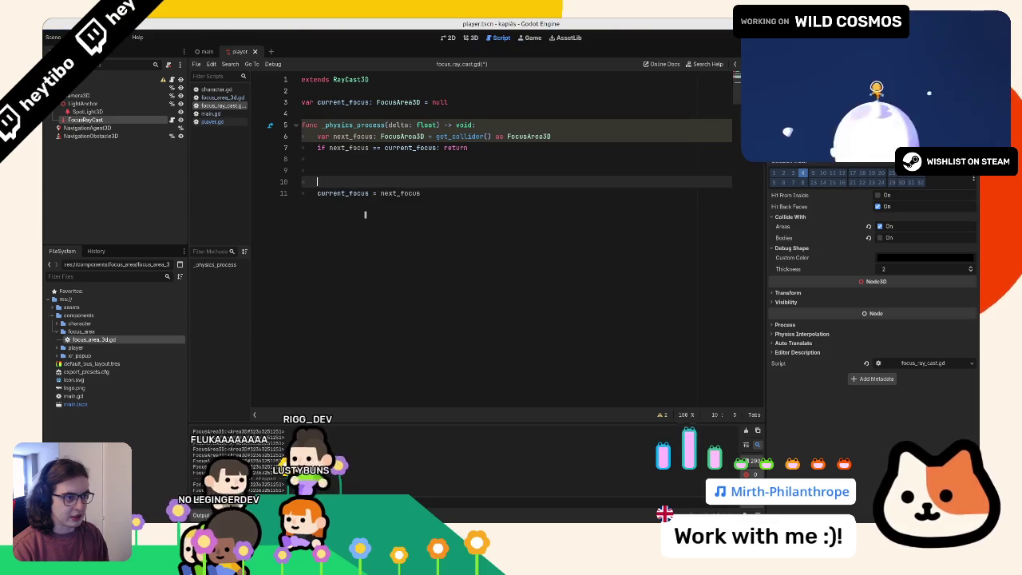
# Step: Declare var previous_focus: FocusArea3D = current_focus above the assignment
pyautogui.press('Up')
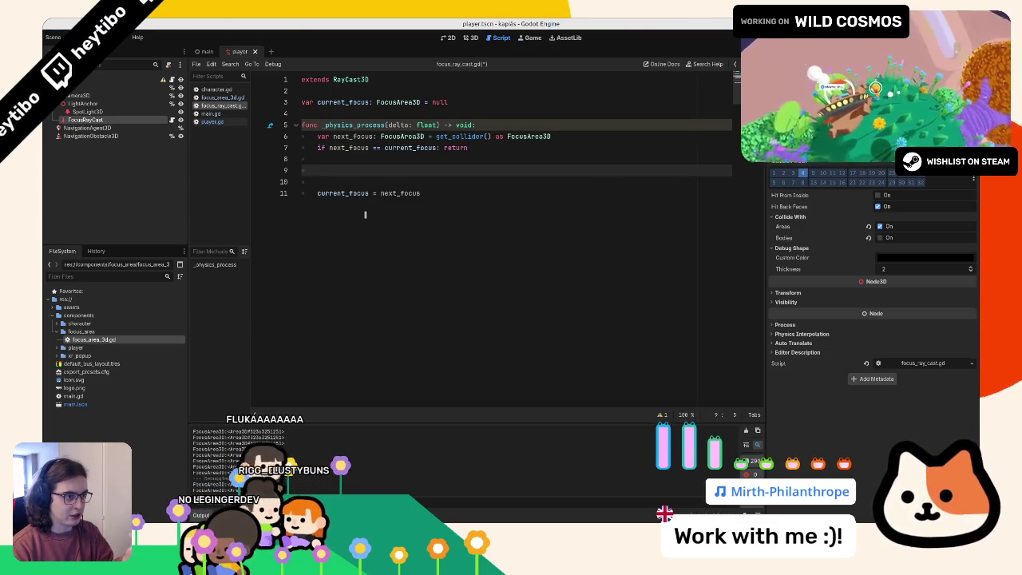
pyautogui.press('BackSpace')
pyautogui.press('BackSpace')
pyautogui.write('var preio')
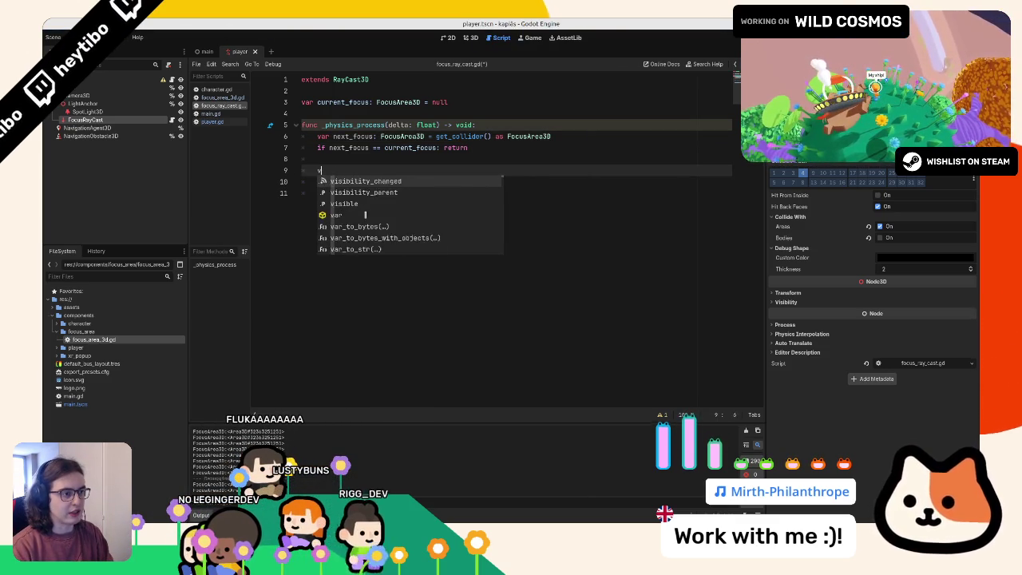
pyautogui.press('BackSpace')
pyautogui.press('BackSpace')
pyautogui.write('vi')
pyautogui.press('Escape')
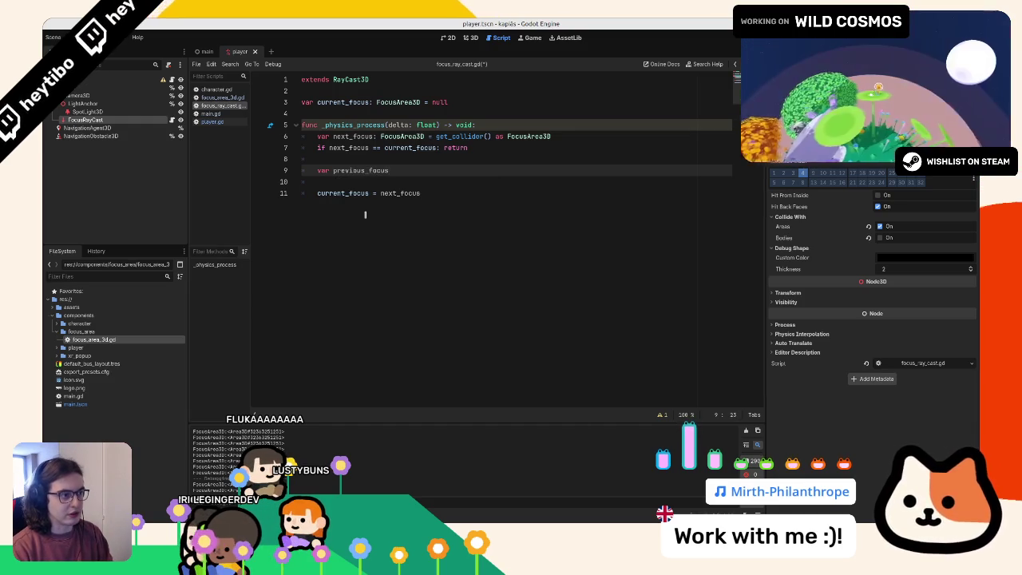
pyautogui.write(': FocusArea3D')
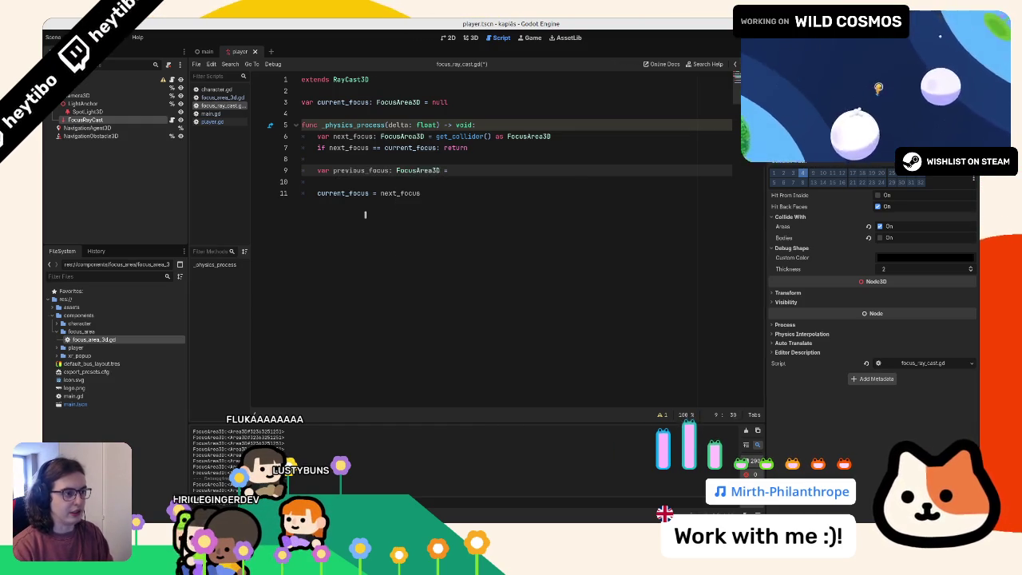
pyautogui.write(' = cur')
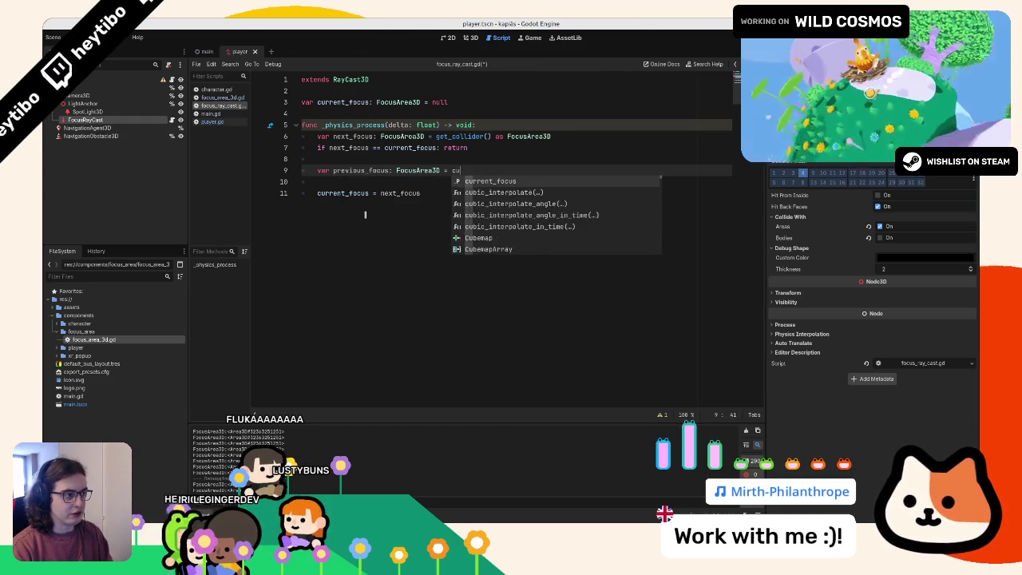
pyautogui.press('Return')
# Step: Tidy the blank lines and open a new line after current_focus = next_focus
pyautogui.press('Down')
pyautogui.press('BackSpace')
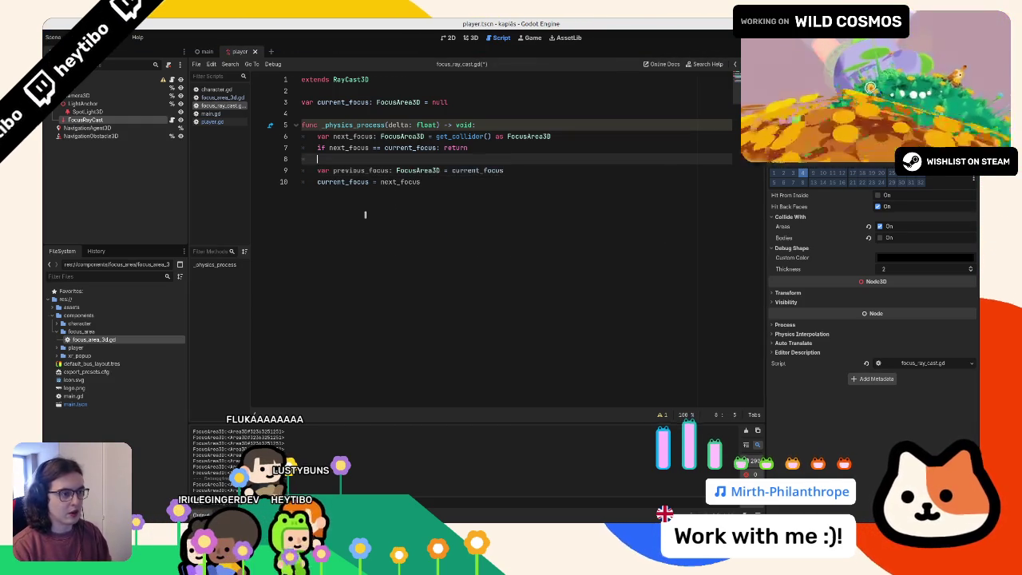
pyautogui.press('Down')
pyautogui.press('Return')
pyautogui.press('Return')
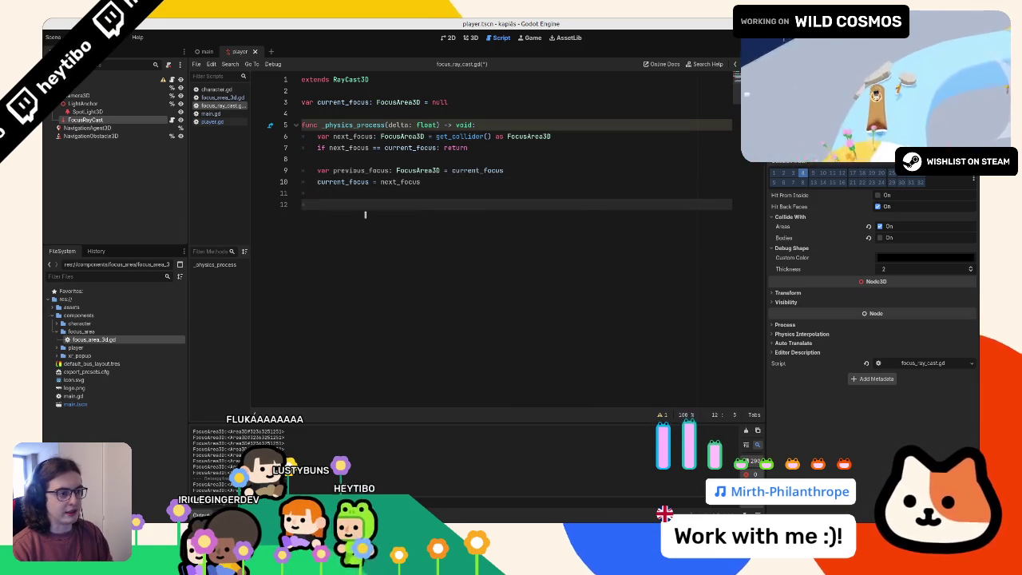
pyautogui.press('BackSpace')
pyautogui.press('Return')
# Step: Add print("new focus: ", current_focus) and a duplicated line printing previous_focus
pyautogui.write('print(')
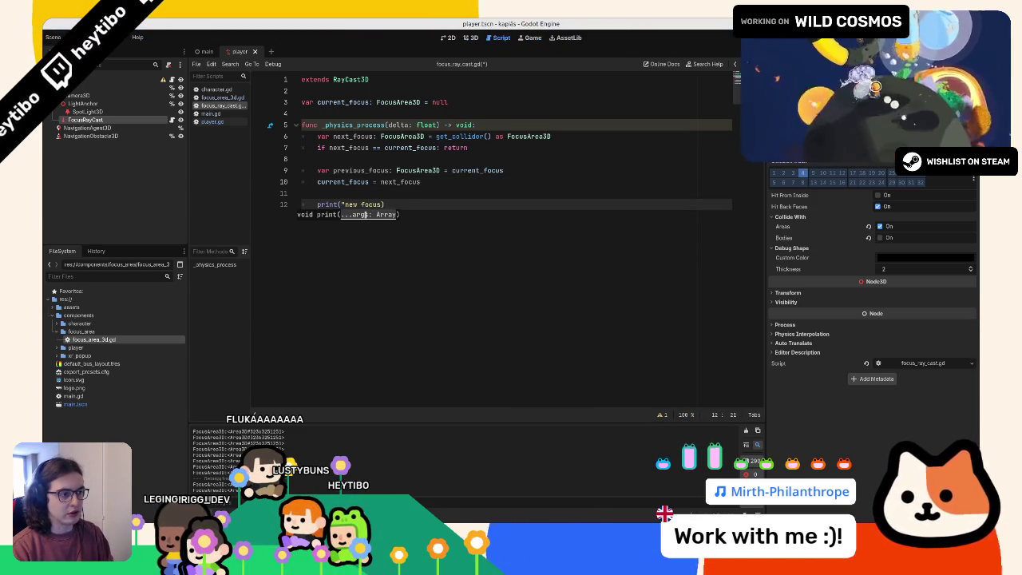
pyautogui.write('"new focus: "')
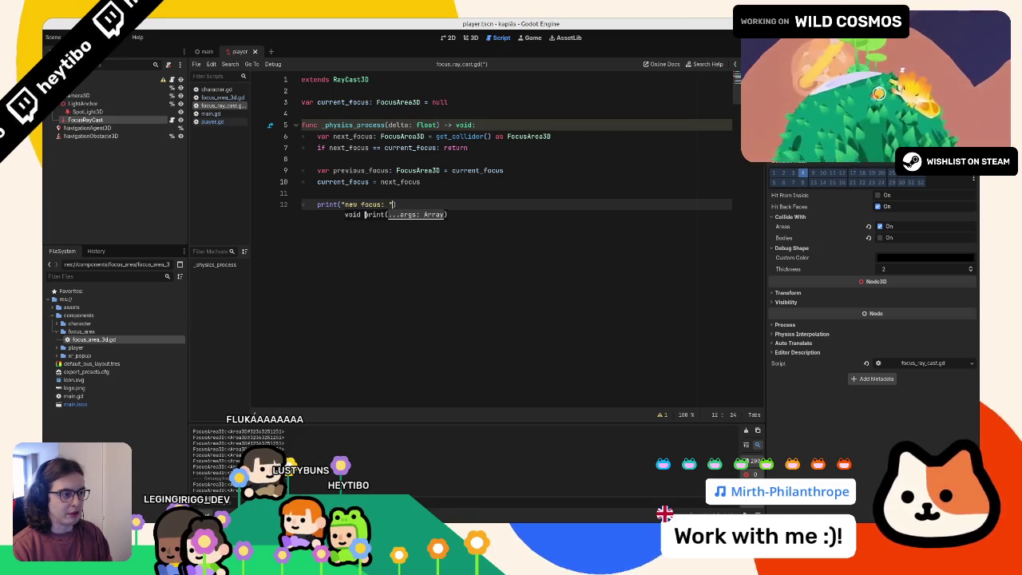
pyautogui.write(', current_focus')
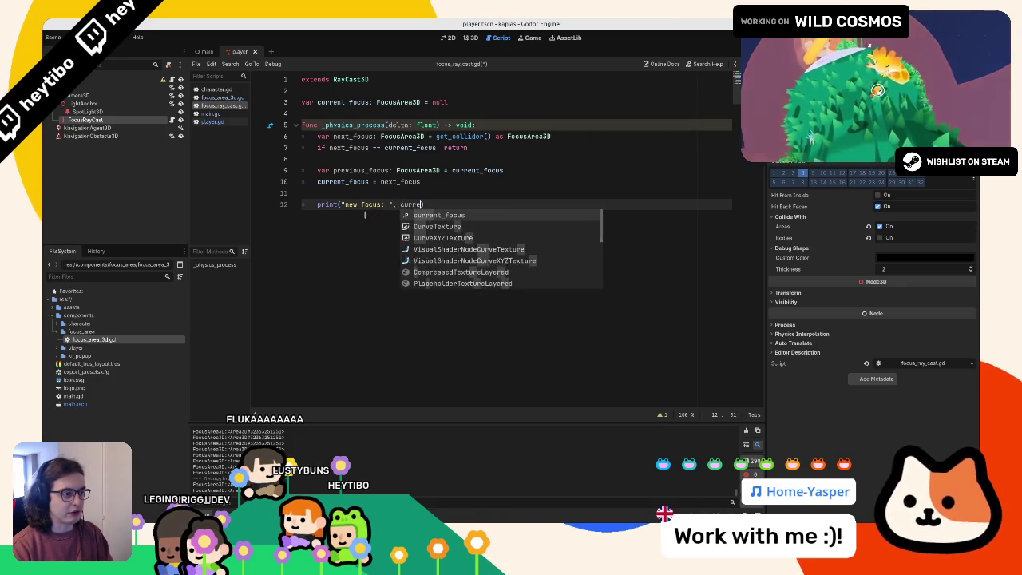
pyautogui.press('Return')
pyautogui.hotkey('ctrl', 'shift', 'd')
pyautogui.hotkey('ctrl', 'BackSpace')
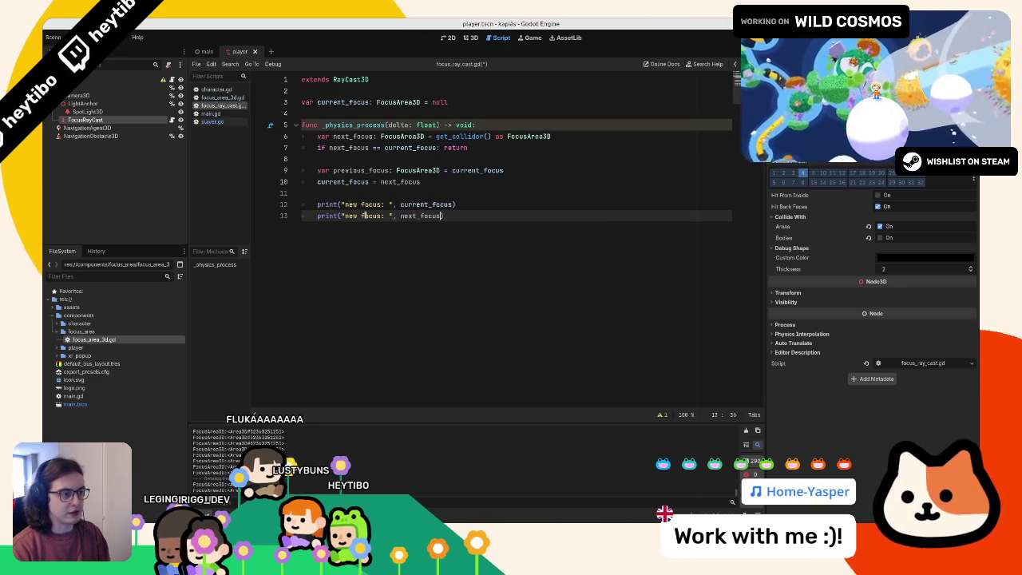
pyautogui.press('Return')
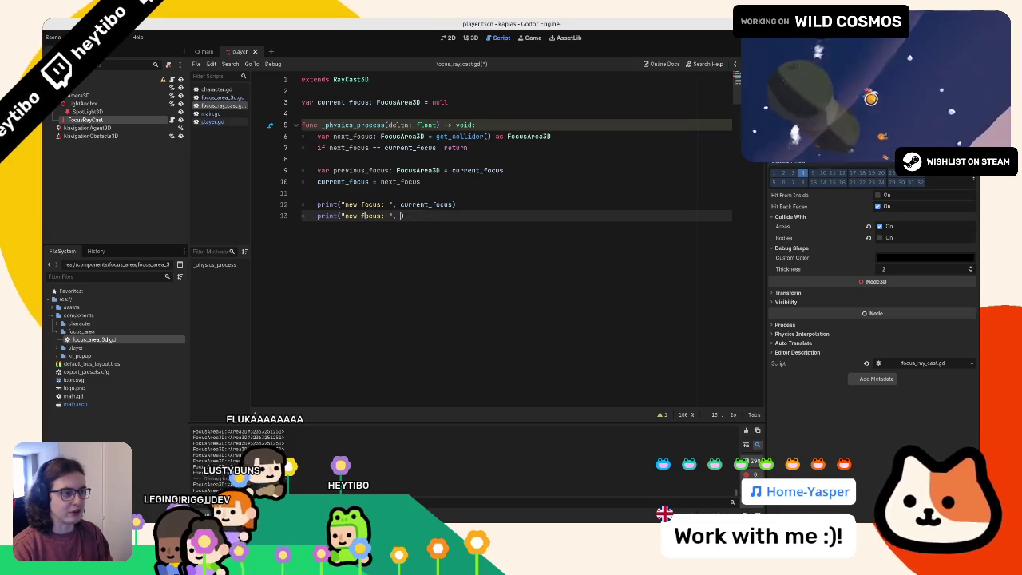
pyautogui.write('prev')
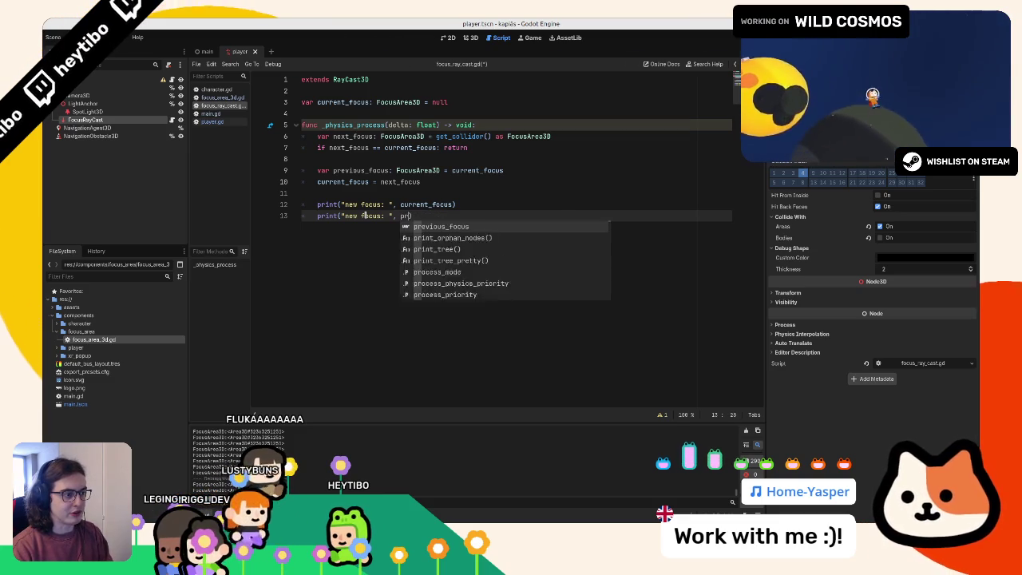
pyautogui.press('Return')
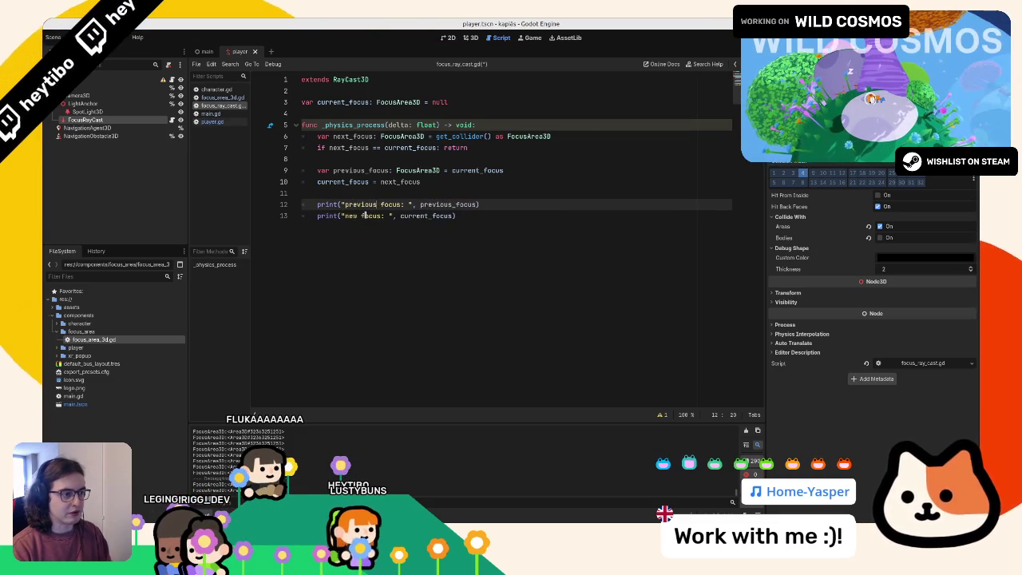
# Step: Run the game, walk the character in and out of the focus area, then stop
pyautogui.press('F5')
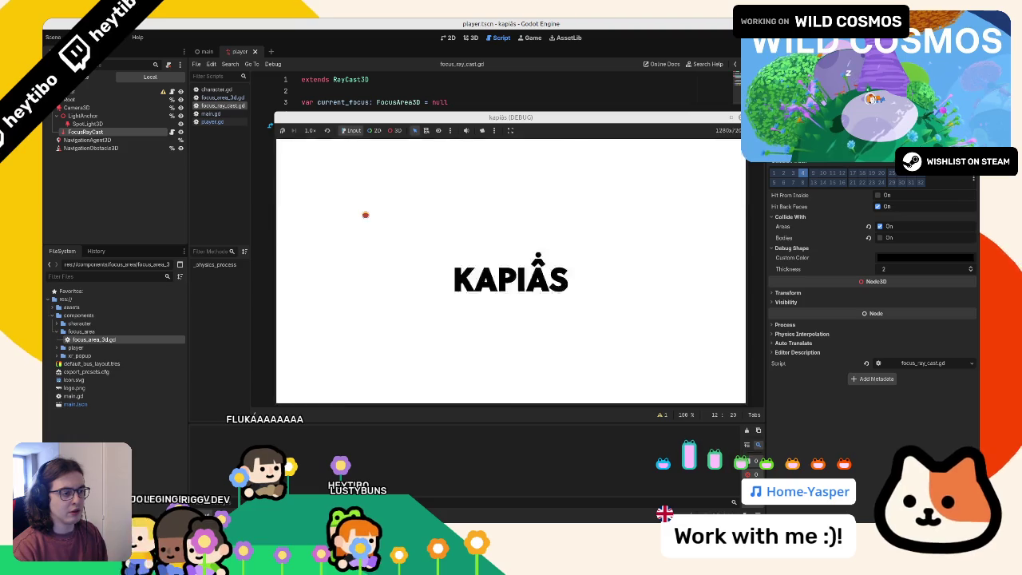
pyautogui.press('a')
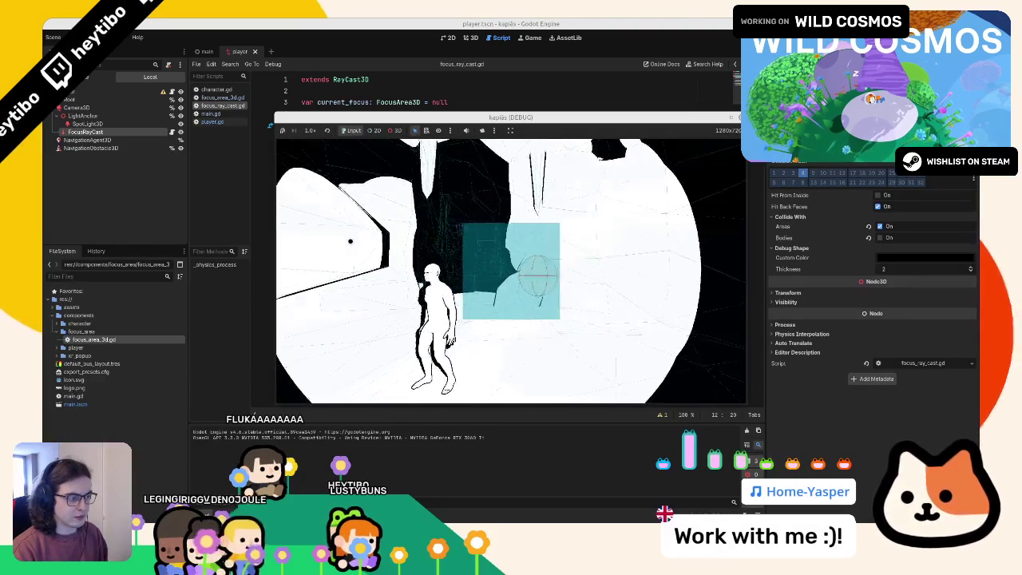
pyautogui.press('d')
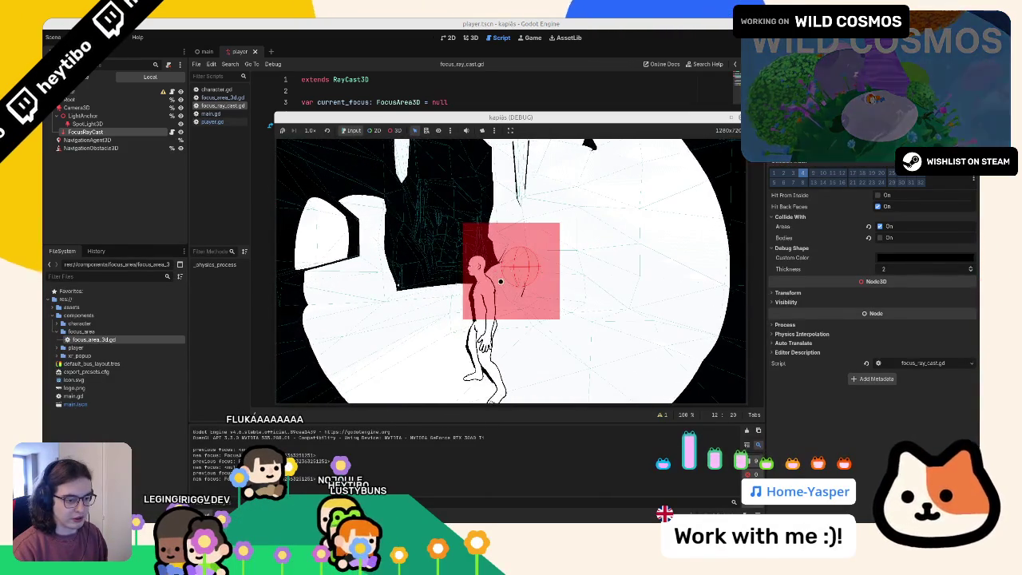
pyautogui.press('w')
pyautogui.press('s')
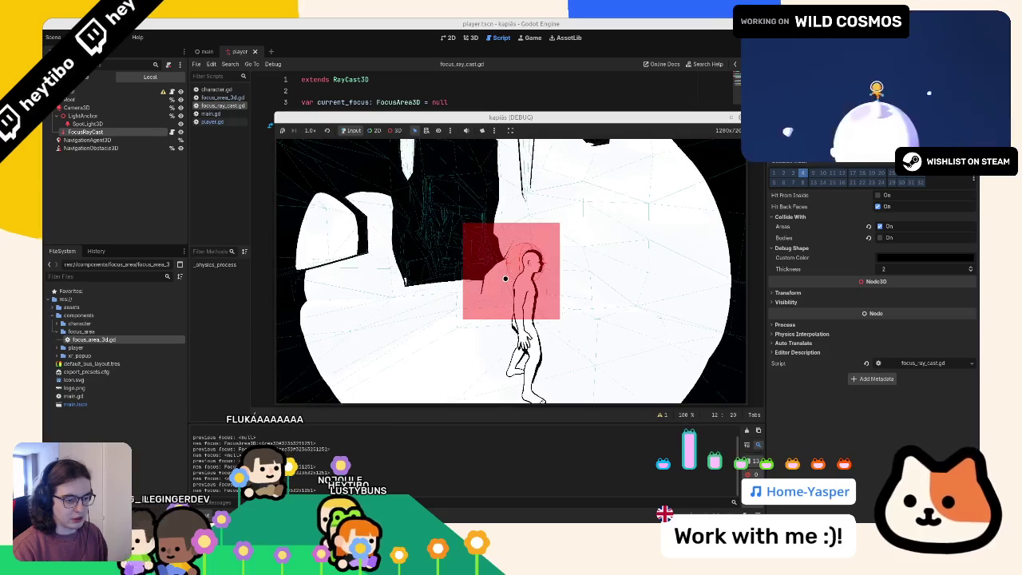
pyautogui.press('d')
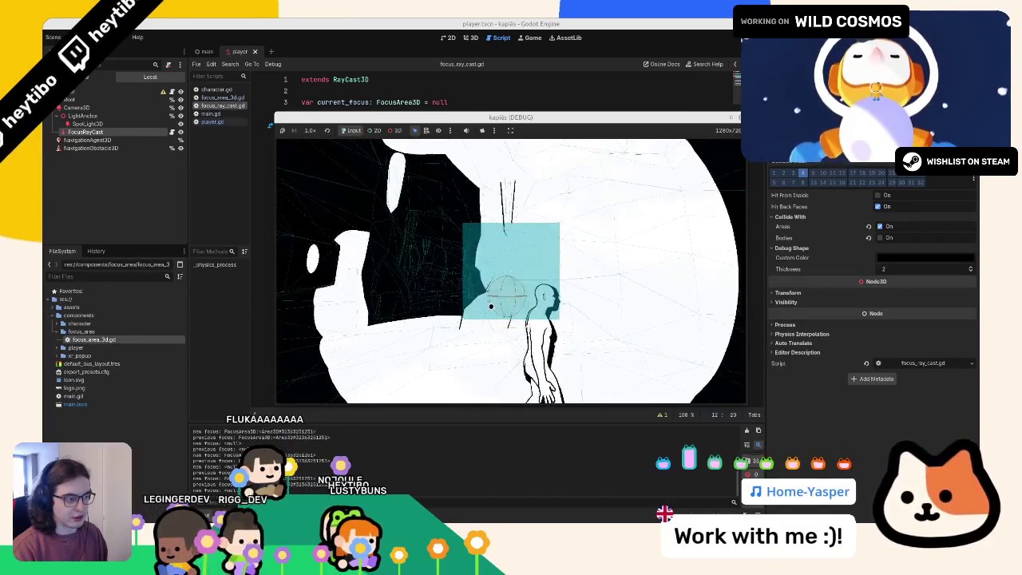
pyautogui.press('F8')
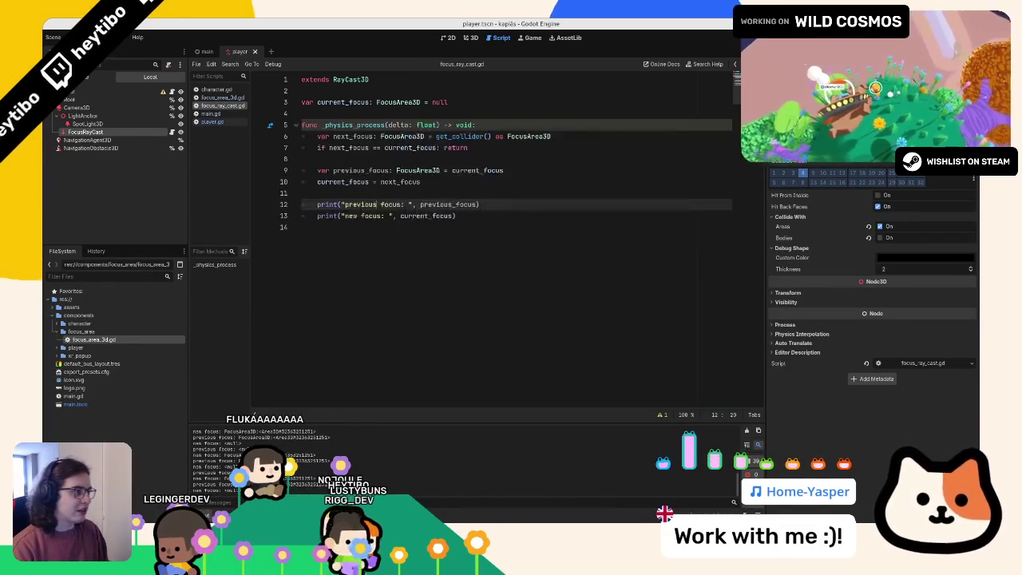
# Step: Delete the two print lines, undo the deletion, and save the script
pyautogui.moveTo(392, 227)
pyautogui.mouseDown()
pyautogui.moveTo(303, 204)
pyautogui.moveTo(304, 226)
pyautogui.mouseUp()
pyautogui.press('BackSpace')
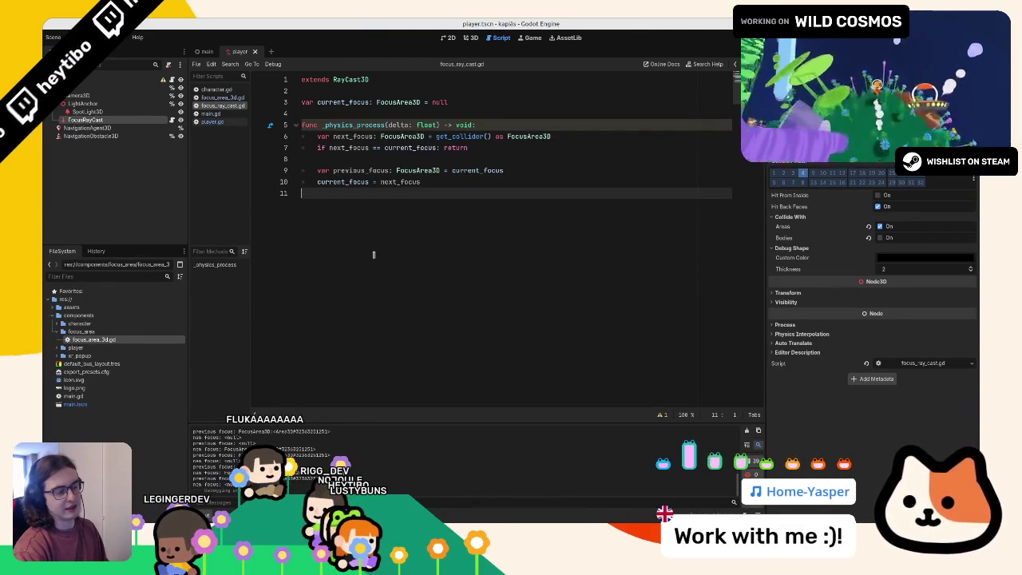
pyautogui.press('BackSpace')
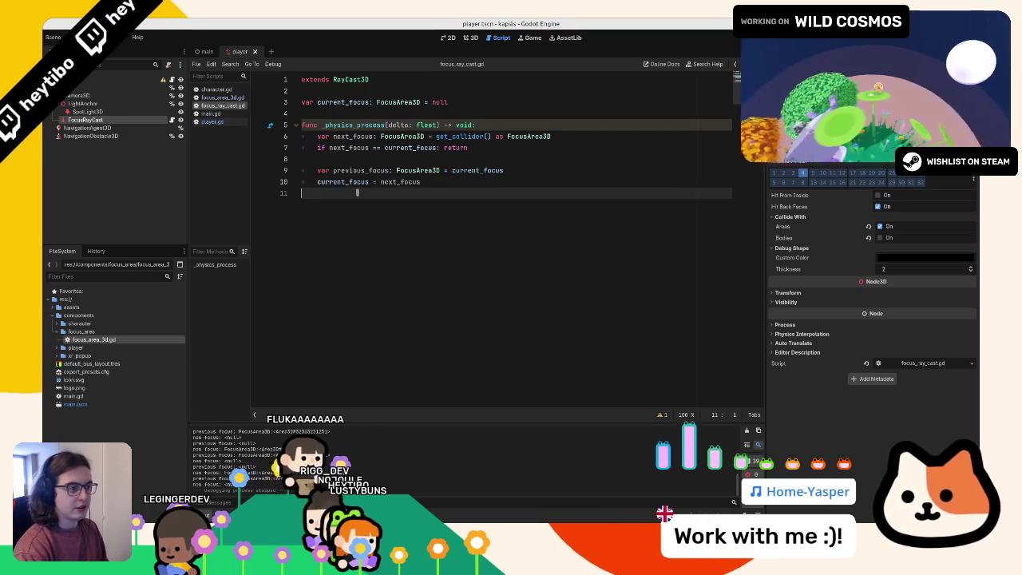
pyautogui.hotkey('ctrl', 'z')
pyautogui.hotkey('ctrl', 'z')
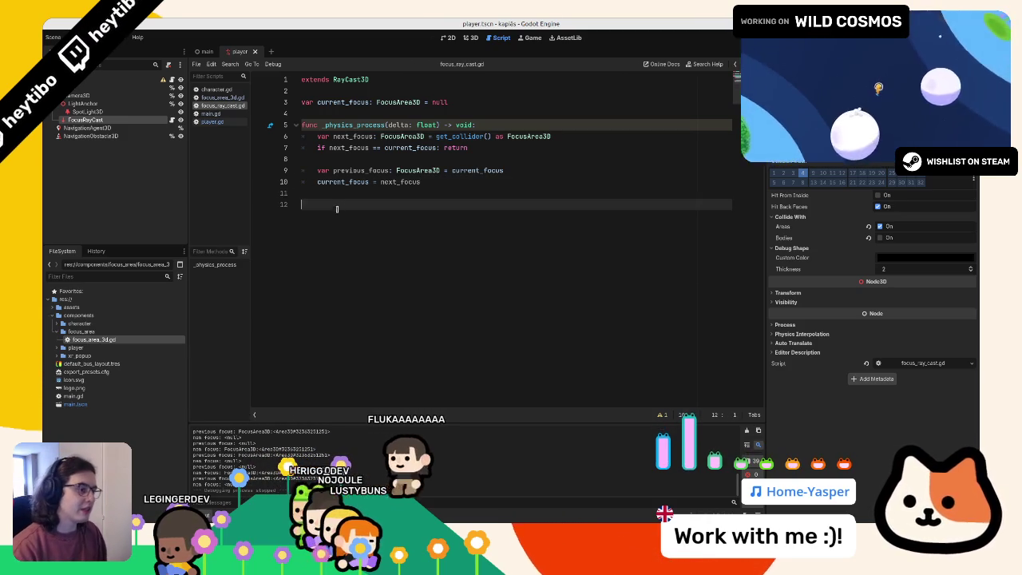
pyautogui.click(368, 113)
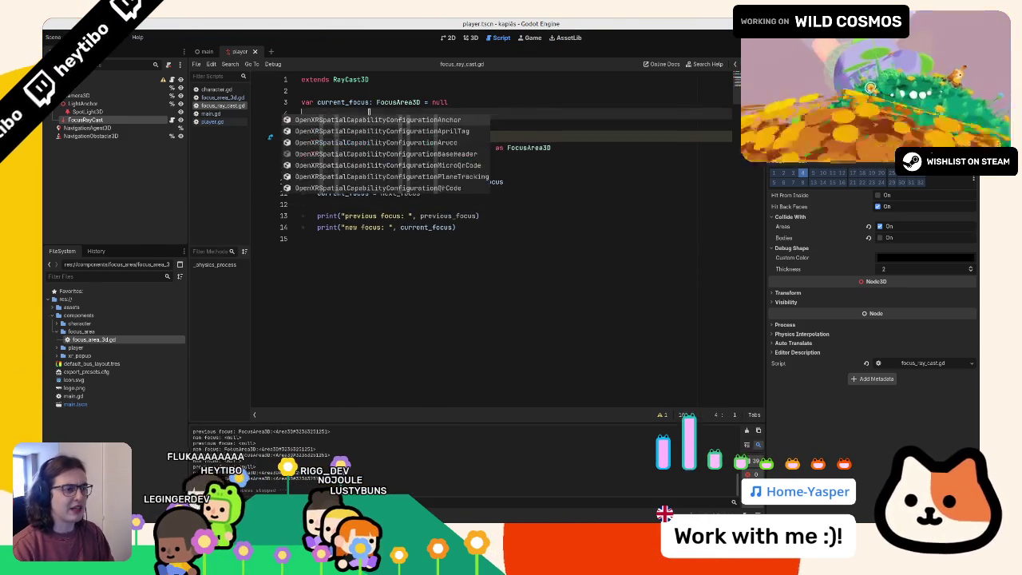
pyautogui.hotkey('ctrl', 's')
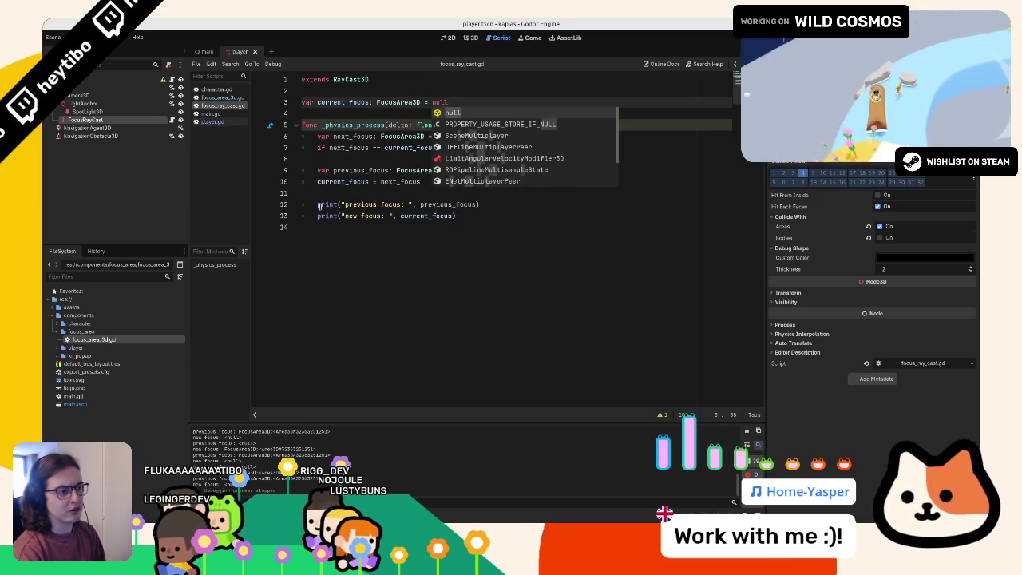
# Step: Remove the leftover print lines, save focus_ray_cast.gd, and collapse the components folder
pyautogui.doubleClick(326, 215)
pyautogui.moveTo(326, 215); pyautogui.dragTo(334, 197)
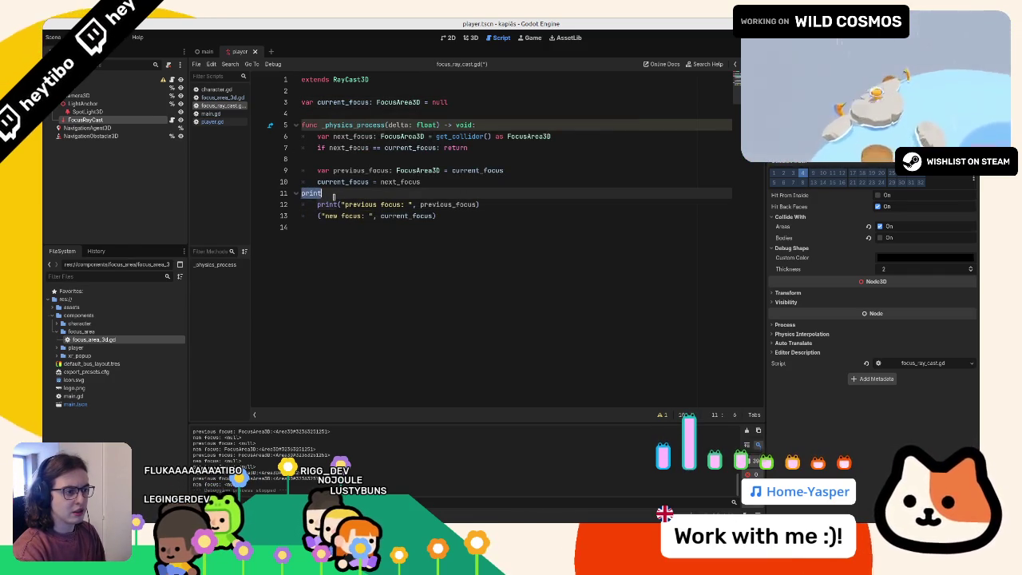
pyautogui.hotkey('shift', 'Down')
pyautogui.hotkey('shift', 'Down')
pyautogui.hotkey('shift', 'Down')
pyautogui.press('Delete')
pyautogui.hotkey('ctrl', 's')
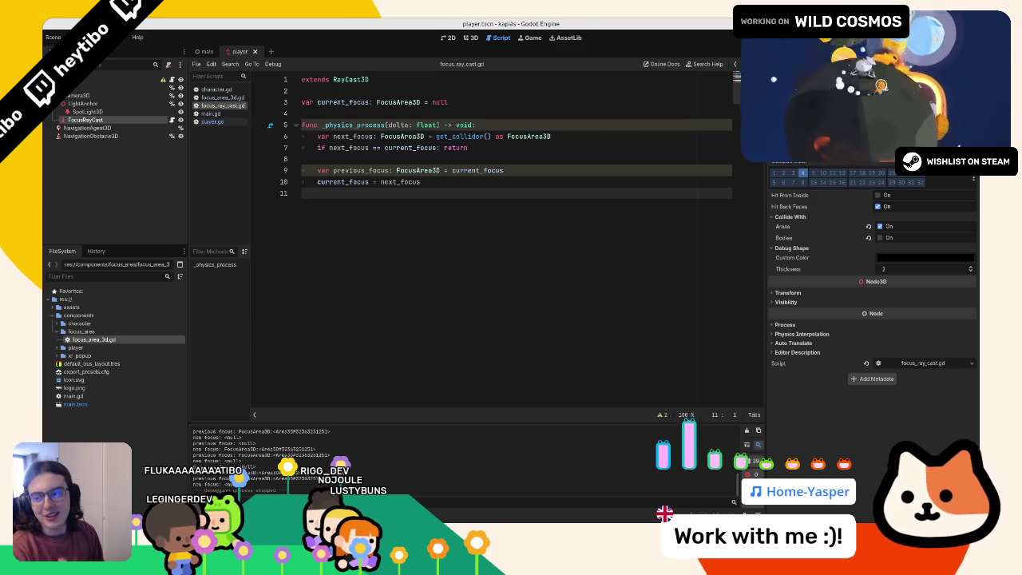
pyautogui.click(52, 314)
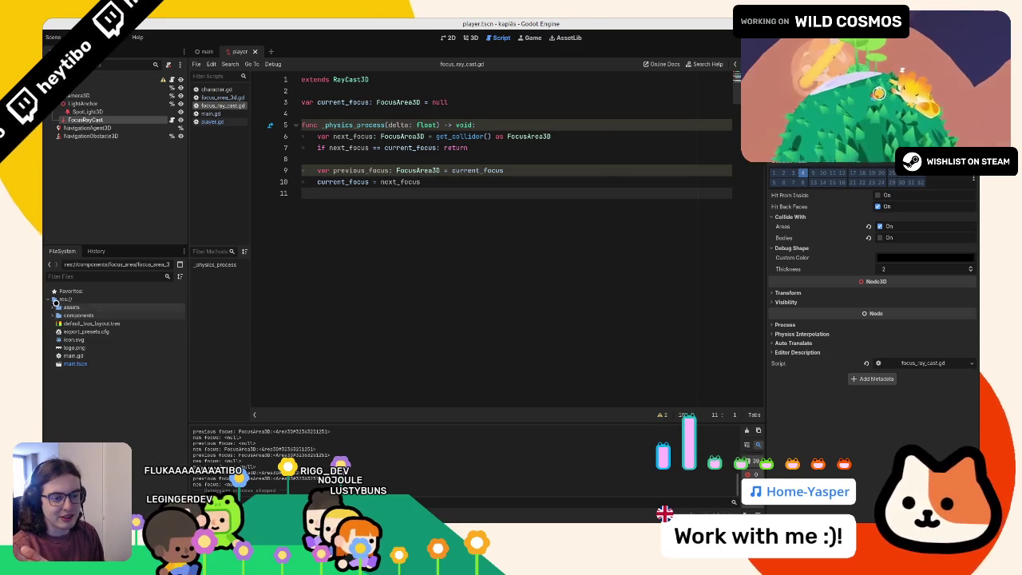
# Step: Create a new script from the res:// folder and start naming it global
pyautogui.rightClick(55, 307)
pyautogui.click(75, 300)
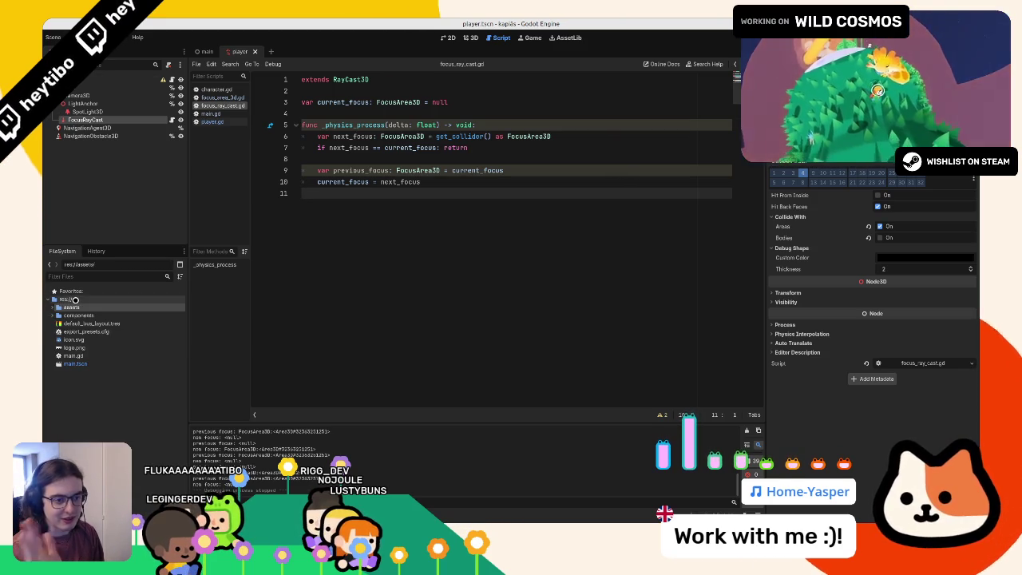
pyautogui.rightClick(75, 300)
pyautogui.moveTo(188, 309)
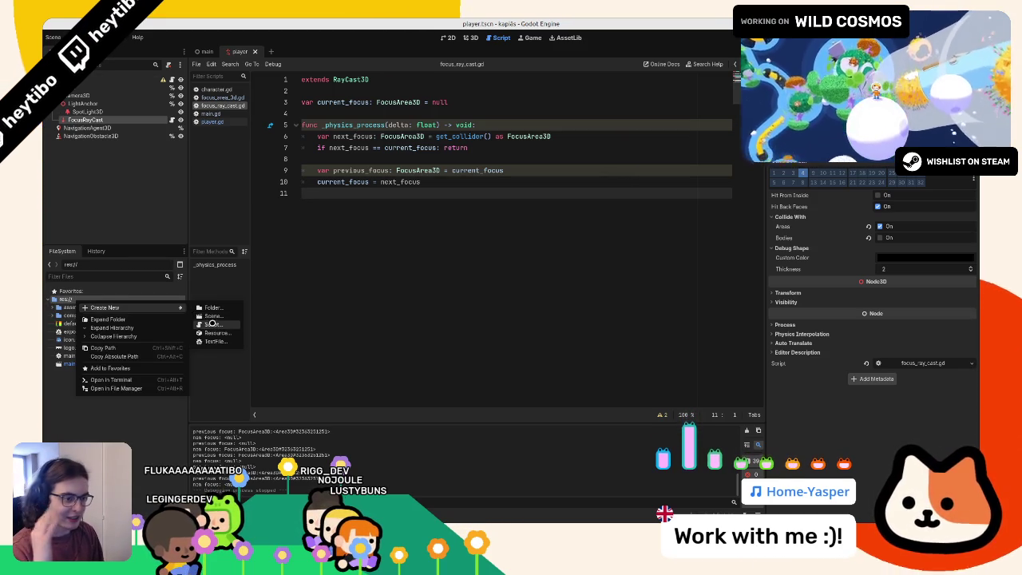
pyautogui.click(212, 324)
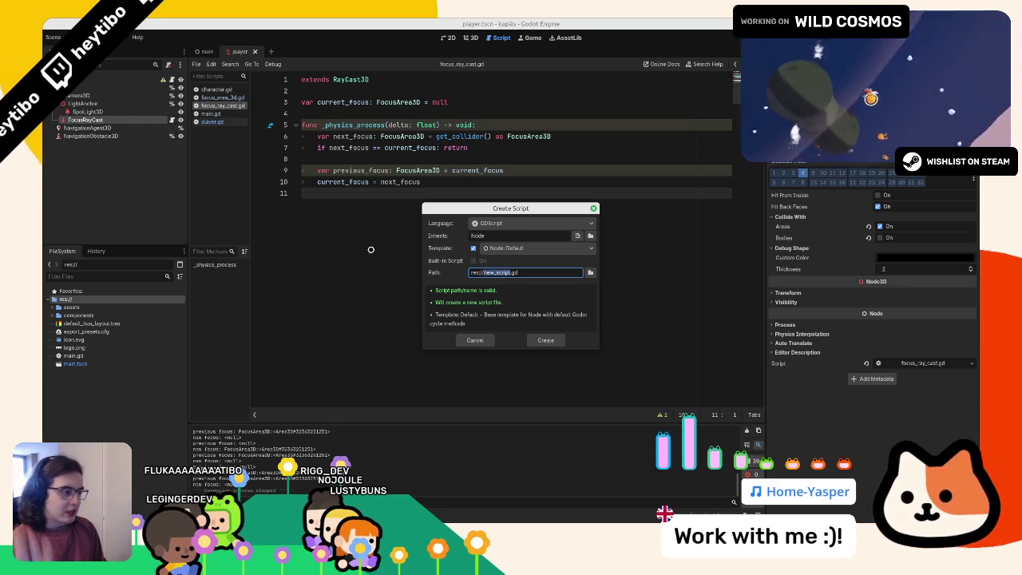
pyautogui.press('BackSpace')
pyautogui.press('BackSpace')
pyautogui.press('BackSpace')
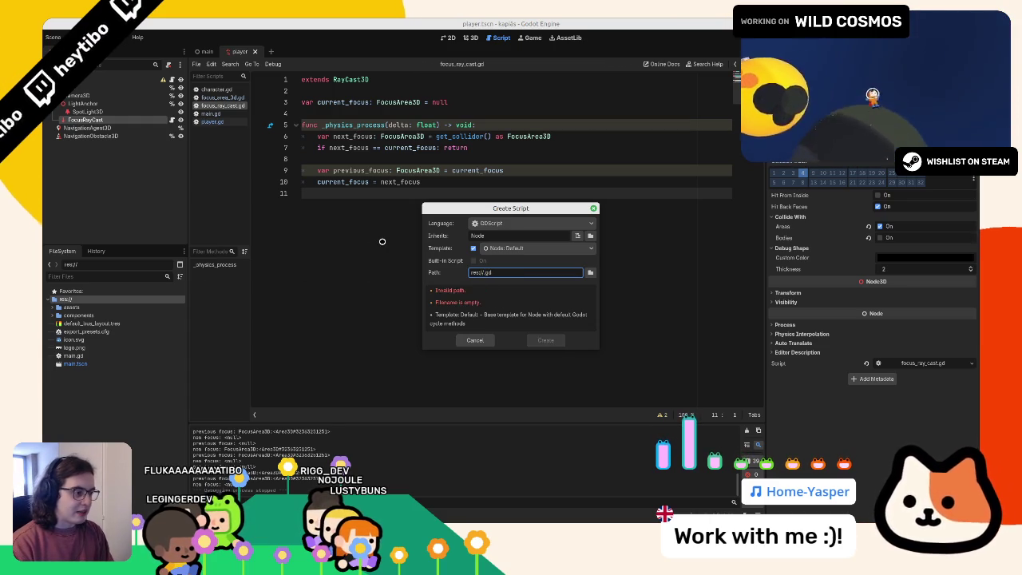
pyautogui.write('global')
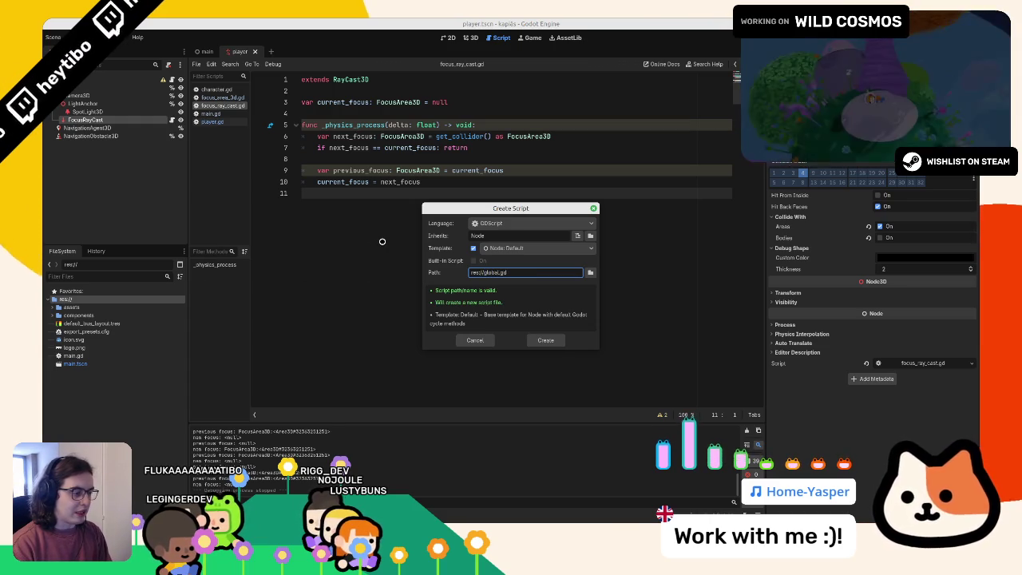
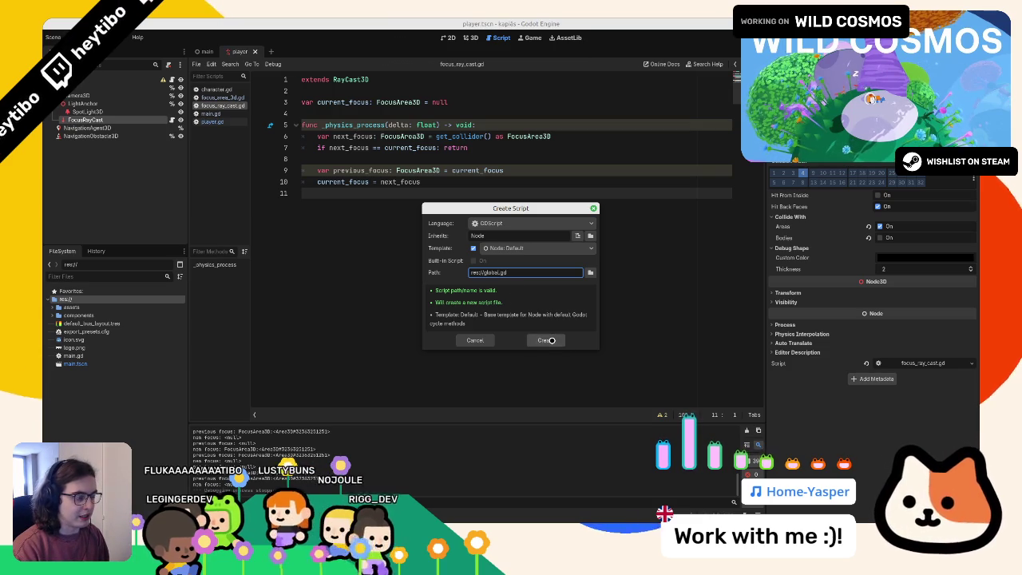
# Step: Create global.gd and register it in Project Settings as the Global autoload
pyautogui.click(551, 340)
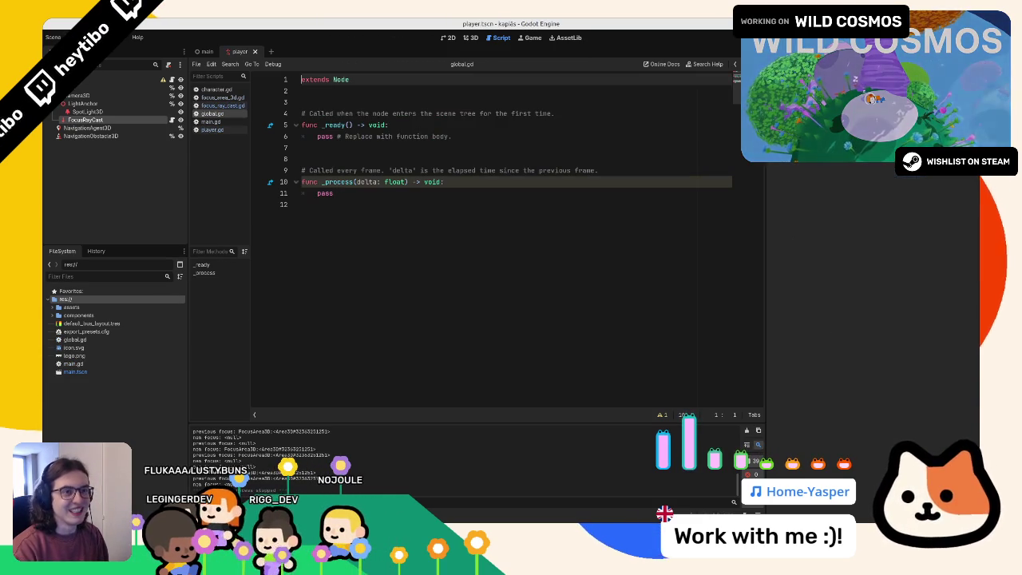
pyautogui.click(73, 37)
pyautogui.click(96, 62)
pyautogui.click(419, 162)
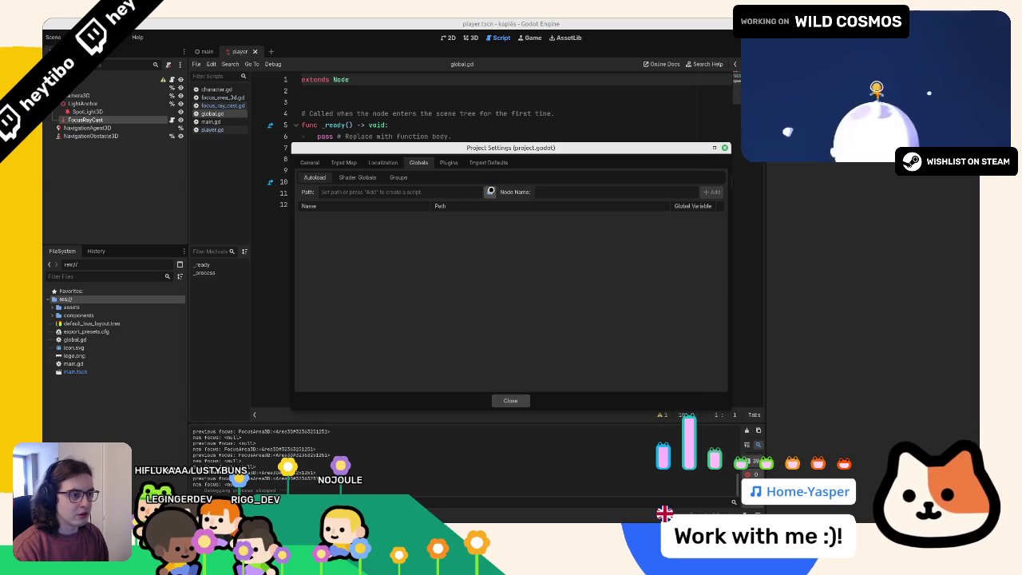
pyautogui.click(491, 192)
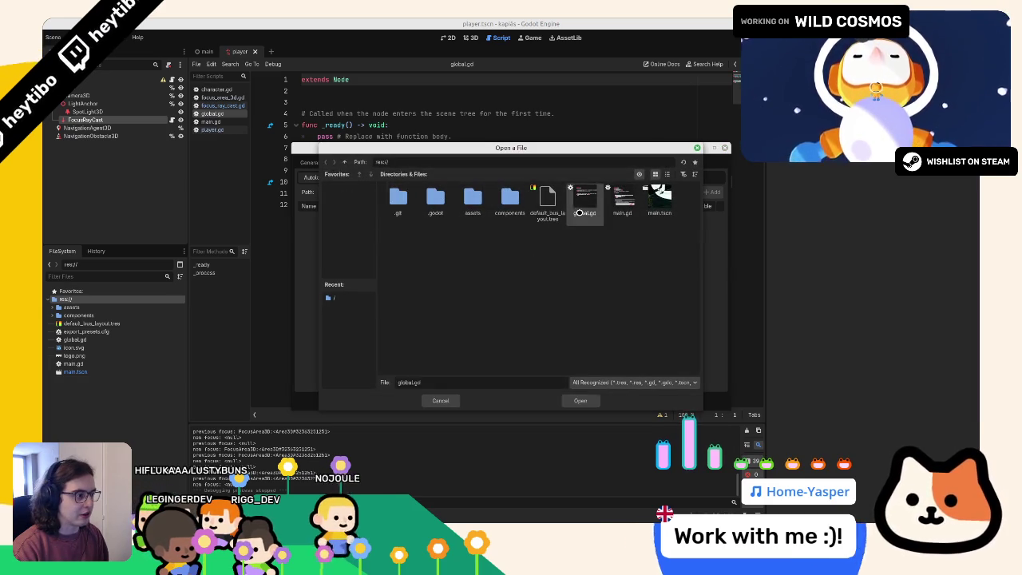
pyautogui.doubleClick(586, 204)
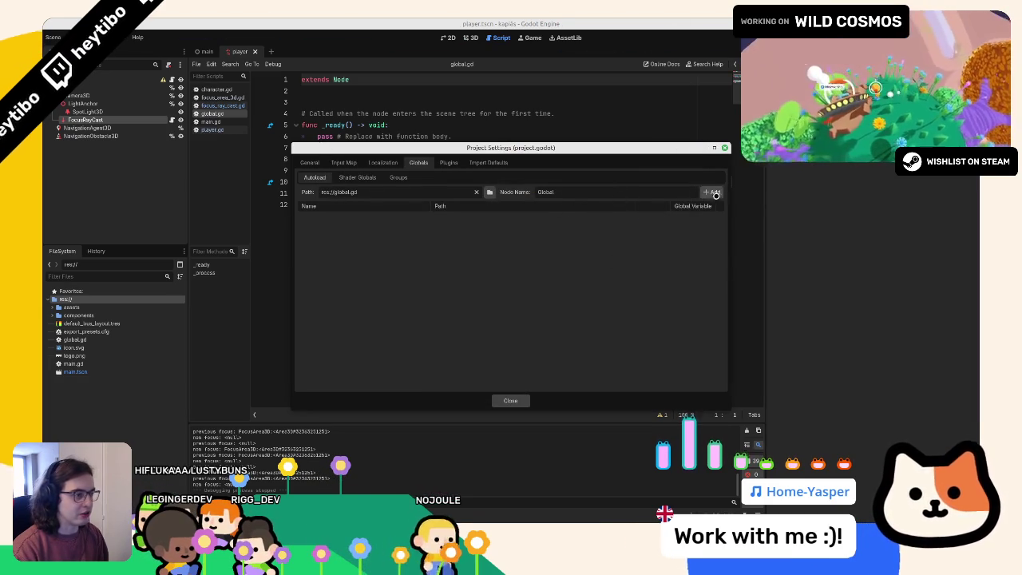
pyautogui.press('Return')
pyautogui.click(511, 400)
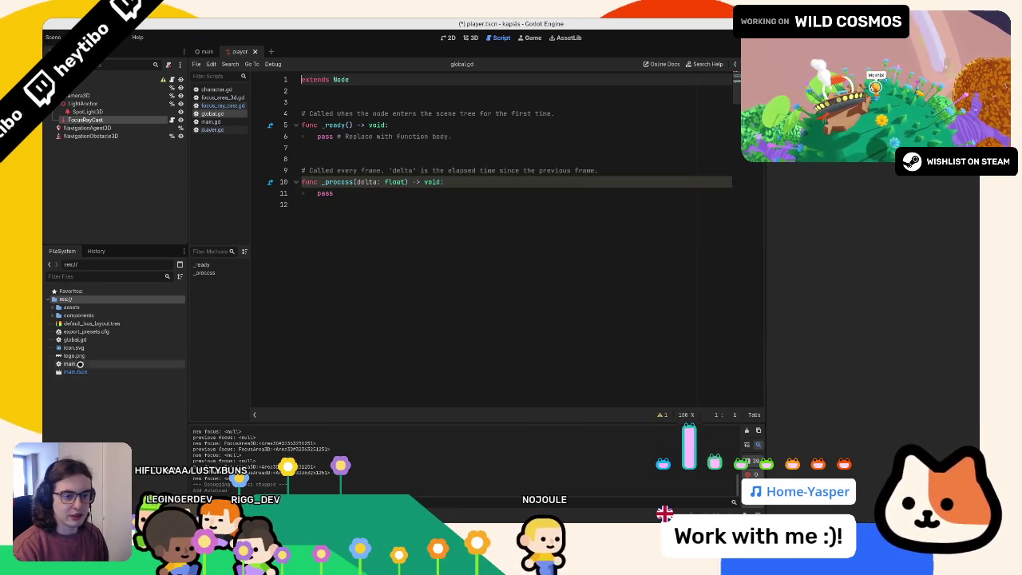
# Step: Replace global.gd's template code with focus_entered and focus_exited signals taking a FocusArea3D
pyautogui.click(87, 339)
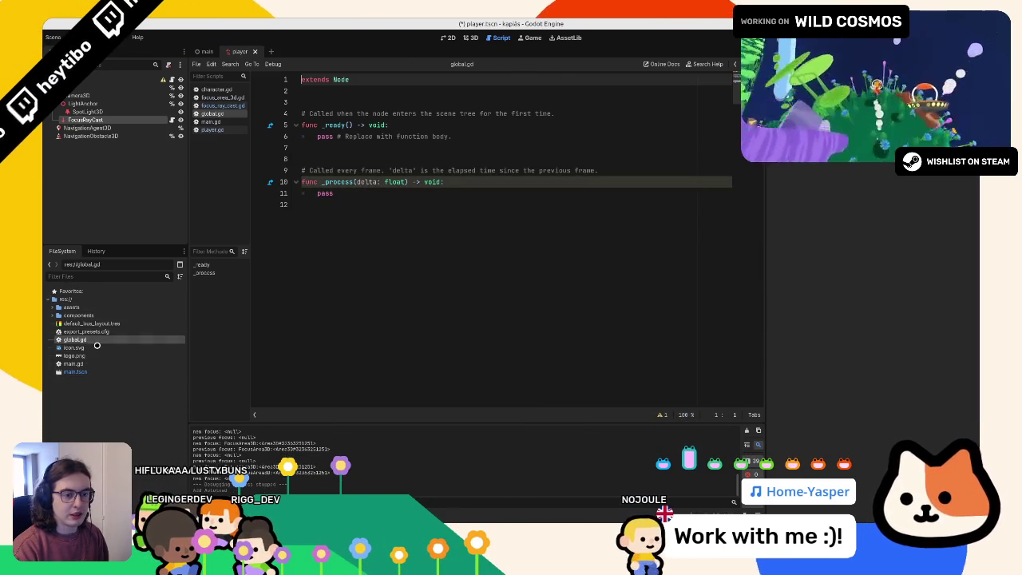
pyautogui.moveTo(302, 113); pyautogui.dragTo(337, 292)
pyautogui.press('BackSpace')
pyautogui.write('signal')
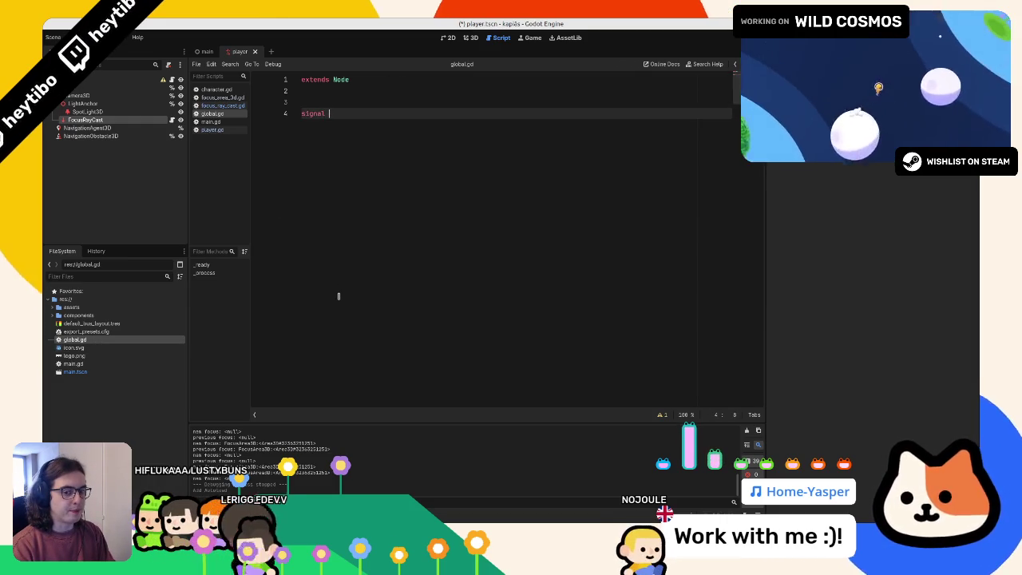
pyautogui.write('focu')
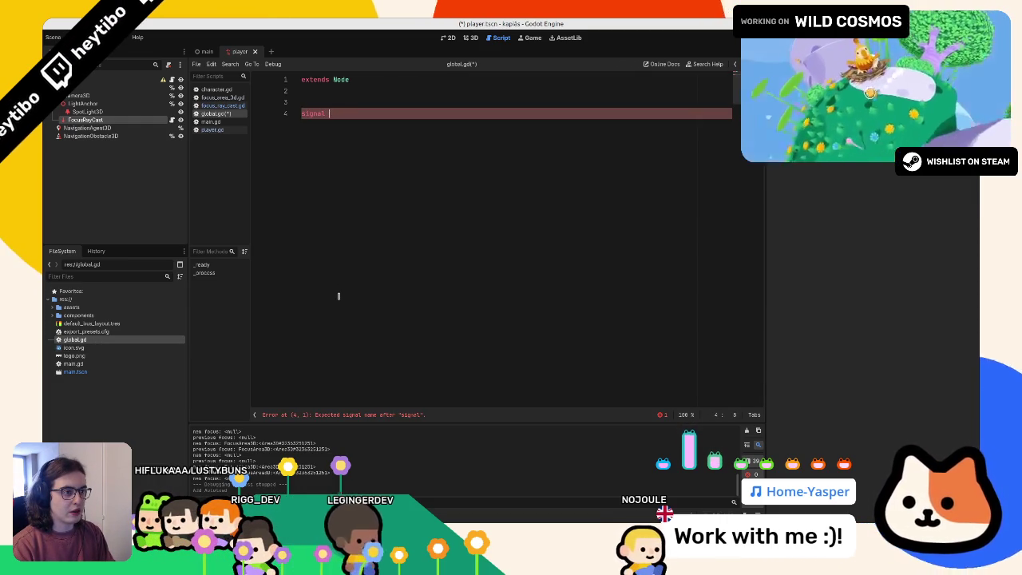
pyautogui.write('s_entered(focus:')
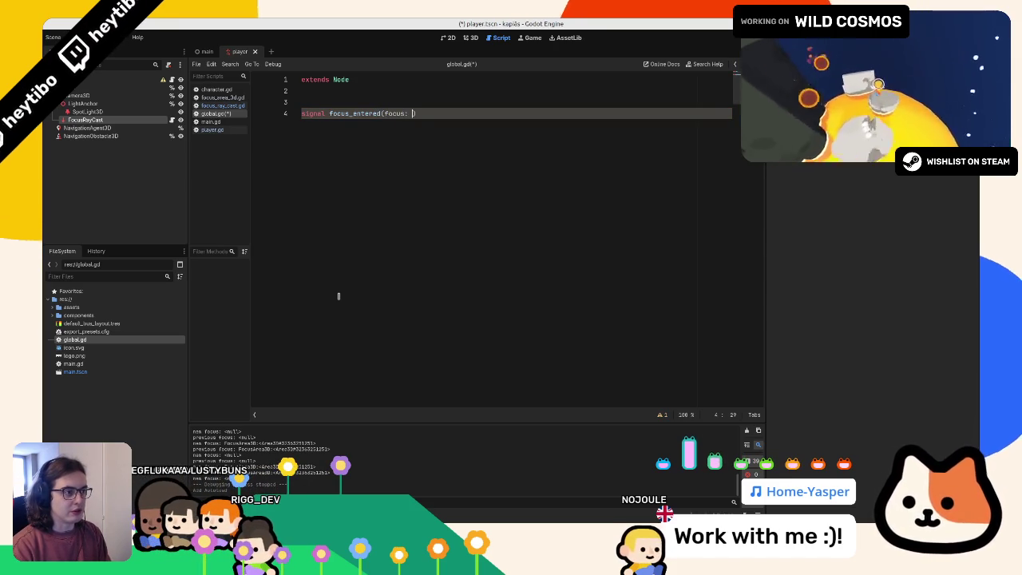
pyautogui.write('FocusArea3D')
pyautogui.press('Return')
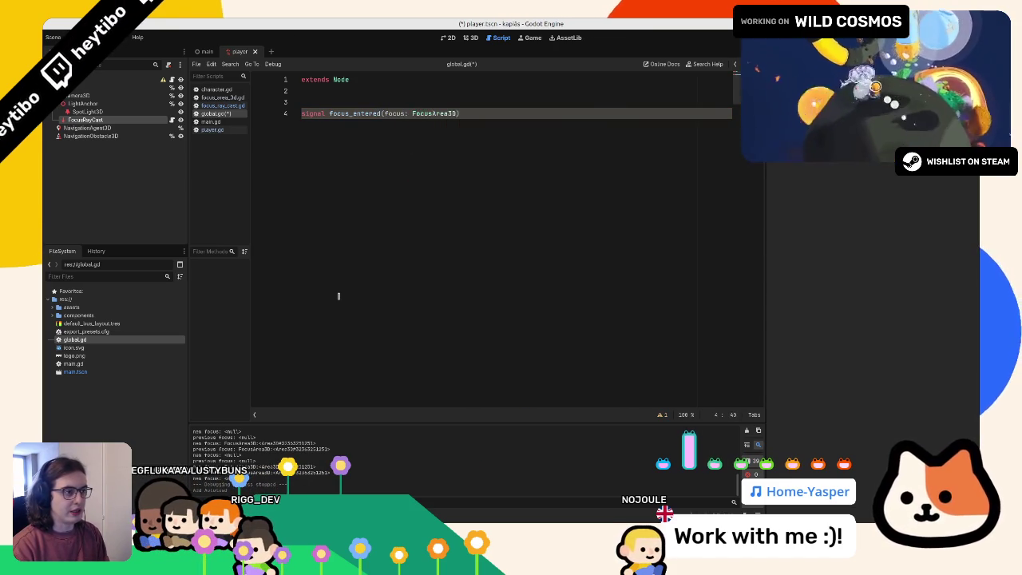
pyautogui.hotkey('ctrl', 'shift', 'd')
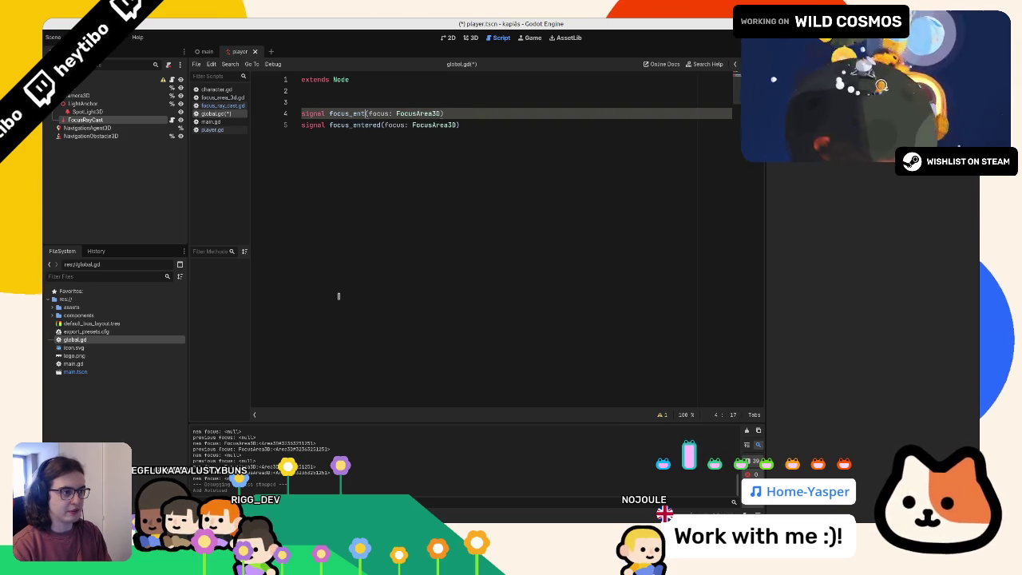
pyautogui.write('xited')
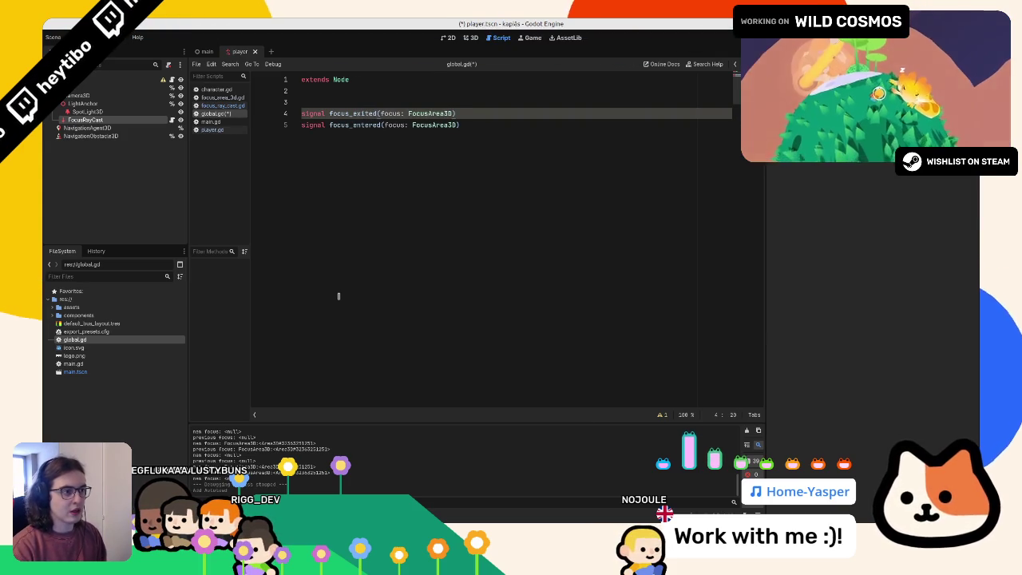
# Step: Close the unneeded script tabs, add a blank line in the FocusRayCast script, and return to global.gd
pyautogui.middleClick(234, 121)
pyautogui.click(234, 105)
pyautogui.middleClick(234, 105)
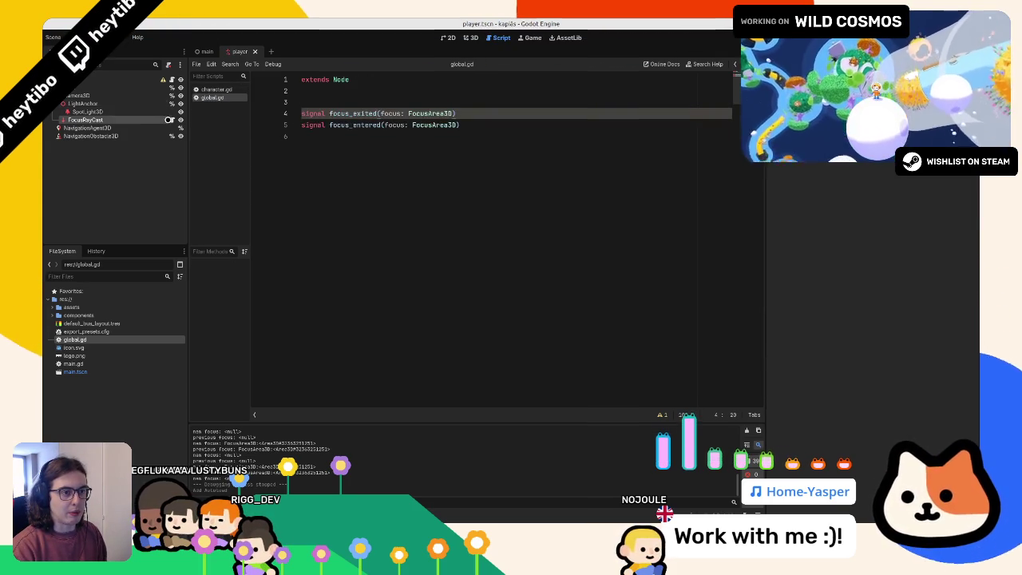
pyautogui.click(168, 120)
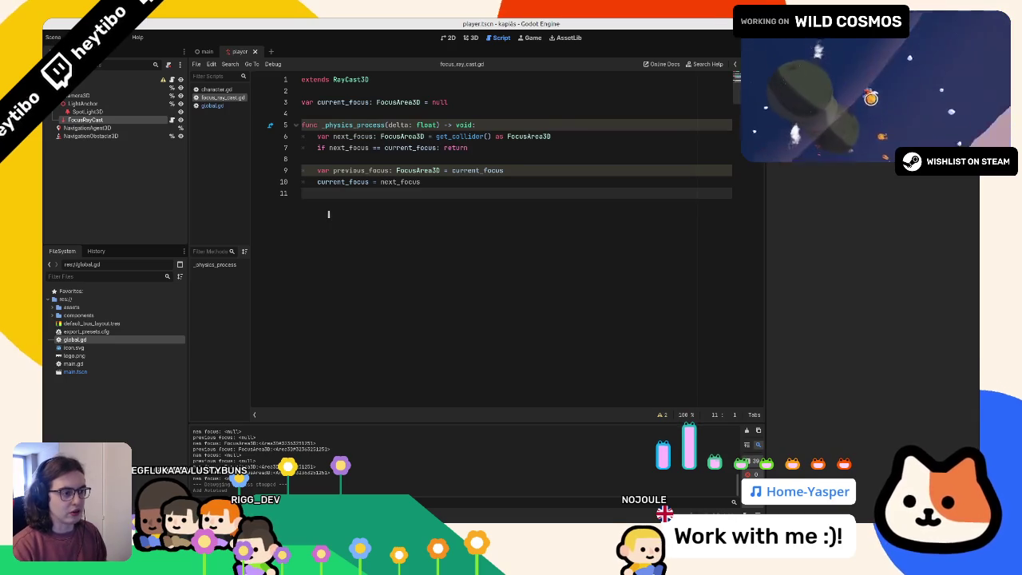
pyautogui.press('Return')
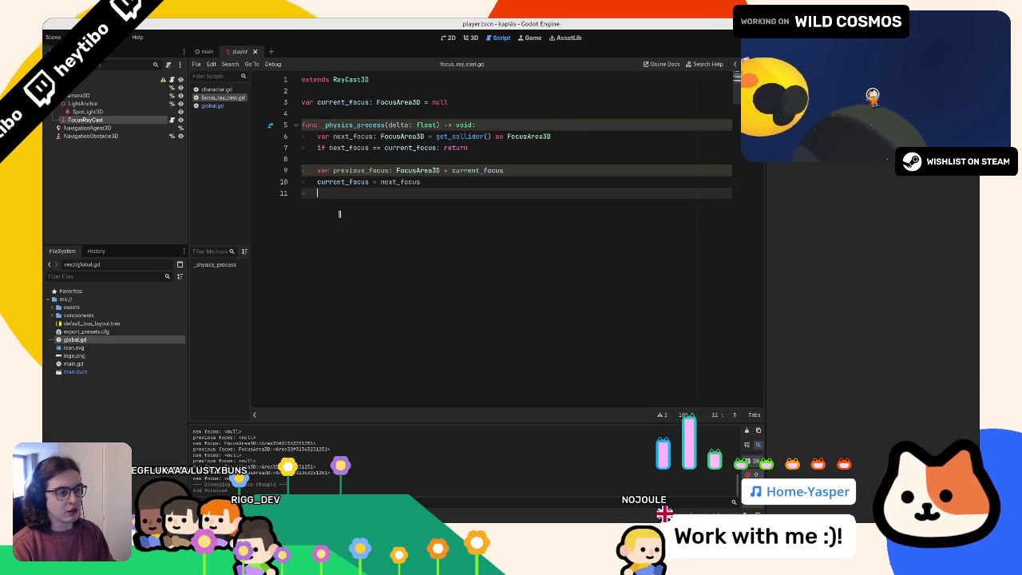
pyautogui.click(213, 105)
pyautogui.click(330, 206)
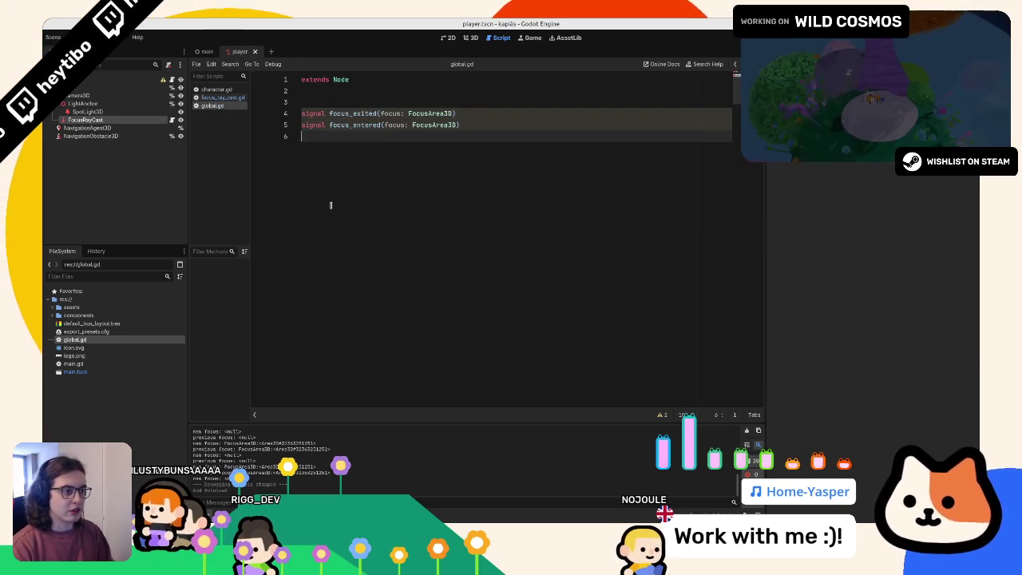
# Step: Write a request_focus_exited(focus) function that calls focus_exited.emit(focus)
pyautogui.press('Return')
pyautogui.write('fyb')
pyautogui.press('BackSpace')
pyautogui.press('BackSpace')
pyautogui.write('unc _r')
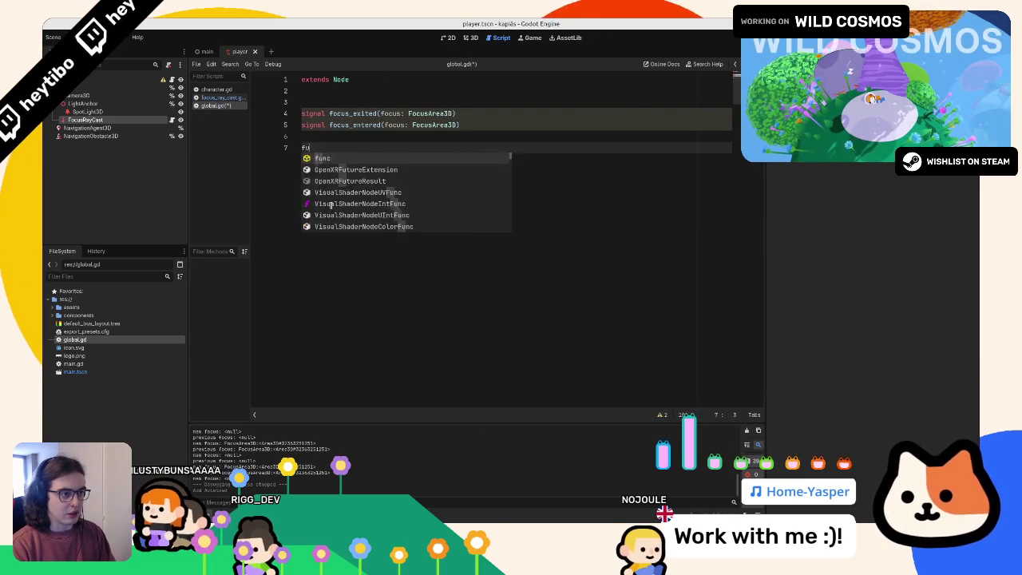
pyautogui.press('BackSpace')
pyautogui.press('BackSpace')
pyautogui.write('request_focus_exited(focus')
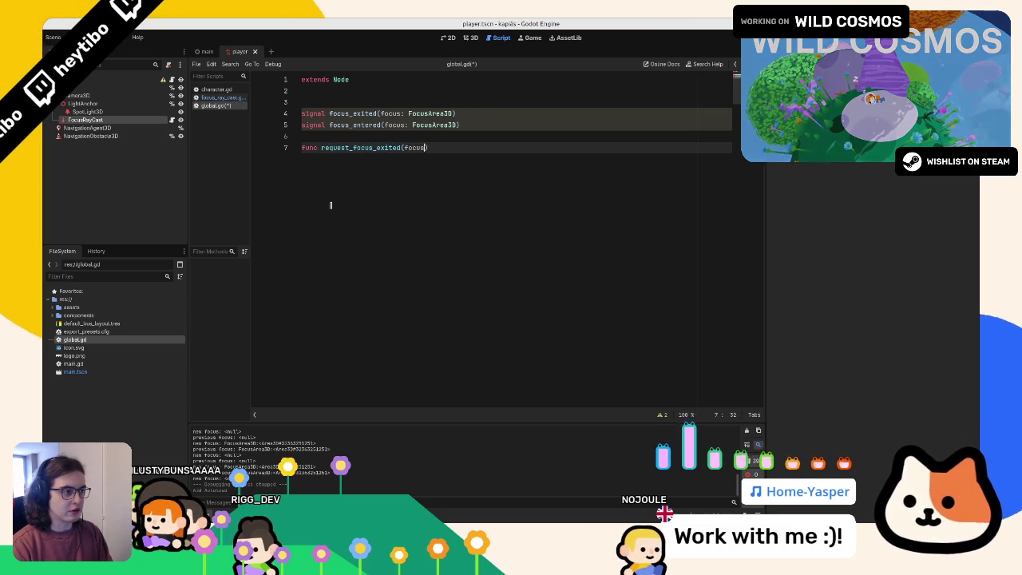
pyautogui.write('cusa')
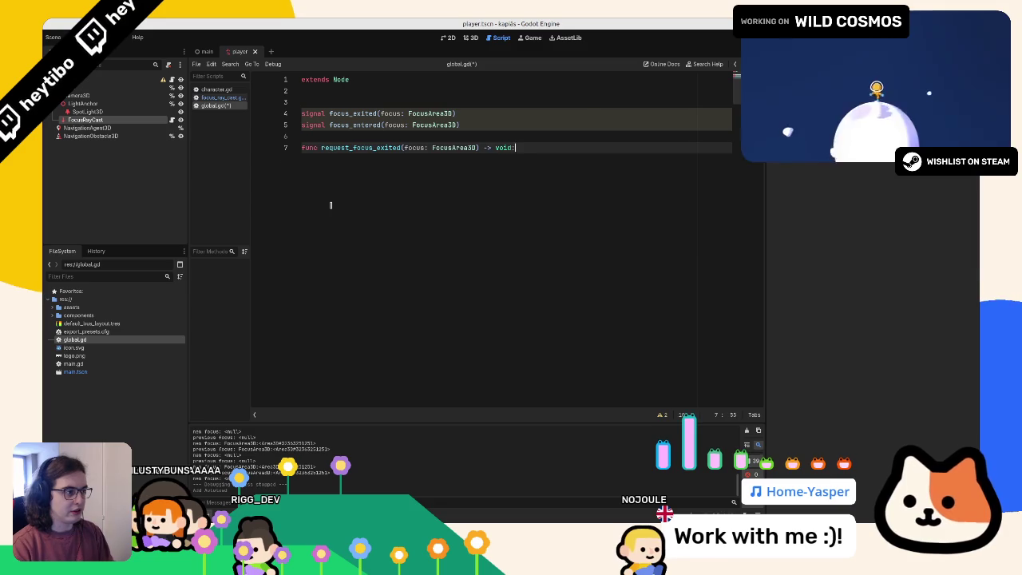
pyautogui.press('Return')
pyautogui.write('cus')
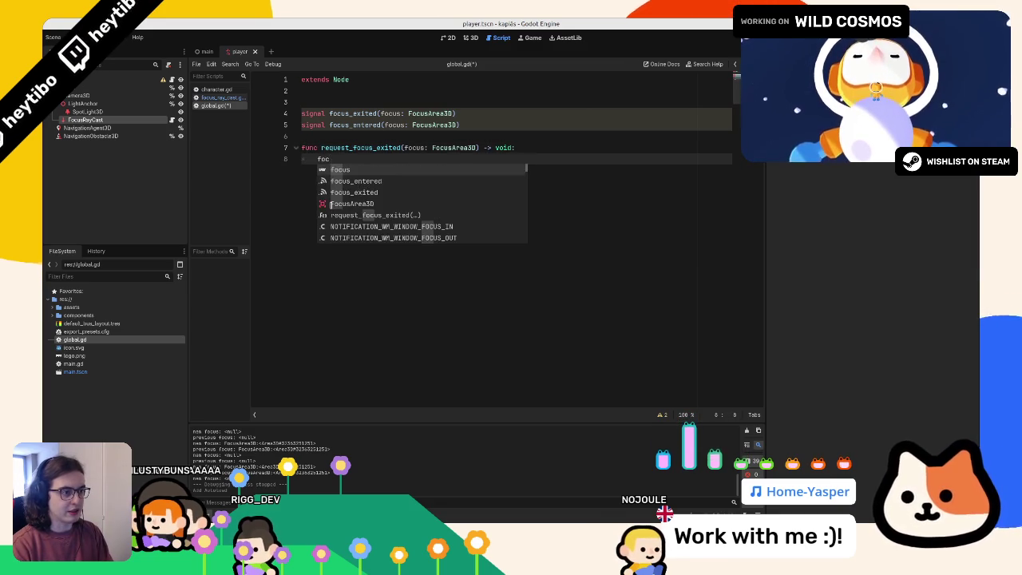
pyautogui.press('Down')
pyautogui.press('Down')
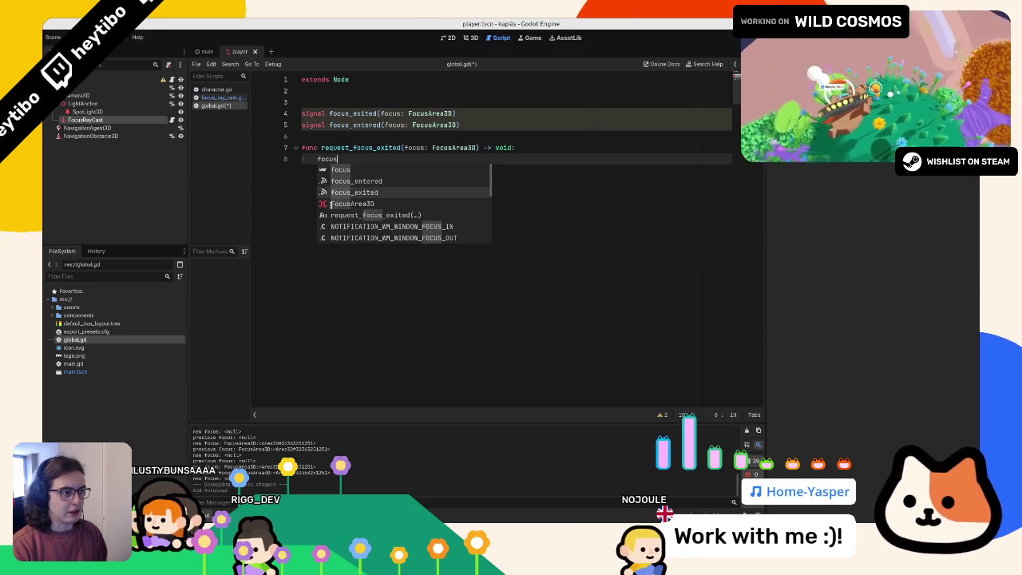
pyautogui.press('Return')
pyautogui.write('.em')
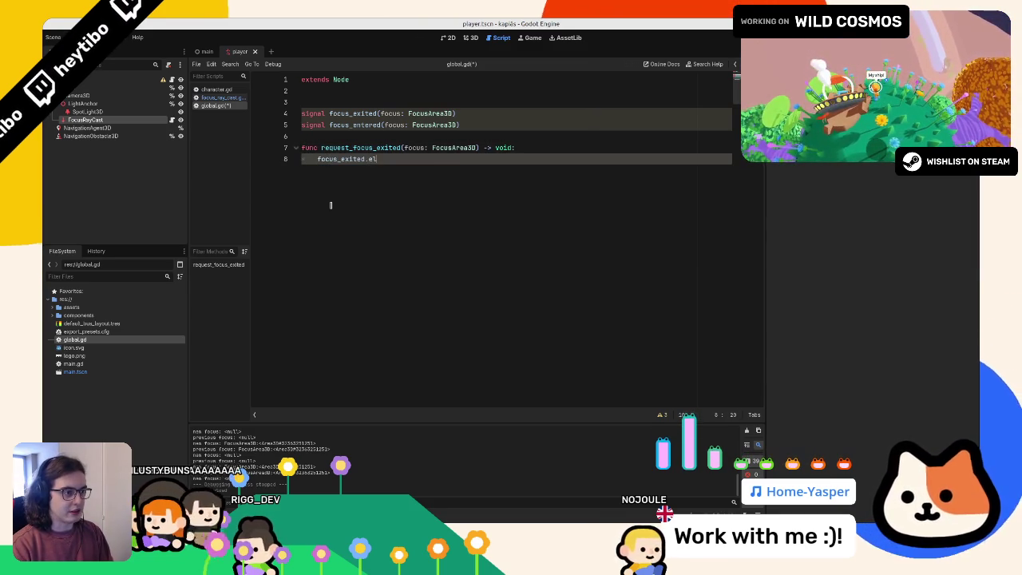
pyautogui.press('Return')
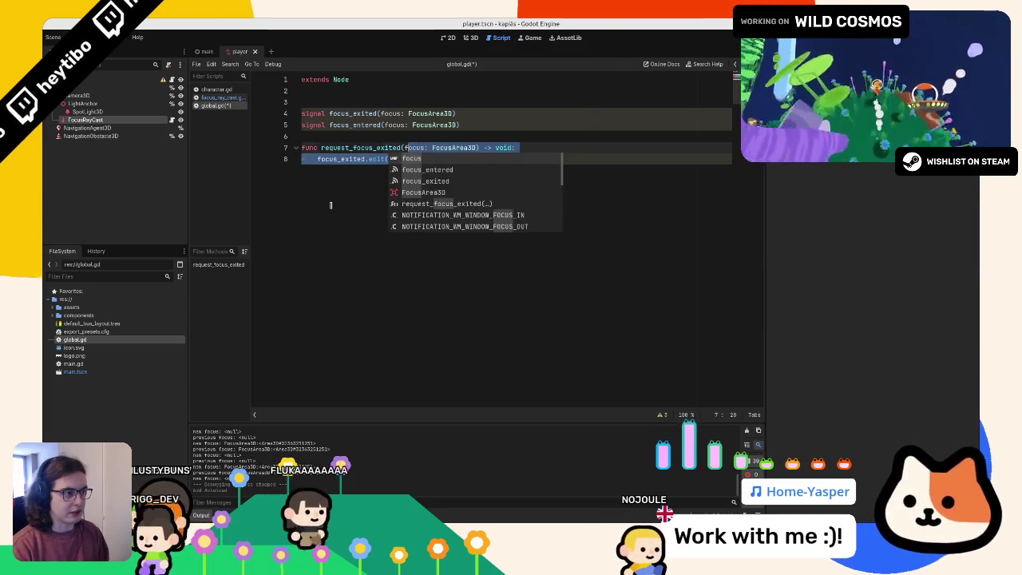
pyautogui.press('Return')
# Step: Duplicate the request_focus_exited function below itself and remove the extra blank line
pyautogui.press('Up')
pyautogui.press('Up')
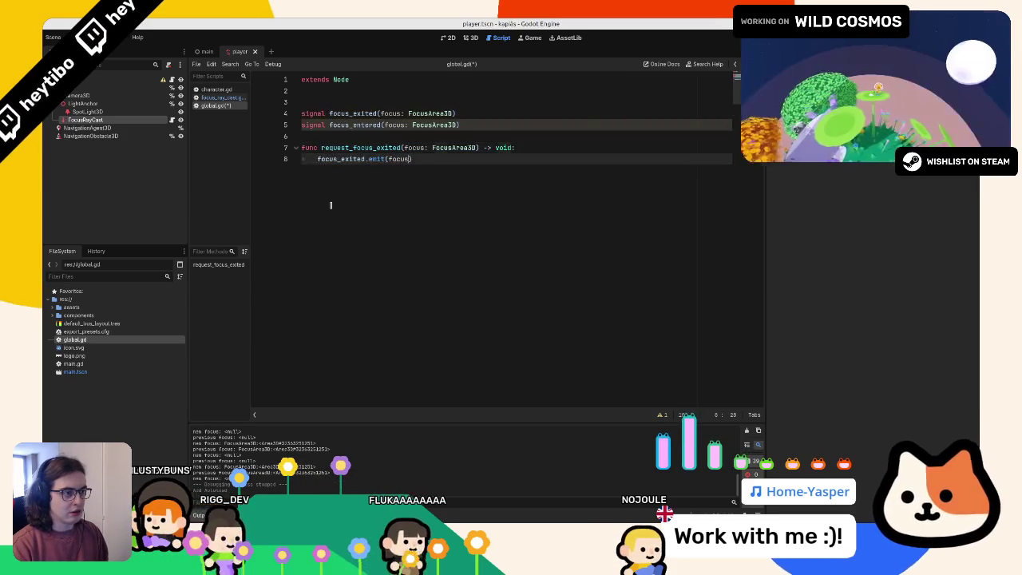
pyautogui.hotkey('shift', 'Down')
pyautogui.hotkey('shift', 'Down')
pyautogui.hotkey('shift', 'End')
pyautogui.hotkey('ctrl', 'c')
pyautogui.press('Right')
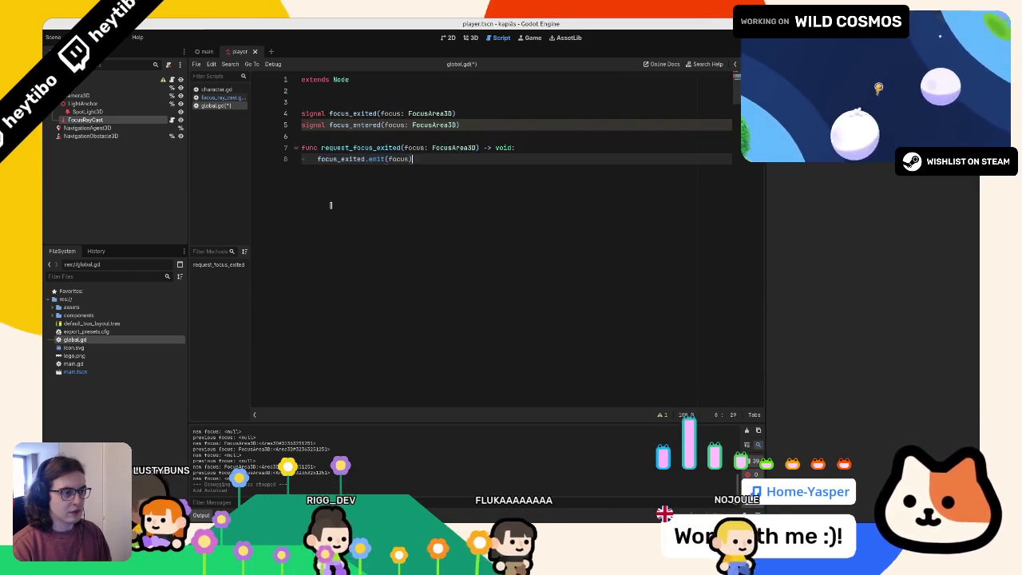
pyautogui.press('Return')
pyautogui.press('Return')
pyautogui.hotkey('ctrl', 'v')
pyautogui.press('Up')
pyautogui.press('Up')
pyautogui.press('BackSpace')
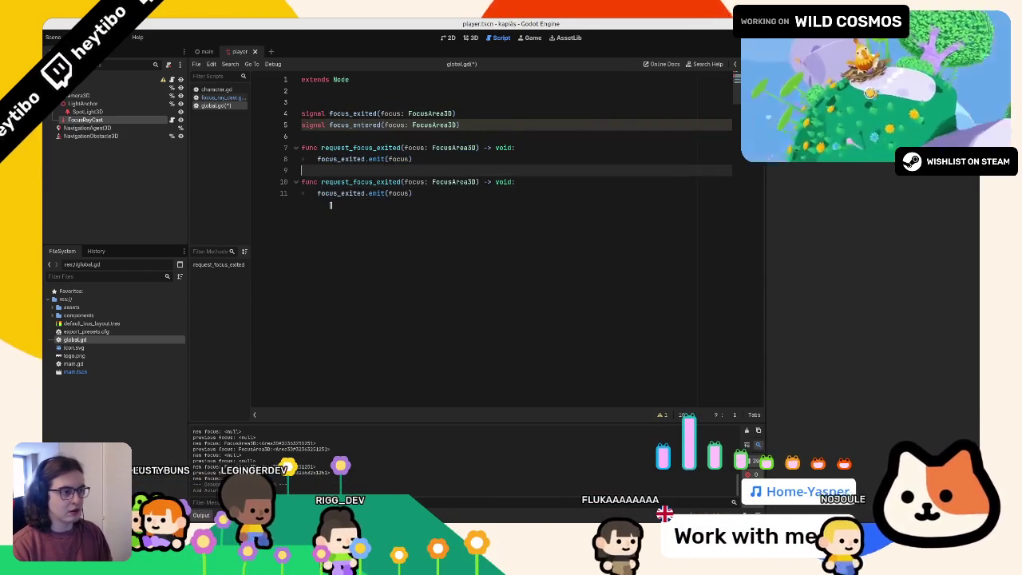
pyautogui.press('Up')
pyautogui.press('Up')
pyautogui.press('Up')
pyautogui.press('End')
# Step: Rename the first copy to request_focus_entered emitting focus_entered, and save global.gd
pyautogui.press('Down')
pyautogui.press('Down')
pyautogui.hotkey('ctrl', 'Left')
pyautogui.hotkey('ctrl', 'Left')
pyautogui.hotkey('ctrl', 'Left')
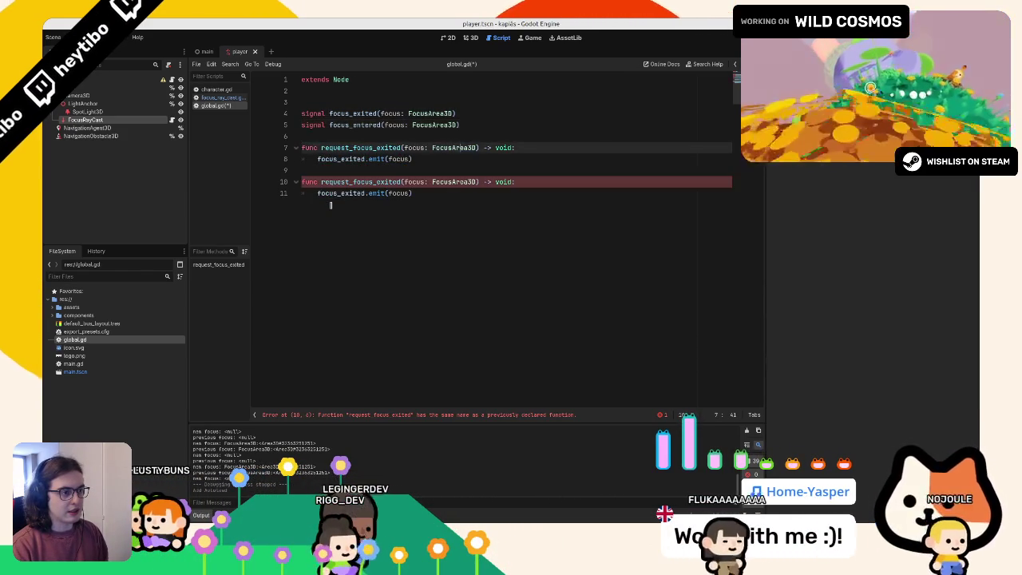
pyautogui.press('BackSpace')
pyautogui.press('BackSpace')
pyautogui.press('BackSpace')
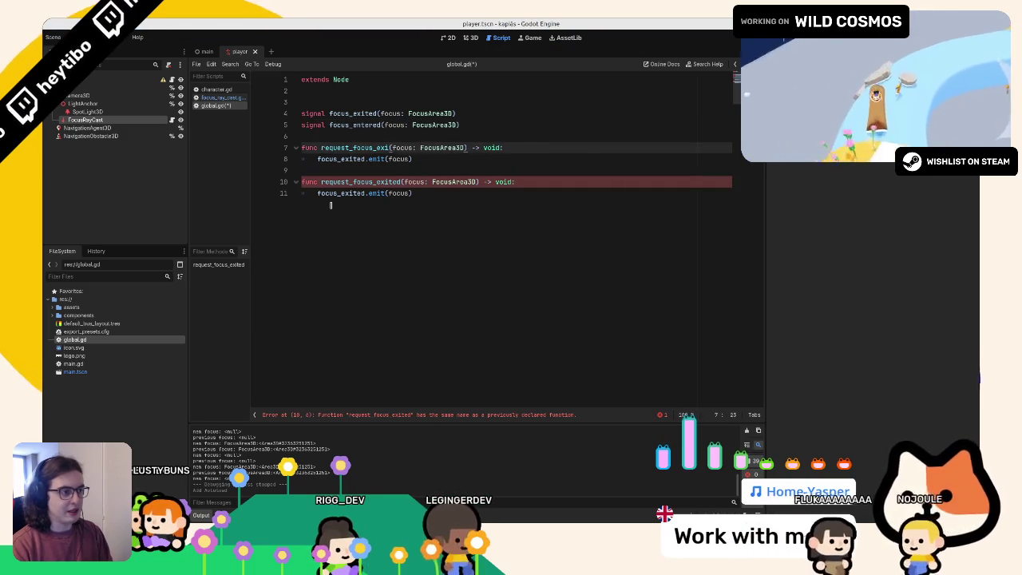
pyautogui.write('ntered')
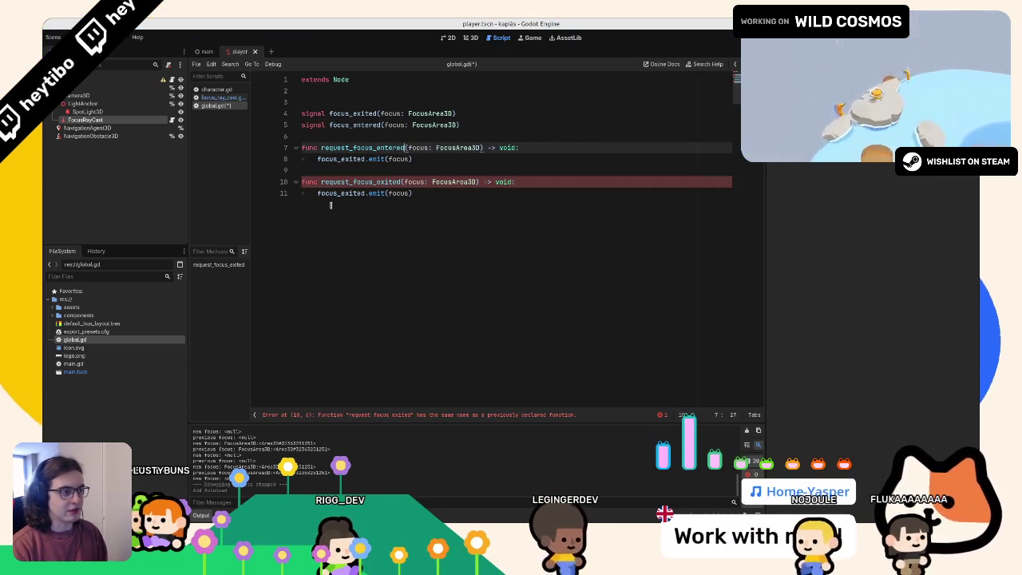
pyautogui.press('Down')
pyautogui.hotkey('ctrl', 'Left')
pyautogui.hotkey('ctrl', 'Left')
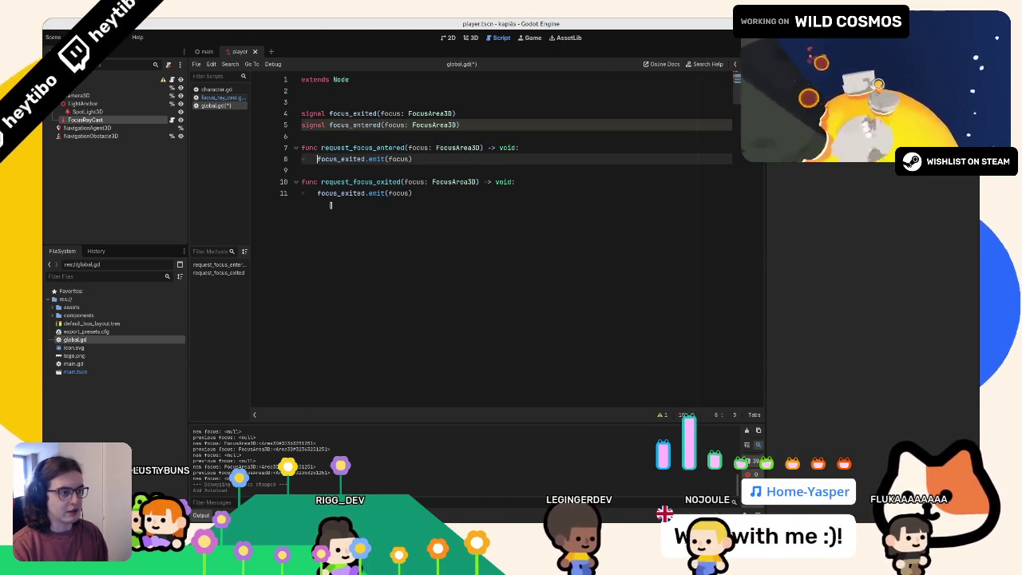
pyautogui.press('Left')
pyautogui.hotkey('ctrl', 'shift', 'Left')
pyautogui.write('focu')
pyautogui.press('Down')
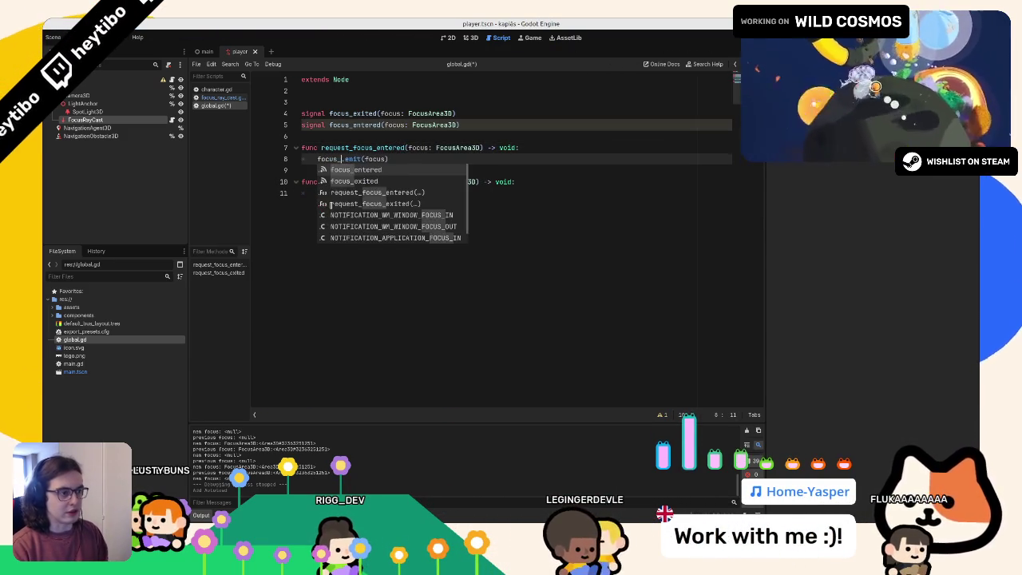
pyautogui.press('Return')
pyautogui.hotkey('ctrl', 's')
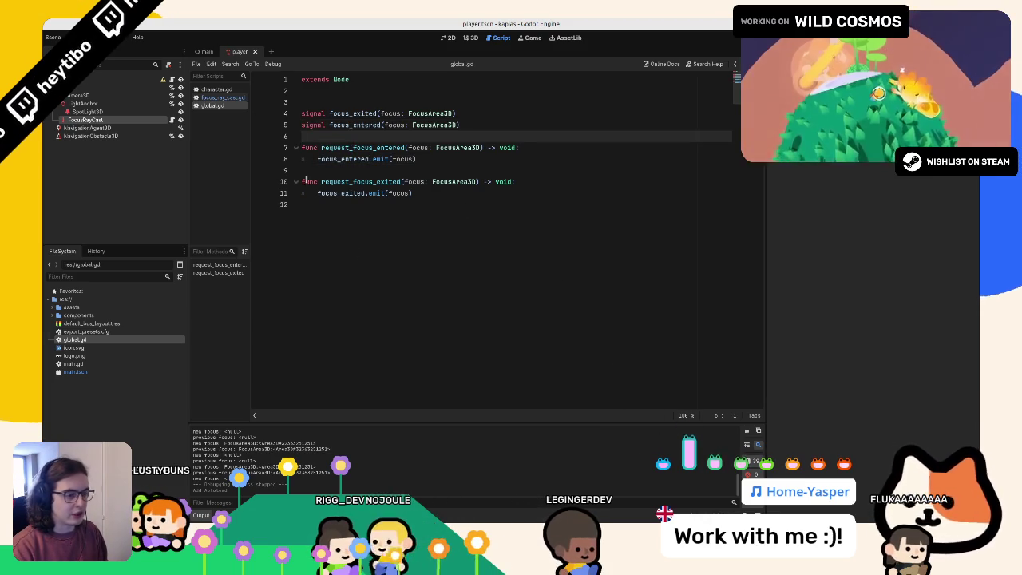
# Step: Remove the unfinished annotation line and bring up focus_ray_cast.gd at its end
pyautogui.press('Up')
pyautogui.press('Up')
pyautogui.press('Up')
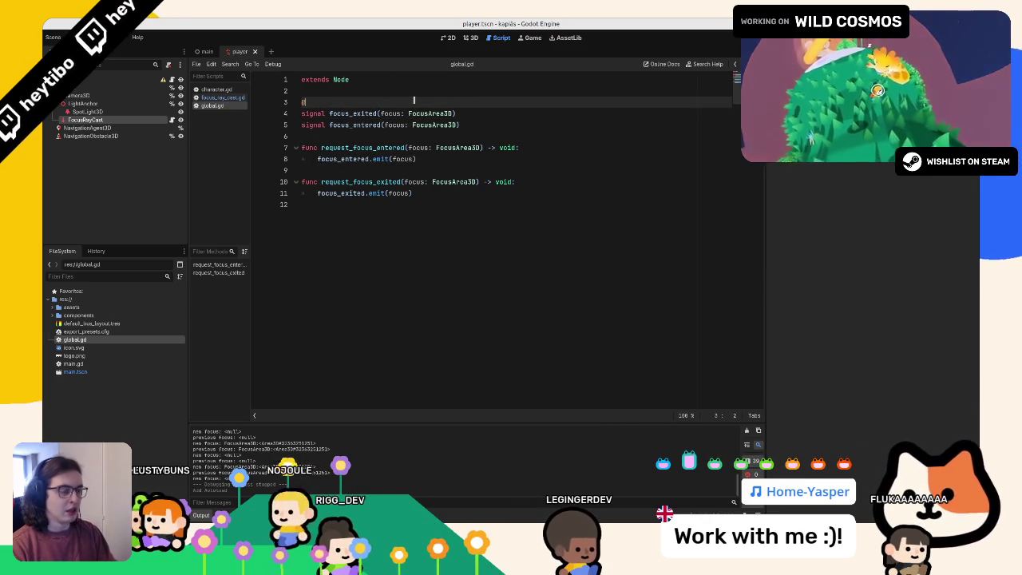
pyautogui.write('warning')
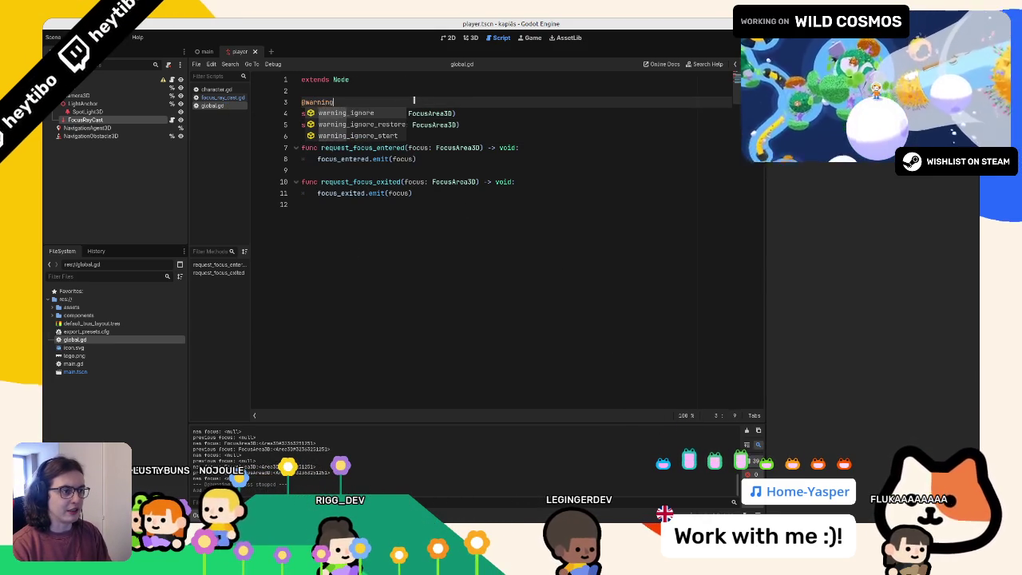
pyautogui.press('BackSpace')
pyautogui.press('BackSpace')
pyautogui.press('BackSpace')
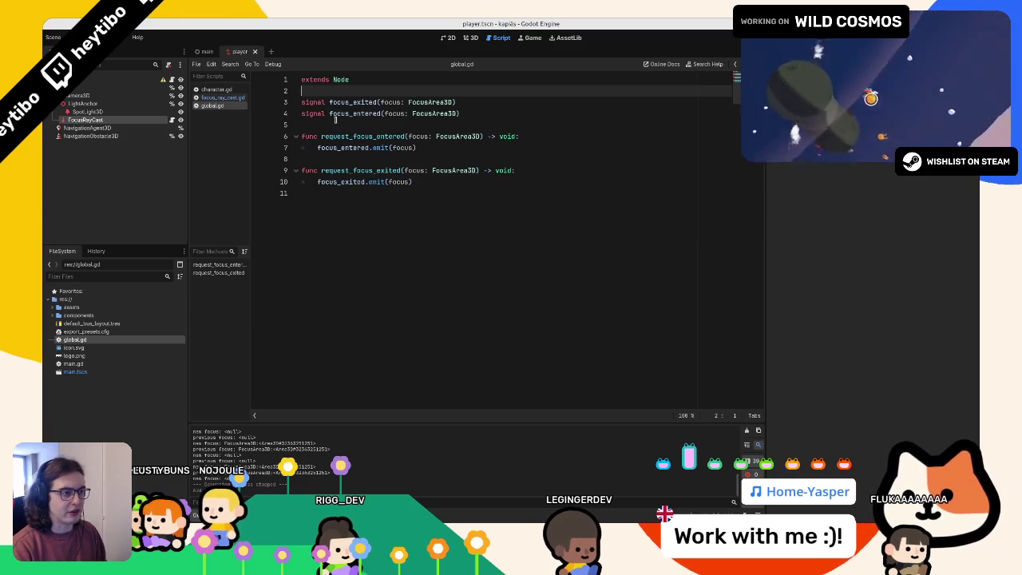
pyautogui.moveTo(415, 182); pyautogui.dragTo(246, 136)
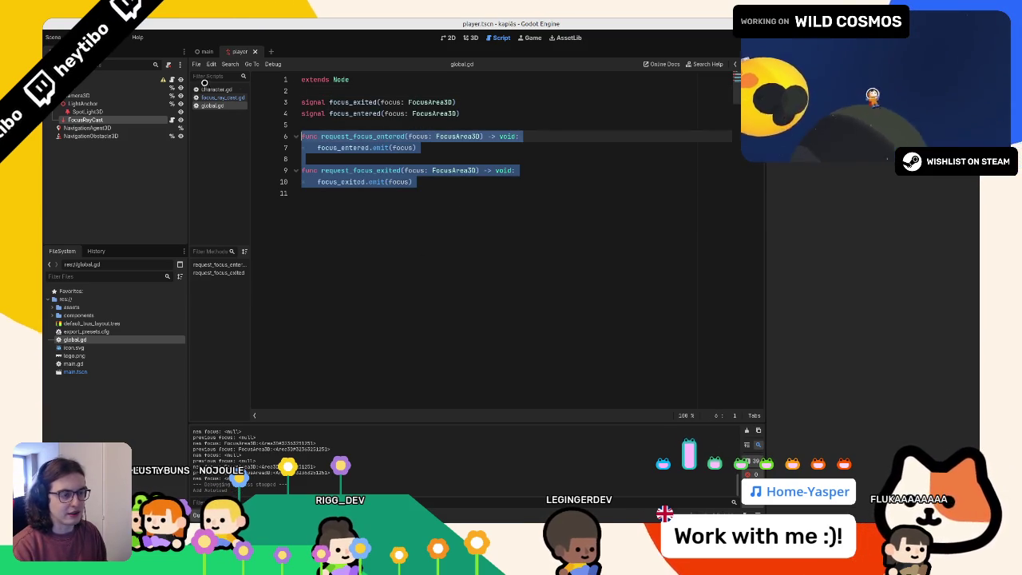
pyautogui.click(216, 89)
pyautogui.click(221, 96)
pyautogui.click(423, 229)
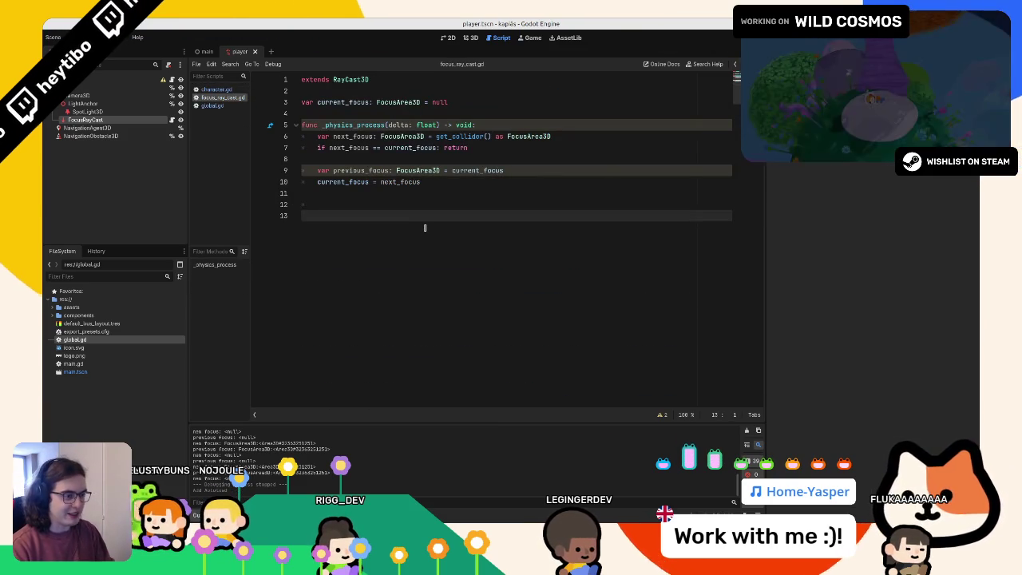
# Step: Add a Global.request_focus_exited(previous_focus) call and duplicate that line
pyautogui.press('BackSpace')
pyautogui.write('lobal.')
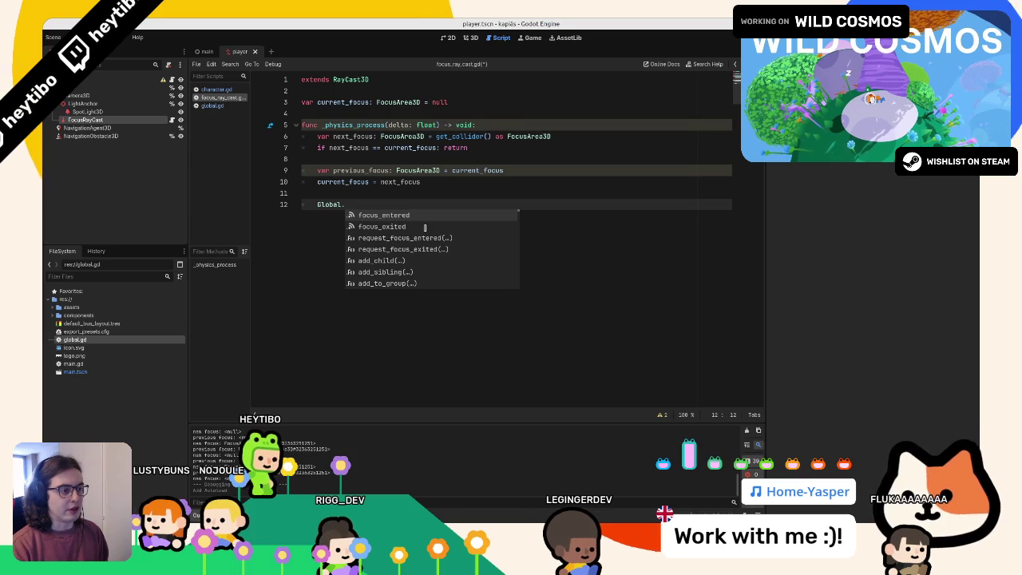
pyautogui.press('Down')
pyautogui.press('Down')
pyautogui.press('Return')
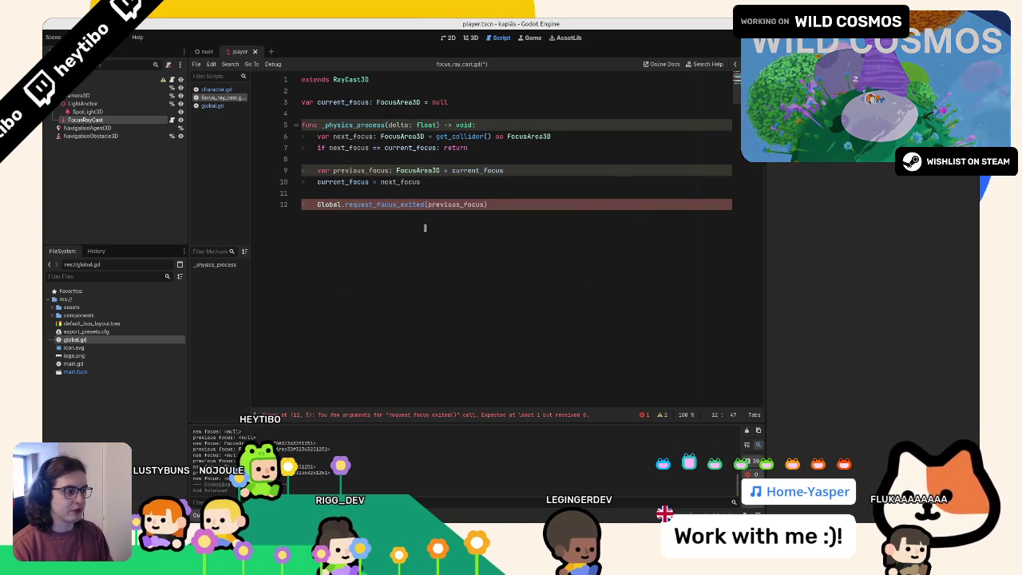
pyautogui.press('Return')
pyautogui.hotkey('ctrl', 'shift', 'd')
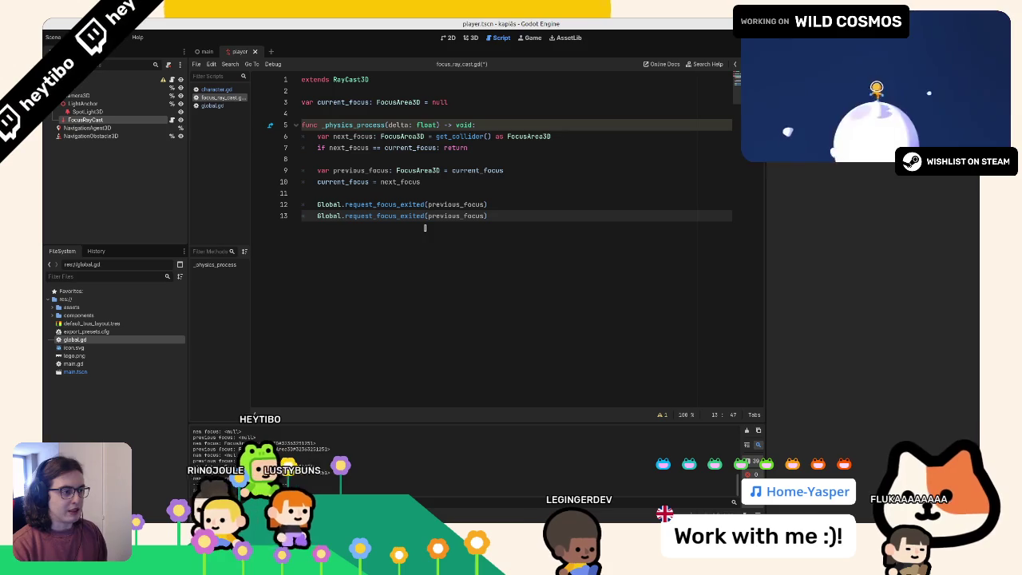
# Step: Change the copy to Global.request_focus_entered(current_focus), then show main scene's 3D view
pyautogui.doubleClick(399, 216)
pyautogui.write('requ')
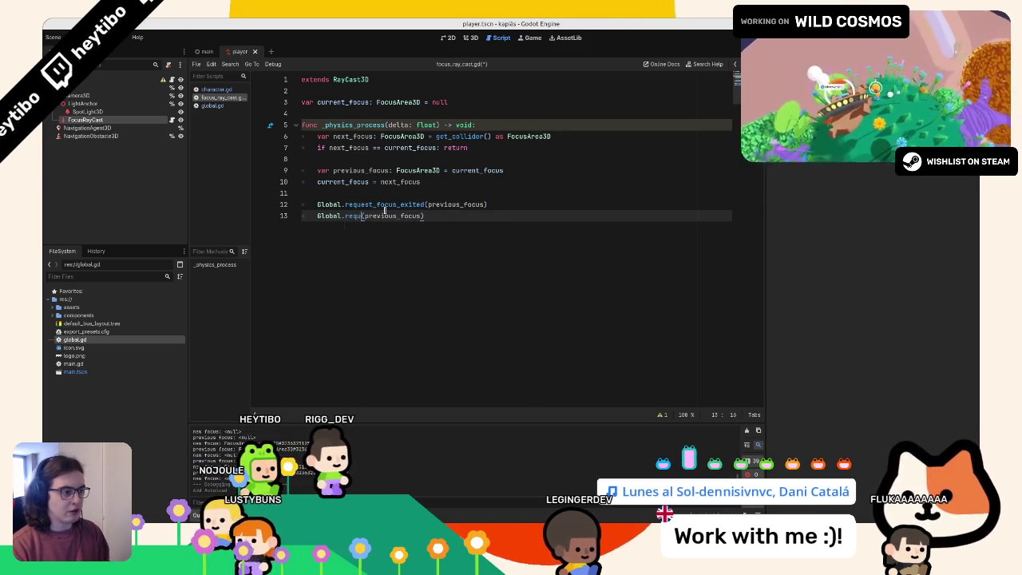
pyautogui.hotkey('ctrl', 'space')
pyautogui.press('Up')
pyautogui.press('Return')
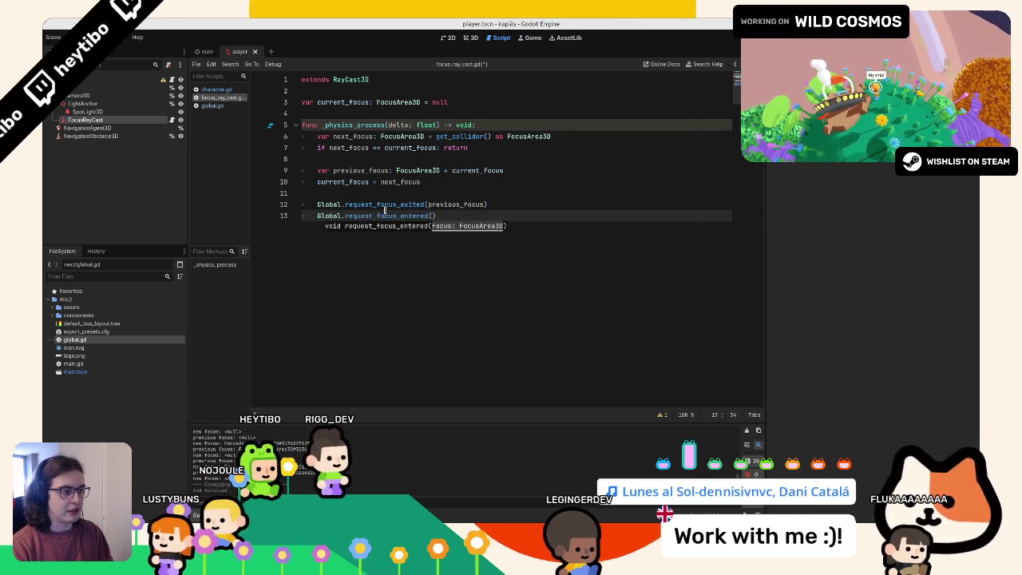
pyautogui.write('curren')
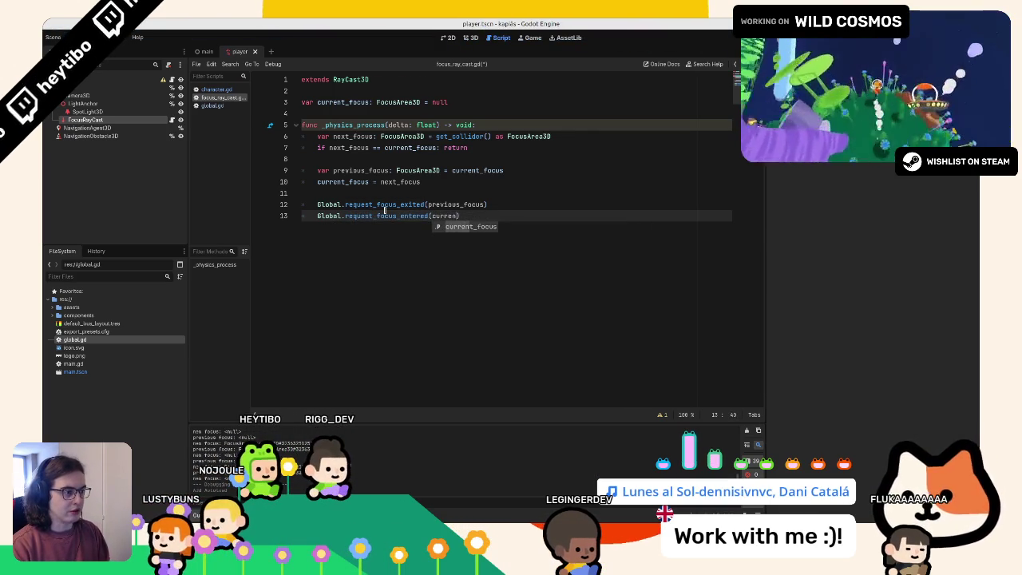
pyautogui.write('t_focus')
pyautogui.click(412, 273)
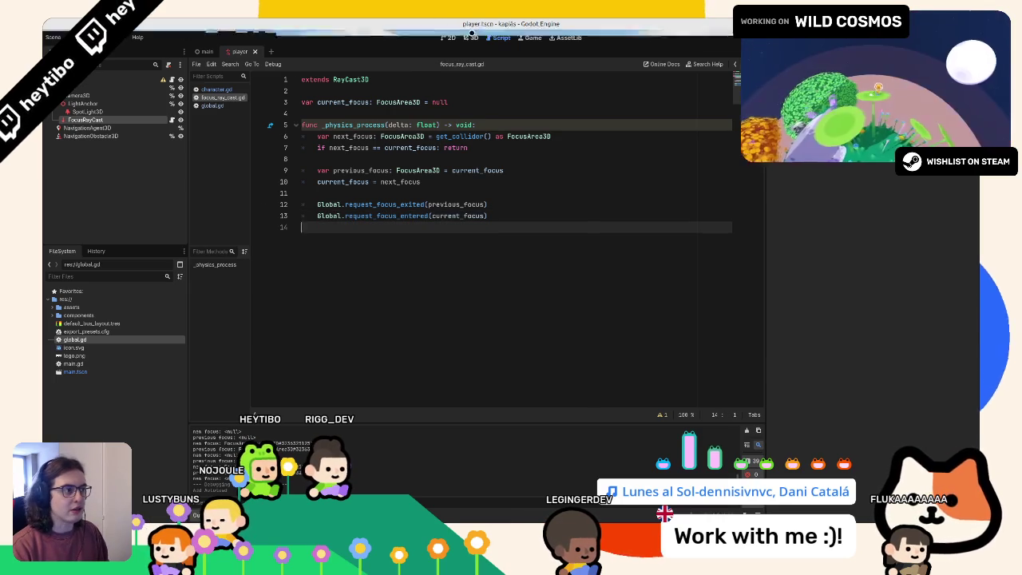
pyautogui.click(470, 38)
pyautogui.click(205, 51)
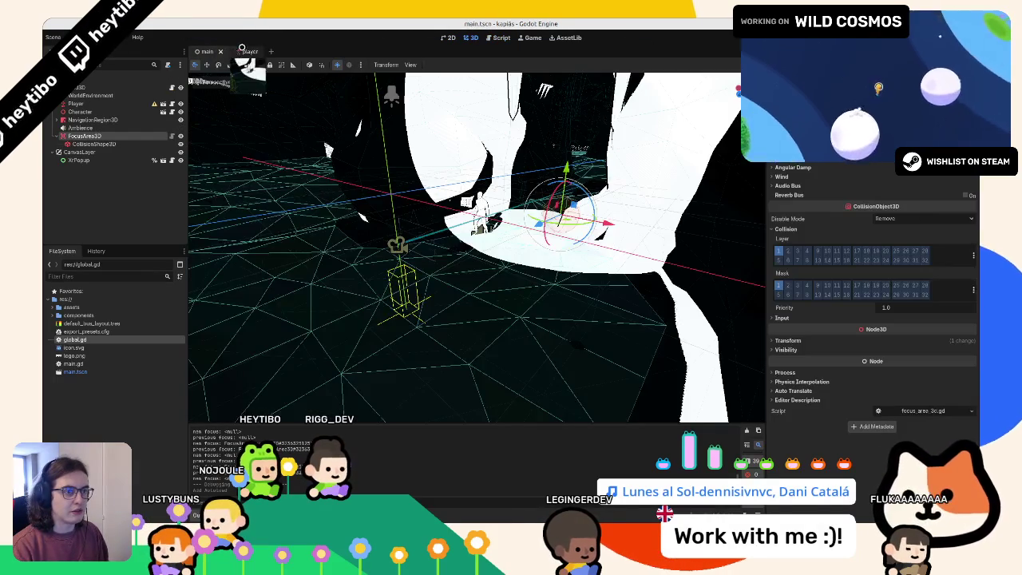
# Step: In focus_area_3d.gd's _ready, add Global.focus_entered.connect(_on_focus_entered)
pyautogui.click(170, 136)
pyautogui.click(309, 172)
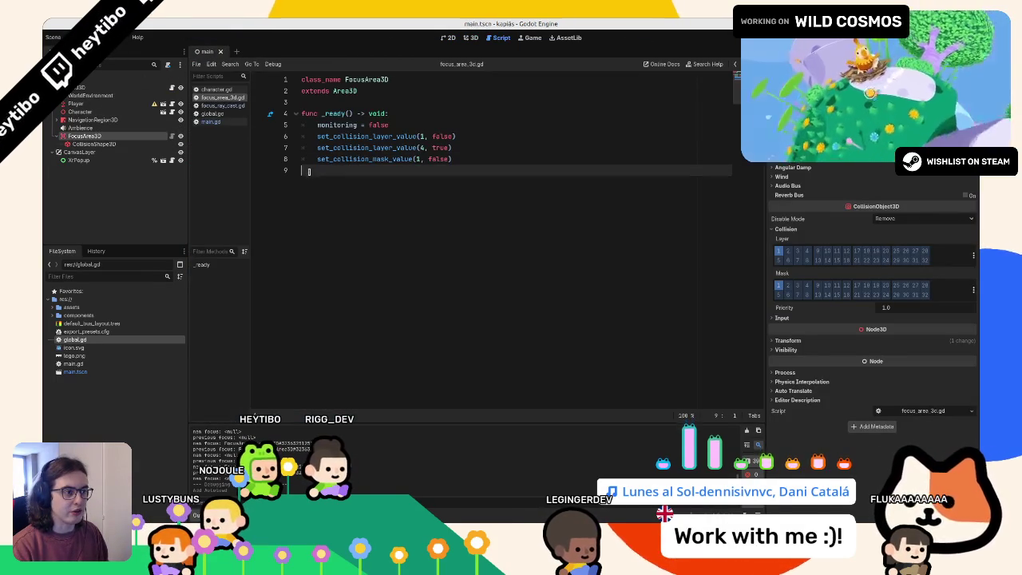
pyautogui.press('Return')
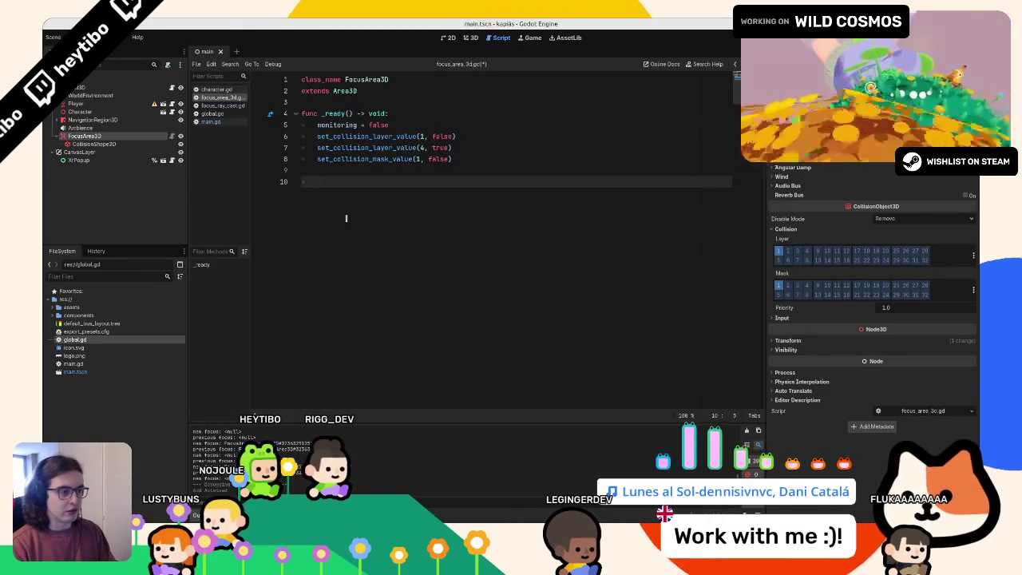
pyautogui.write('Global.focus')
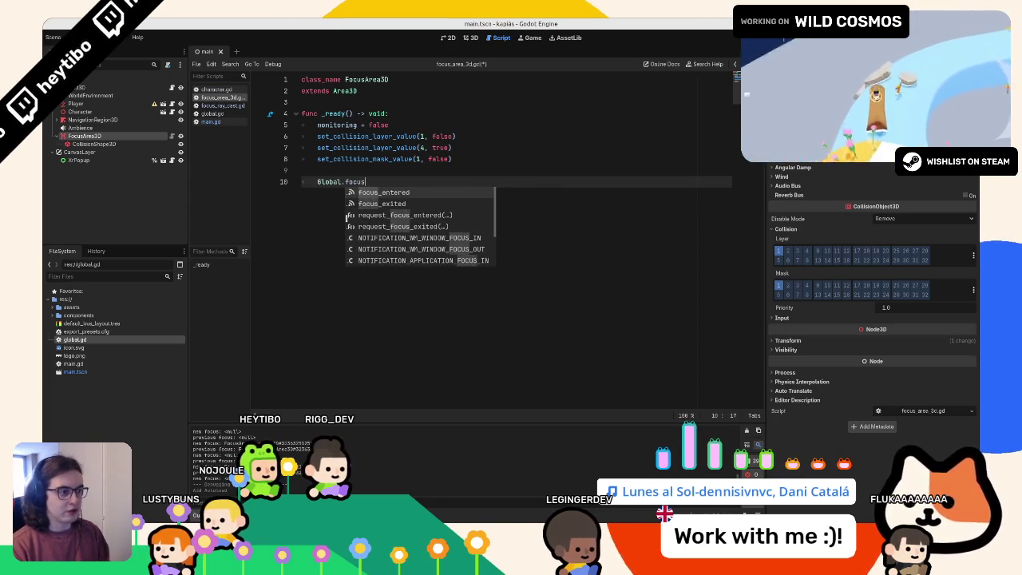
pyautogui.press('Return')
pyautogui.write('.conn')
pyautogui.press('Return')
pyautogui.write('_on_focus_entered')
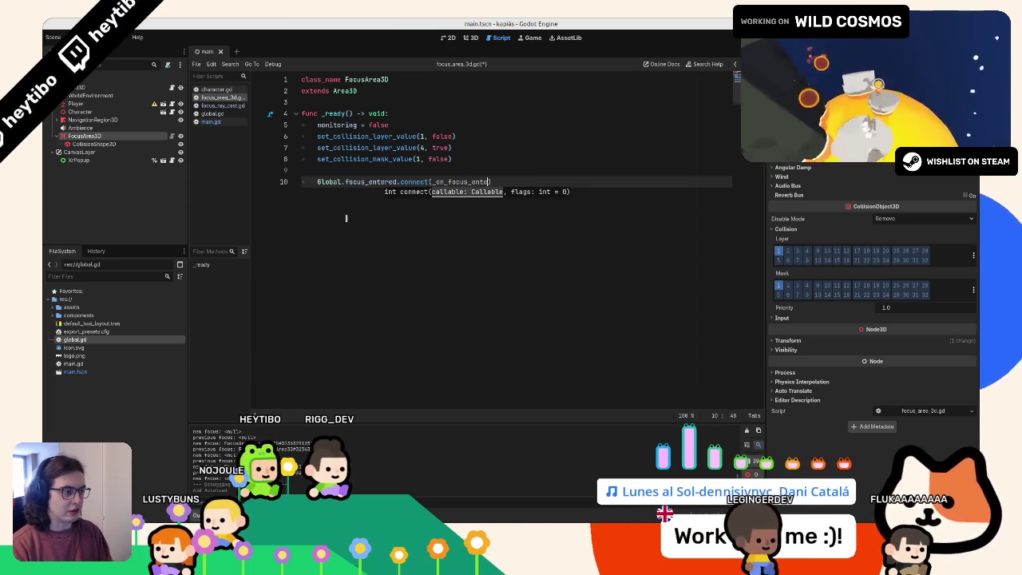
pyautogui.write(')')
pyautogui.press('Return')
# Step: Write a pass-only _on_focus_entered(focus: FocusArea3D) -> void handler
pyautogui.press('Return')
pyautogui.press('BackSpace')
pyautogui.write('func _on_focus_entered():')
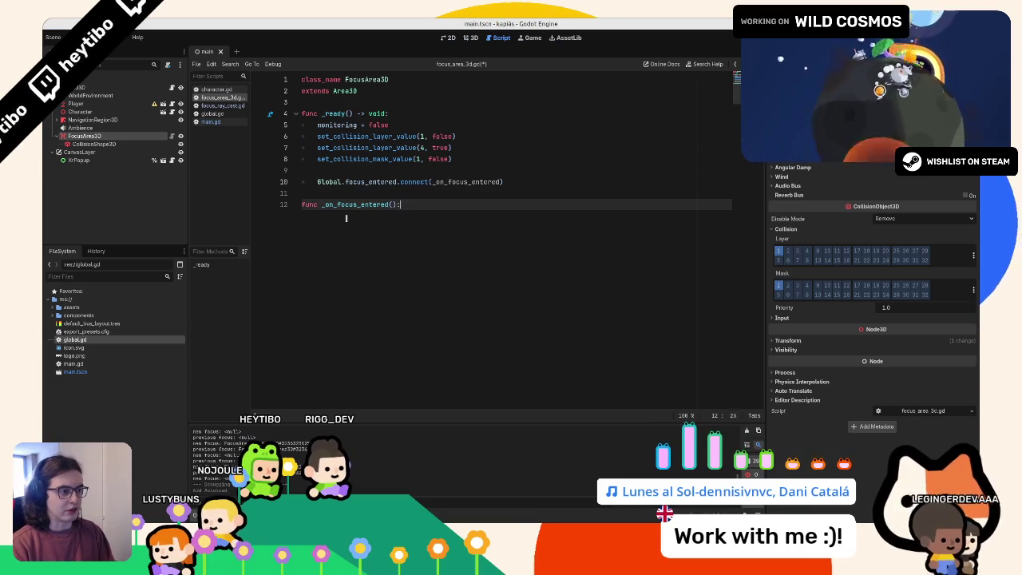
pyautogui.press('Return')
pyautogui.write('pass')
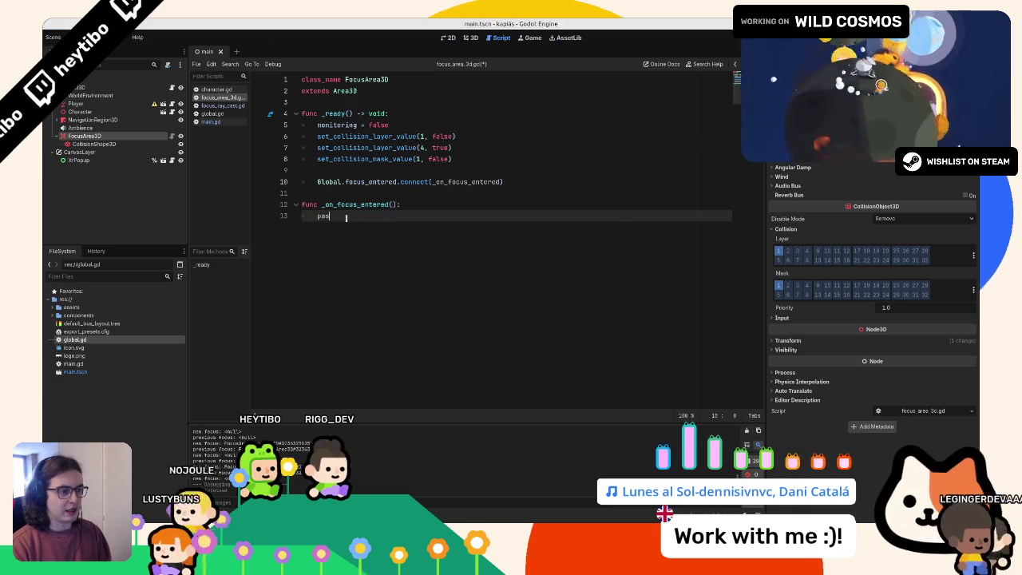
pyautogui.write('oid:')
pyautogui.press('Left')
pyautogui.press('Left')
pyautogui.press('Left')
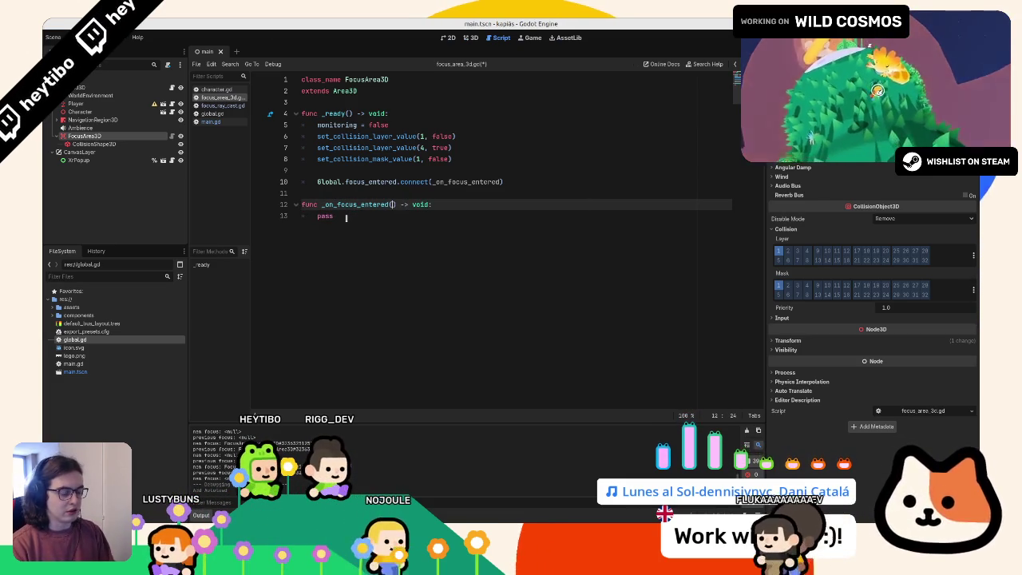
pyautogui.write('focus: Foc')
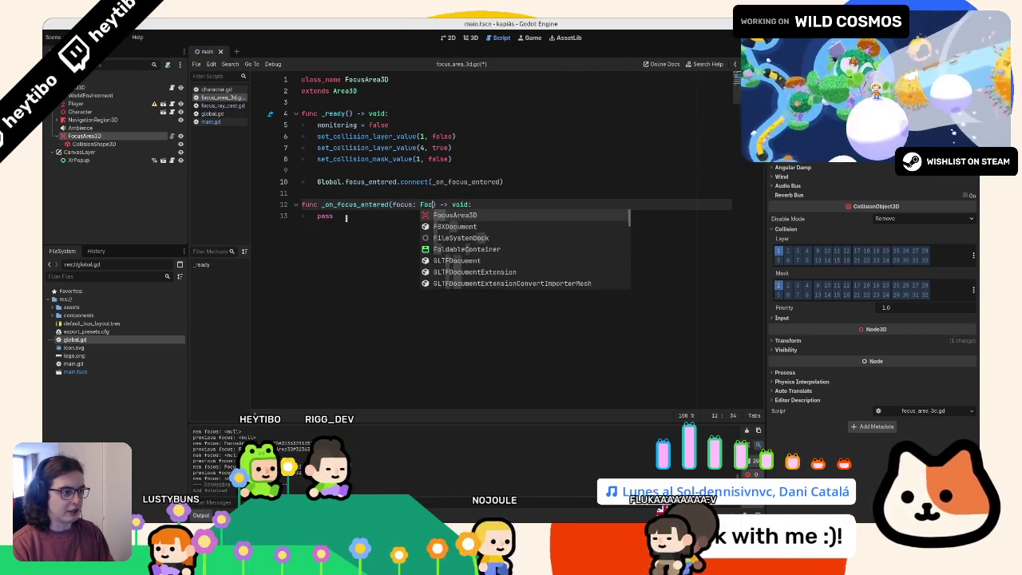
pyautogui.press('Return')
# Step: Paste a duplicate of the handler below and begin renaming the first one
pyautogui.click(346, 216)
pyautogui.press('Return')
pyautogui.press('Return')
pyautogui.write('func _on_focus_entered(focus: FocusArea3D) -> void: \tpass')
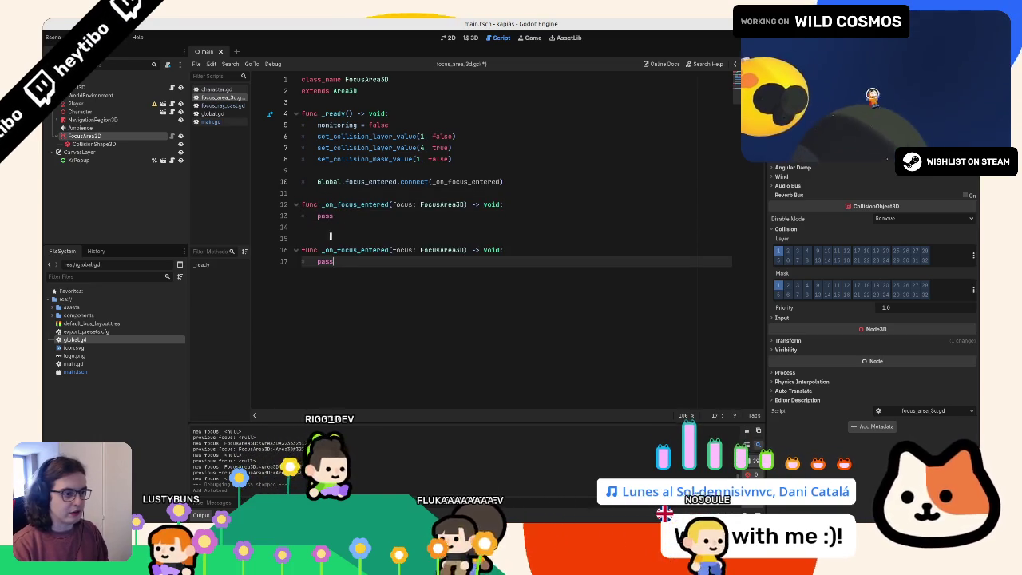
pyautogui.click(333, 238)
pyautogui.press('BackSpace')
pyautogui.click(368, 205)
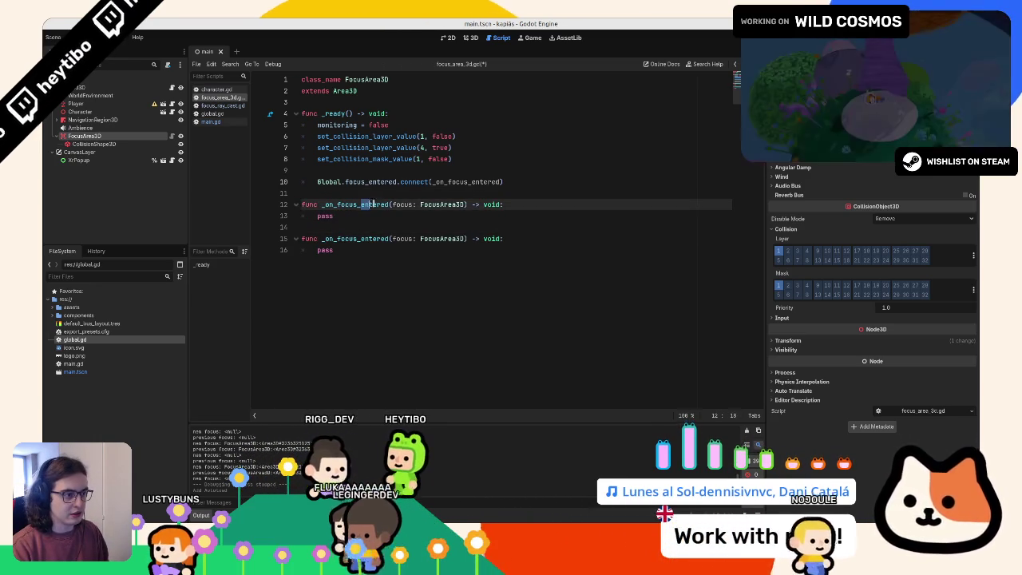
pyautogui.press('BackSpace')
pyautogui.press('Delete')
pyautogui.press('Delete')
pyautogui.press('Delete')
# Step: Rename the first handler to _on_focus_exited and connect Global.focus_exited to it
pyautogui.write('xite')
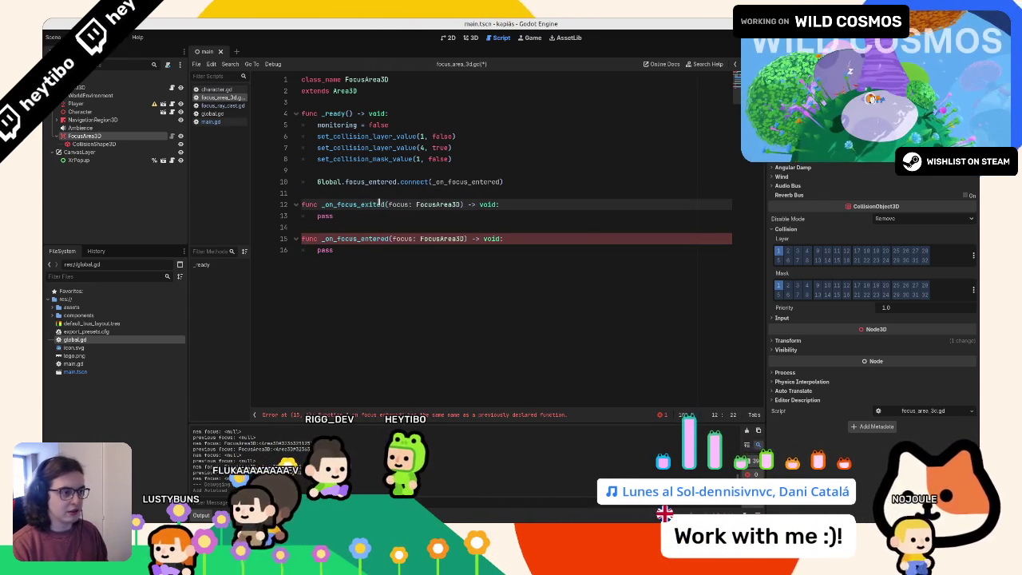
pyautogui.click(384, 181)
pyautogui.hotkey('ctrl', 'shift', 'd')
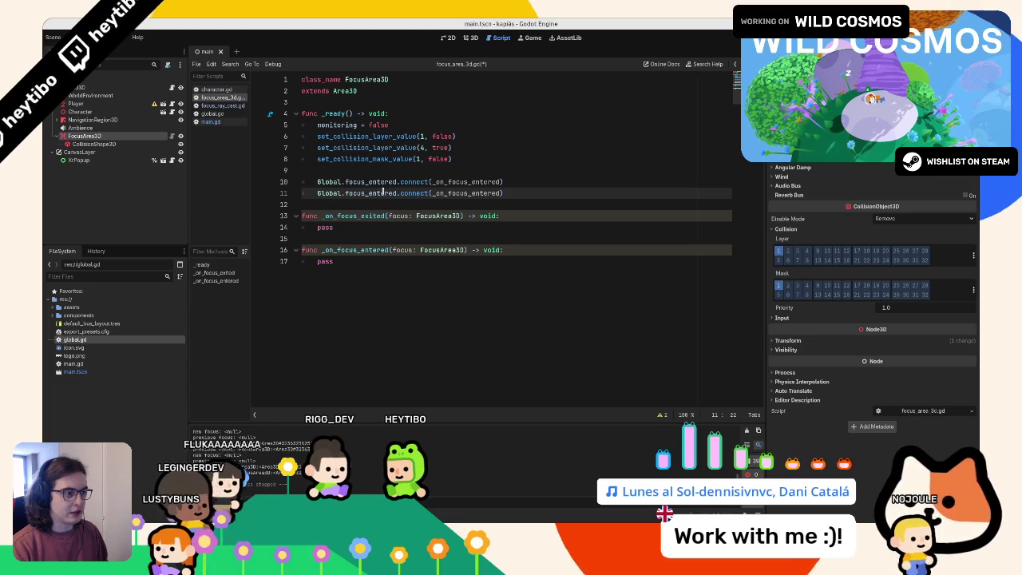
pyautogui.press('BackSpace')
pyautogui.press('BackSpace')
pyautogui.press('BackSpace')
pyautogui.press('Delete')
pyautogui.press('Delete')
pyautogui.press('Delete')
pyautogui.press('Down')
pyautogui.press('Return')
pyautogui.hotkey('alt', 'Up')
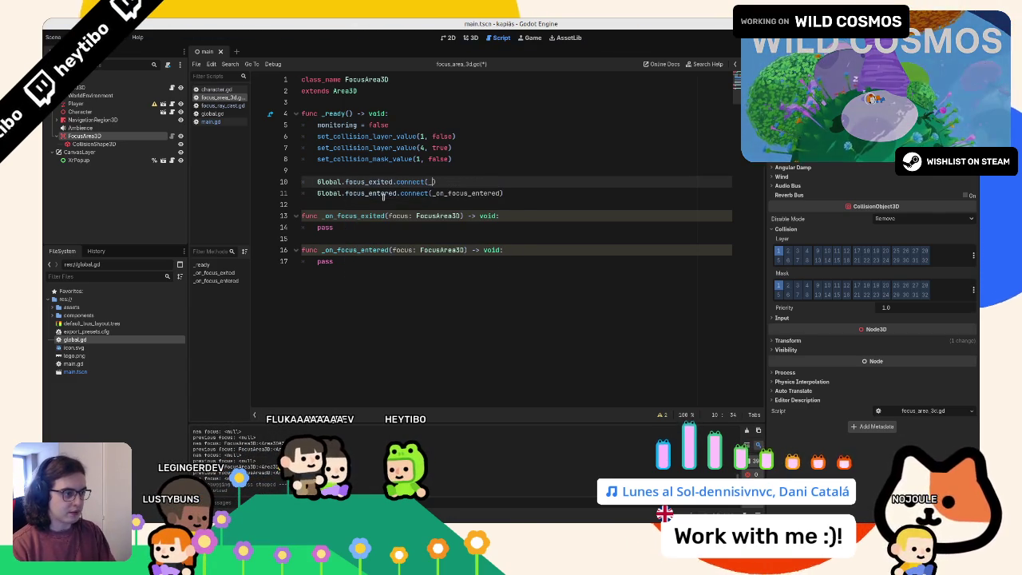
pyautogui.write('on_focu')
pyautogui.press('Return')
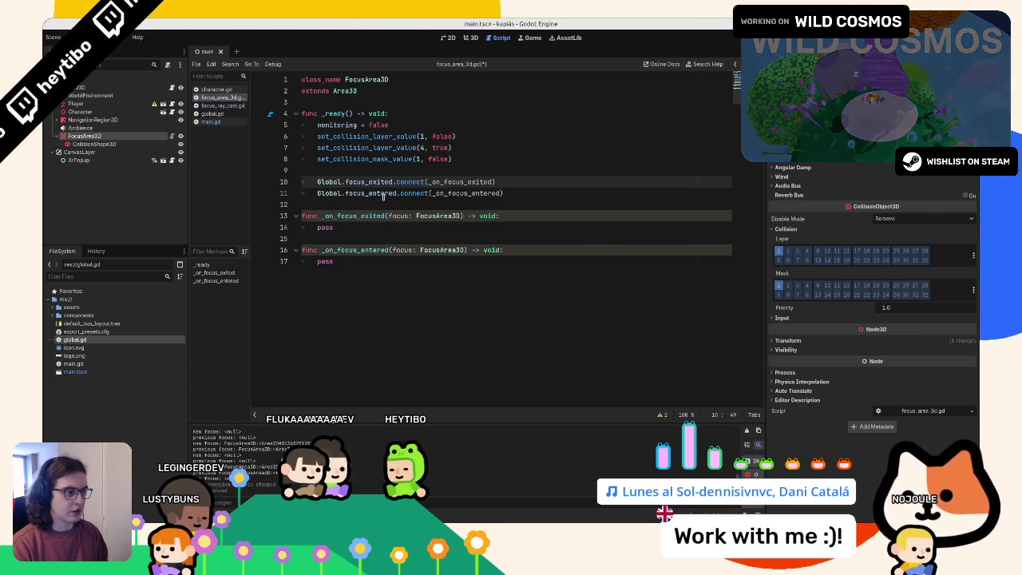
# Step: Replace both handlers' pass with an 'if focus != self: return' guard
pyautogui.doubleClick(324, 227)
pyautogui.hotkey('ctrl', 'd')
pyautogui.hotkey('ctrl', 'v')
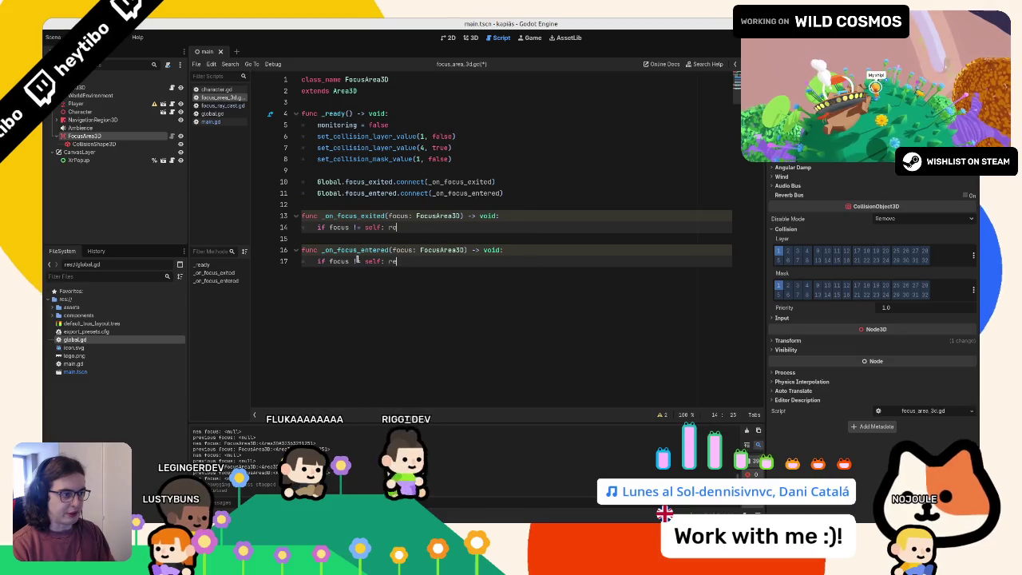
pyautogui.press('Return')
pyautogui.click(353, 283)
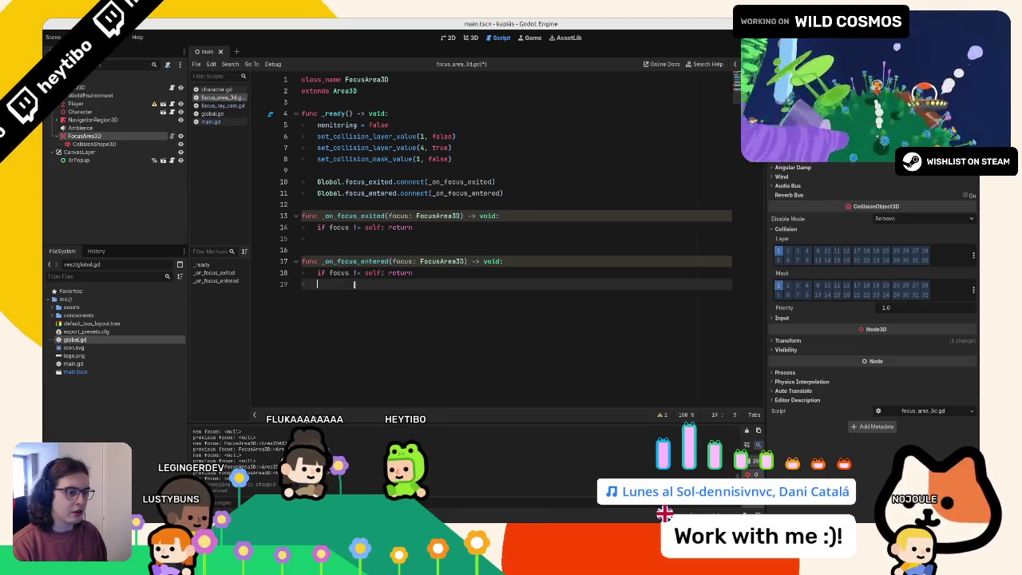
pyautogui.press('Escape')
# Step: Delete empty lines 19 and 15 and add blank lines below 'extends Area3D'
pyautogui.click(350, 237)
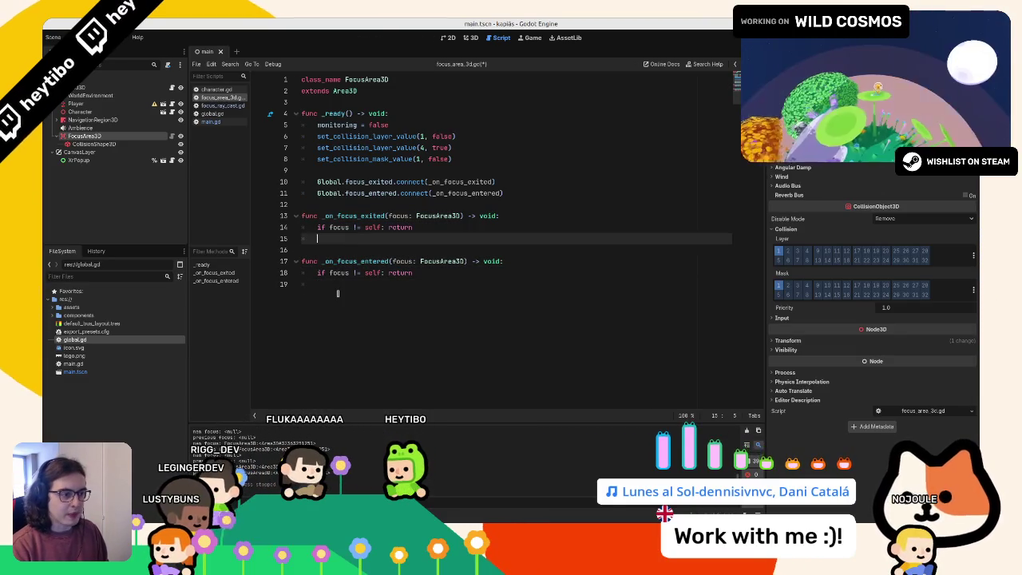
pyautogui.click(337, 292)
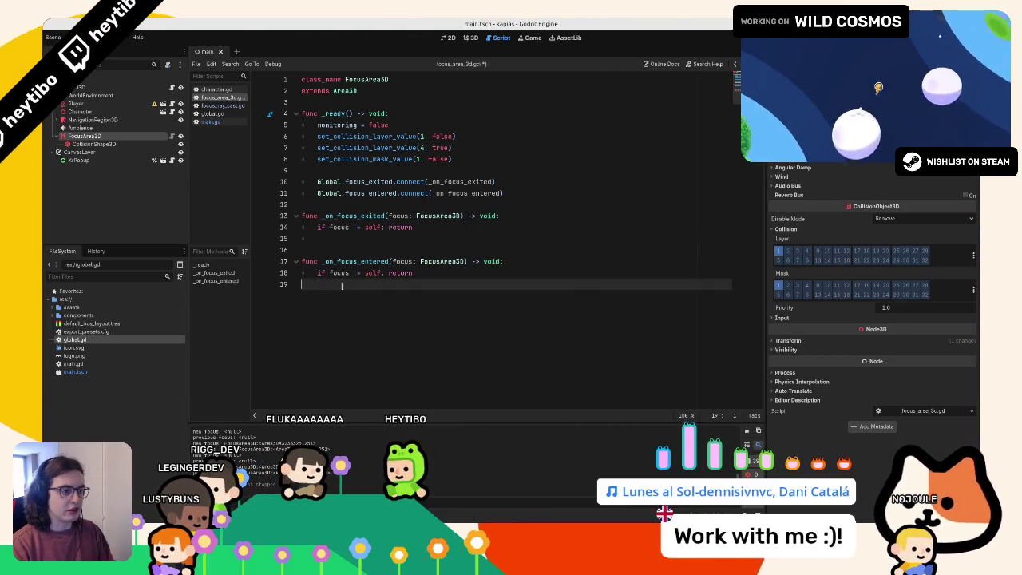
pyautogui.press('BackSpace')
pyautogui.click(337, 235)
pyautogui.press('BackSpace')
pyautogui.press('BackSpace')
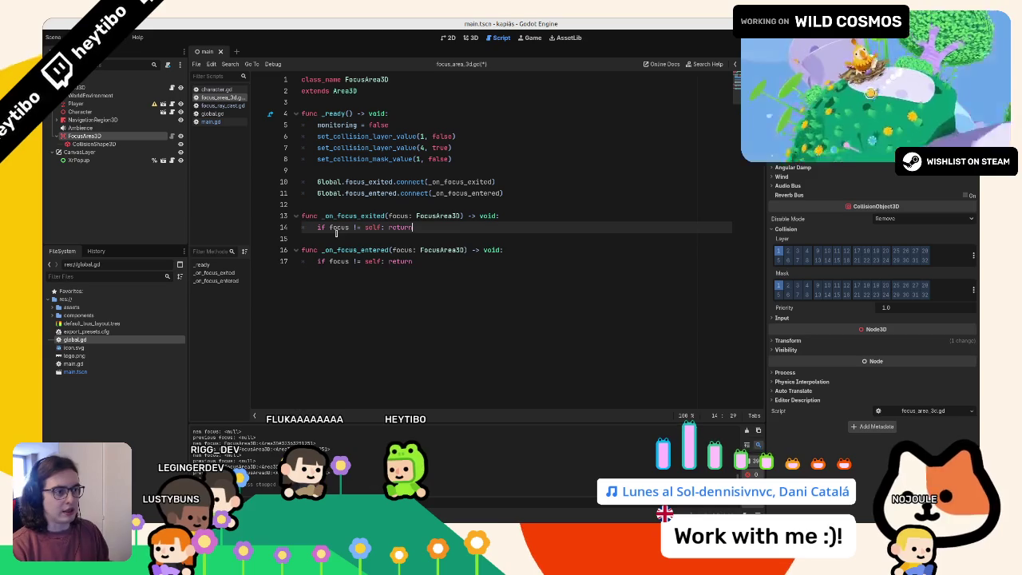
pyautogui.click(335, 101)
pyautogui.press('Return')
pyautogui.press('Return')
pyautogui.press('Up')
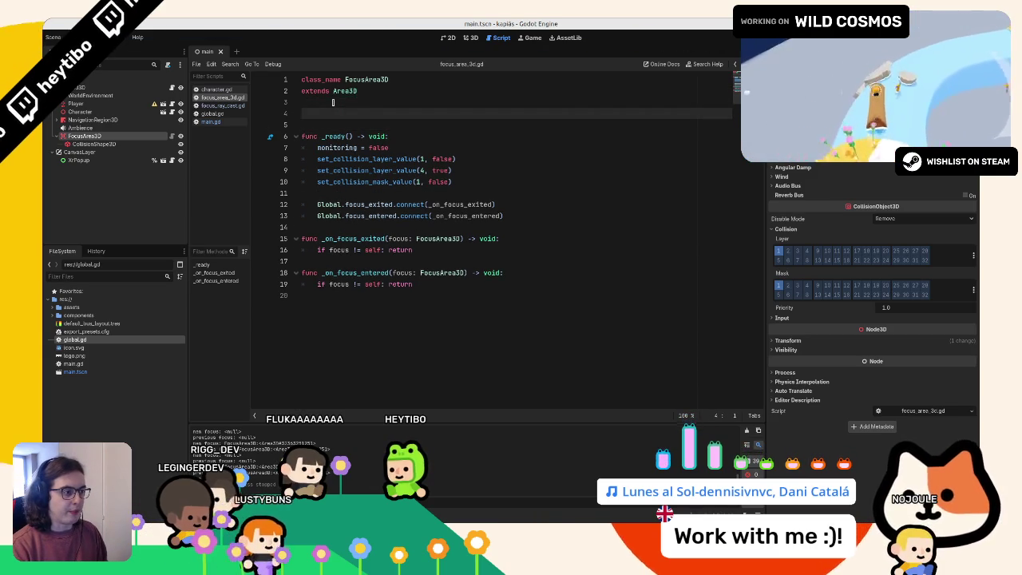
# Step: Declare the 'signal focused' and 'signal unfocused' lines under the FocusArea3D script header
pyautogui.write('signal focuse')
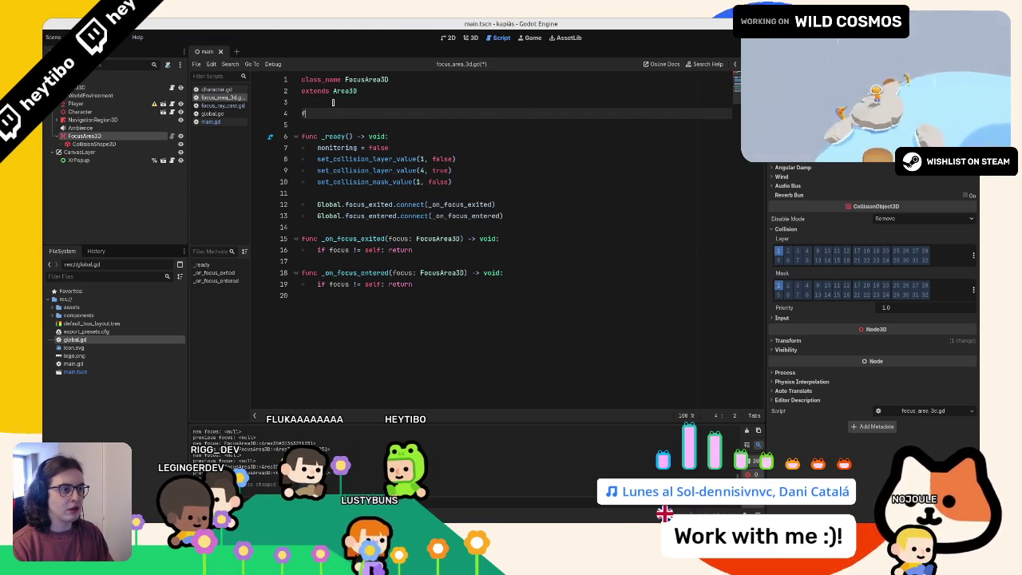
pyautogui.press('BackSpace')
pyautogui.write('signal focuse')
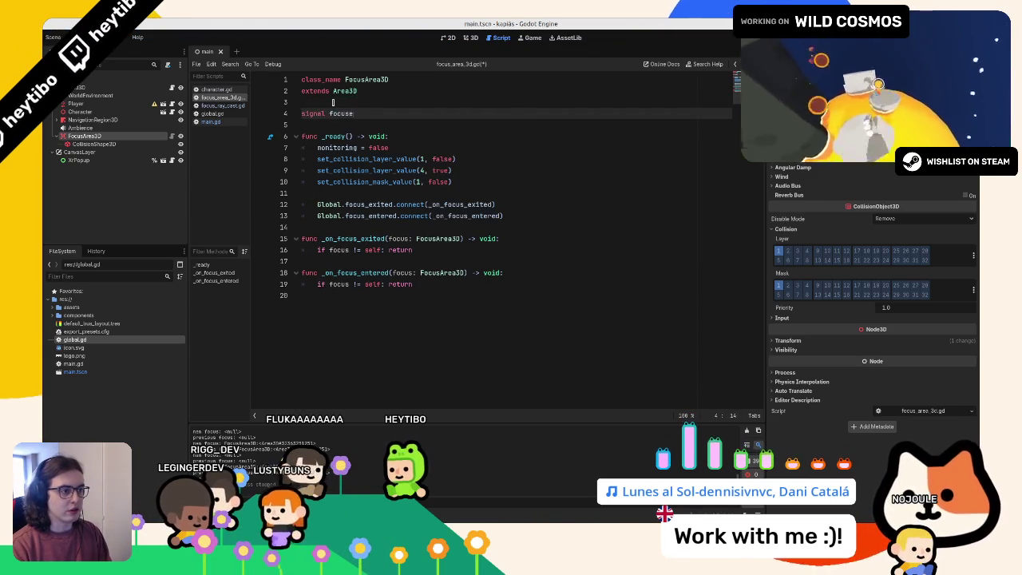
pyautogui.write('d')
pyautogui.press('Return')
pyautogui.write('signal blured')
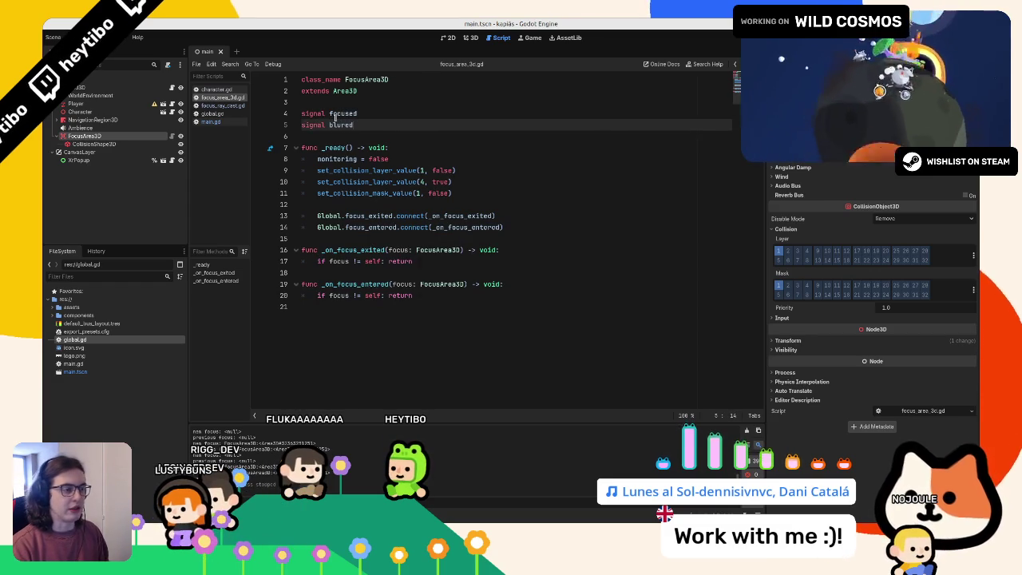
pyautogui.click(335, 116)
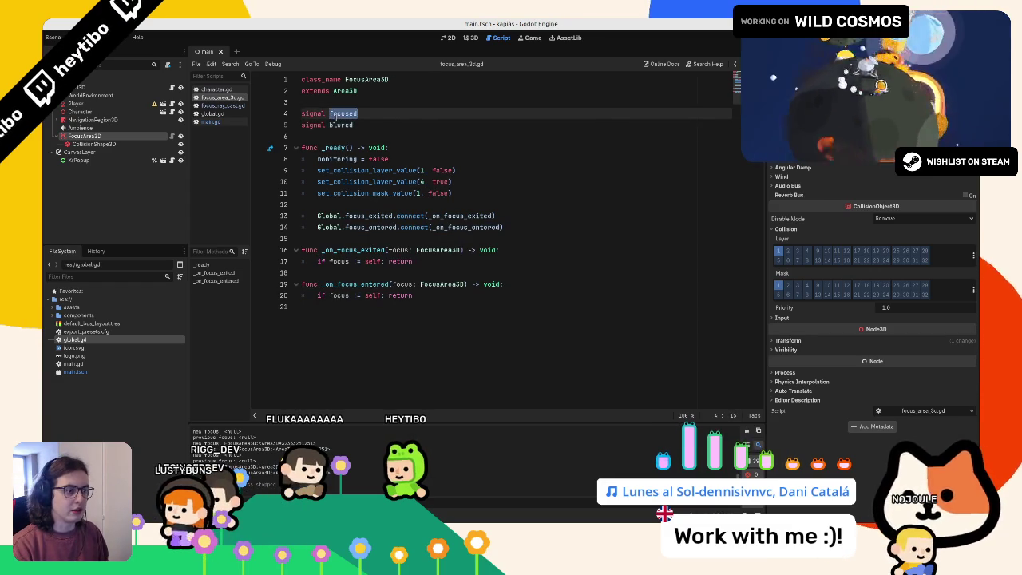
pyautogui.click(346, 322)
pyautogui.click(440, 263)
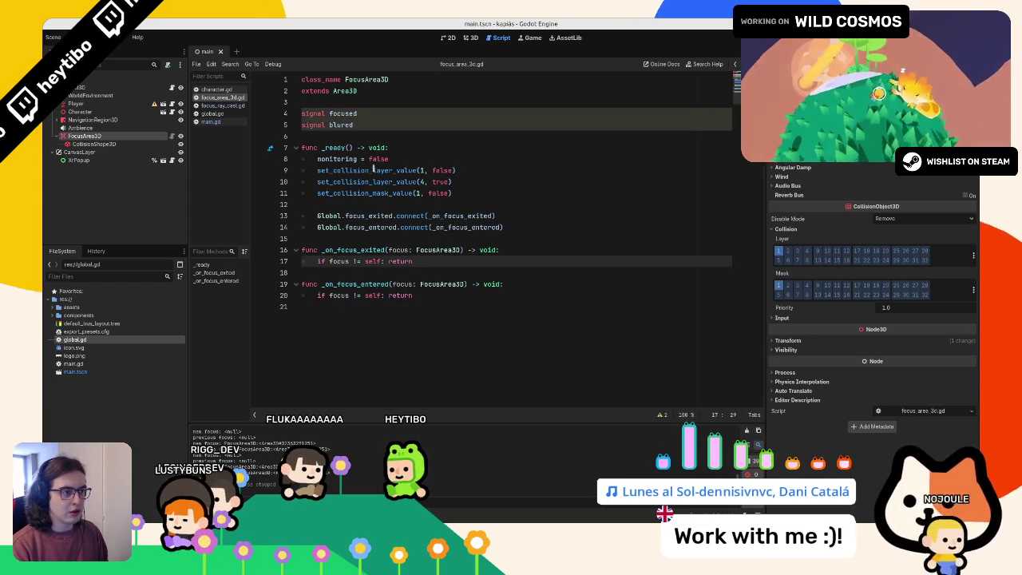
pyautogui.doubleClick(336, 122)
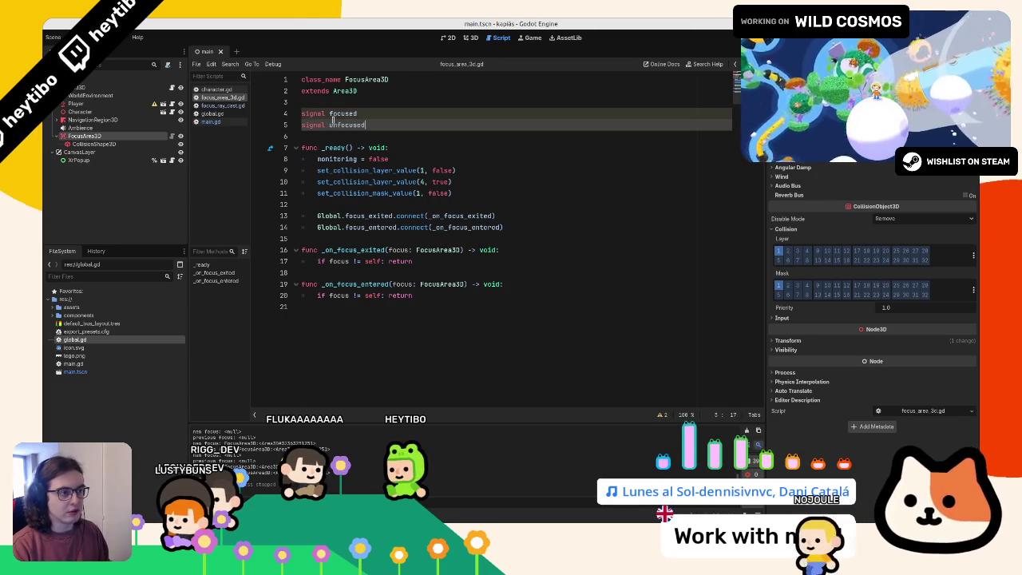
pyautogui.doubleClick(343, 114)
# Step: Add unfocused.emit() to the exited handler and focused.emit() to the entered handler
pyautogui.click(519, 259)
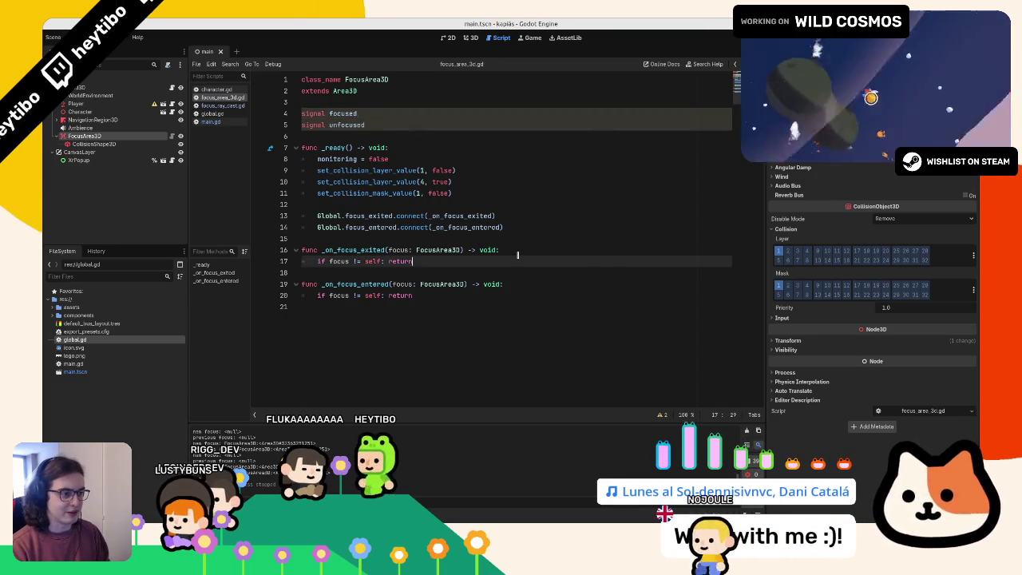
pyautogui.press('Return')
pyautogui.write('unfocused.em')
pyautogui.press('Return')
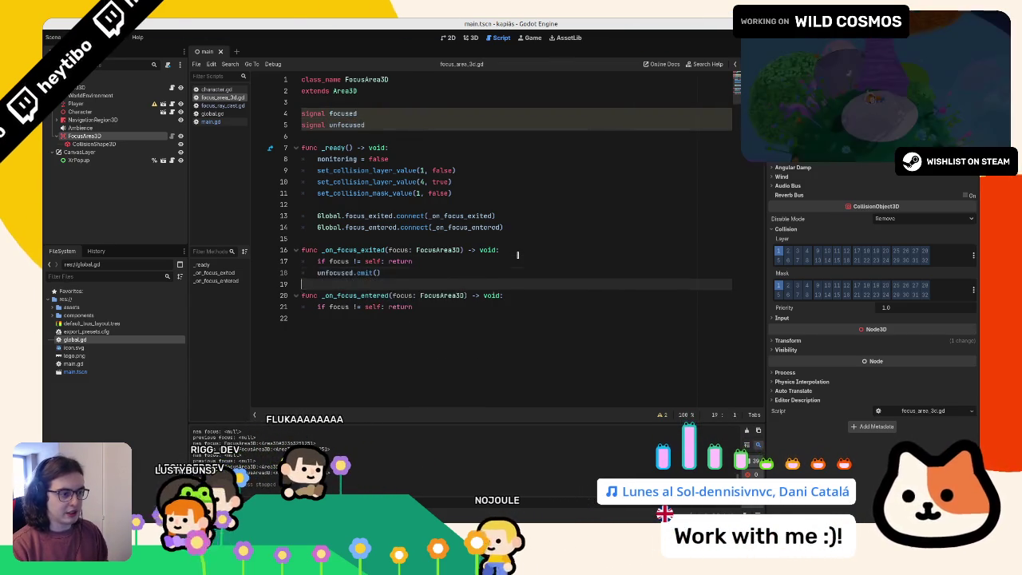
pyautogui.press('Down')
pyautogui.press('Down')
pyautogui.press('Down')
pyautogui.press('Tab')
pyautogui.write('focu')
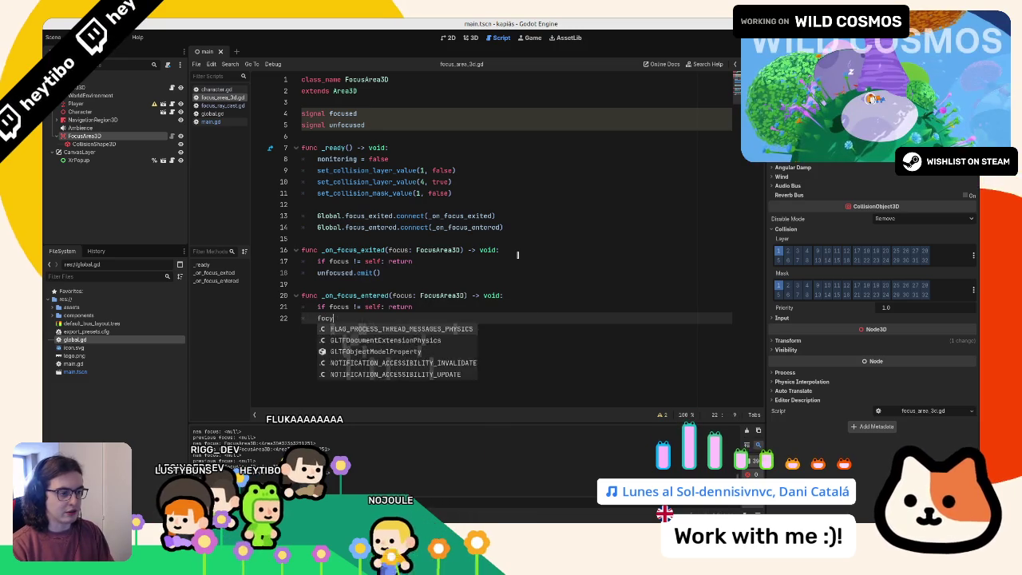
pyautogui.write('sed.em')
pyautogui.press('Return')
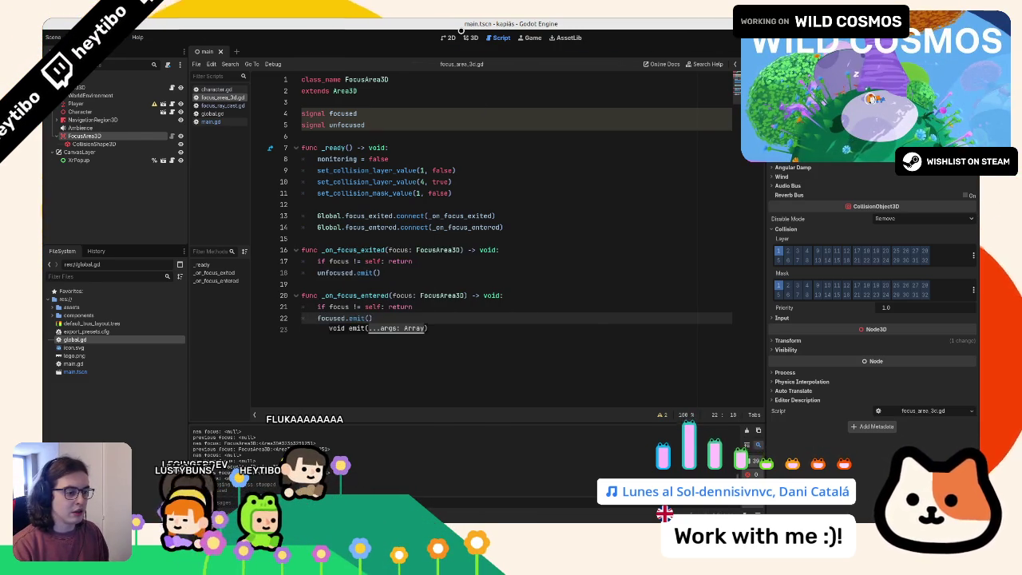
pyautogui.click(470, 37)
# Step: Create a new 3D scene named focus_area_test inside components/focus_area
pyautogui.click(116, 128)
pyautogui.click(117, 134)
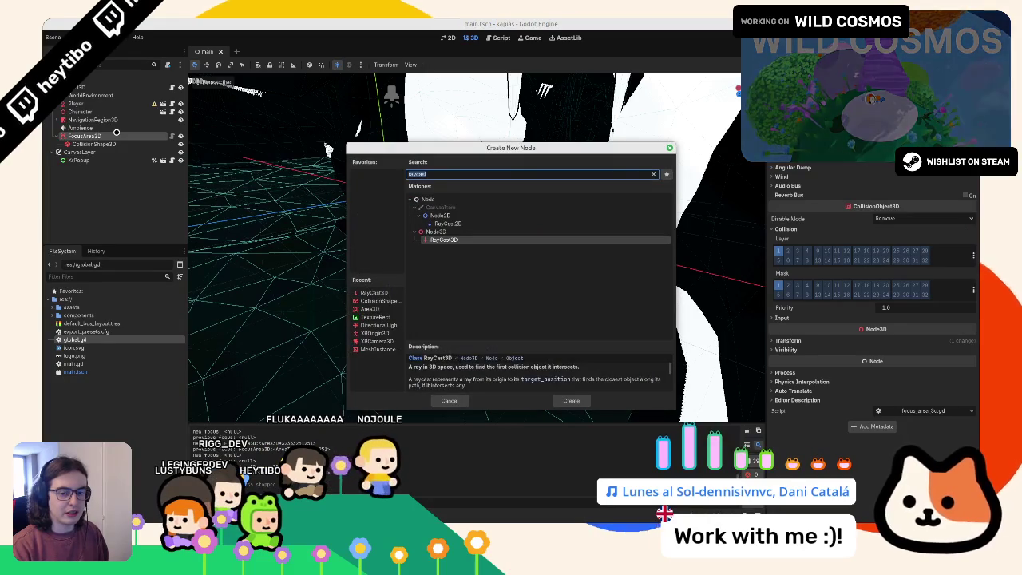
pyautogui.press('Escape')
pyautogui.click(59, 314)
pyautogui.click(79, 331)
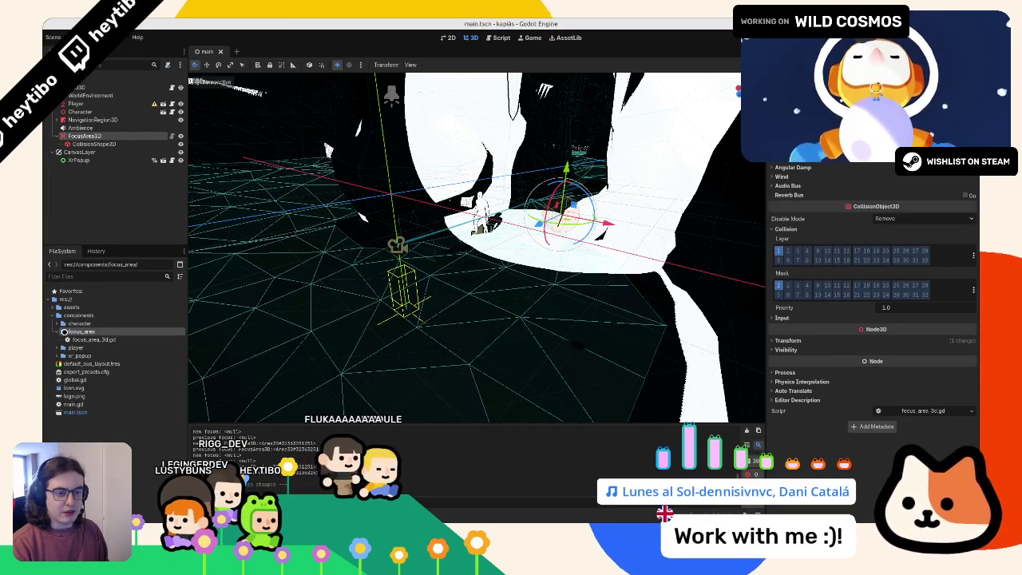
pyautogui.rightClick(69, 334)
pyautogui.moveTo(167, 340)
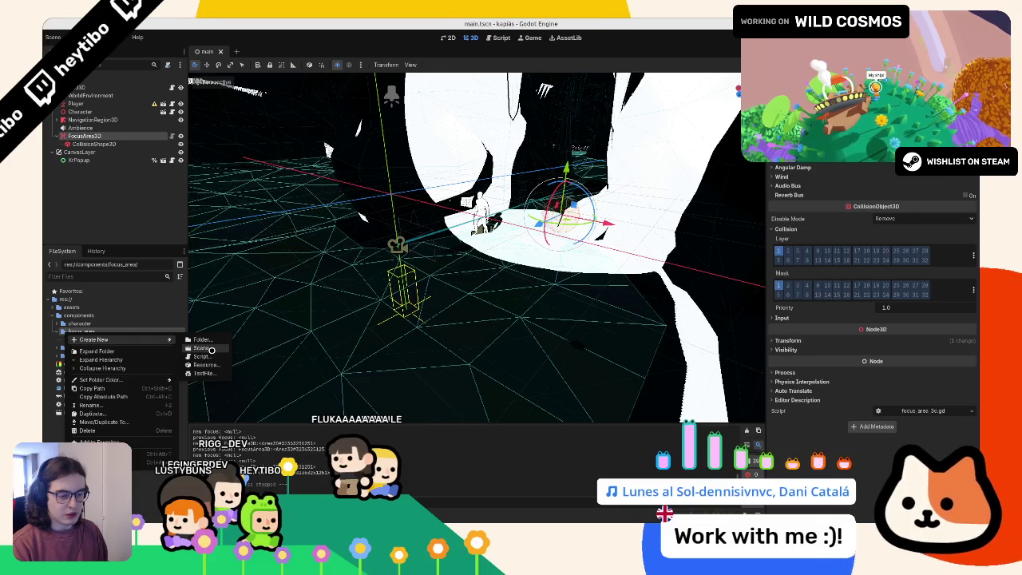
pyautogui.click(204, 348)
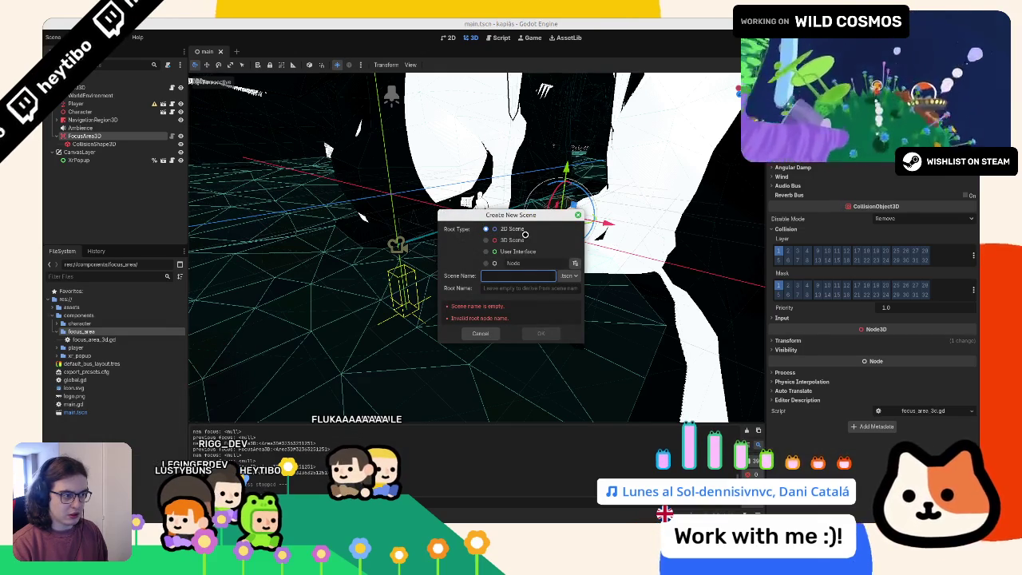
pyautogui.write('focus_area_test')
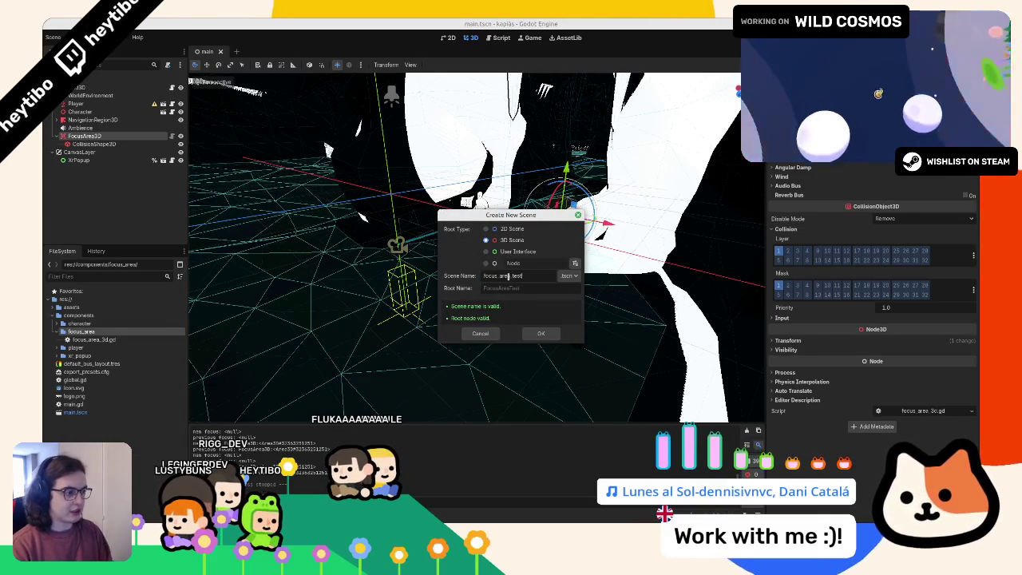
pyautogui.press('Return')
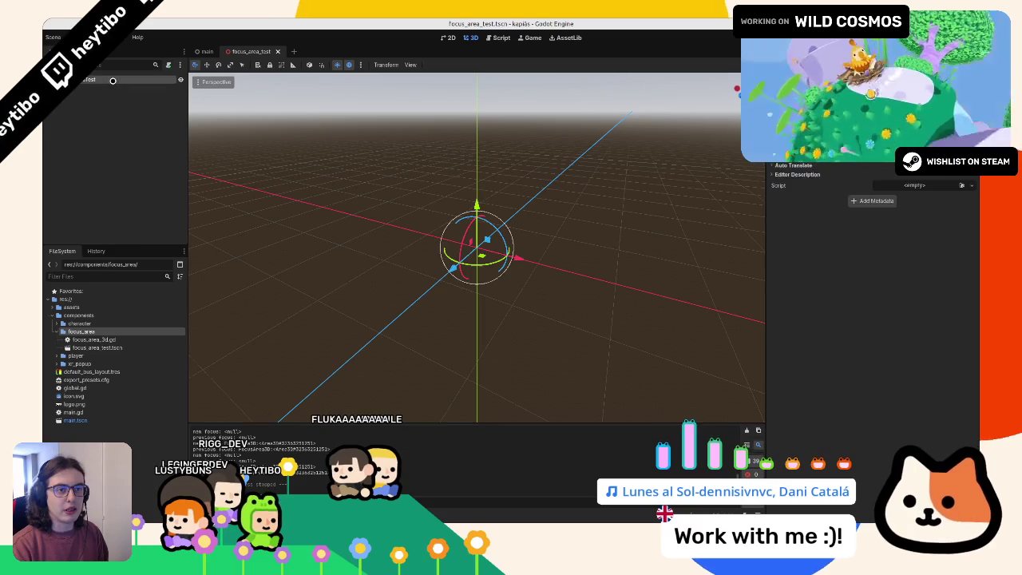
# Step: Move the FocusArea3D node from the main scene into focus_area_test and save both scenes
pyautogui.click(204, 51)
pyautogui.hotkey('ctrl', 'c')
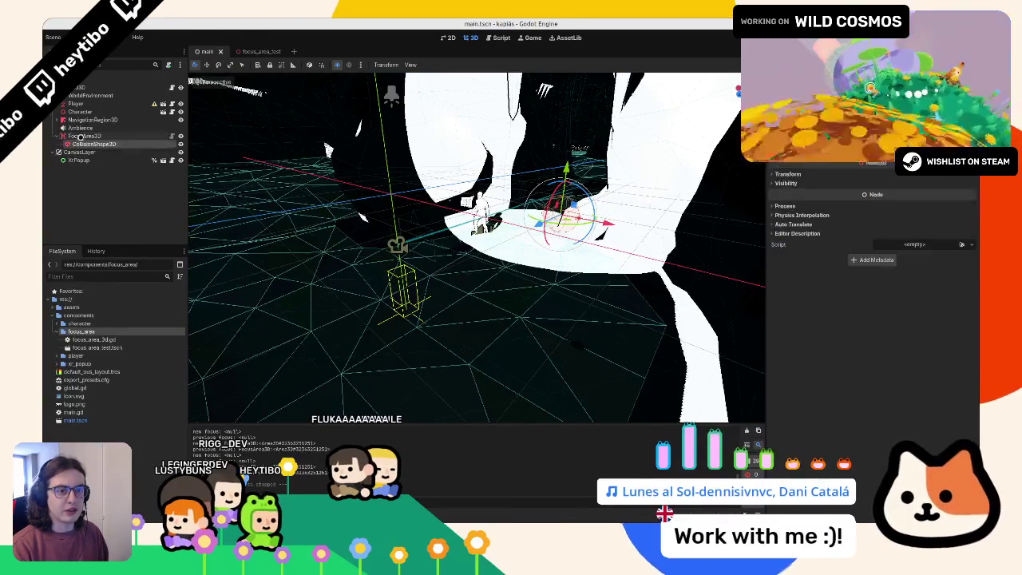
pyautogui.click(254, 51)
pyautogui.hotkey('ctrl', 'v')
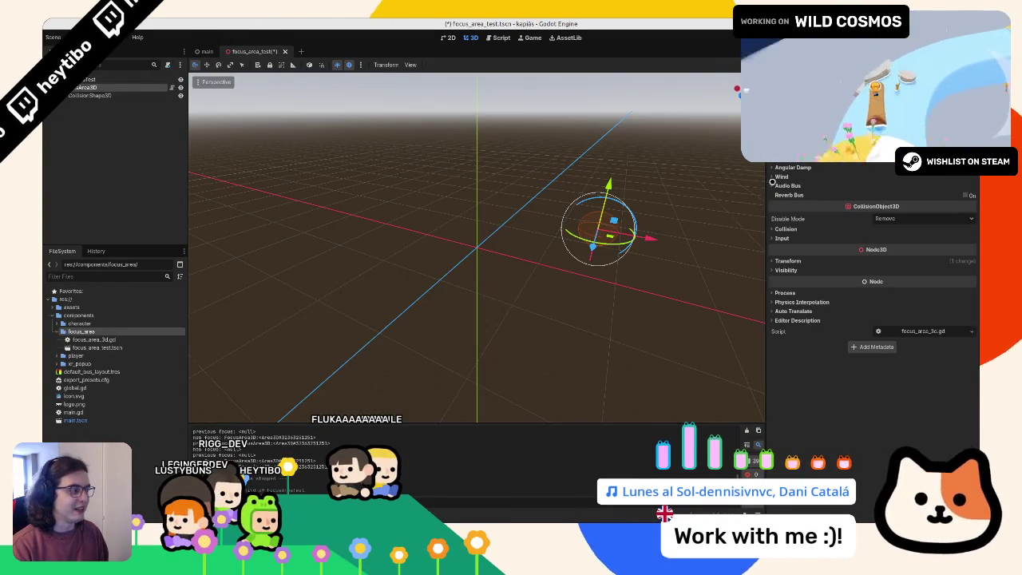
pyautogui.click(786, 228)
pyautogui.hotkey('ctrl', 's')
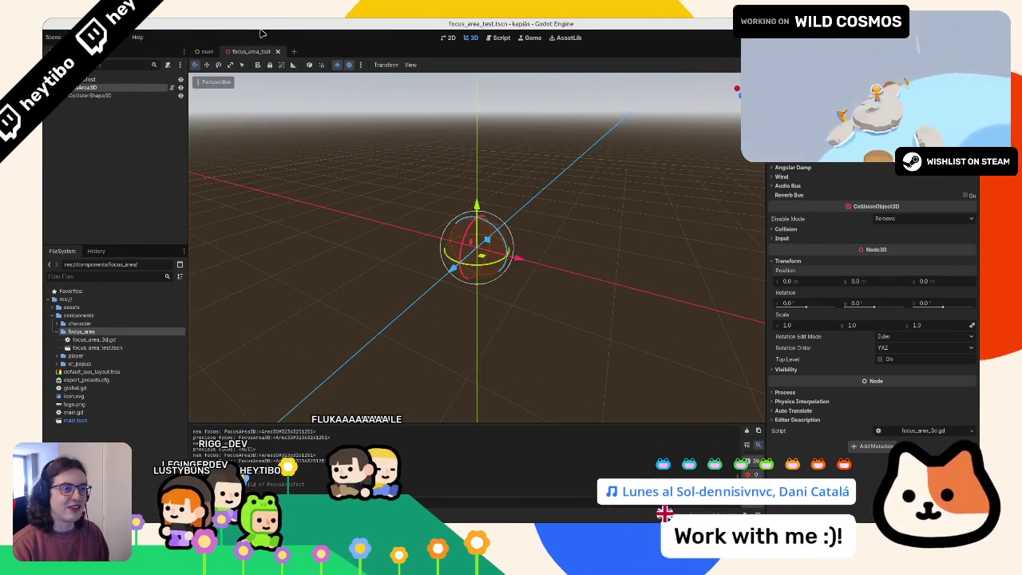
pyautogui.click(209, 51)
pyautogui.doubleClick(98, 135)
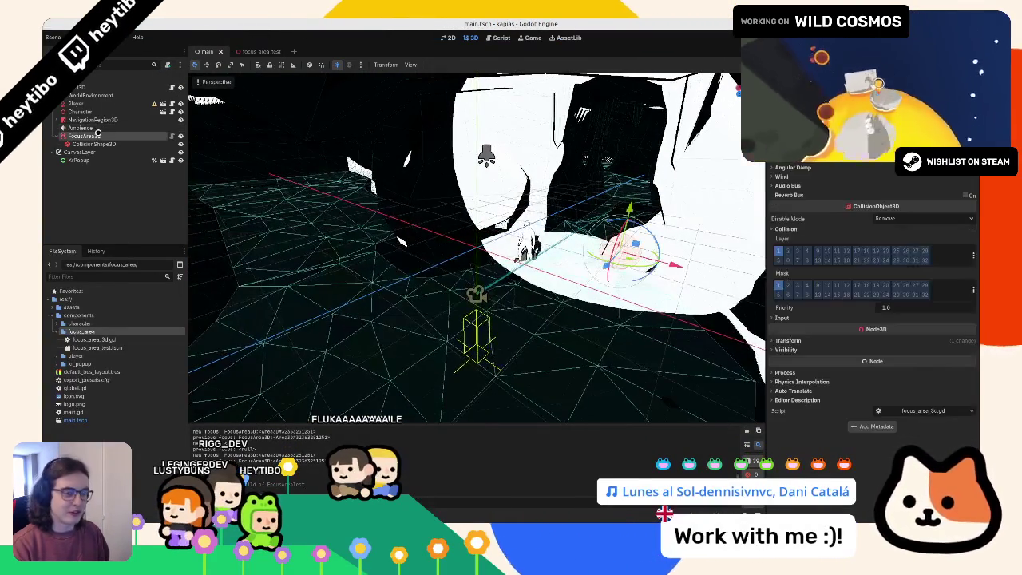
pyautogui.press('Delete')
pyautogui.press('Return')
pyautogui.hotkey('ctrl', 's')
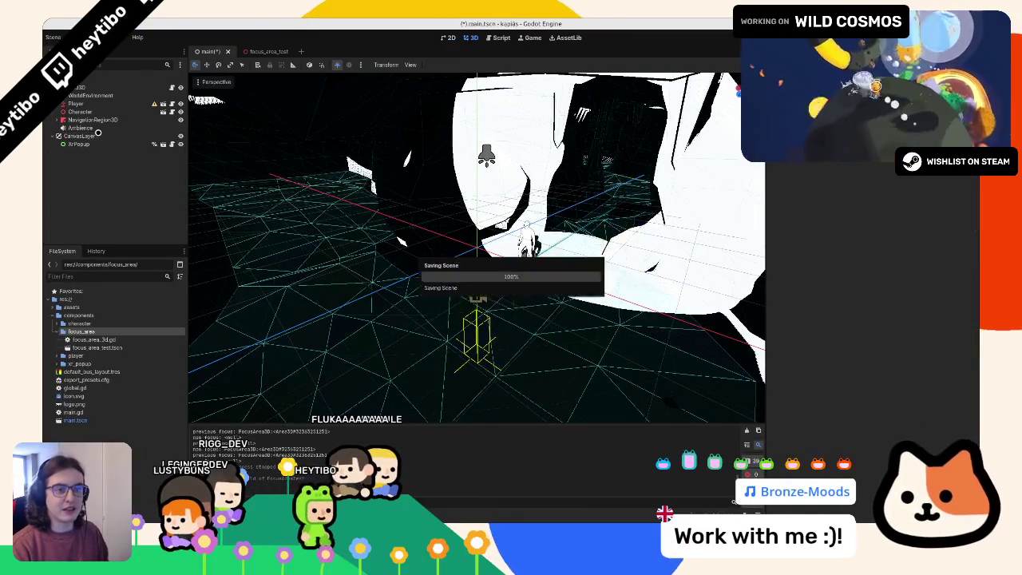
# Step: Add a MeshInstance3D with a sphere mesh to the test scene and save
pyautogui.click(240, 49)
pyautogui.hotkey('ctrl', 'a')
pyautogui.write('meshin')
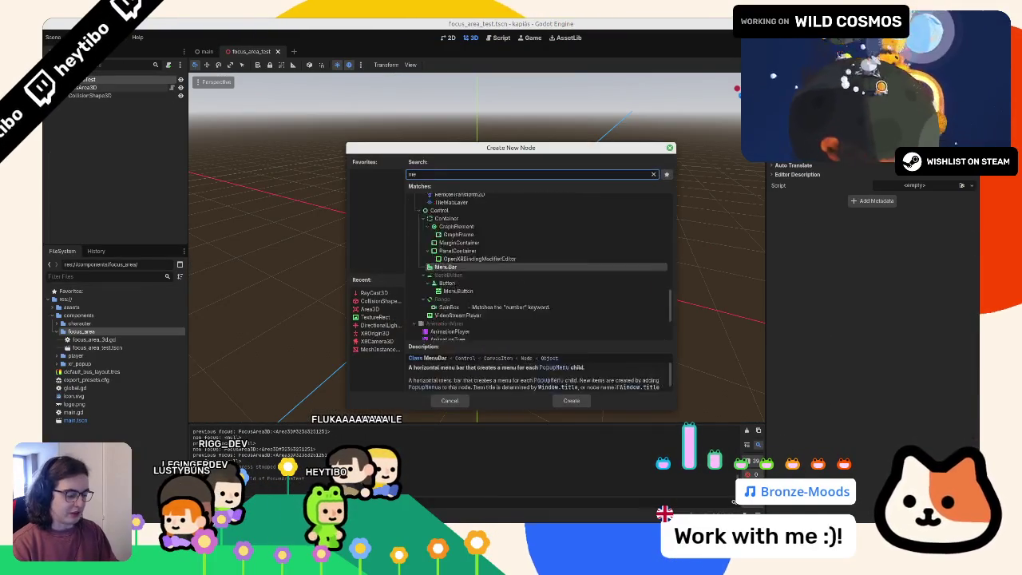
pyautogui.press('Return')
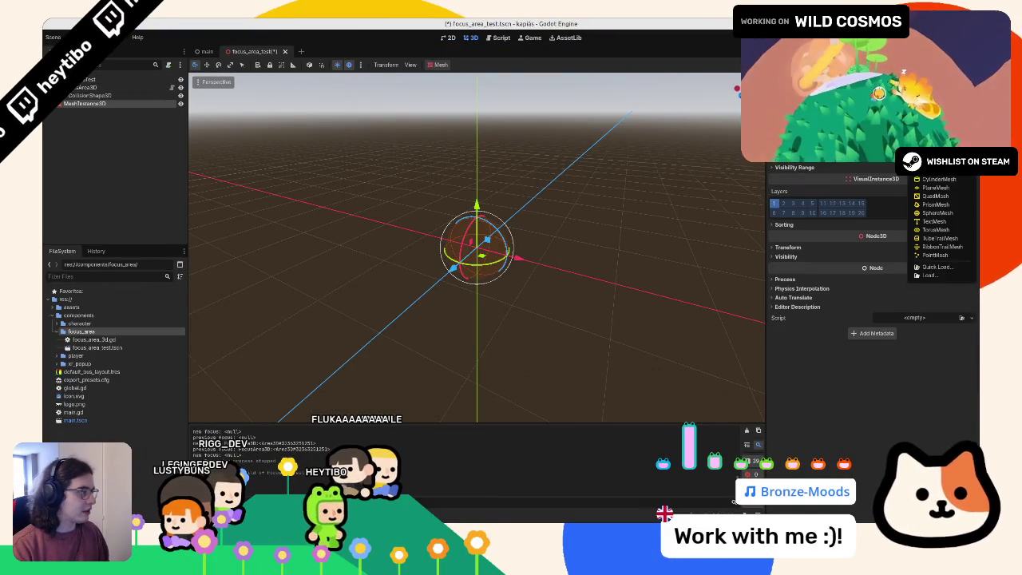
pyautogui.click(936, 212)
pyautogui.hotkey('ctrl', 's')
pyautogui.click(113, 106)
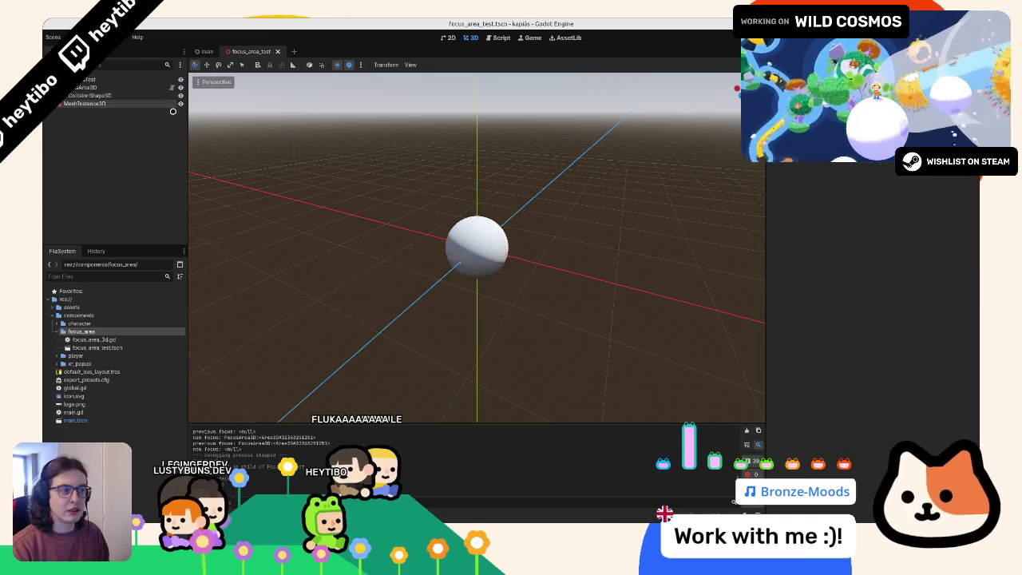
pyautogui.click(84, 104)
# Step: Give the sphere a new StandardMaterial3D material override, keeping its albedo white
pyautogui.click(788, 171)
pyautogui.click(971, 180)
pyautogui.click(936, 201)
pyautogui.click(922, 186)
pyautogui.click(790, 289)
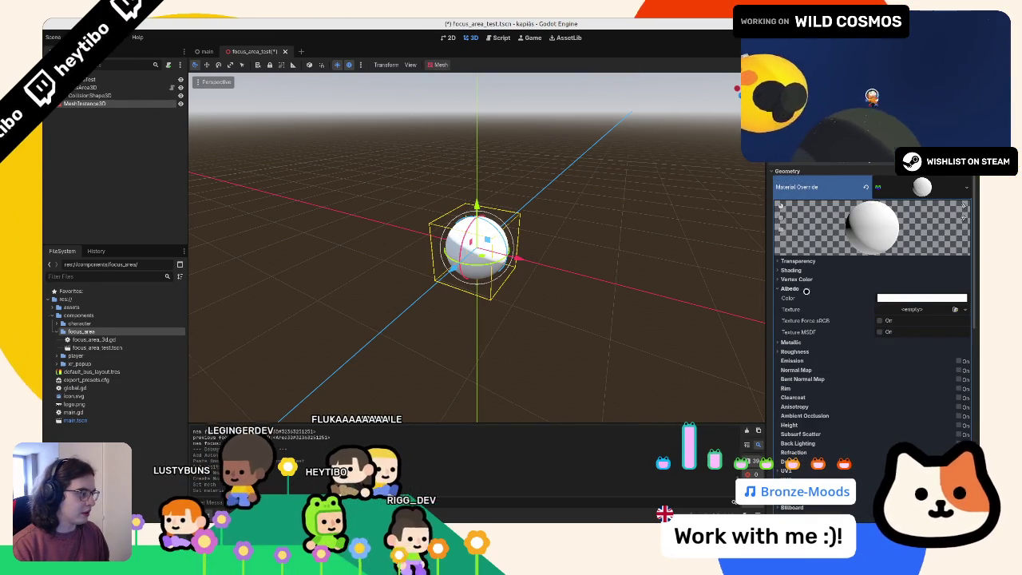
pyautogui.click(902, 298)
pyautogui.moveTo(882, 206); pyautogui.dragTo(975, 225)
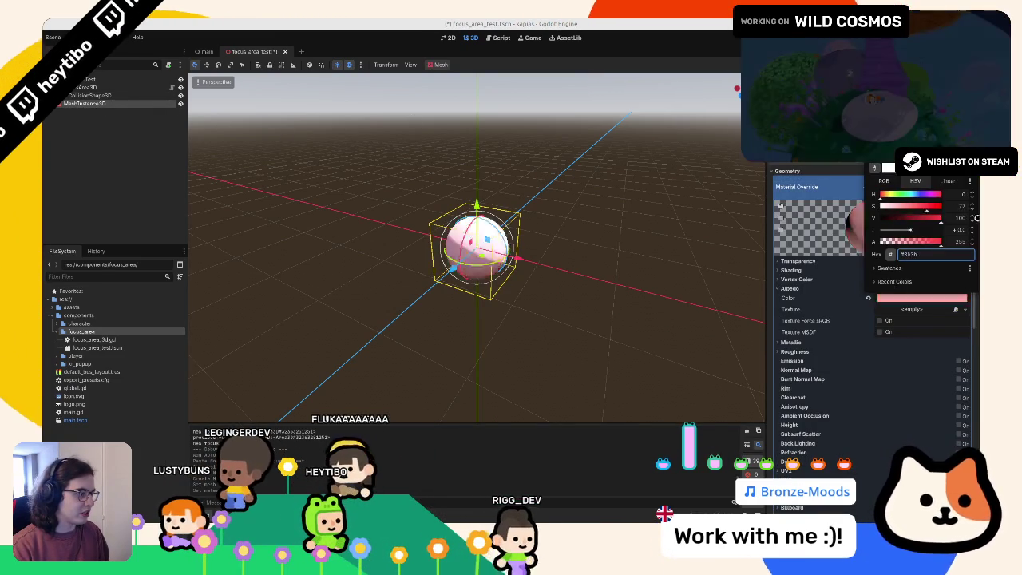
pyautogui.click(641, 230)
pyautogui.hotkey('ctrl', 'z')
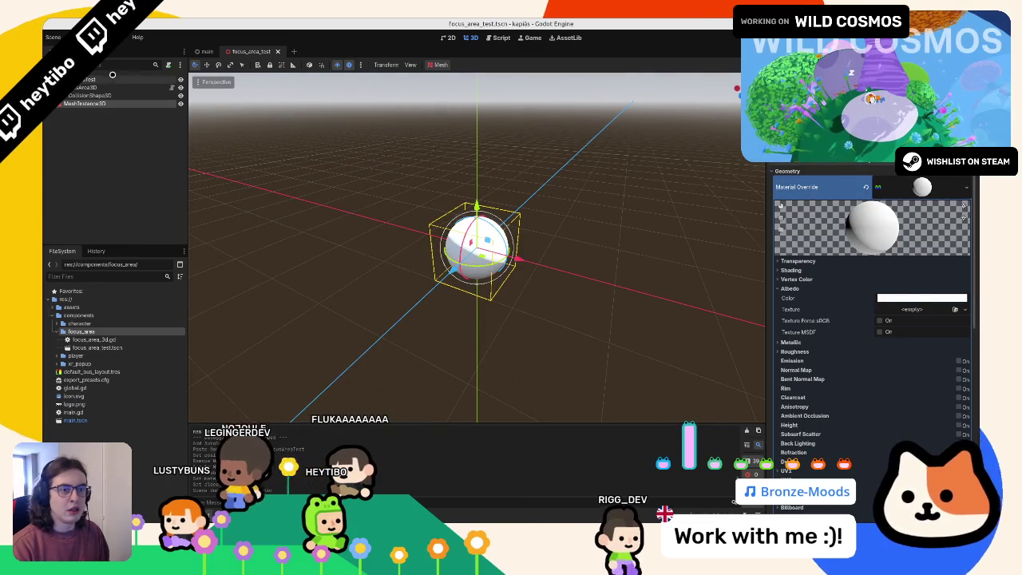
# Step: Attach a new focus_area_test.gd script to the scene's root node
pyautogui.click(159, 76)
pyautogui.click(166, 65)
pyautogui.press('Return')
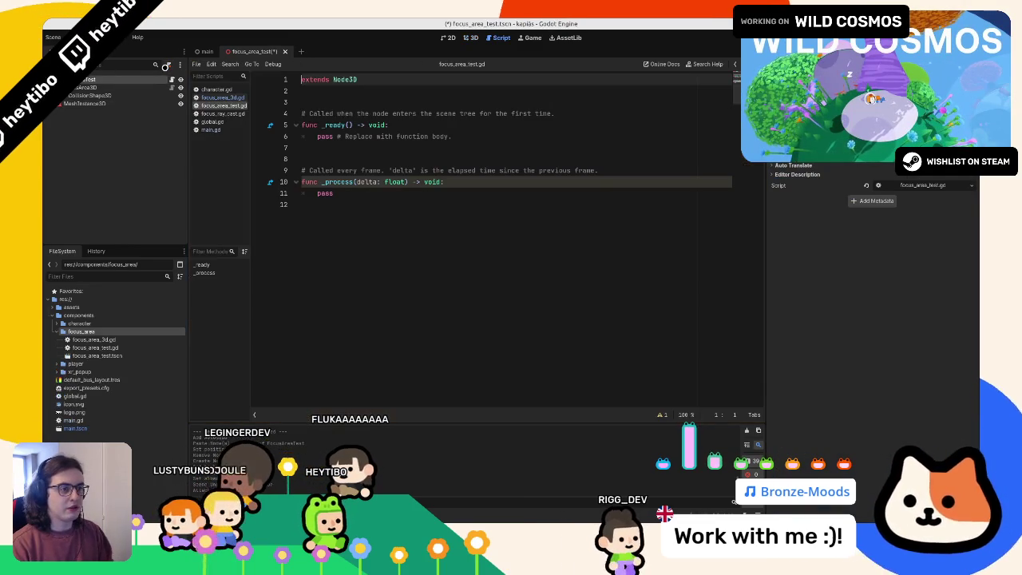
# Step: Delete the _process function and template comment, leaving only _ready
pyautogui.moveTo(302, 113)
pyautogui.mouseDown()
pyautogui.moveTo(478, 115)
pyautogui.moveTo(319, 153)
pyautogui.moveTo(335, 200)
pyautogui.mouseUp()
pyautogui.moveTo(302, 170)
pyautogui.mouseDown()
pyautogui.moveTo(335, 172)
pyautogui.moveTo(339, 199)
pyautogui.mouseUp()
pyautogui.press('BackSpace')
pyautogui.moveTo(302, 113); pyautogui.dragTo(553, 113)
pyautogui.press('BackSpace')
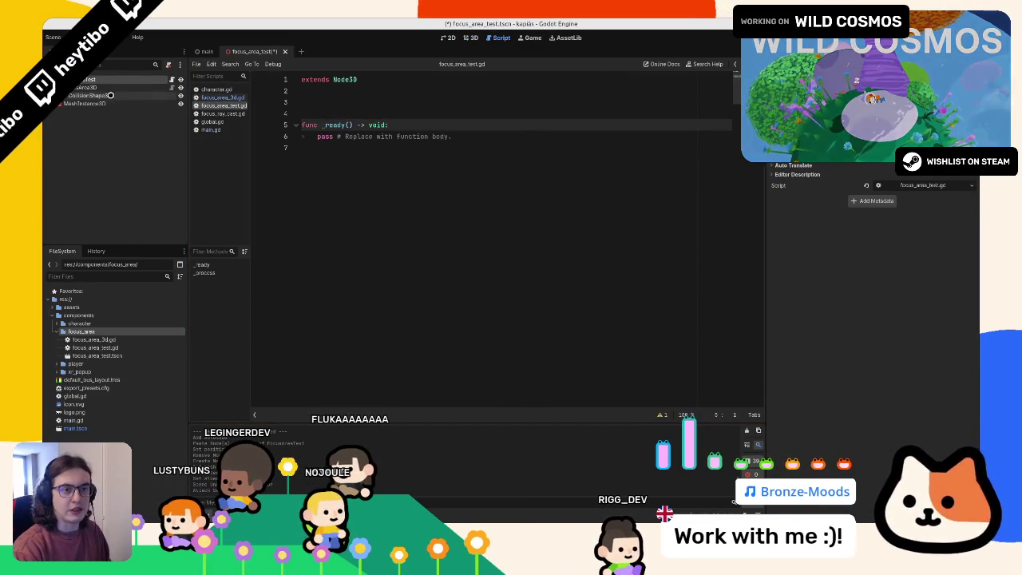
# Step: Rename the mesh node to MeshInstance3D and mark it and FocusArea3D 'Access as Unique Name'
pyautogui.moveTo(95, 88); pyautogui.dragTo(328, 97)
pyautogui.rightClick(121, 91)
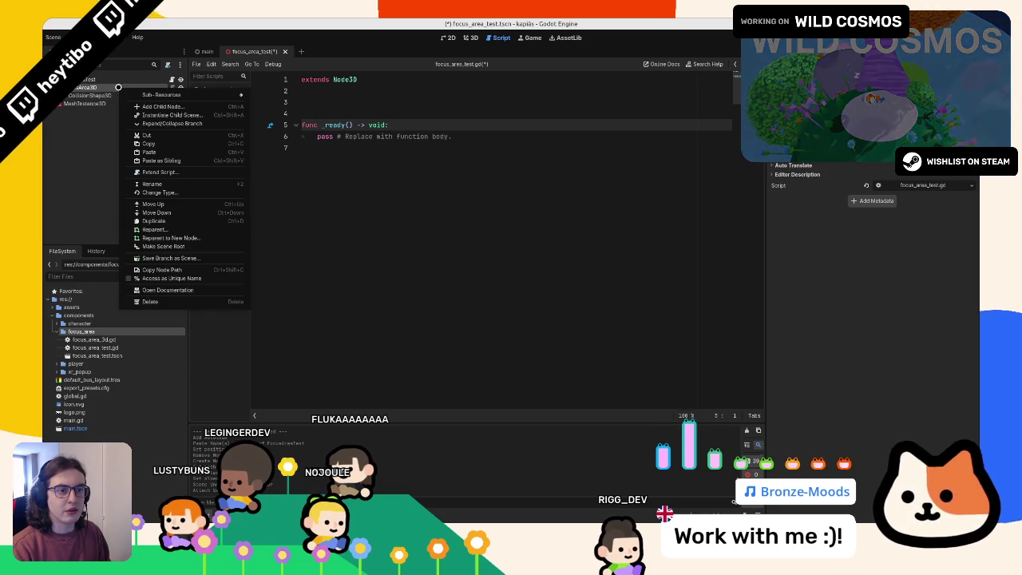
pyautogui.click(144, 275)
pyautogui.click(90, 104)
pyautogui.click(89, 103)
pyautogui.write('Mesh')
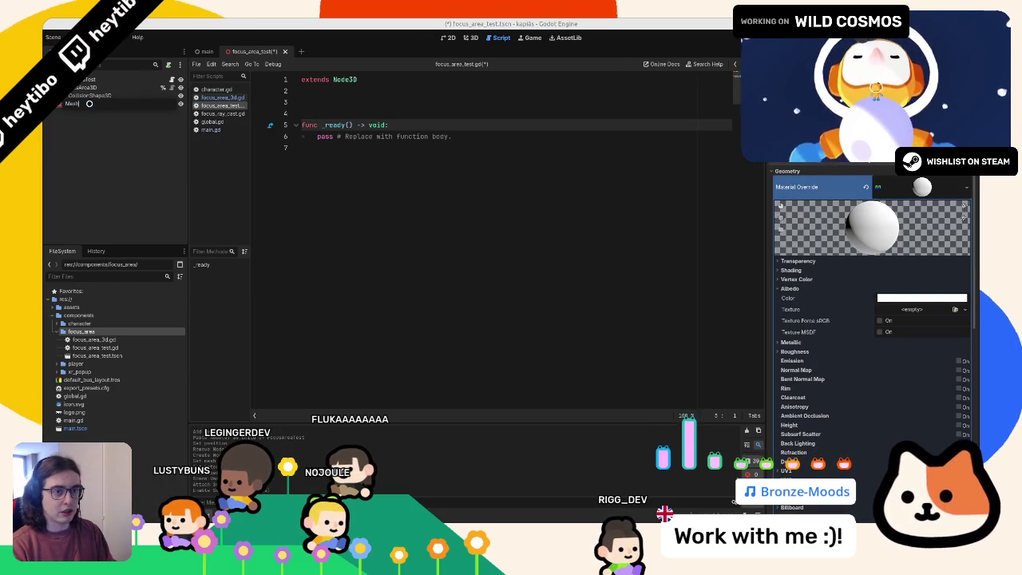
pyautogui.write('Instance3D')
pyautogui.press('Return')
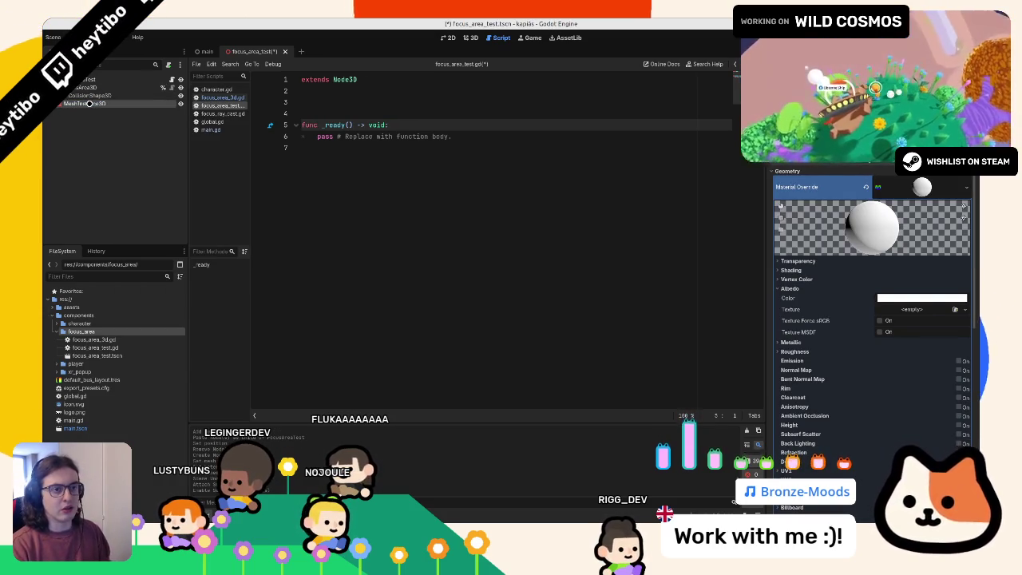
pyautogui.rightClick(85, 105)
pyautogui.click(131, 293)
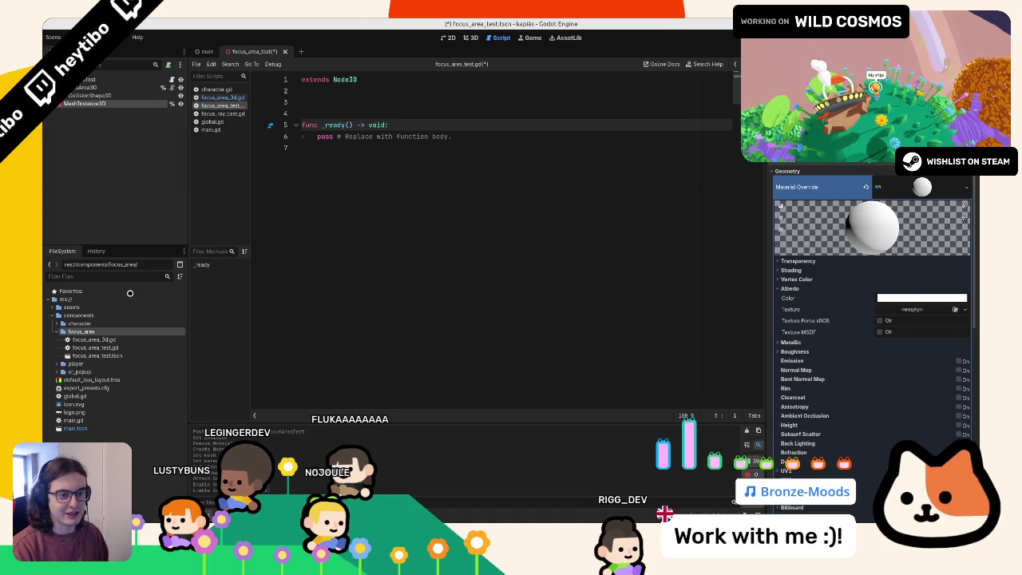
pyautogui.moveTo(124, 105); pyautogui.dragTo(303, 102)
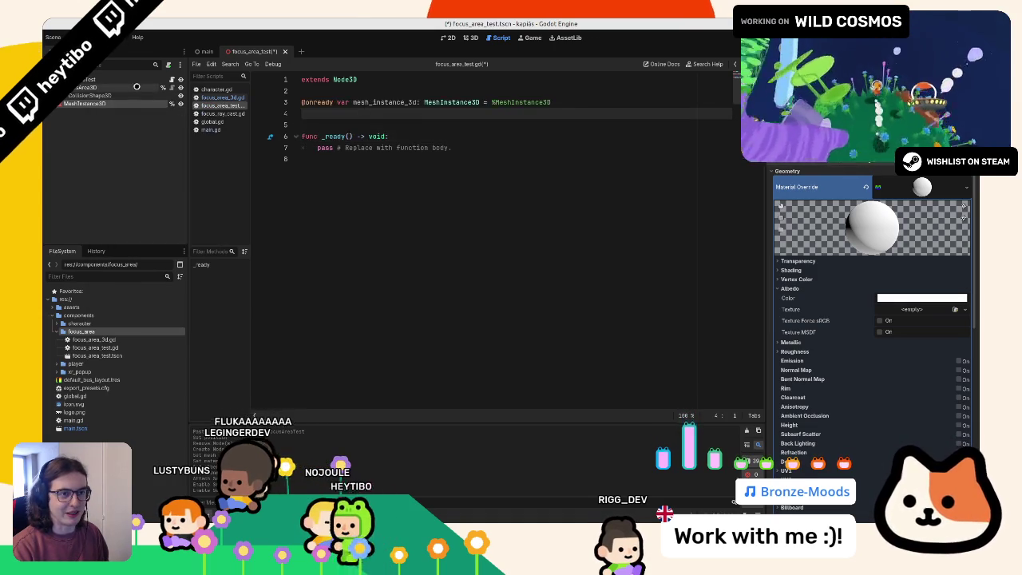
pyautogui.moveTo(144, 92); pyautogui.dragTo(356, 90)
pyautogui.hotkey('alt', 'Up')
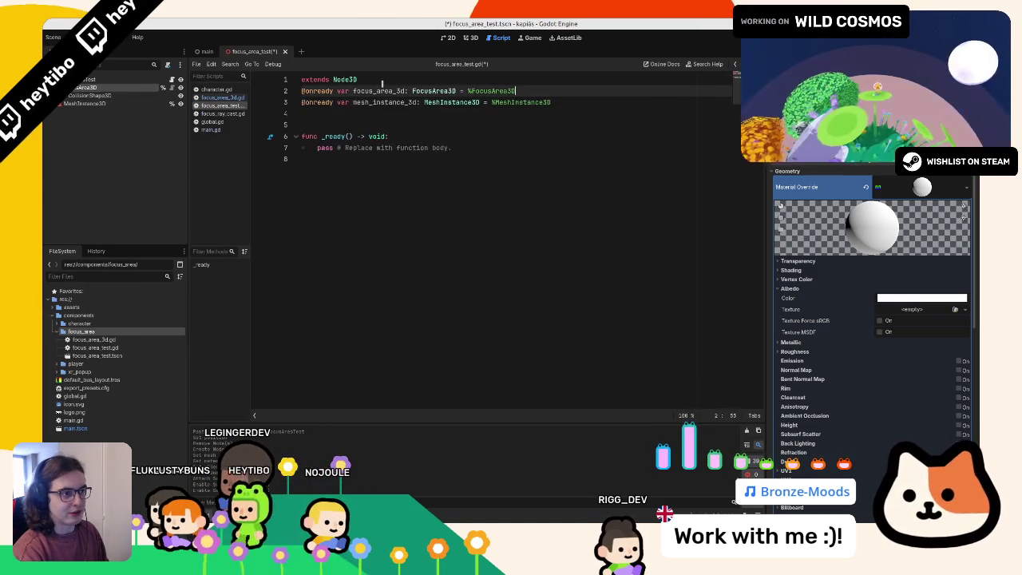
pyautogui.doubleClick(373, 102)
pyautogui.hotkey('ctrl', 's')
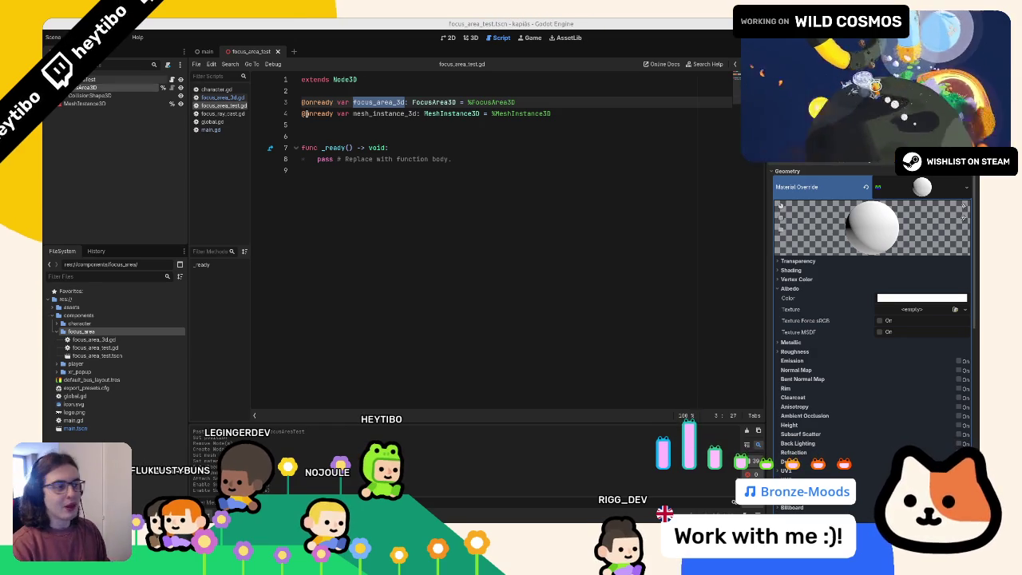
# Step: In _ready, connect focus_area_3d.focused to _on_focus and unfocused to _on_unfocus
pyautogui.click(405, 198)
pyautogui.press('BackSpace')
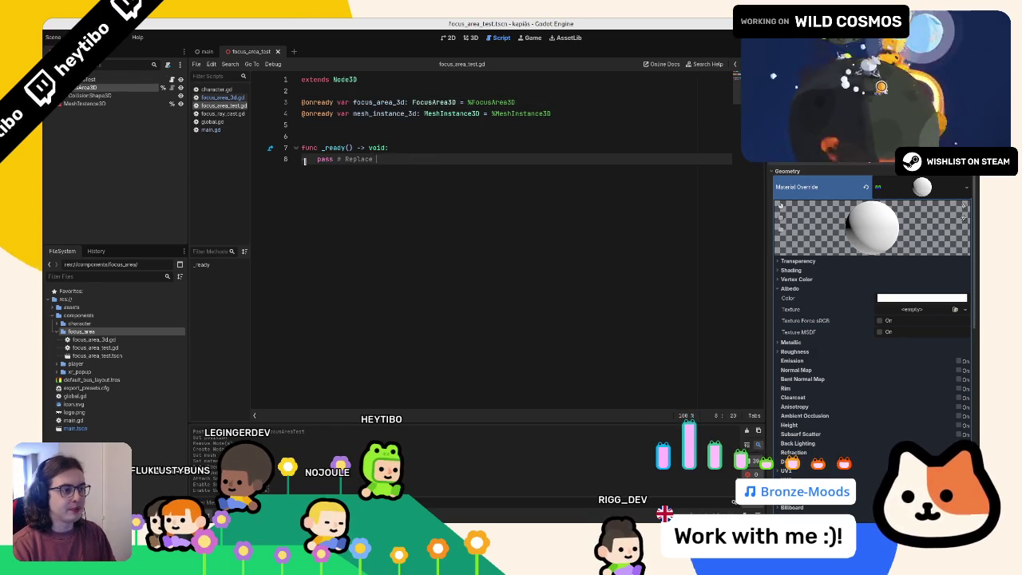
pyautogui.write('focs')
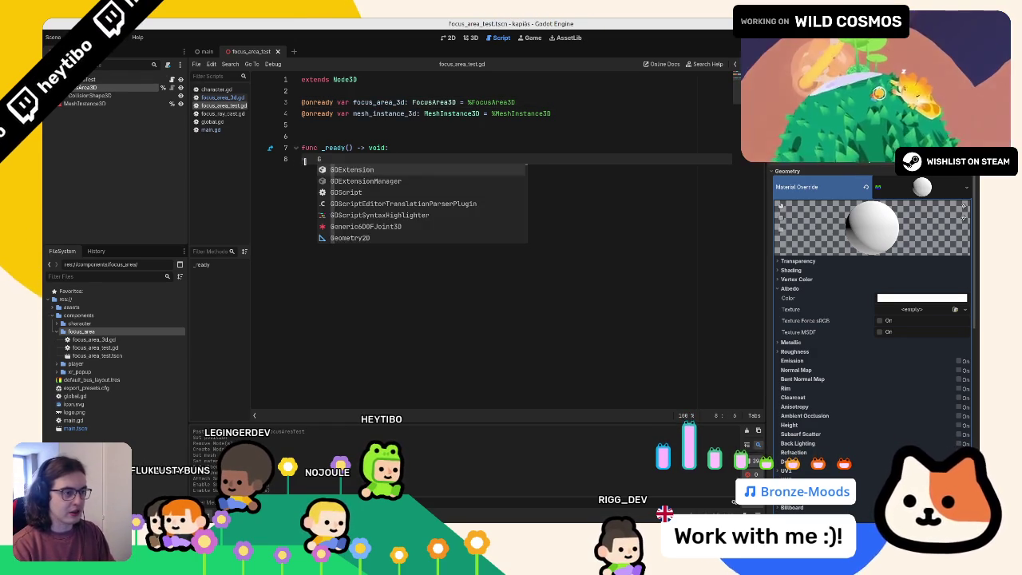
pyautogui.press('Return')
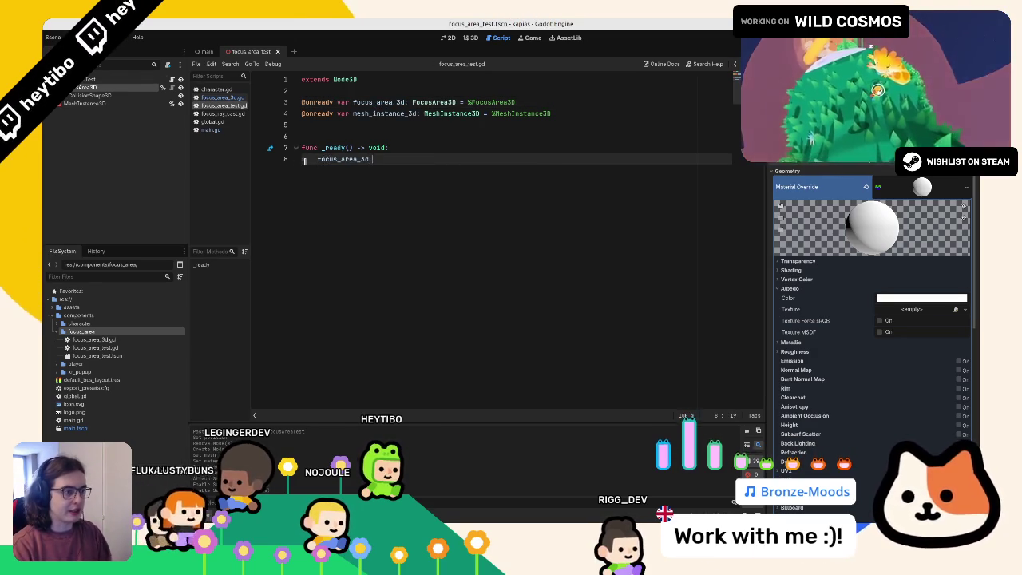
pyautogui.write('.focused.connect(_on_fo')
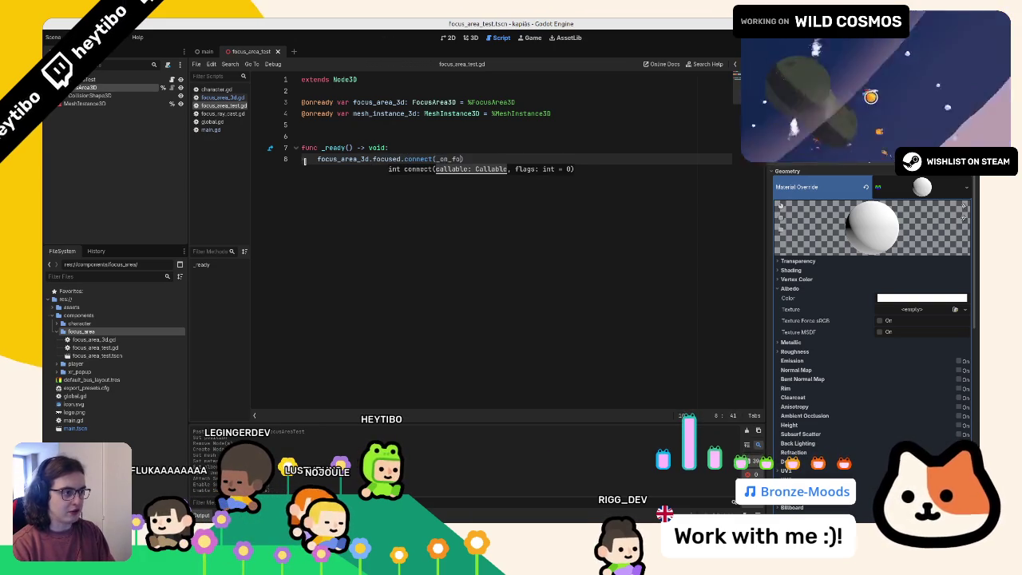
pyautogui.hotkey('ctrl', 'shift', 'd')
pyautogui.press('BackSpace')
pyautogui.press('BackSpace')
pyautogui.press('BackSpace')
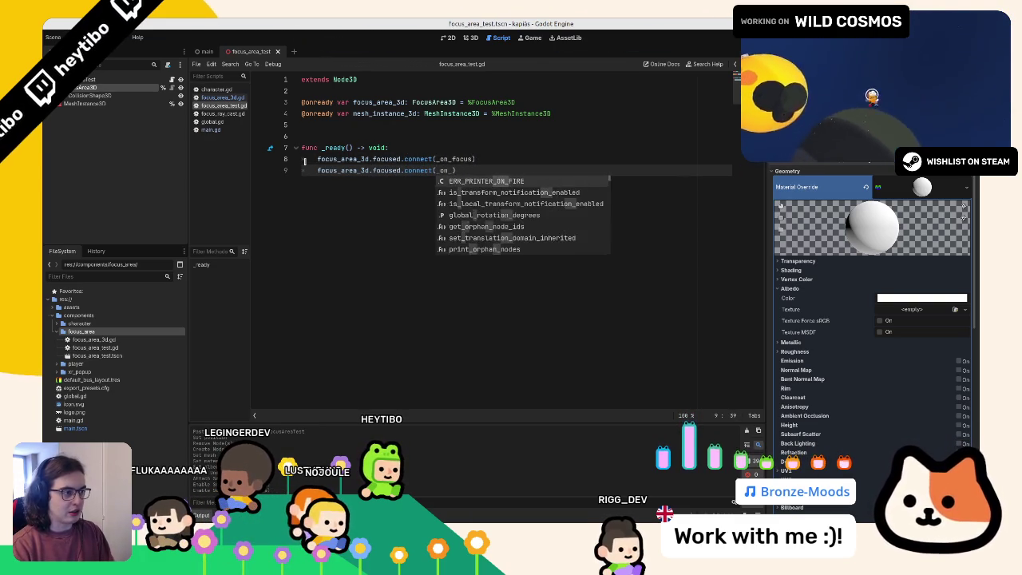
pyautogui.write('unf')
pyautogui.press('Return')
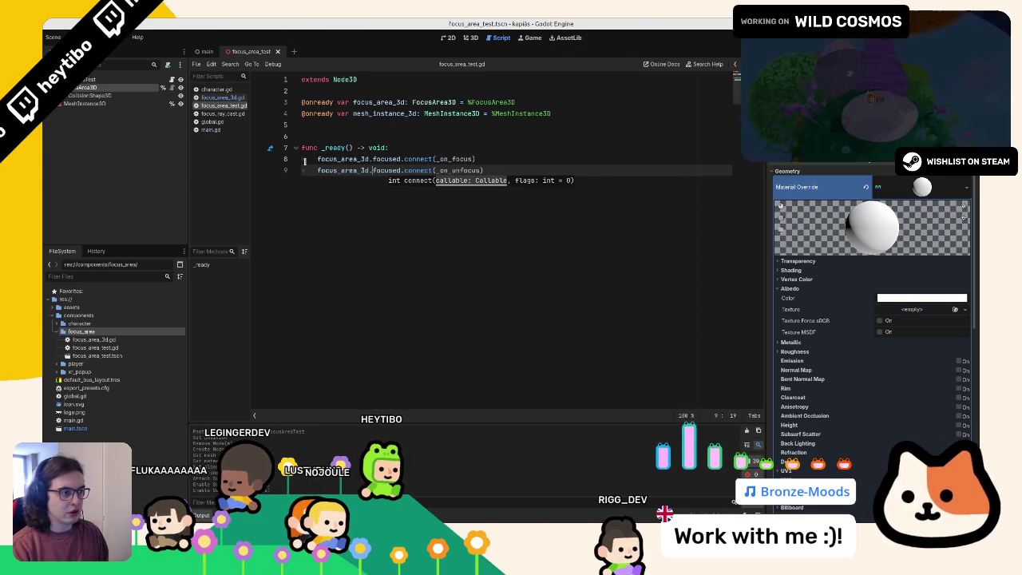
pyautogui.write('n')
pyautogui.press('End')
# Step: Add pass-only _on_focus() and _on_unfocus() functions returning void, and save
pyautogui.press('Return')
pyautogui.press('Return')
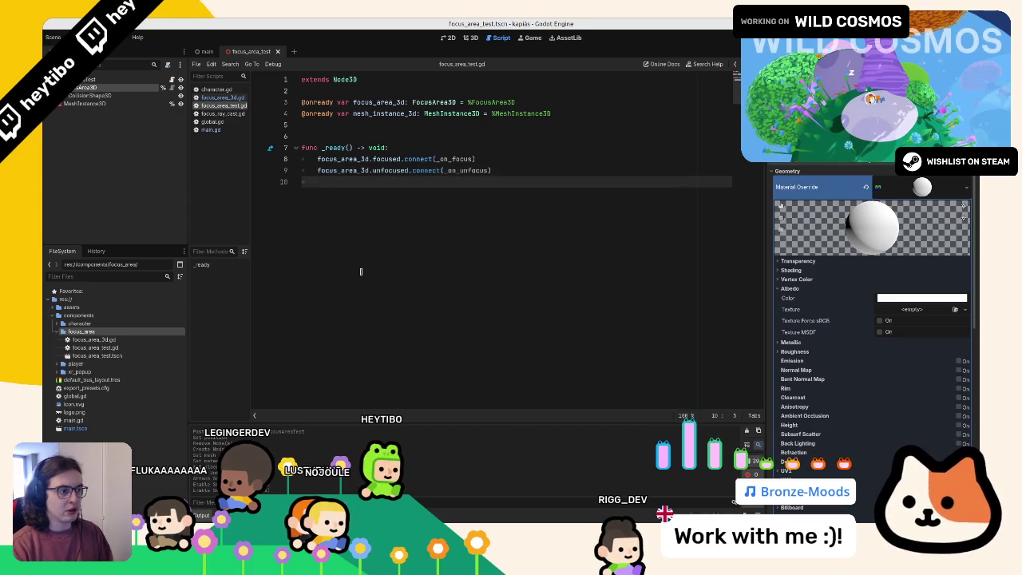
pyautogui.write('func _')
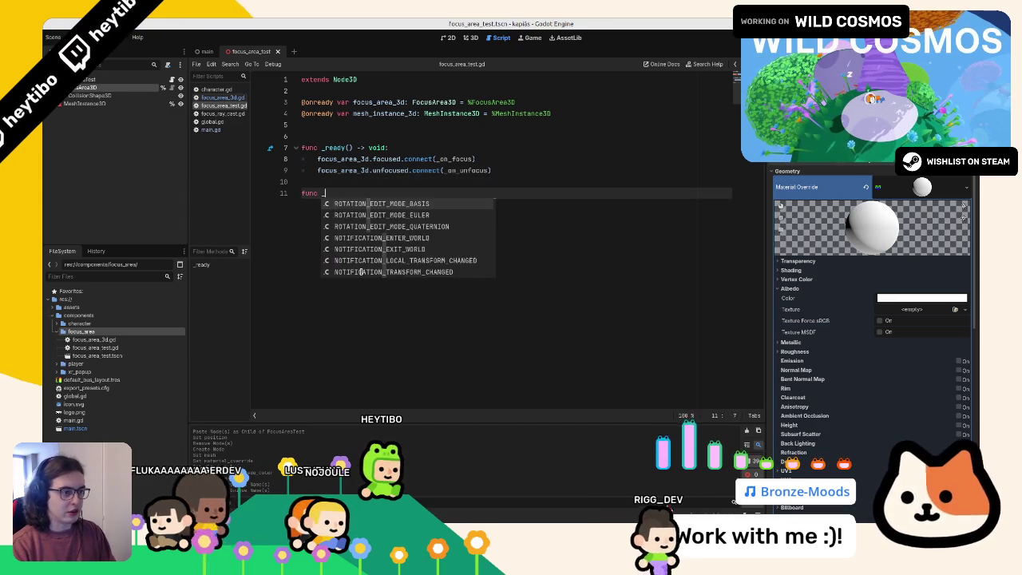
pyautogui.write('on_focus() ')
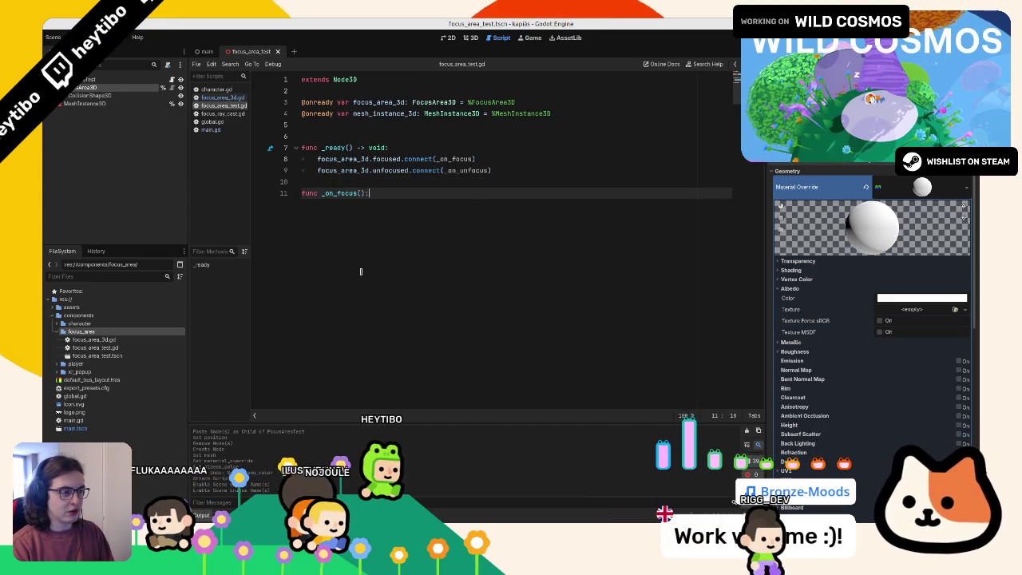
pyautogui.write('-> void:')
pyautogui.press('Return')
pyautogui.write('pass')
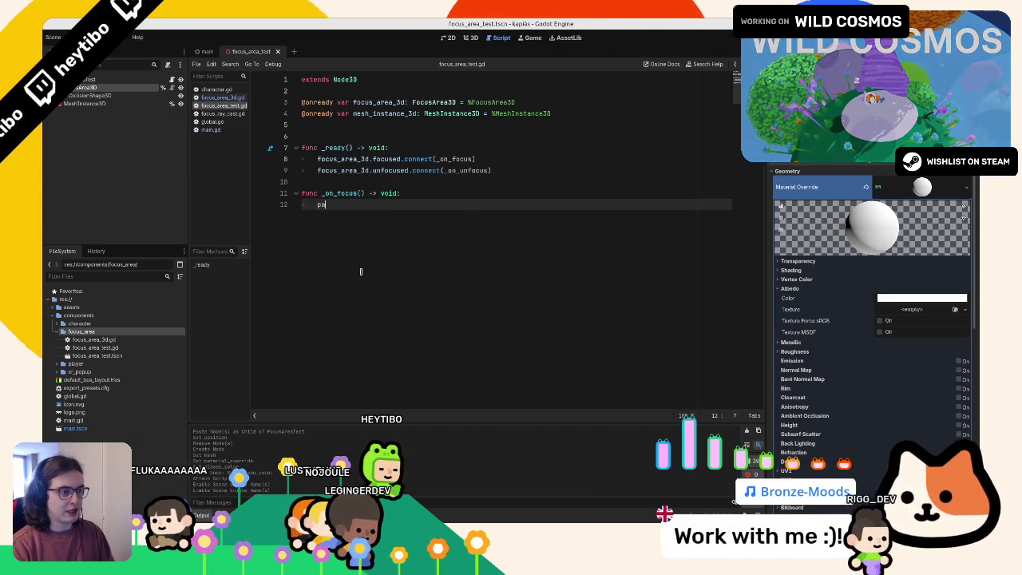
pyautogui.press('Return')
pyautogui.press('Return')
pyautogui.write('func _o')
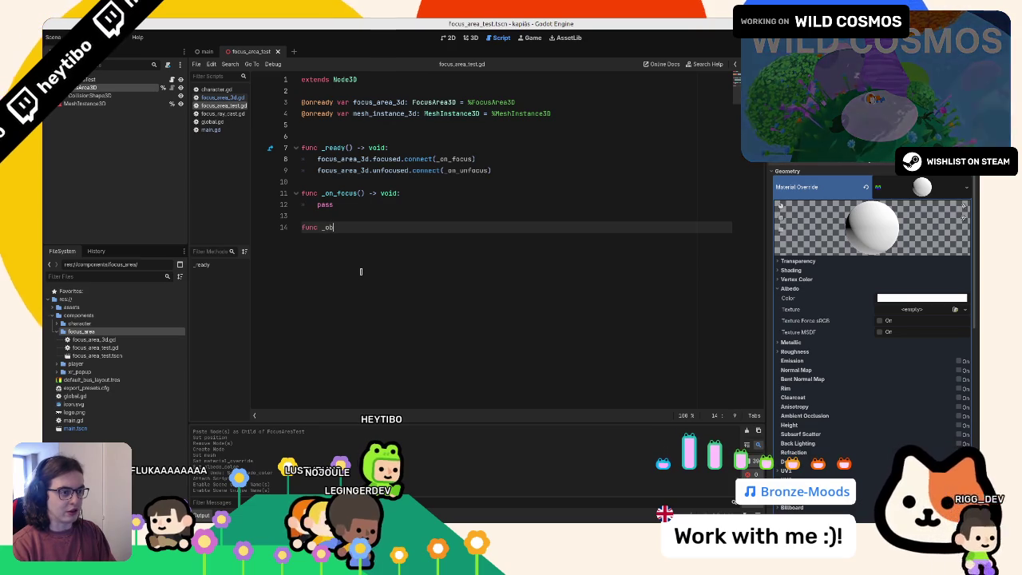
pyautogui.write('n_unfocus()')
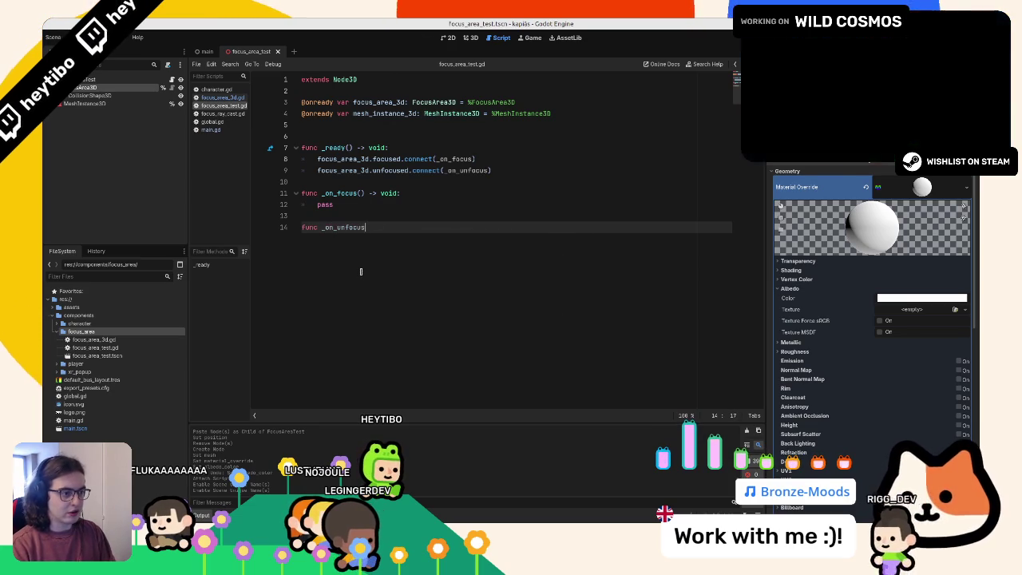
pyautogui.write(' -> void:')
pyautogui.press('Return')
pyautogui.write('pass')
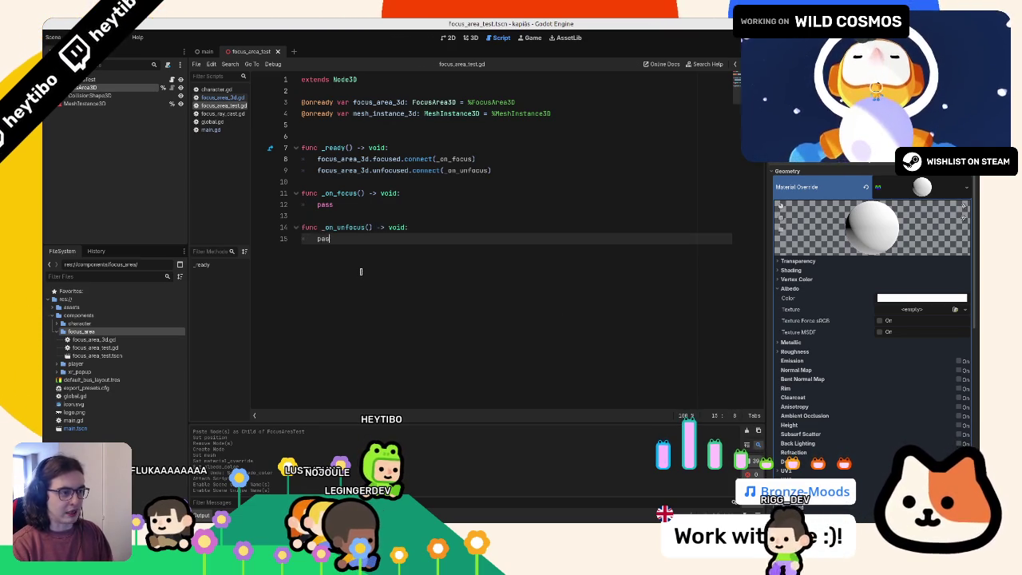
pyautogui.hotkey('ctrl', 's')
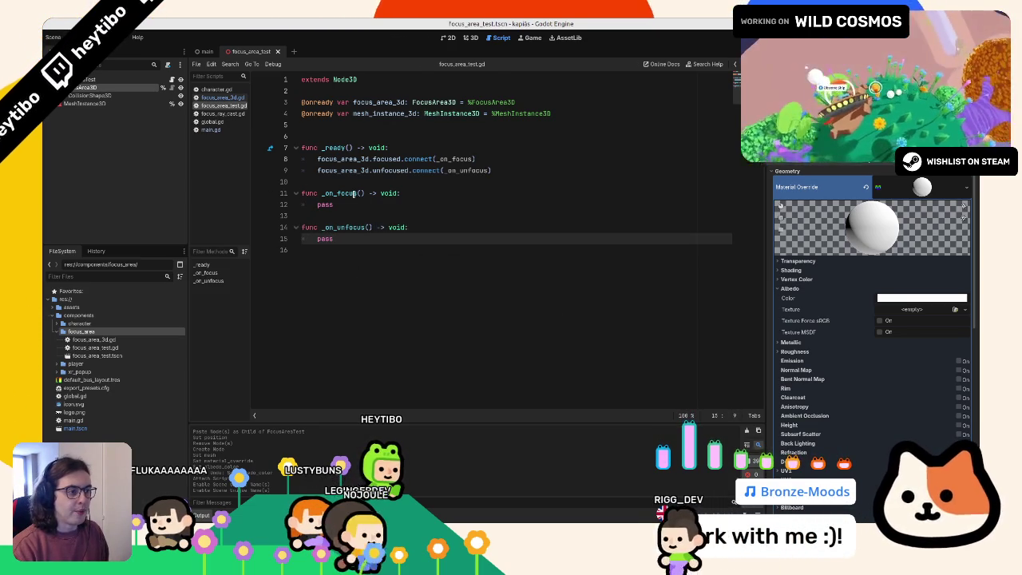
# Step: Replace both pass lines with mesh_instance_3d.material_override.set( calls
pyautogui.click(384, 102)
pyautogui.doubleClick(385, 114)
pyautogui.hotkey('ctrl', 'c')
pyautogui.doubleClick(324, 205)
pyautogui.keyDown('alt'); pyautogui.doubleClick(325, 238); pyautogui.keyUp('alt')
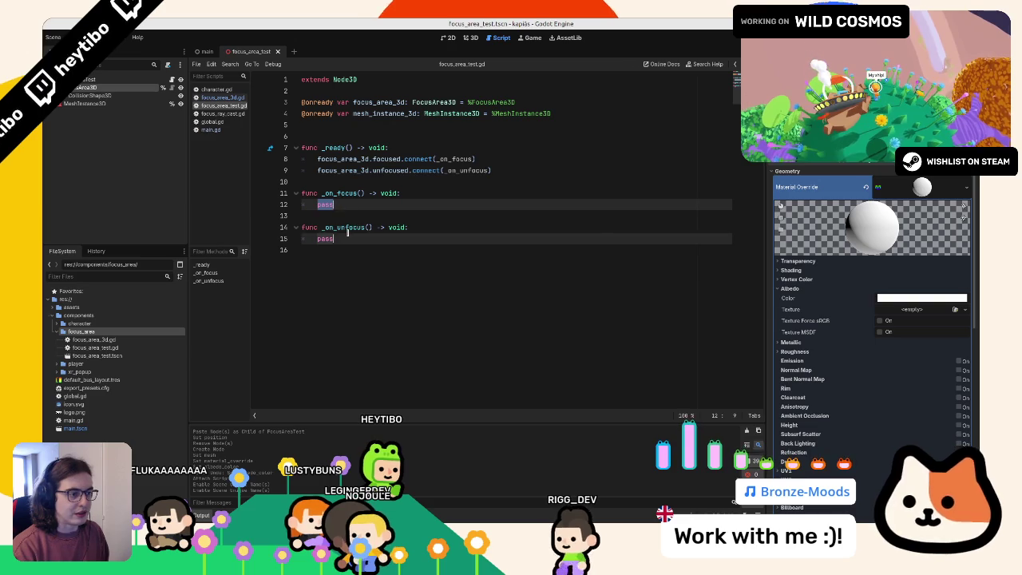
pyautogui.hotkey('ctrl', 'v')
pyautogui.write('.material')
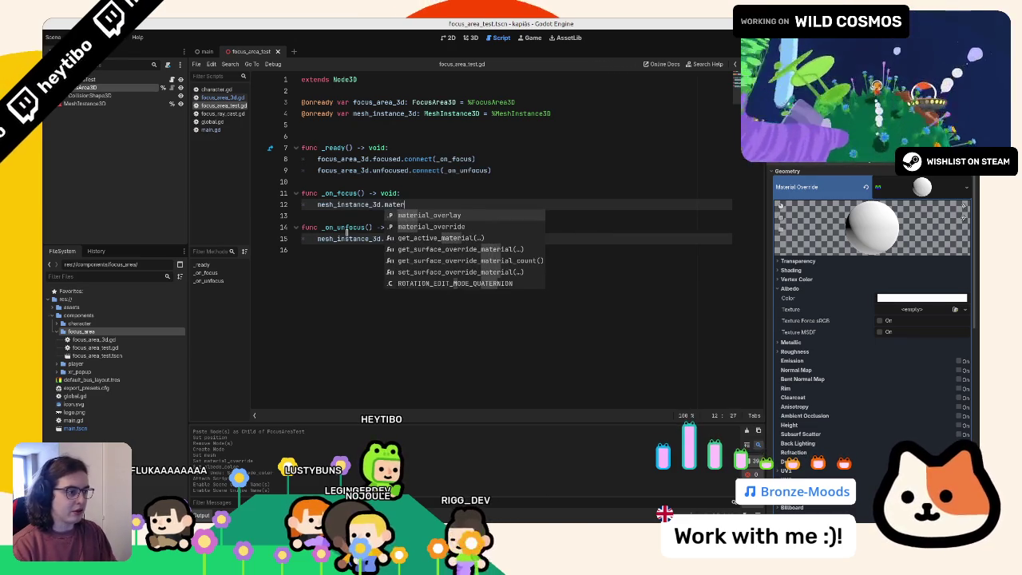
pyautogui.press('Down')
pyautogui.press('Return')
pyautogui.write('.set_')
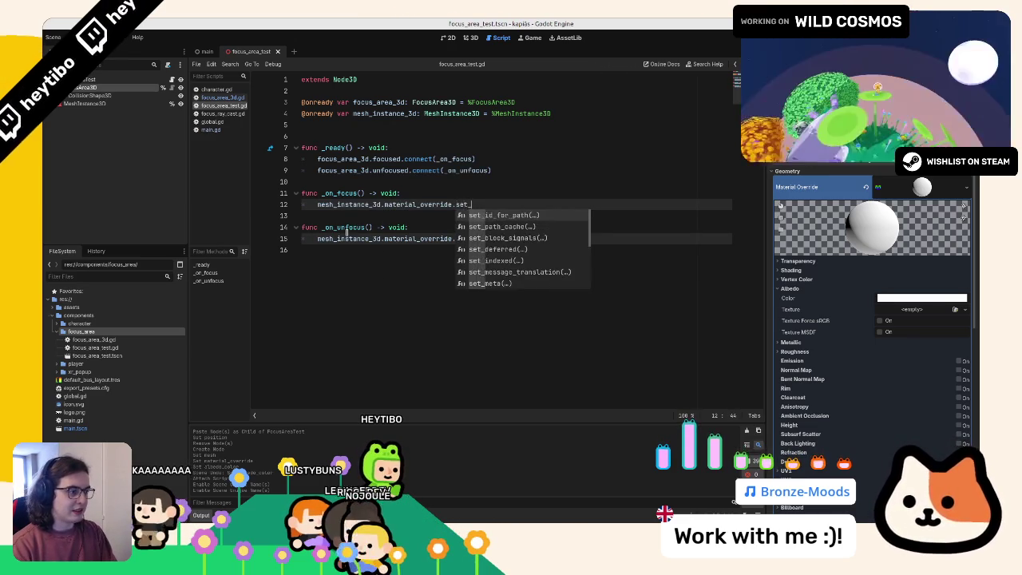
pyautogui.write('sahad')
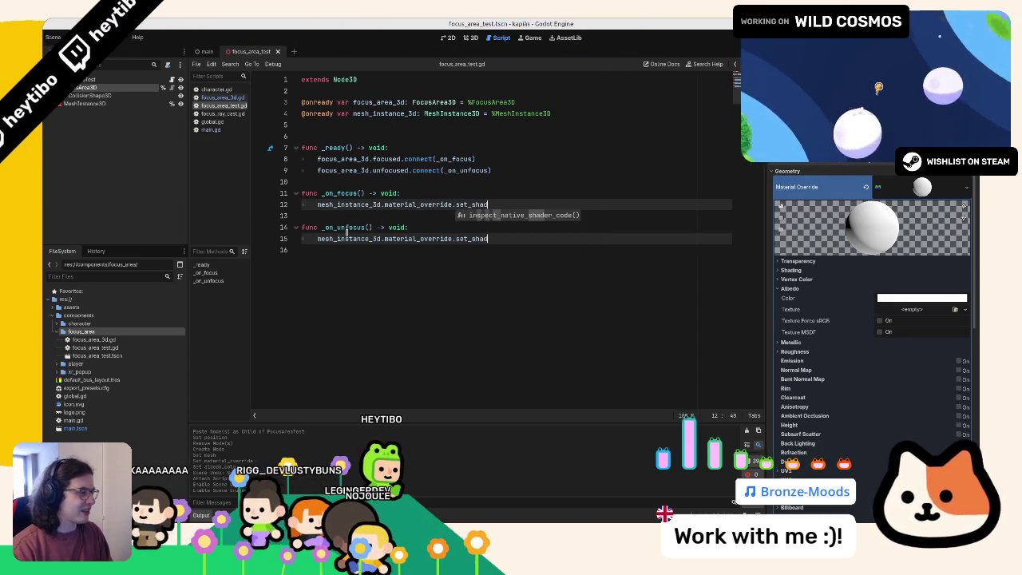
pyautogui.write('er')
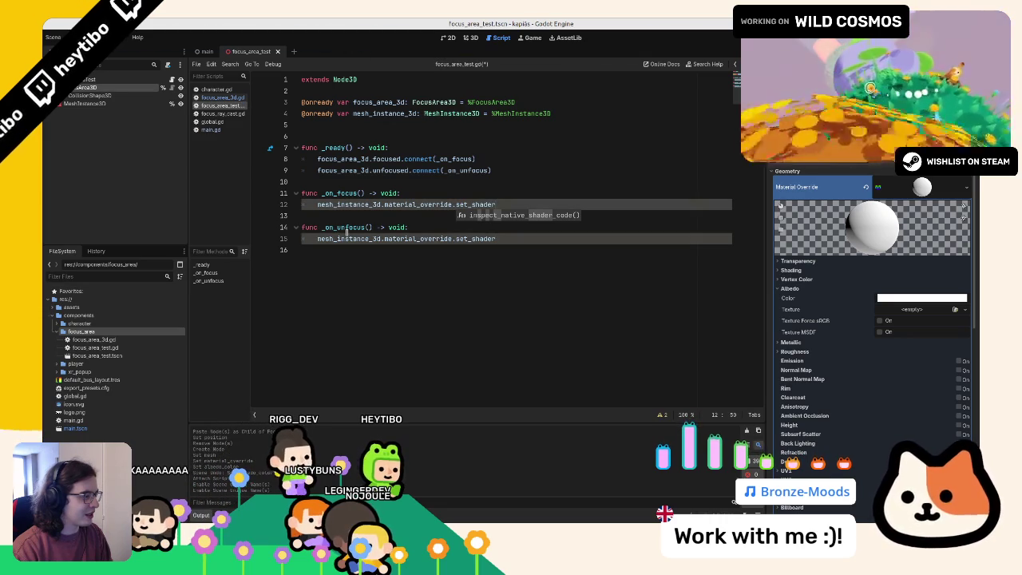
pyautogui.press('BackSpace')
pyautogui.press('BackSpace')
pyautogui.press('BackSpace')
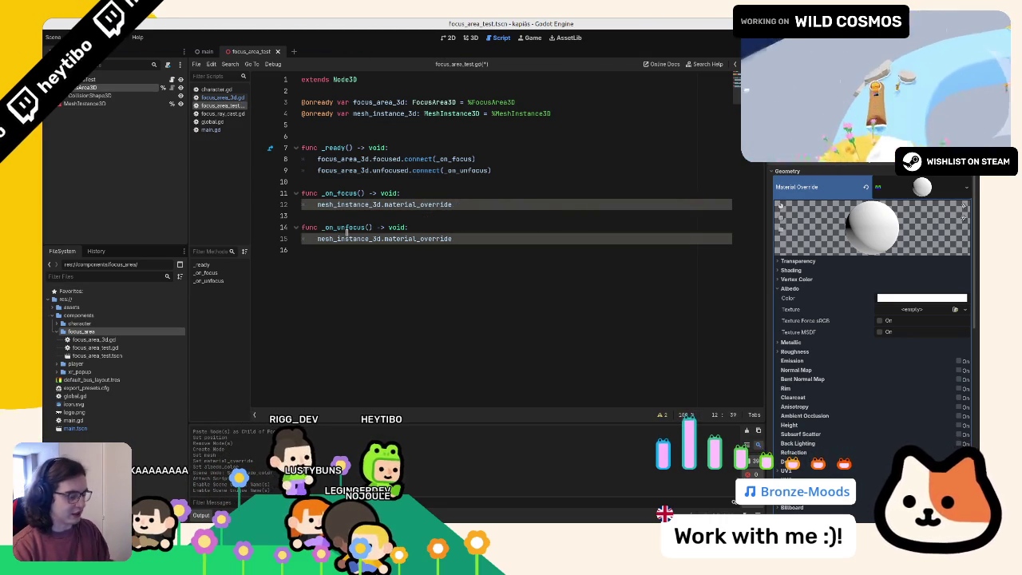
pyautogui.write('.set(')
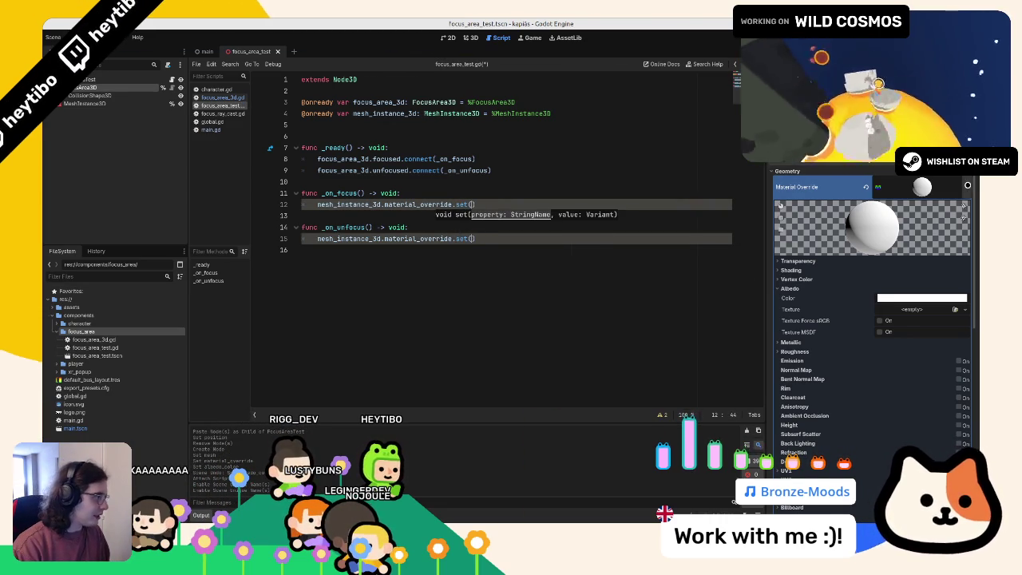
# Step: Set albedo to Color.RED in _on_focus and Color.GREEN in _on_unfocus
pyautogui.click(967, 186)
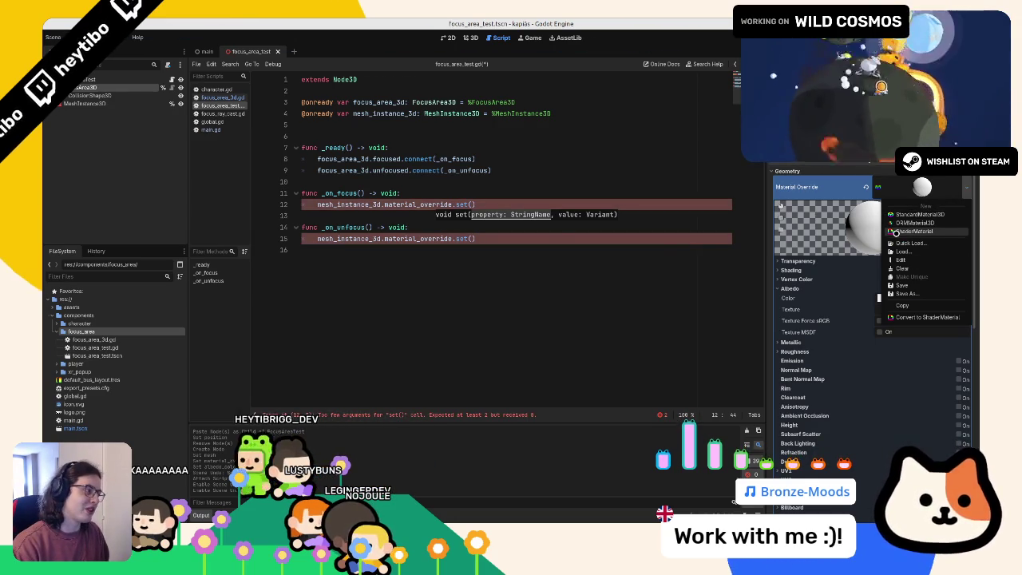
pyautogui.click(872, 191)
pyautogui.moveTo(842, 189); pyautogui.dragTo(471, 205)
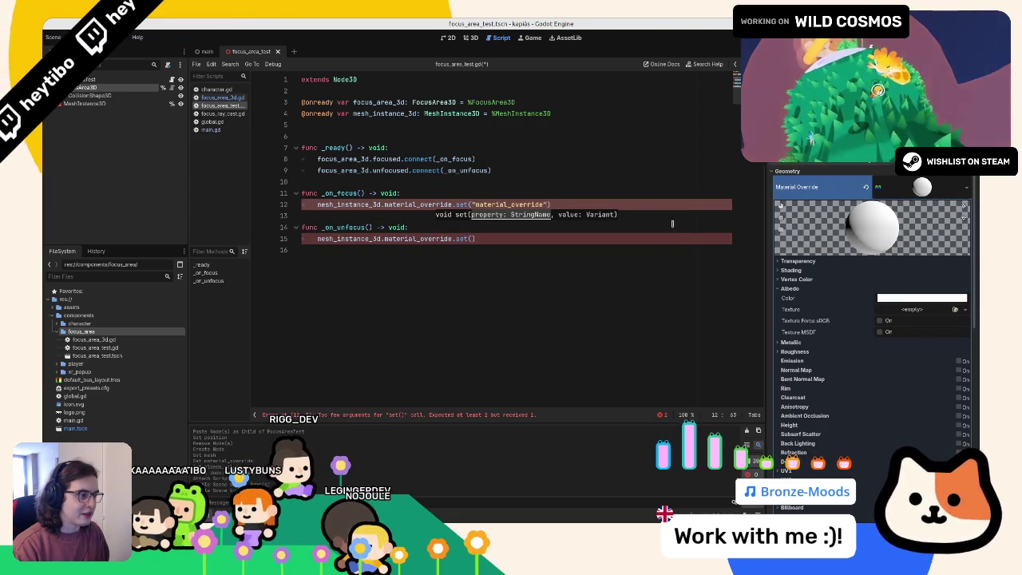
pyautogui.click(601, 263)
pyautogui.hotkey('ctrl', 'z')
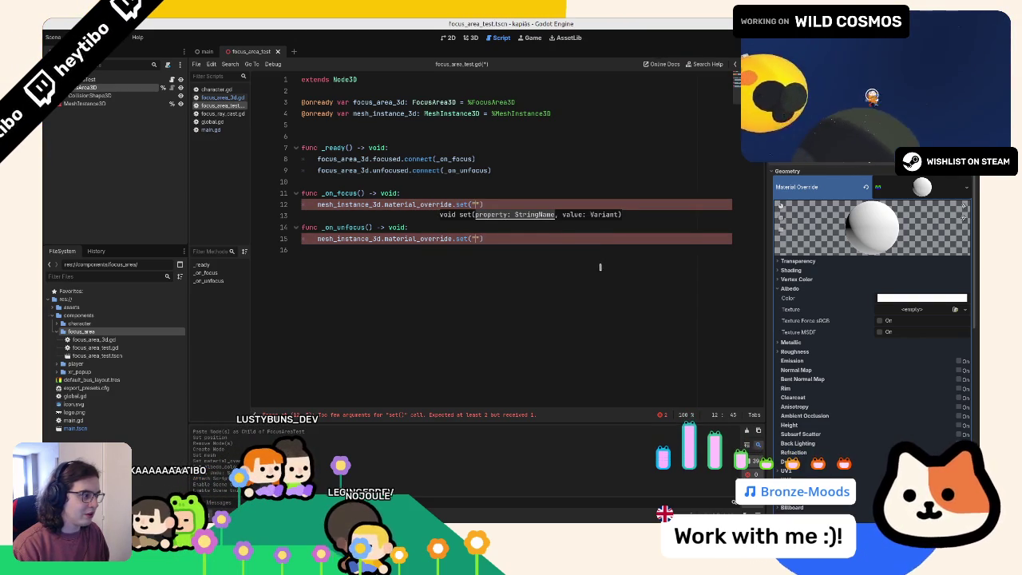
pyautogui.write('albedo",')
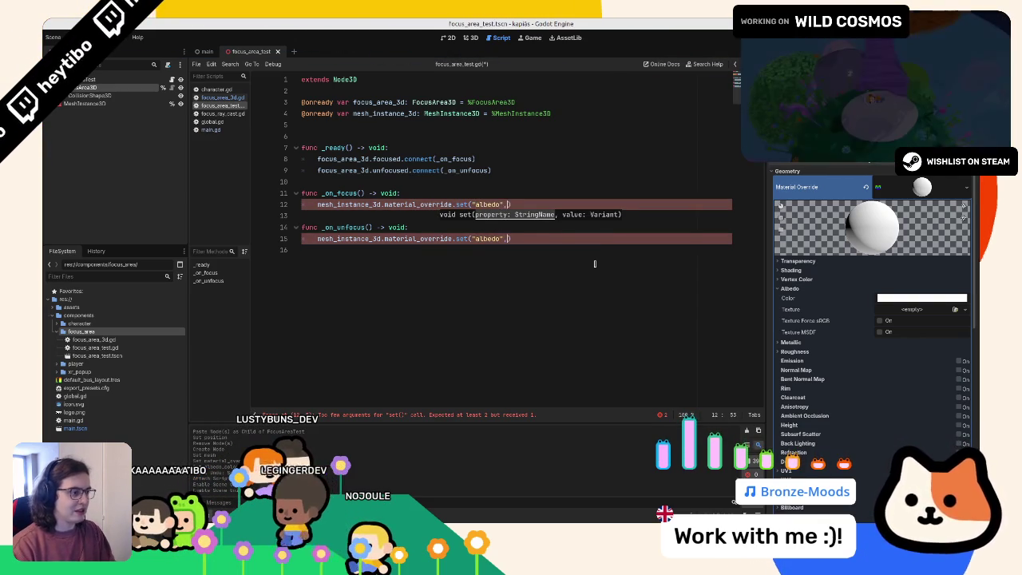
pyautogui.write(' C')
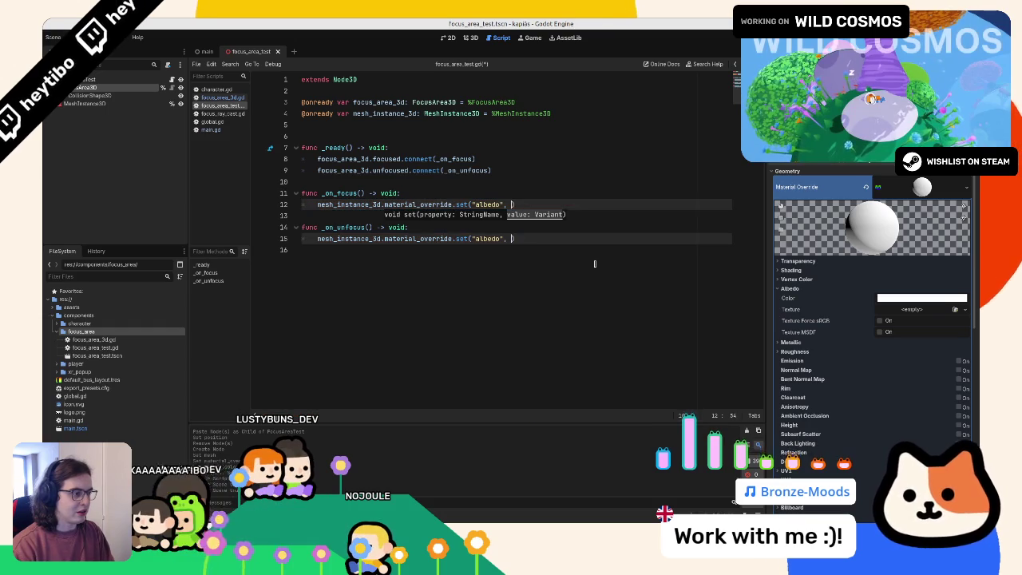
pyautogui.write('olor.RED')
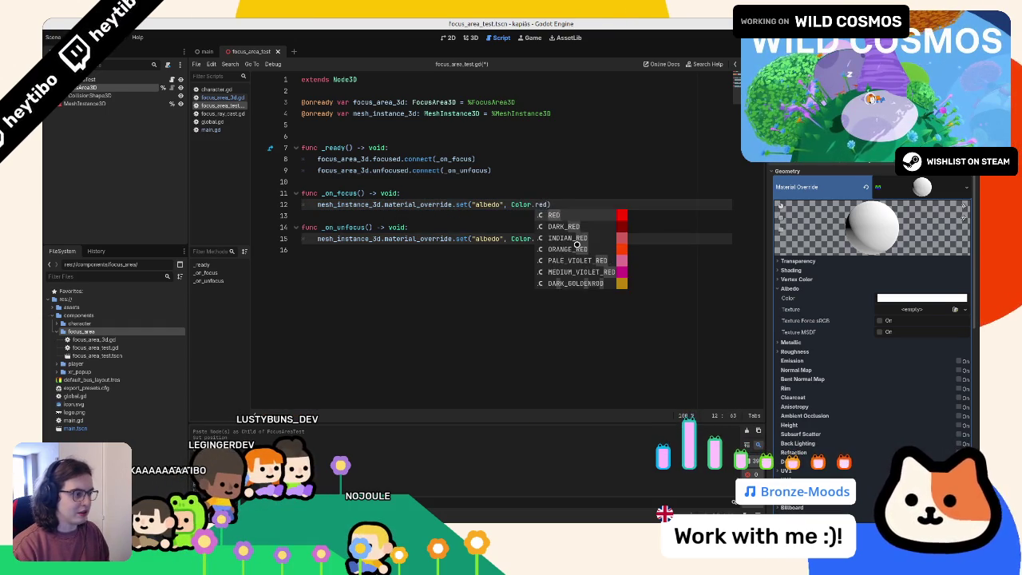
pyautogui.press('Return')
pyautogui.doubleClick(540, 237)
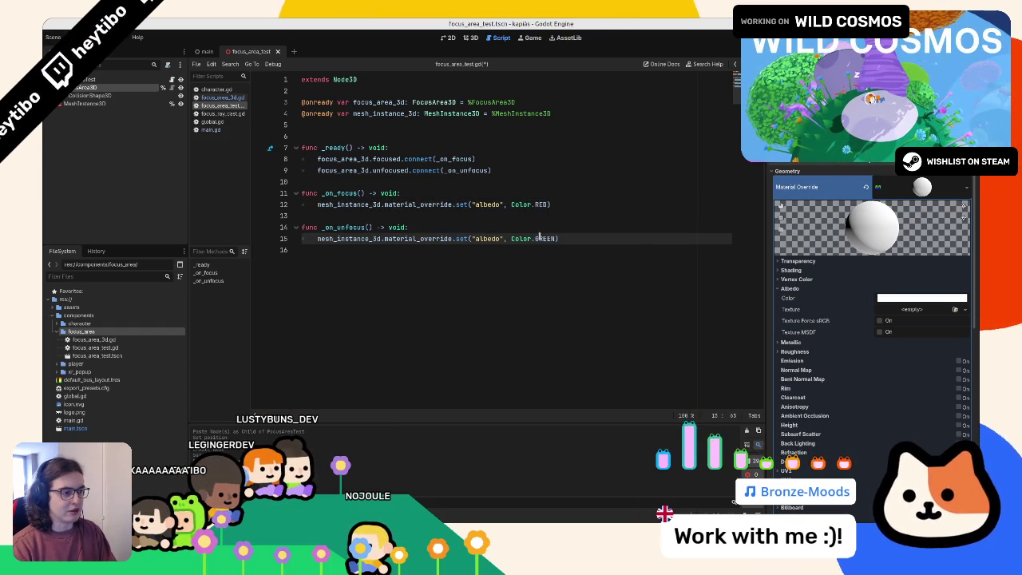
pyautogui.write('N')
pyautogui.press('Return')
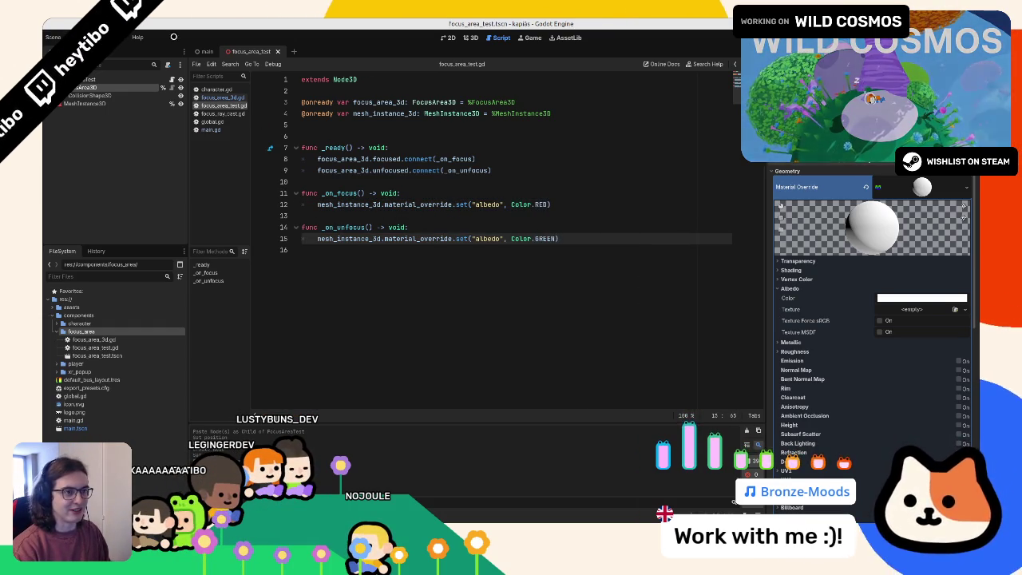
pyautogui.click(206, 51)
pyautogui.click(470, 38)
# Step: Drop focus_area_test.tscn into the main scene, then open FocusAreaTest in its own tab
pyautogui.moveTo(101, 356)
pyautogui.mouseDown()
pyautogui.moveTo(88, 132)
pyautogui.moveTo(104, 85)
pyautogui.moveTo(468, 239)
pyautogui.moveTo(528, 238)
pyautogui.moveTo(605, 206)
pyautogui.moveTo(607, 215)
pyautogui.mouseUp()
pyautogui.moveTo(640, 265)
pyautogui.mouseDown()
pyautogui.moveTo(519, 287)
pyautogui.moveTo(346, 230)
pyautogui.moveTo(192, 339)
pyautogui.mouseUp()
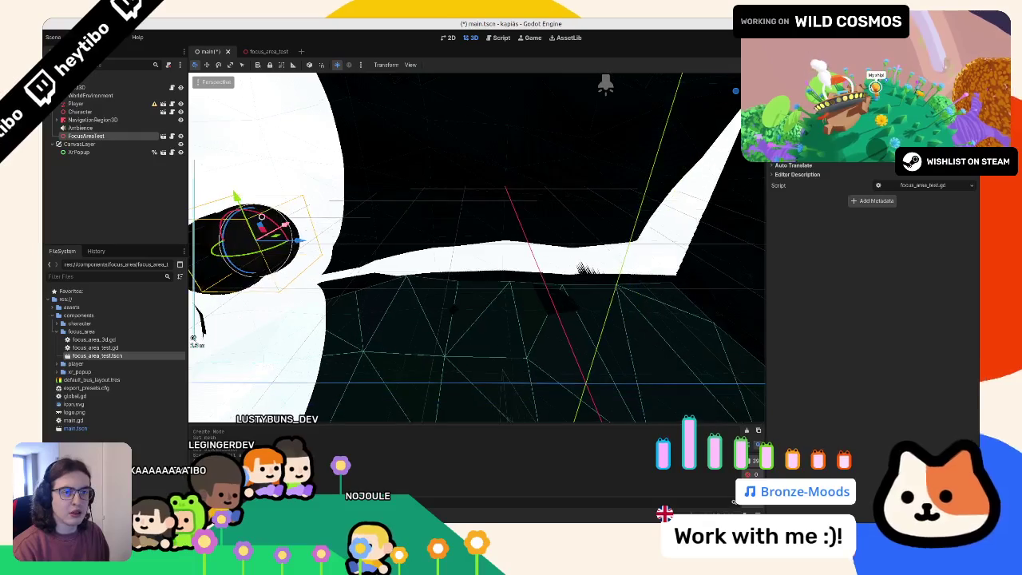
pyautogui.click(162, 135)
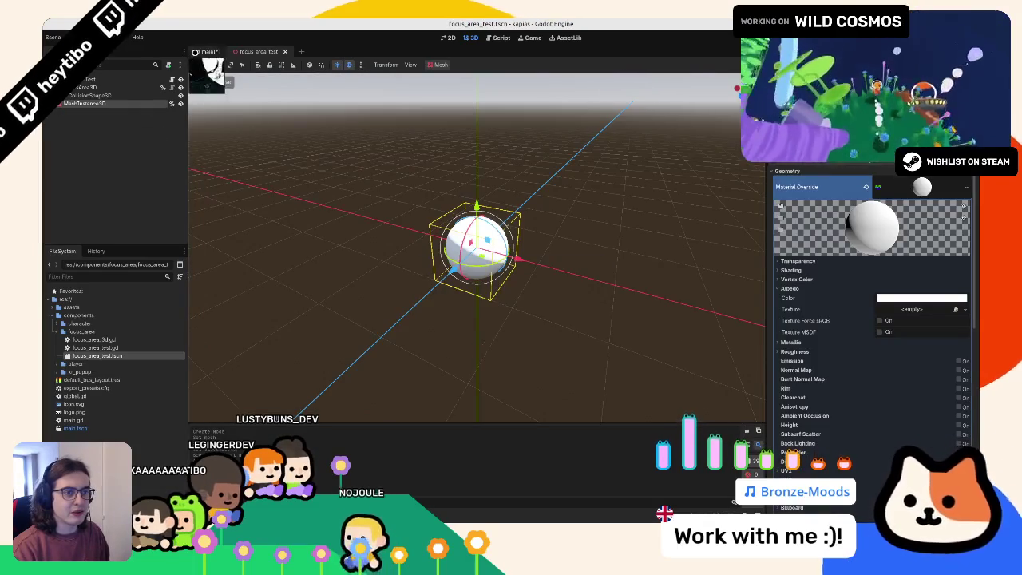
# Step: Run the game with F5, review the 'albedo not found' errors, and jump to focus_area_test.gd
pyautogui.click(206, 51)
pyautogui.press('F5')
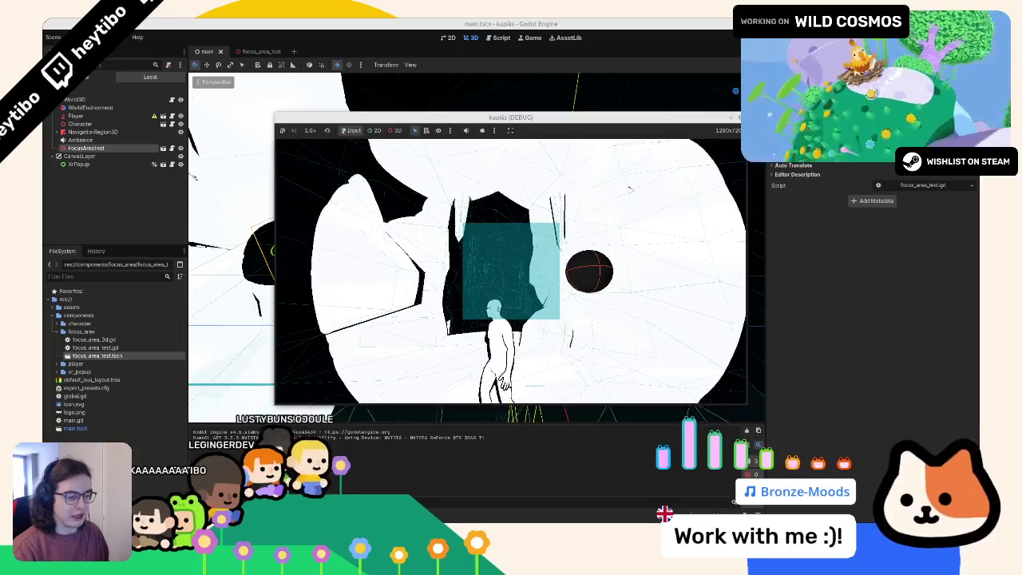
pyautogui.click(245, 357)
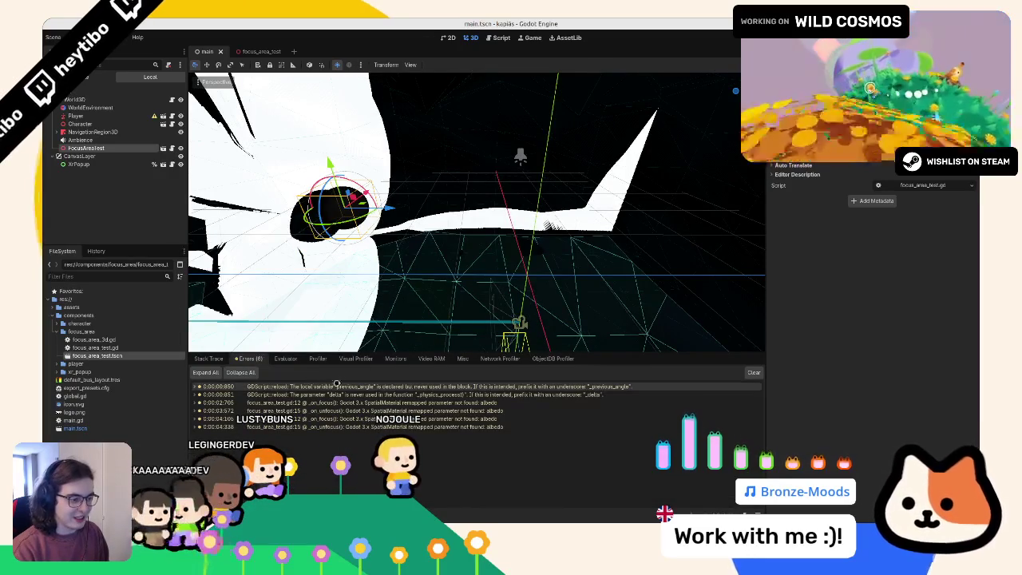
pyautogui.click(352, 403)
pyautogui.click(348, 410)
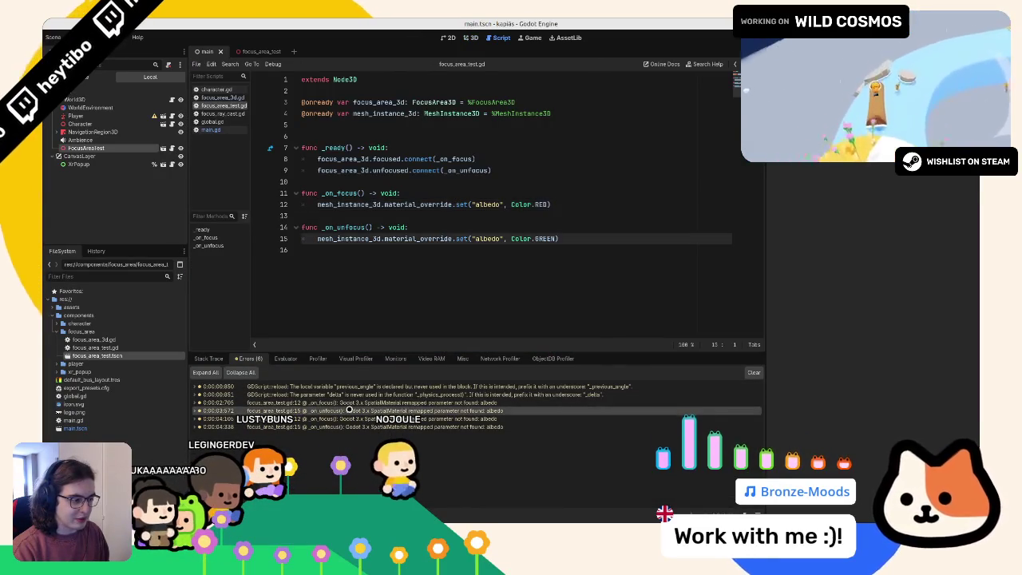
# Step: Delete the unused previous_angle line from player.gd
pyautogui.click(350, 402)
pyautogui.click(350, 411)
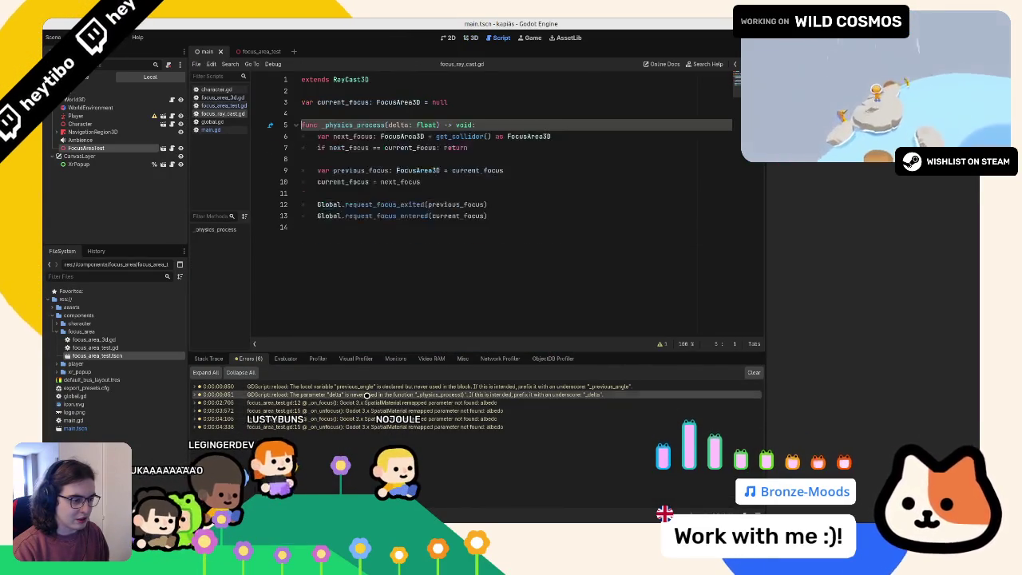
pyautogui.click(366, 387)
pyautogui.click(368, 395)
pyautogui.click(368, 387)
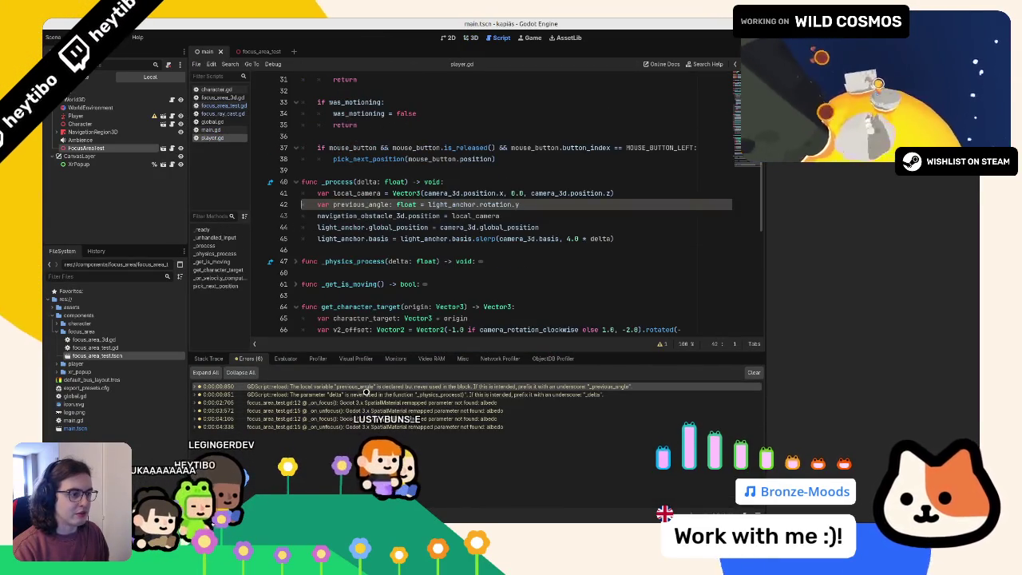
pyautogui.tripleClick(381, 204)
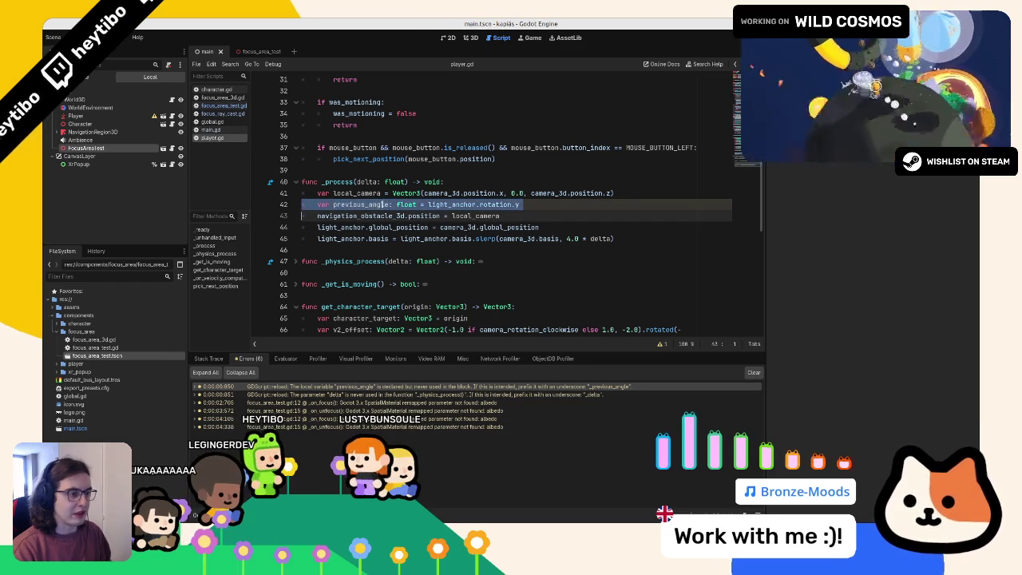
pyautogui.press('BackSpace')
# Step: Rename delta to _delta on line 5 of focus_ray_cast.gd
pyautogui.click(323, 395)
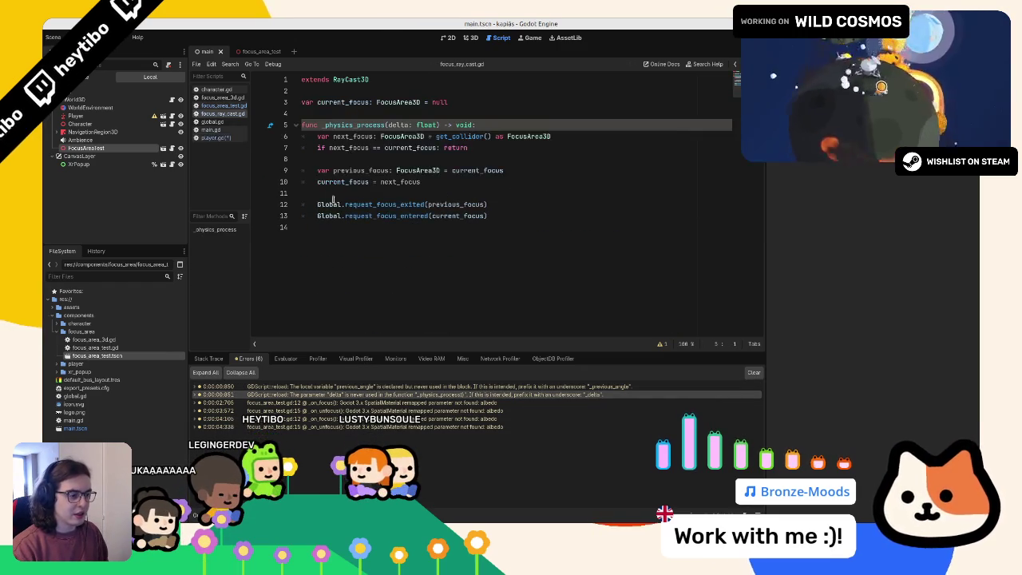
pyautogui.click(389, 125)
pyautogui.write('_')
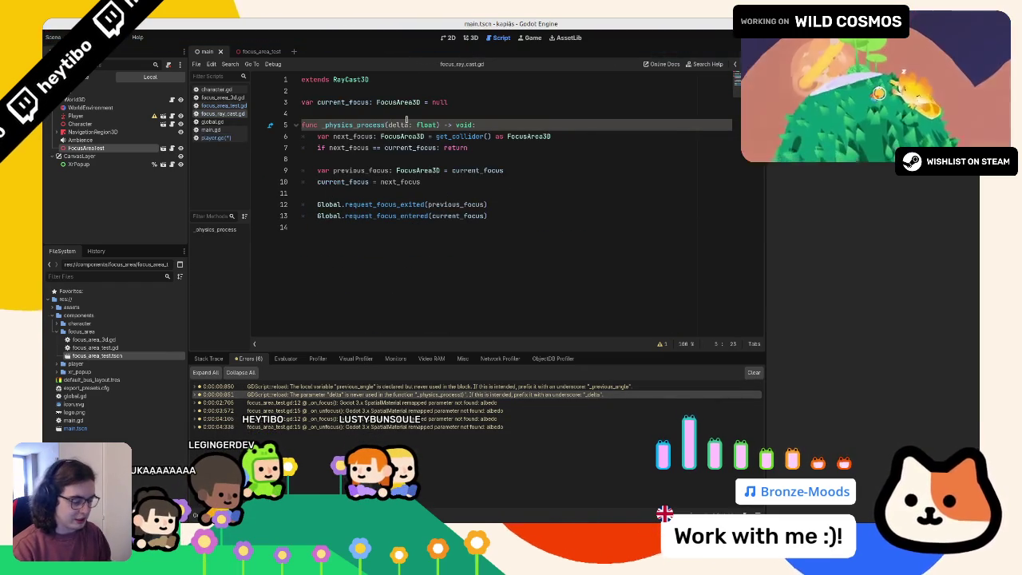
# Step: Save the scripts from focus_area_test.gd and switch to the focus_area_test scene
pyautogui.click(356, 402)
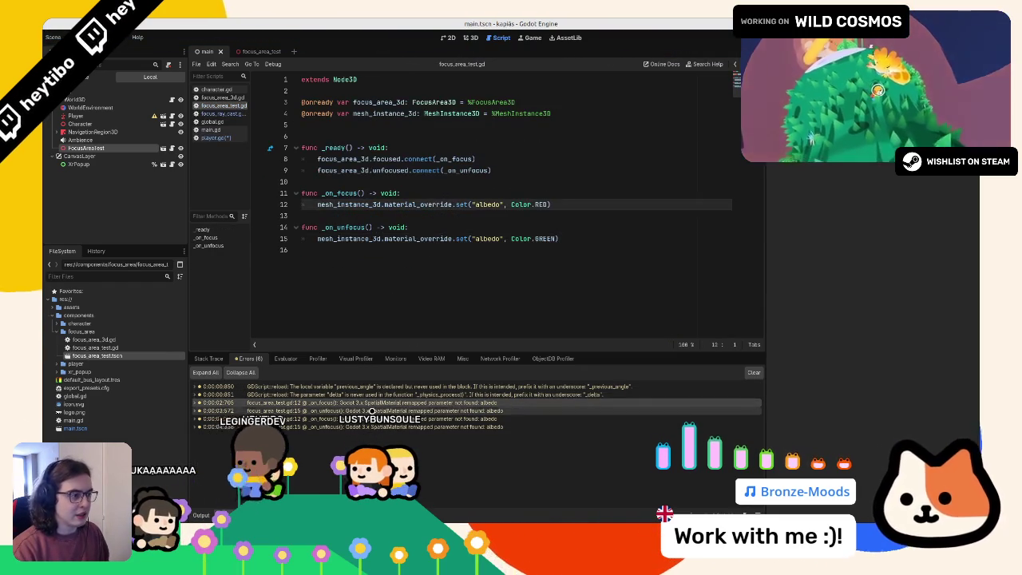
pyautogui.click(356, 410)
pyautogui.moveTo(357, 403)
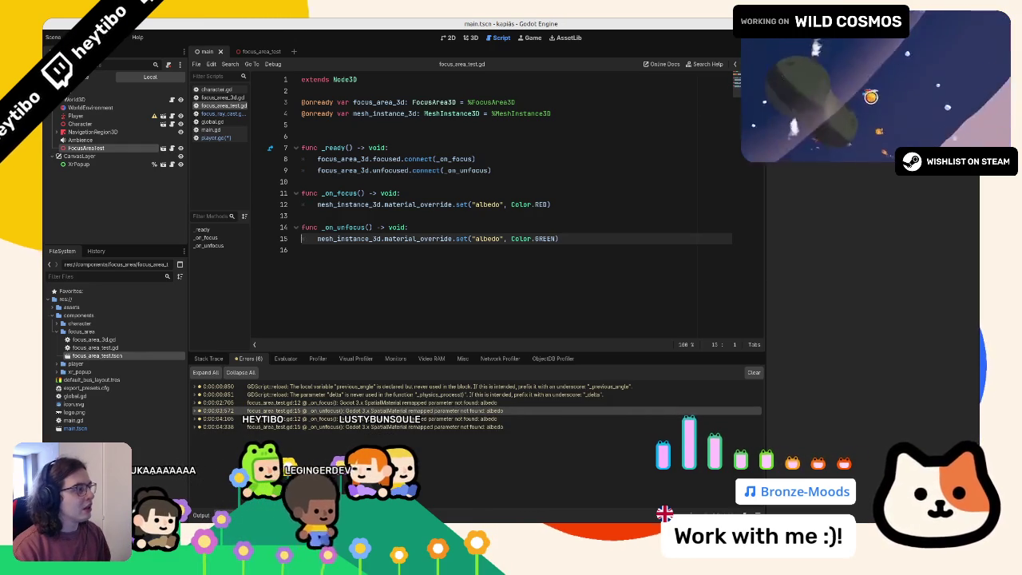
pyautogui.click(553, 170)
pyautogui.hotkey('ctrl', 's')
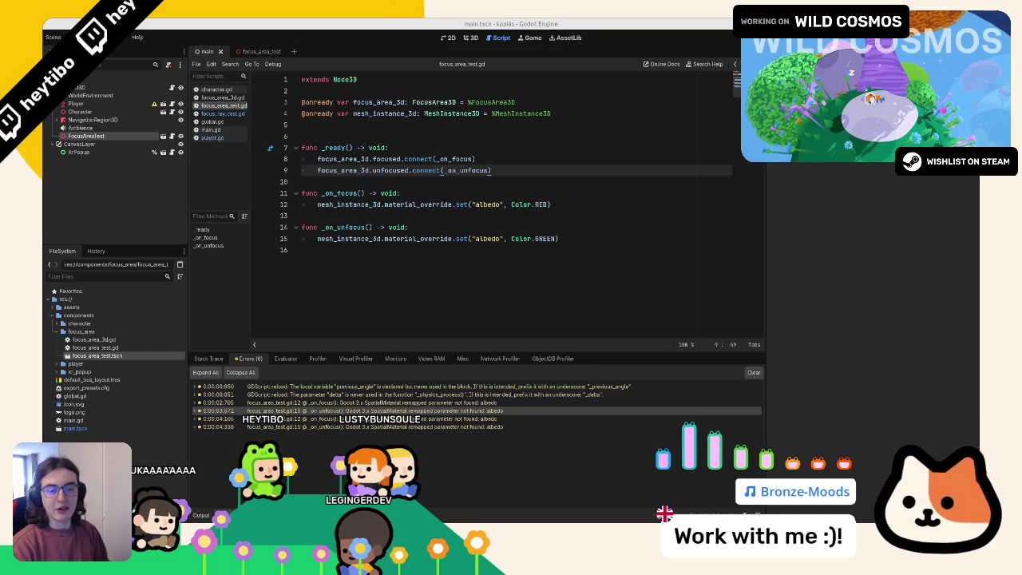
pyautogui.click(261, 51)
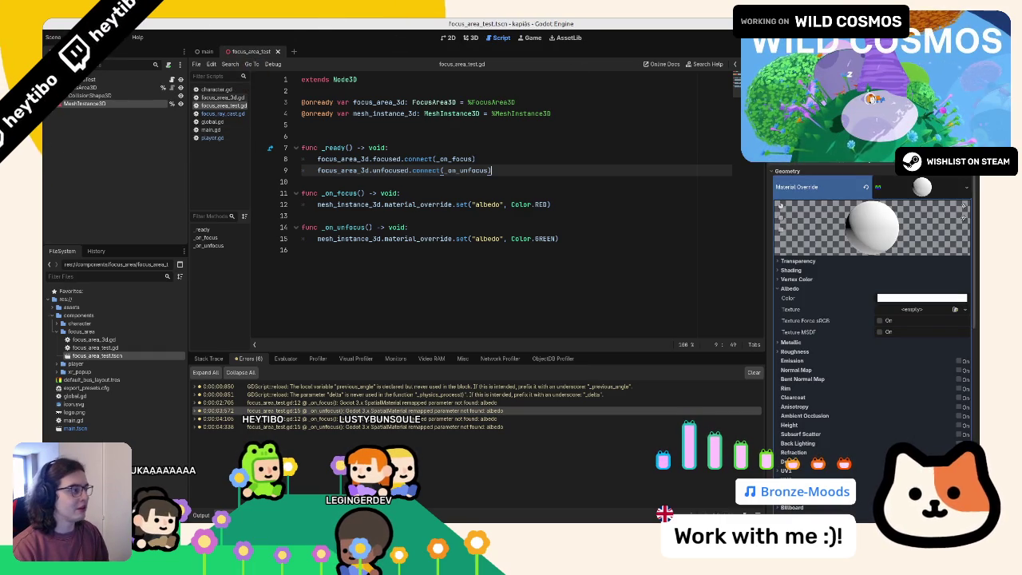
# Step: Replace albedo with albedo_color on lines 12 and 15 of the focus script
pyautogui.moveTo(793, 288); pyautogui.dragTo(550, 281)
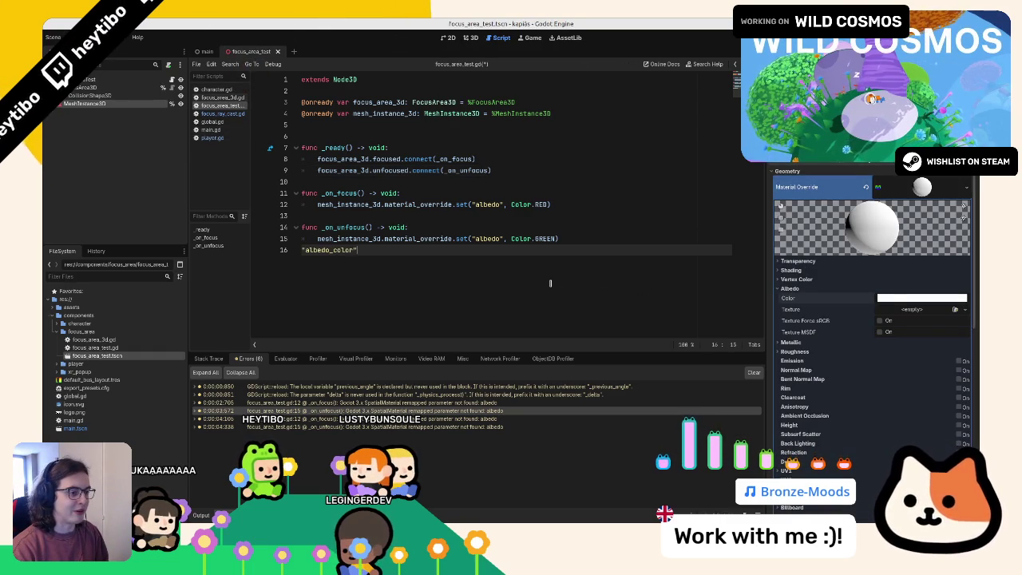
pyautogui.hotkey('ctrl', 'x')
pyautogui.doubleClick(489, 238)
pyautogui.hotkey('ctrl', 'v')
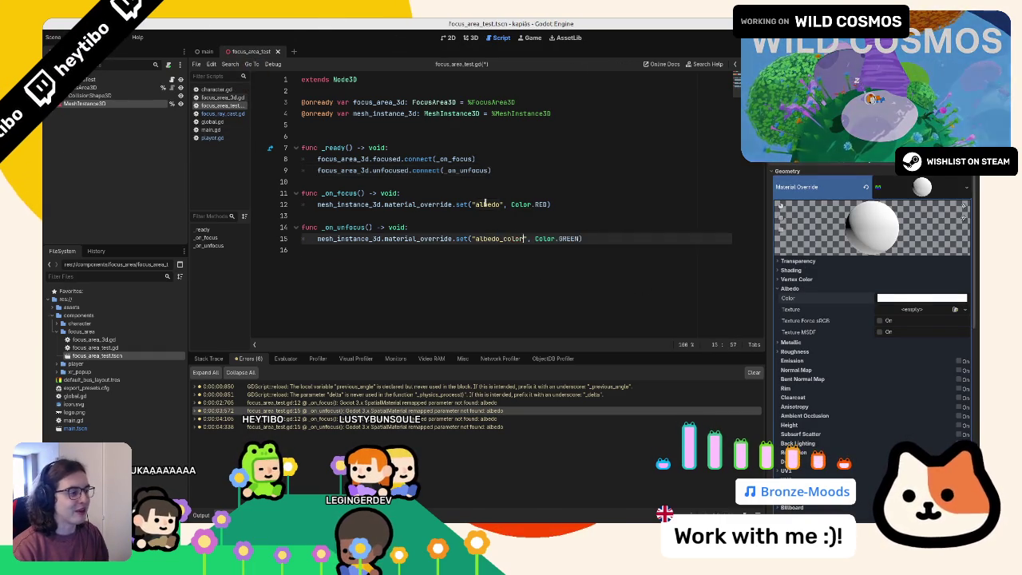
pyautogui.doubleClick(487, 203)
pyautogui.hotkey('ctrl', 'v')
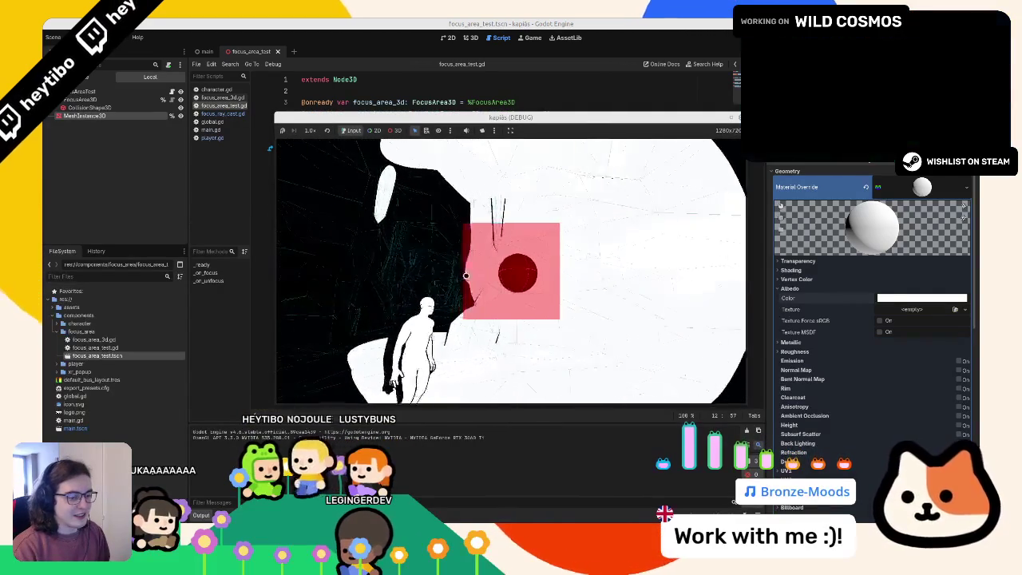
# Step: Close the test run, then open the FocusAreaTest scene in its own tab from the main scene
pyautogui.press('F8')
pyautogui.click(207, 52)
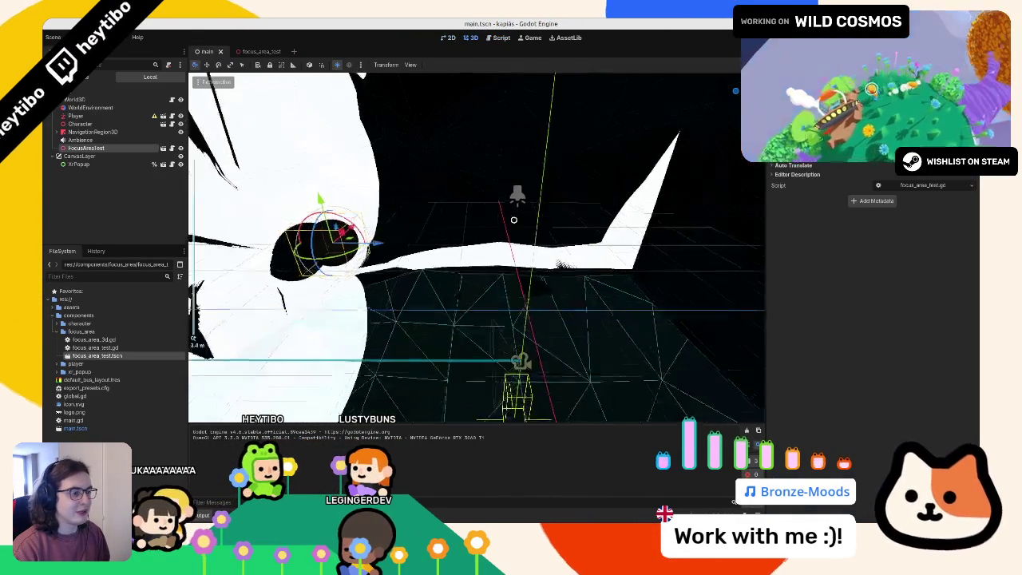
pyautogui.moveTo(513, 220)
pyautogui.mouseDown()
pyautogui.moveTo(440, 228)
pyautogui.moveTo(155, 141)
pyautogui.mouseUp()
pyautogui.click(163, 149)
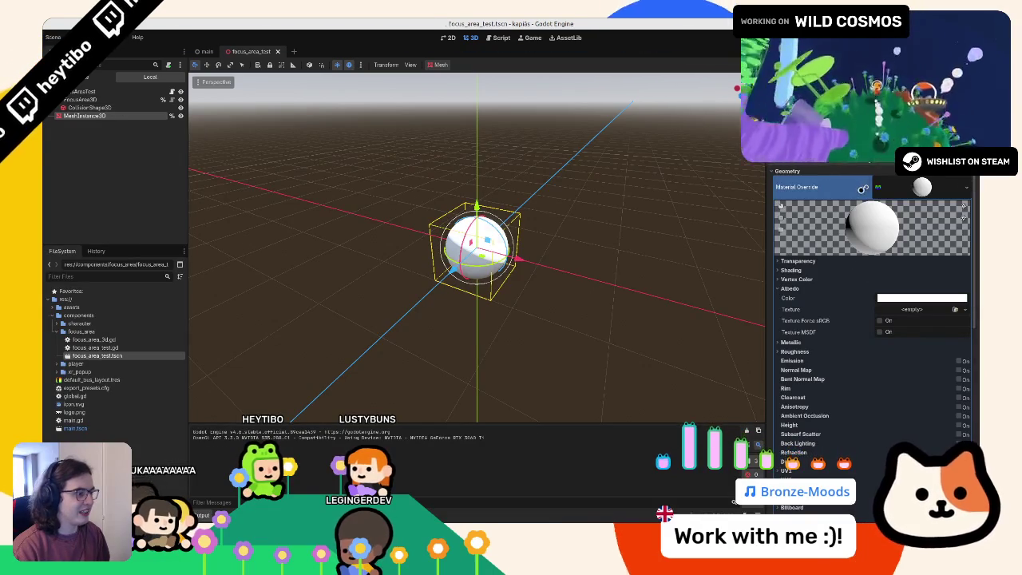
# Step: Add a test MeshInstance3D under World3D in the main scene, with a mesh and new material override
pyautogui.click(862, 188)
pyautogui.click(201, 51)
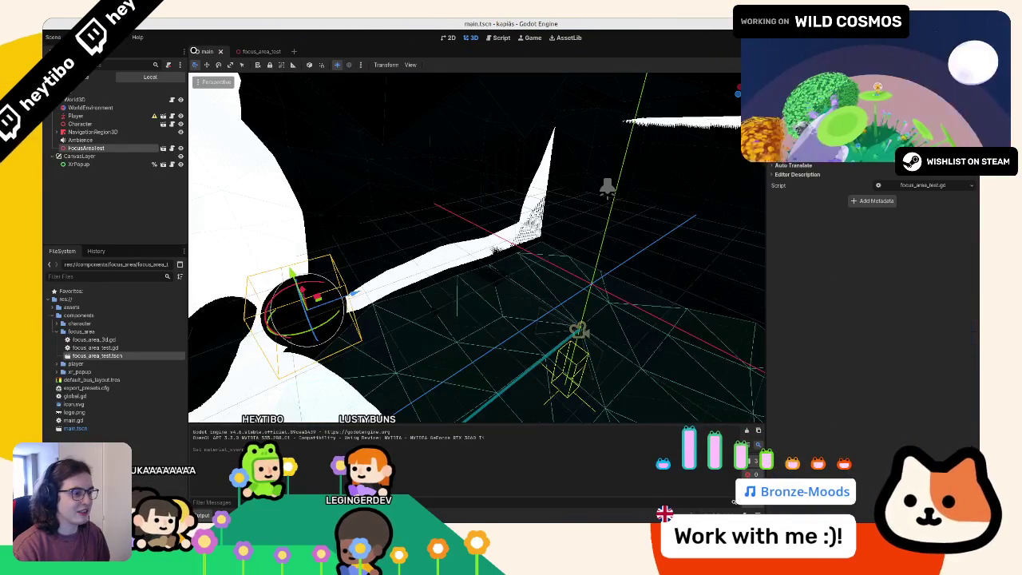
pyautogui.moveTo(403, 197)
pyautogui.mouseDown()
pyautogui.moveTo(407, 324)
pyautogui.moveTo(403, 190)
pyautogui.mouseUp()
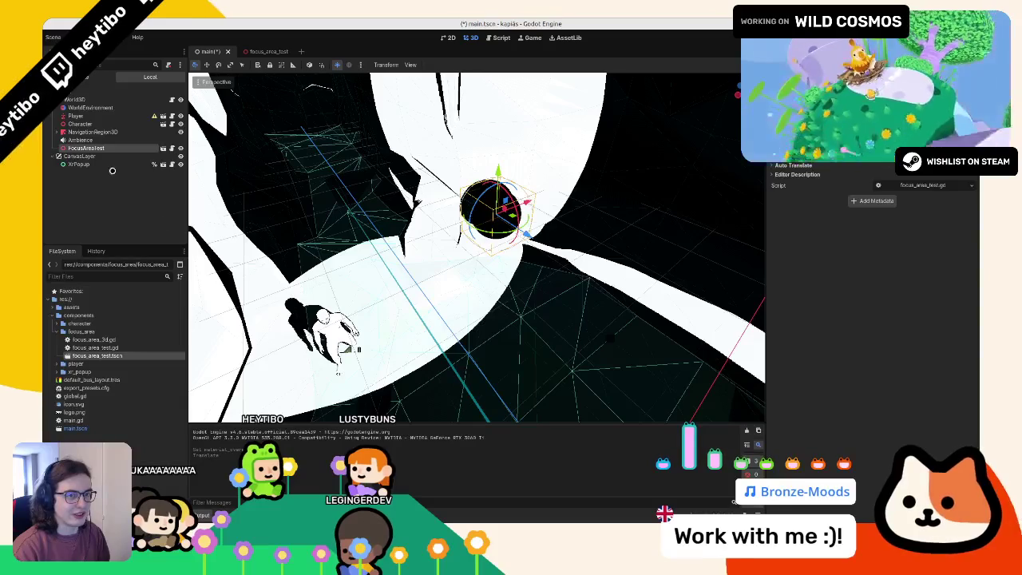
pyautogui.click(97, 100)
pyautogui.hotkey('ctrl', 'a')
pyautogui.write('mesh')
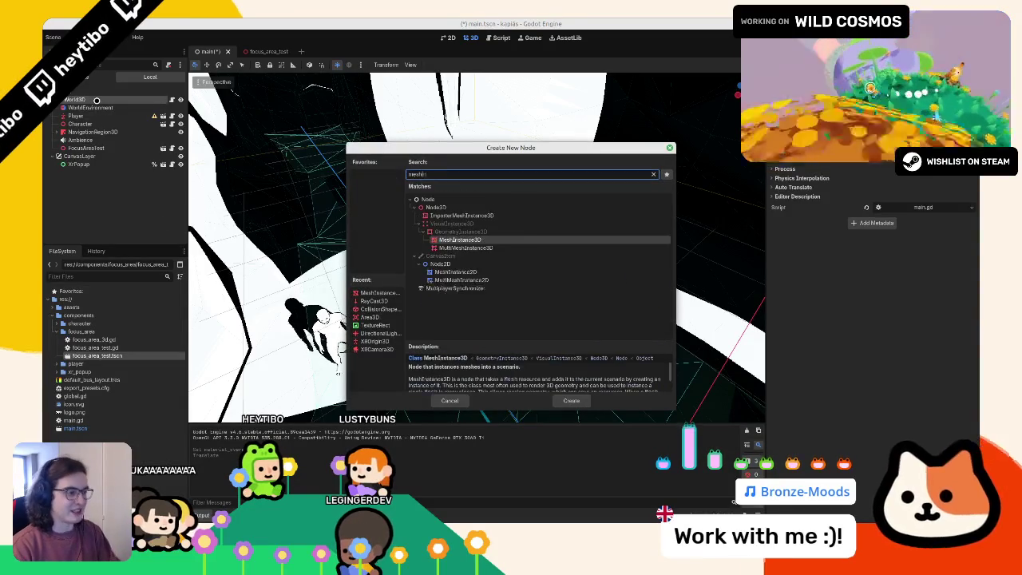
pyautogui.press('Return')
pyautogui.click(934, 153)
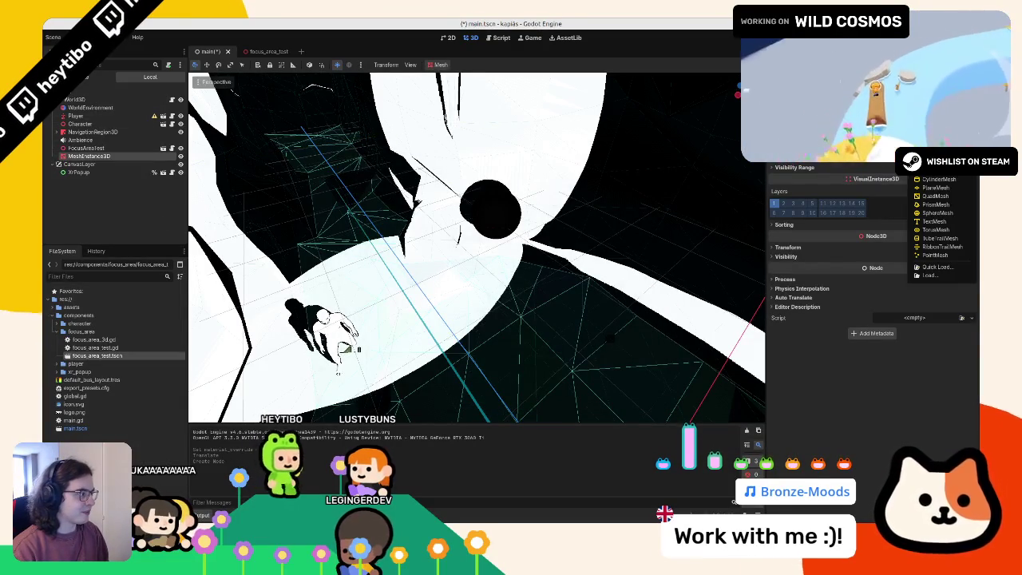
pyautogui.click(928, 206)
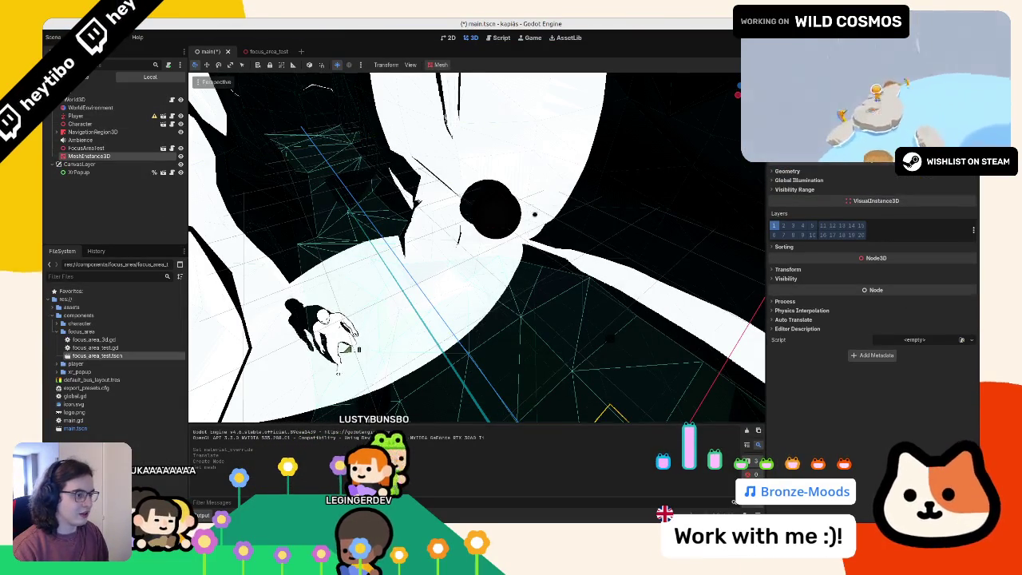
pyautogui.moveTo(258, 302); pyautogui.dragTo(655, 263)
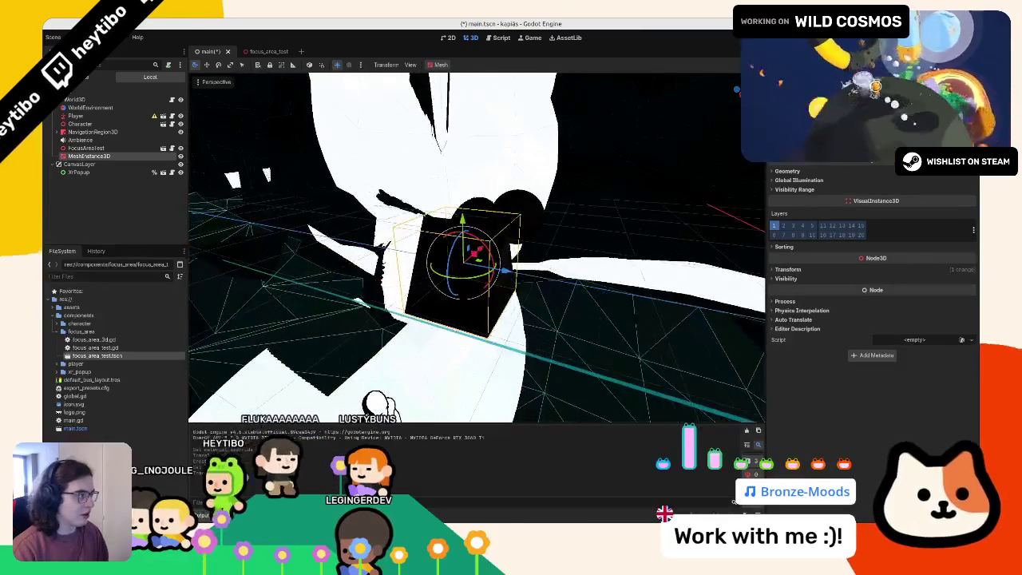
pyautogui.click(814, 172)
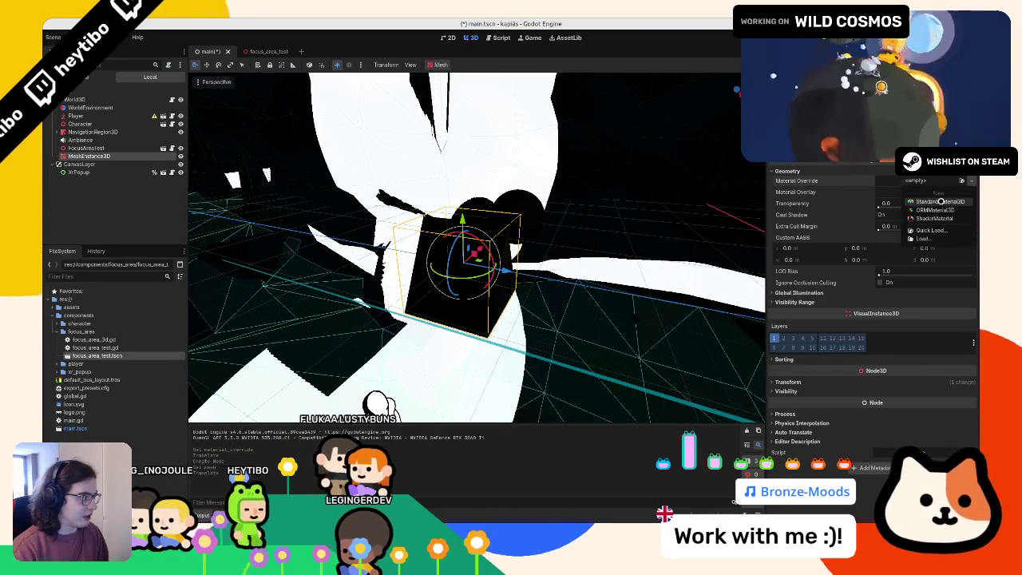
pyautogui.click(927, 187)
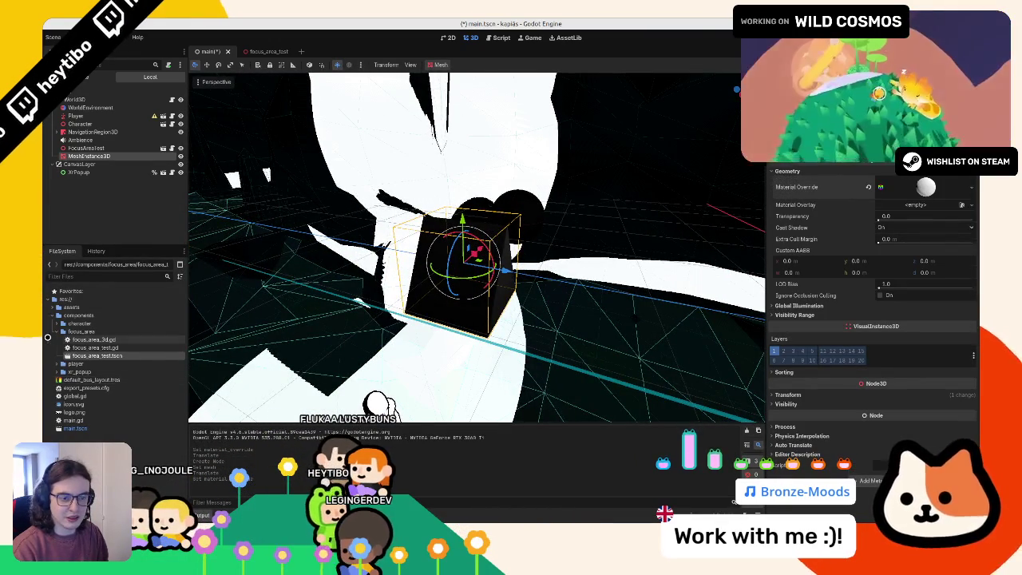
# Step: Delete the test MeshInstance3D and return to the focus_area_test scene
pyautogui.doubleClick(48, 332)
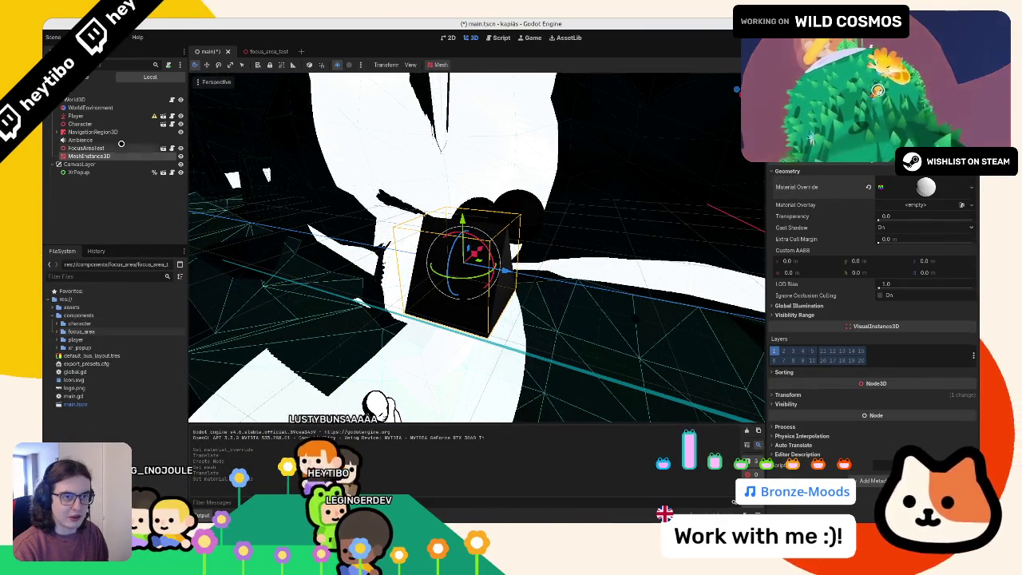
pyautogui.click(120, 148)
pyautogui.click(99, 156)
pyautogui.press('Delete')
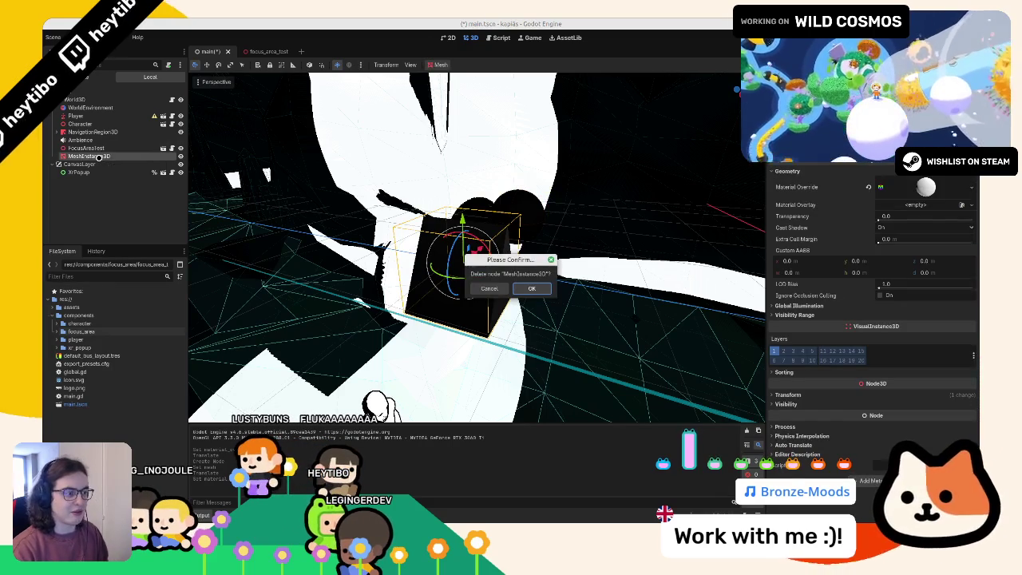
pyautogui.press('Return')
pyautogui.click(262, 52)
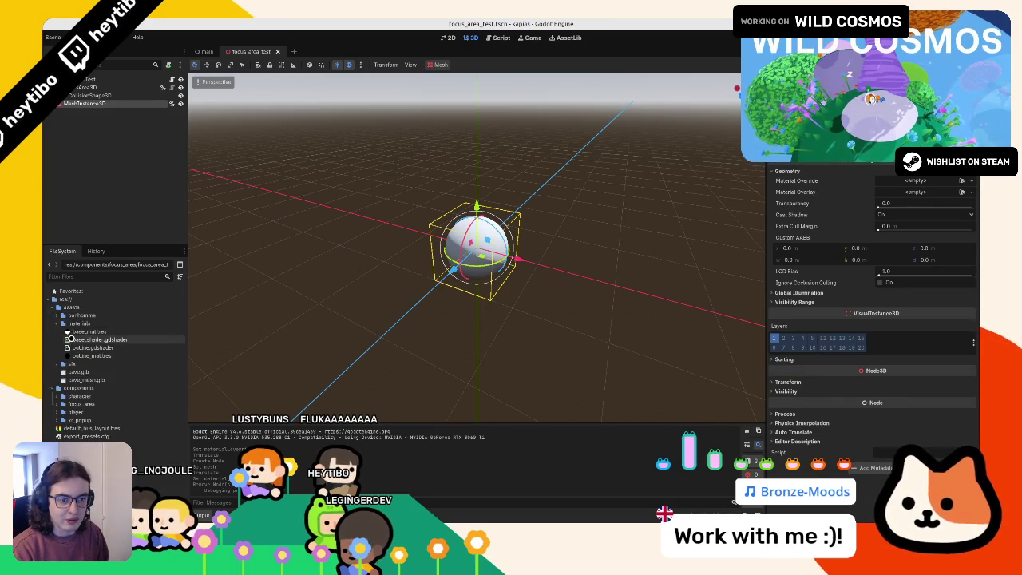
# Step: Apply base_mat.tres as the sphere's material override and leave its Albedo colour white
pyautogui.click(73, 332)
pyautogui.click(813, 182)
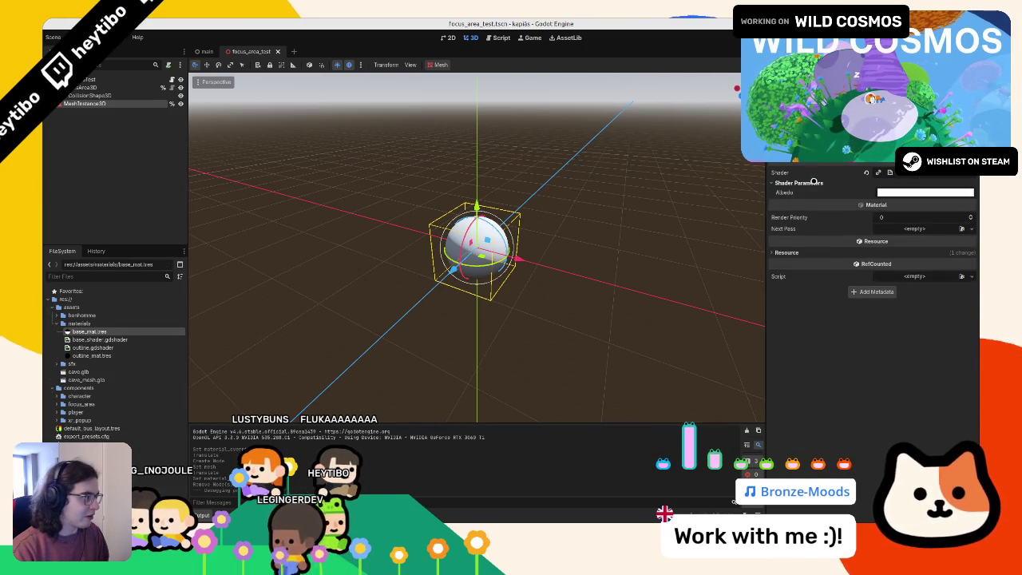
pyautogui.click(118, 105)
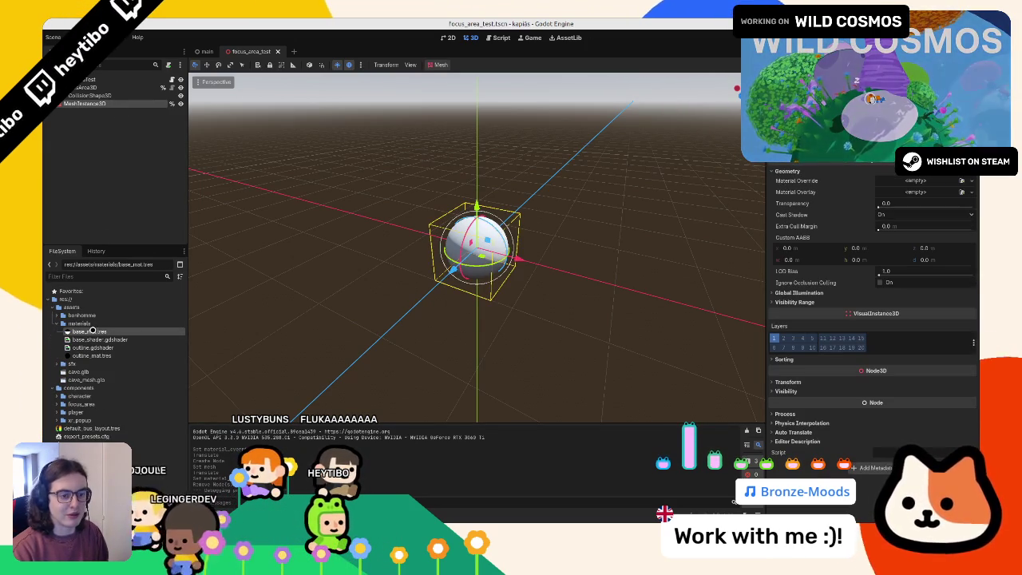
pyautogui.moveTo(920, 180); pyautogui.dragTo(921, 182)
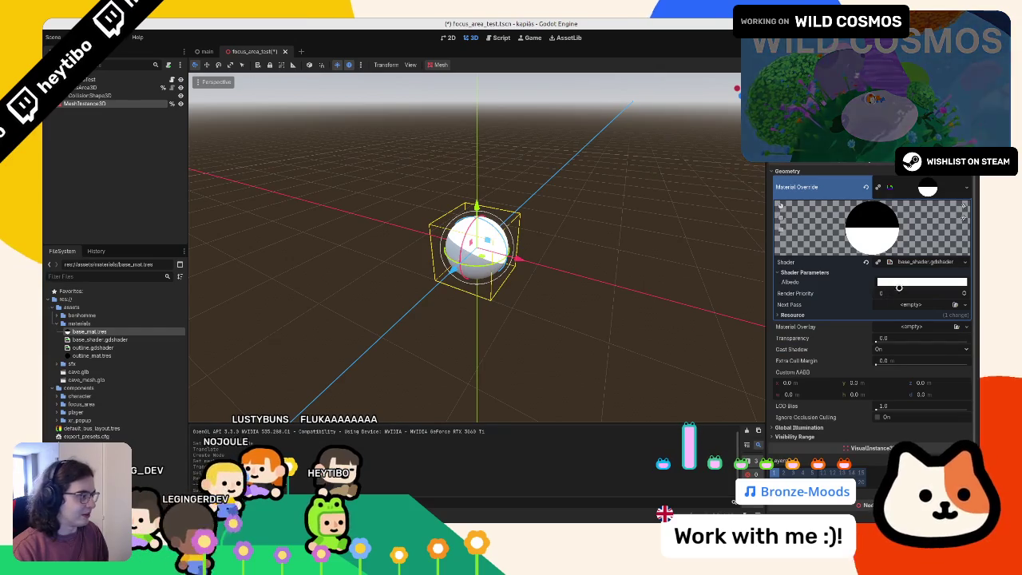
pyautogui.click(901, 281)
pyautogui.moveTo(904, 429)
pyautogui.mouseDown()
pyautogui.moveTo(958, 429)
pyautogui.moveTo(881, 429)
pyautogui.mouseUp()
pyautogui.click(383, 333)
pyautogui.click(174, 82)
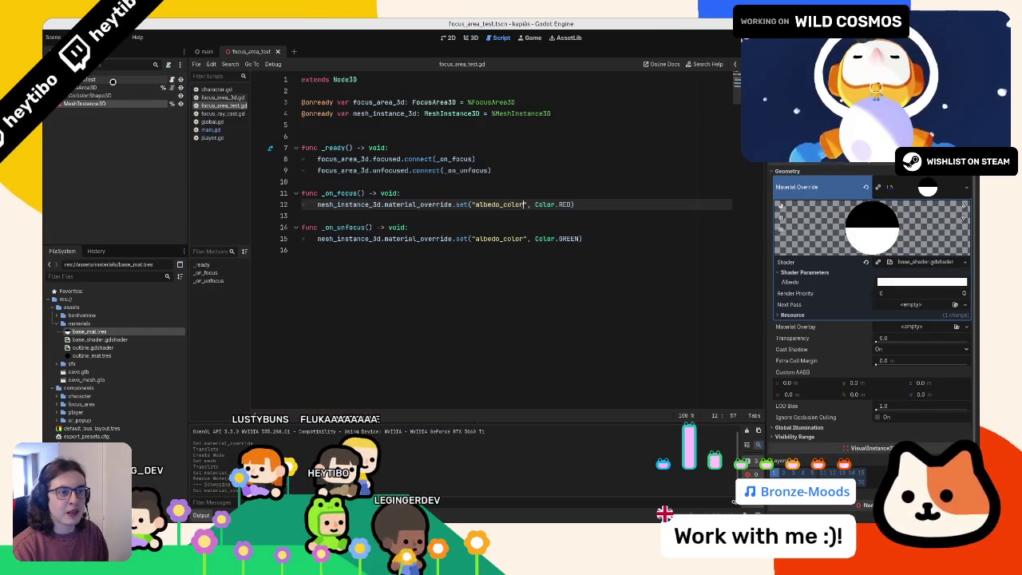
# Step: Set the focus colour to YELLOW on line 12 and the unfocus colour to WHITE on line 15
pyautogui.click(435, 270)
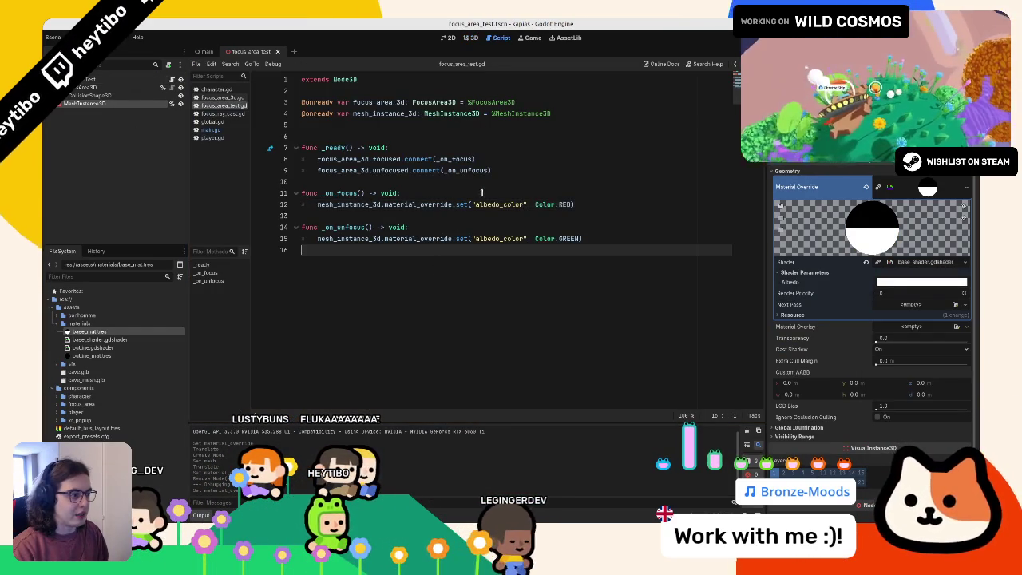
pyautogui.doubleClick(564, 204)
pyautogui.doubleClick(573, 239)
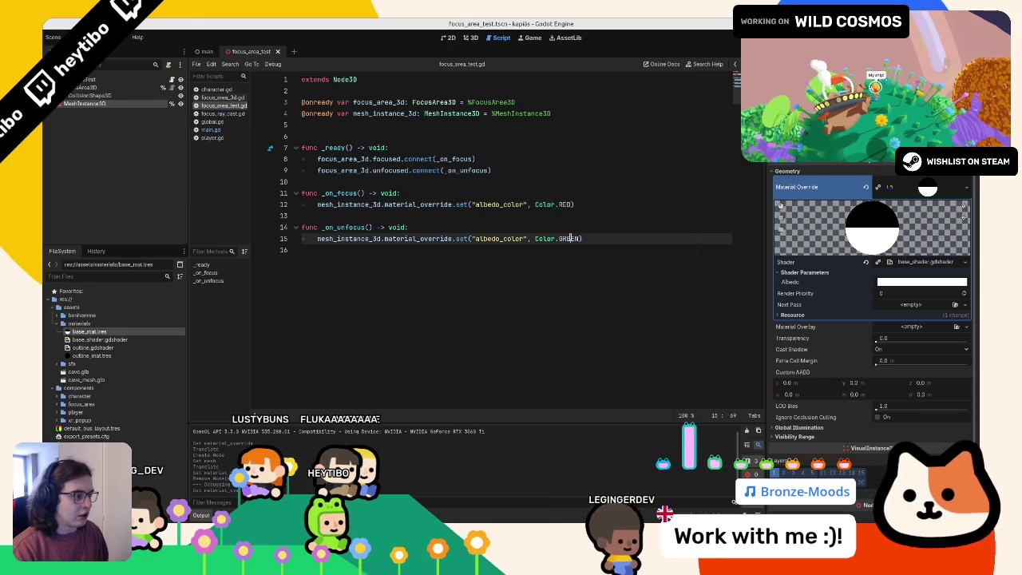
pyautogui.write('WHI')
pyautogui.press('Return')
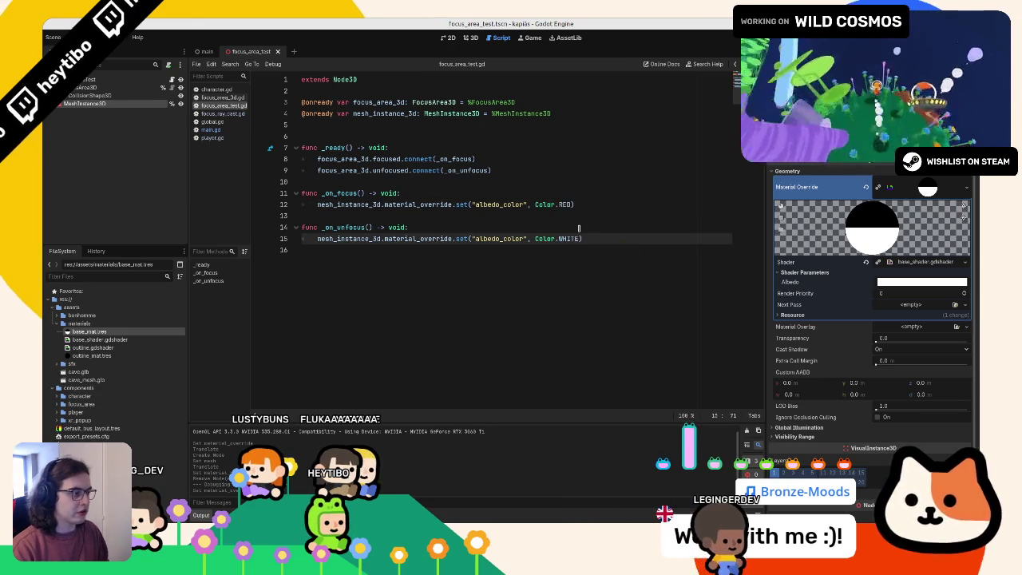
pyautogui.click(562, 204)
pyautogui.write('YELLOW')
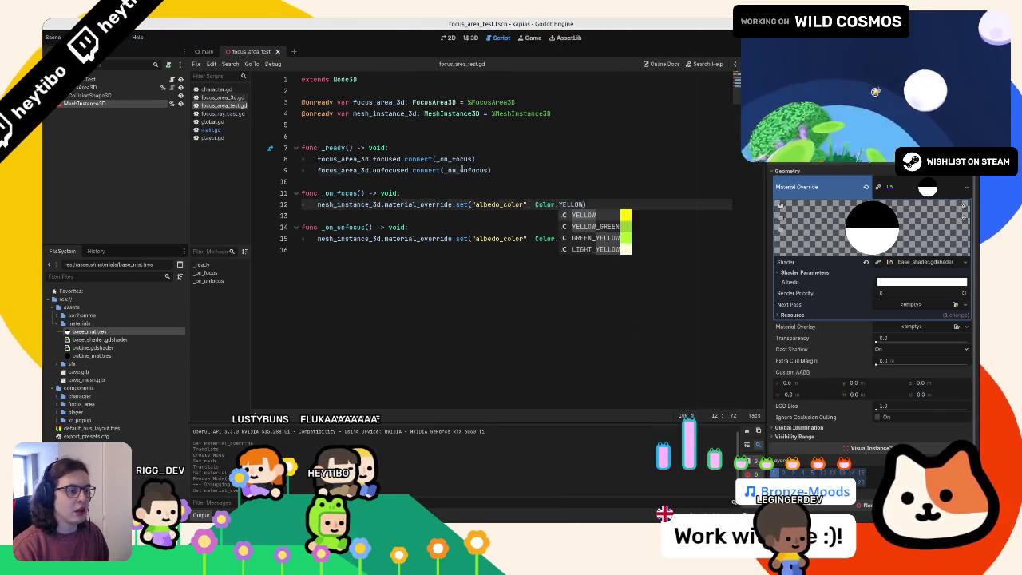
pyautogui.click(461, 170)
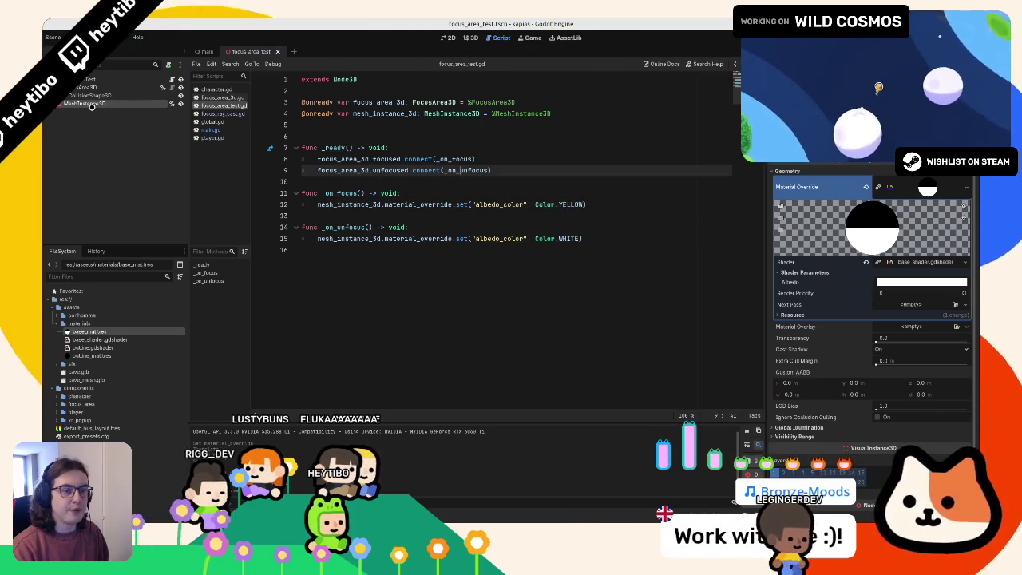
# Step: Replace albedo_color with shader_parameter/albedo on lines 12 and 15
pyautogui.click(365, 113)
pyautogui.click(422, 204)
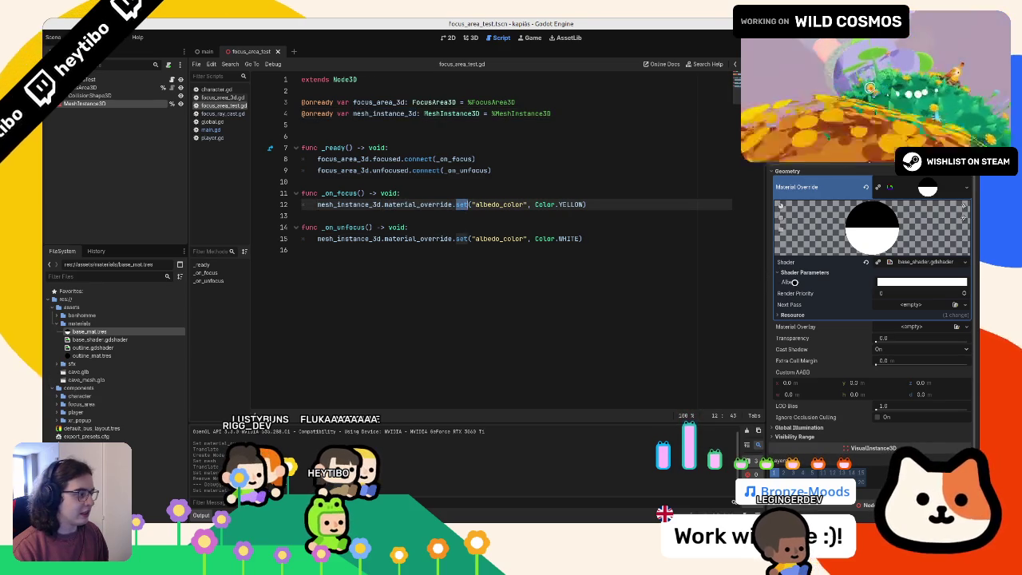
pyautogui.moveTo(794, 282); pyautogui.dragTo(481, 297)
pyautogui.hotkey('ctrl', 'x')
pyautogui.moveTo(475, 238); pyautogui.dragTo(509, 237)
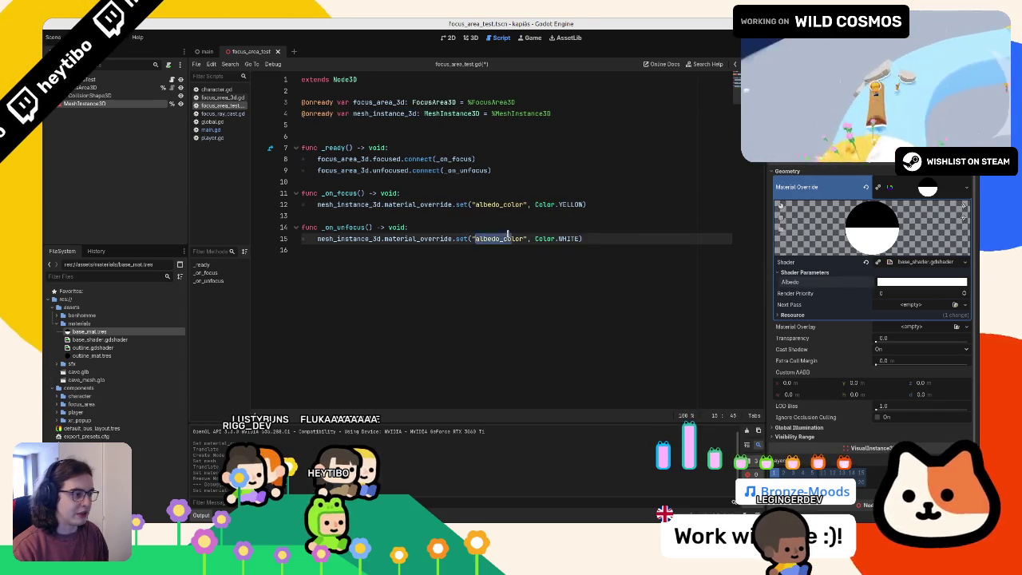
pyautogui.hotkey('ctrl', 'v')
pyautogui.doubleClick(500, 205)
pyautogui.hotkey('ctrl', 'v')
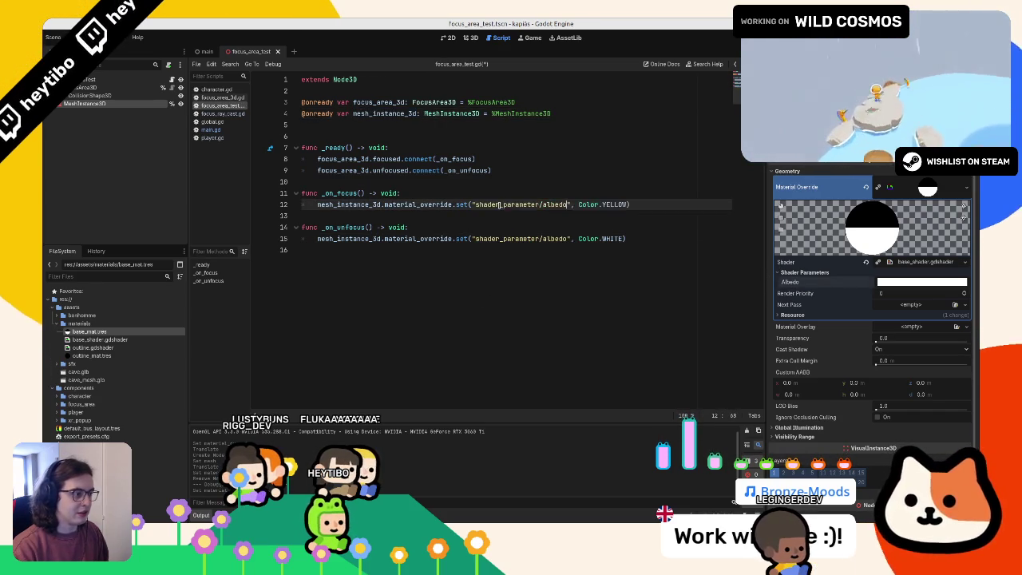
# Step: Test-run the scene, change a debug option, run it again, then stop the game
pyautogui.press('F6')
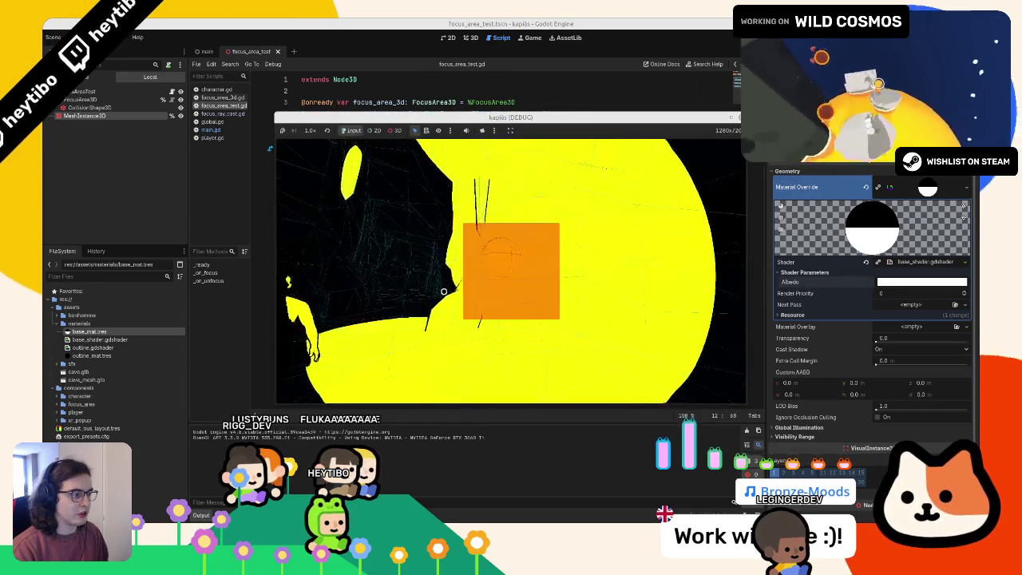
pyautogui.click(913, 320)
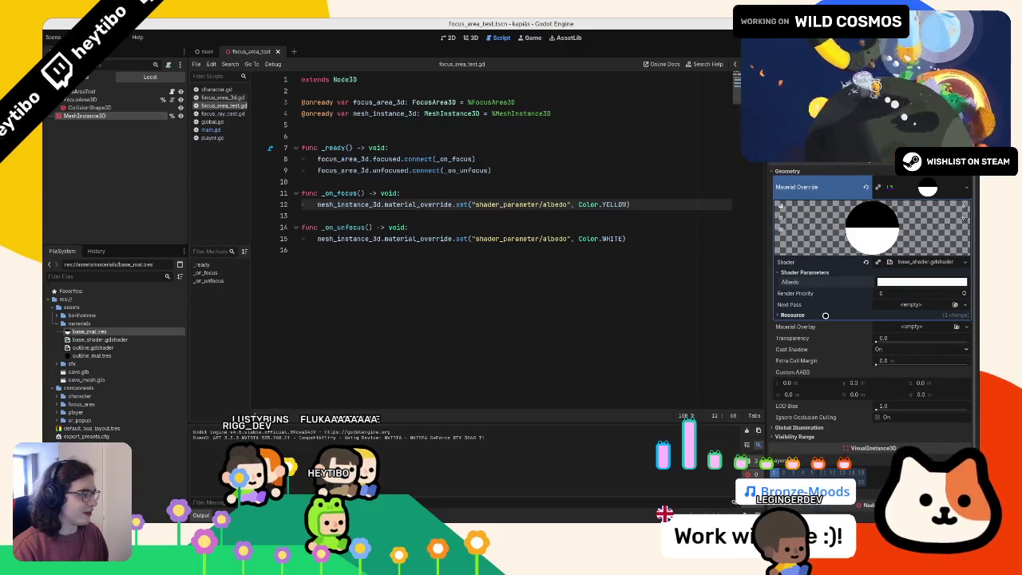
pyautogui.click(909, 323)
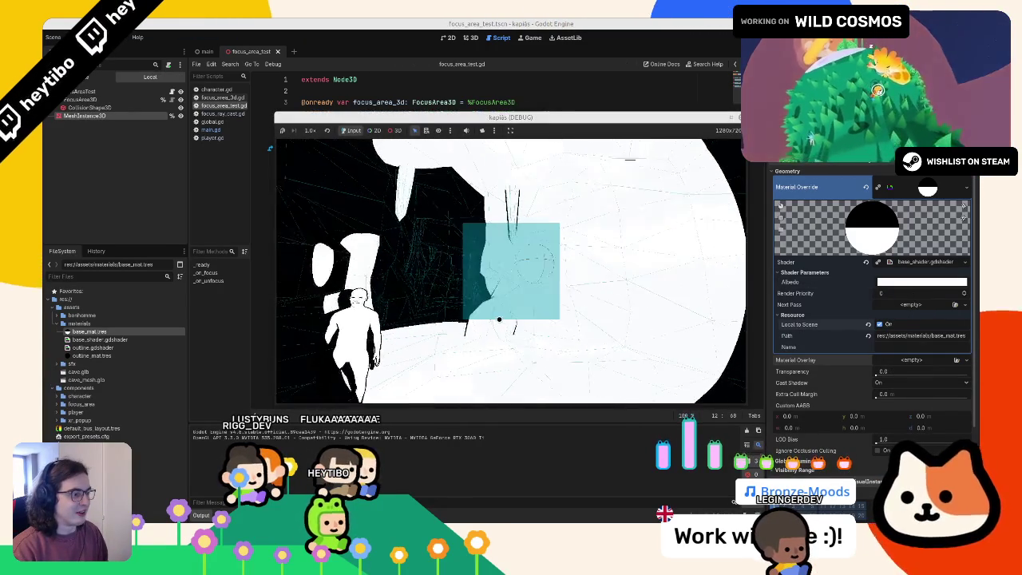
pyautogui.click(97, 37)
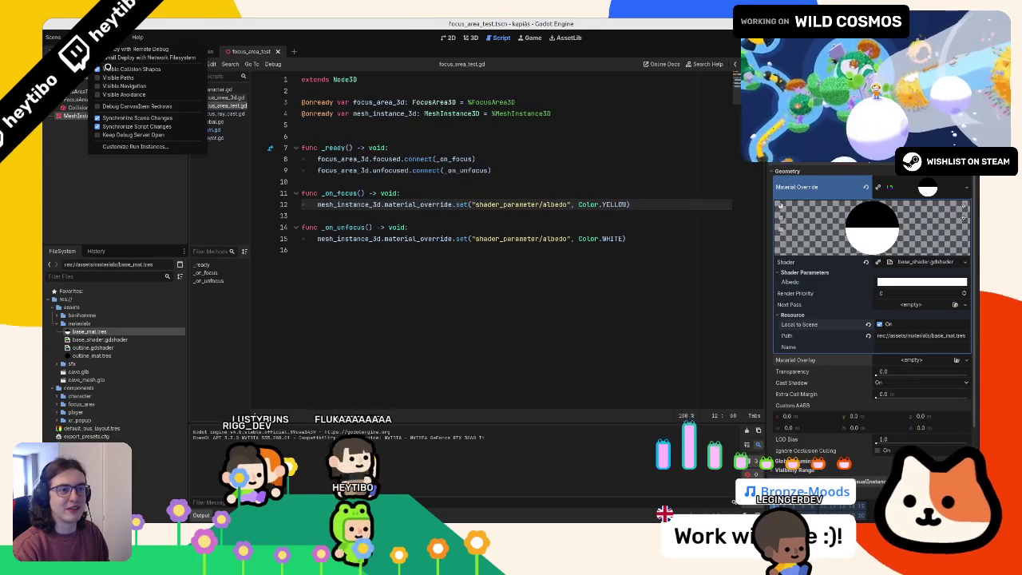
pyautogui.click(107, 67)
pyautogui.press('F6')
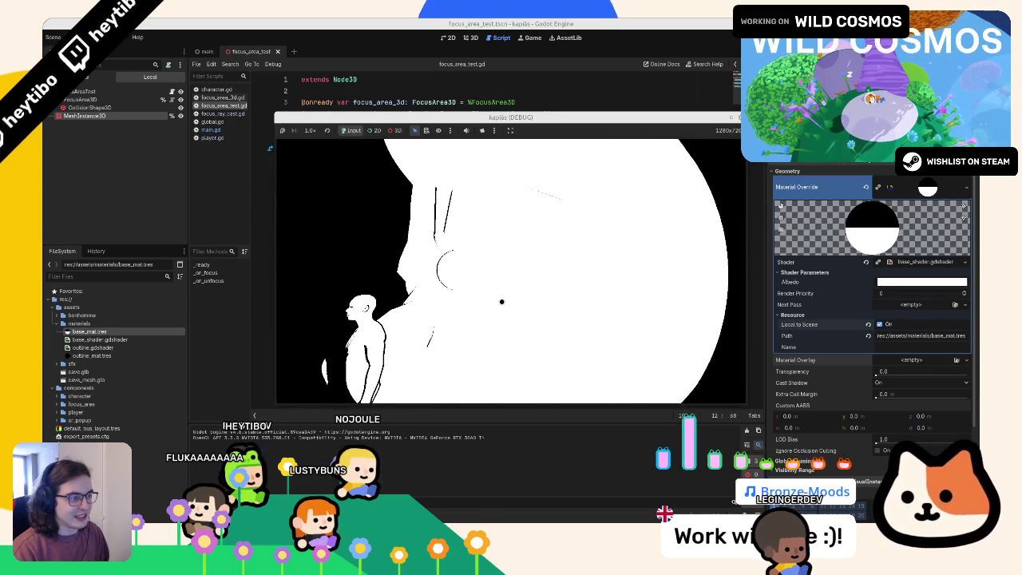
pyautogui.press('F8')
pyautogui.click(466, 37)
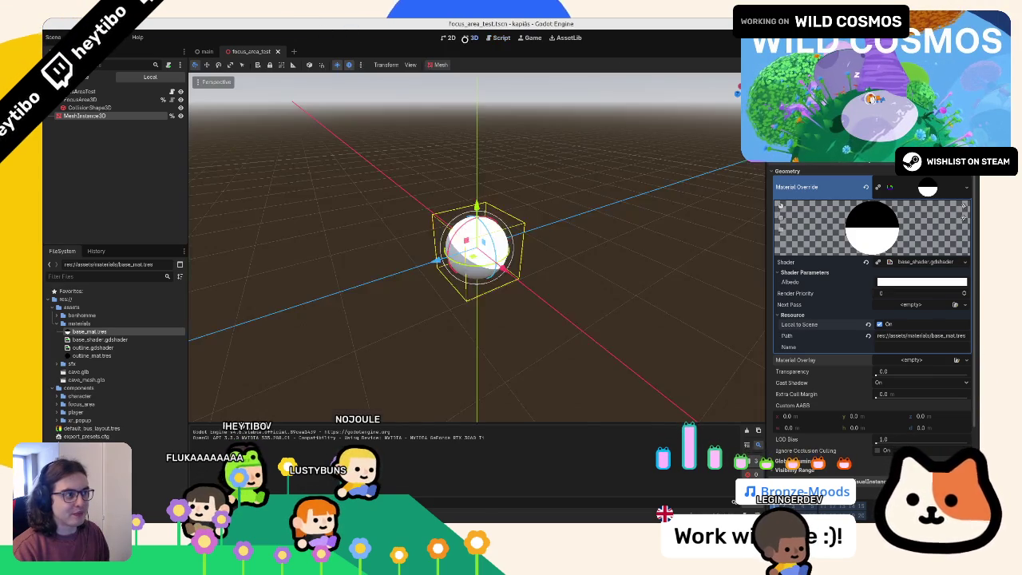
# Step: Play-test the scene twice to confirm the focused sphere turns yellow
pyautogui.click(102, 106)
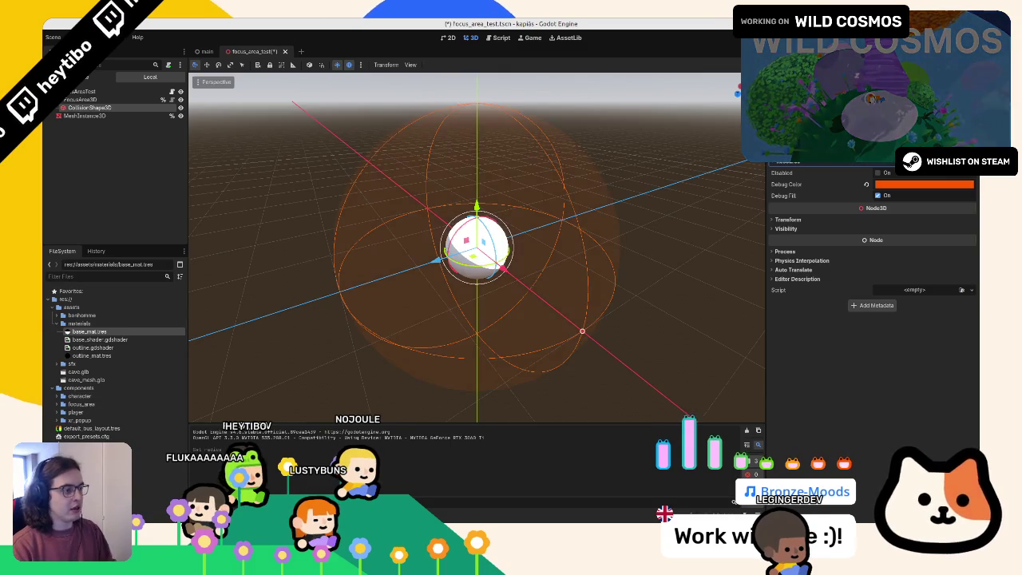
pyautogui.press('F5')
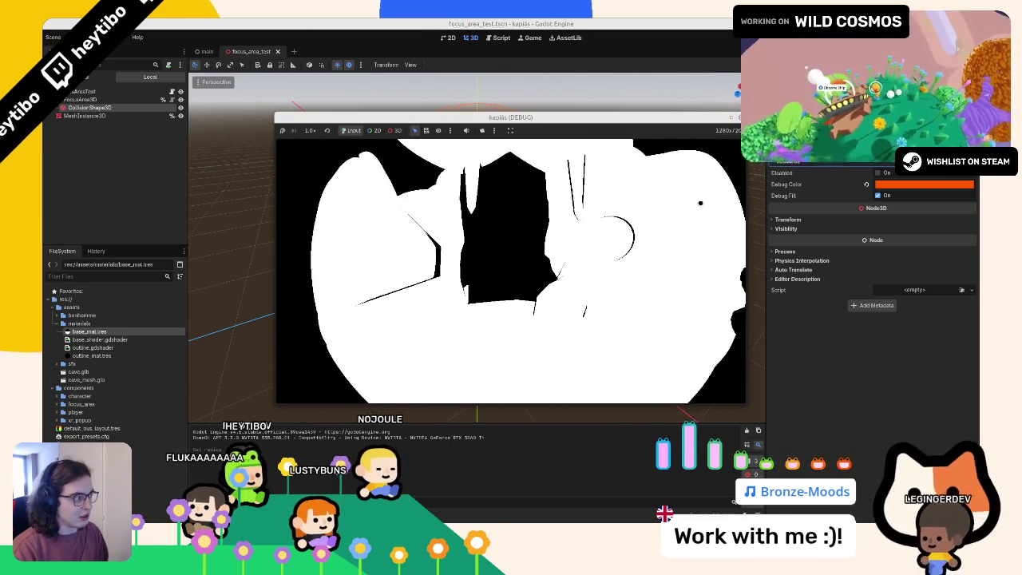
pyautogui.press('F8')
pyautogui.moveTo(607, 159); pyautogui.dragTo(641, 176)
pyautogui.hotkey('ctrl', 'z')
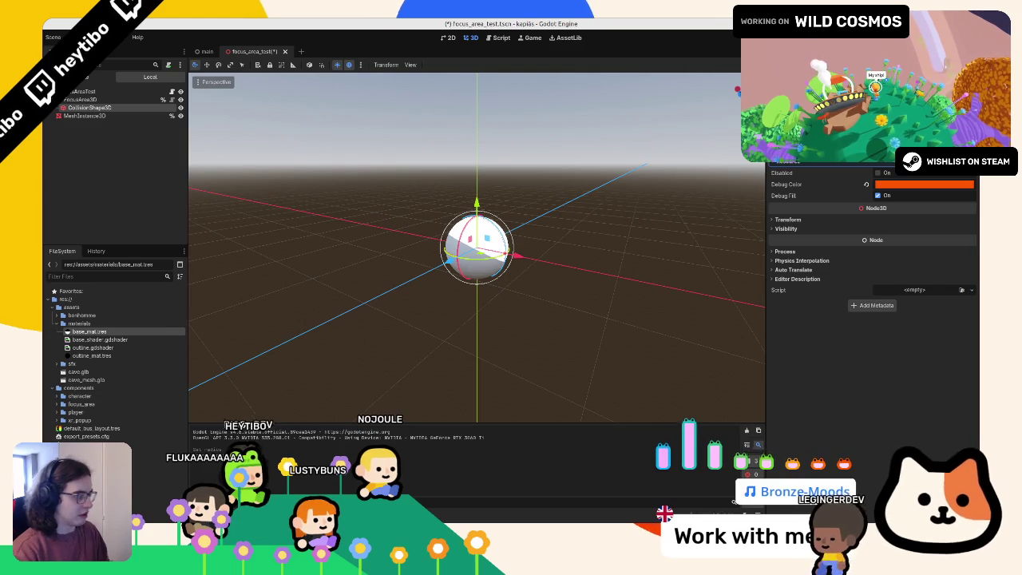
pyautogui.press('F6')
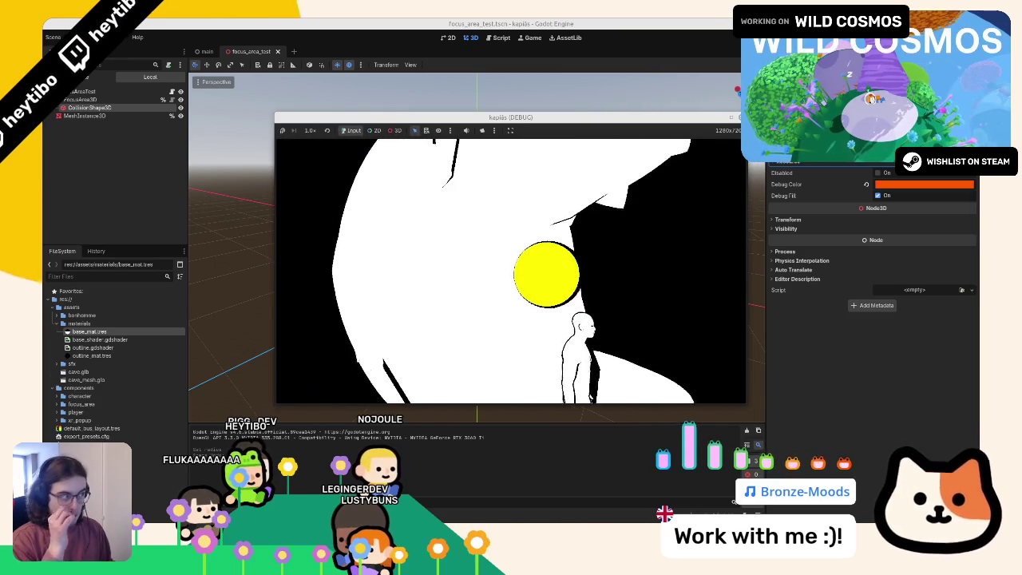
pyautogui.press('F8')
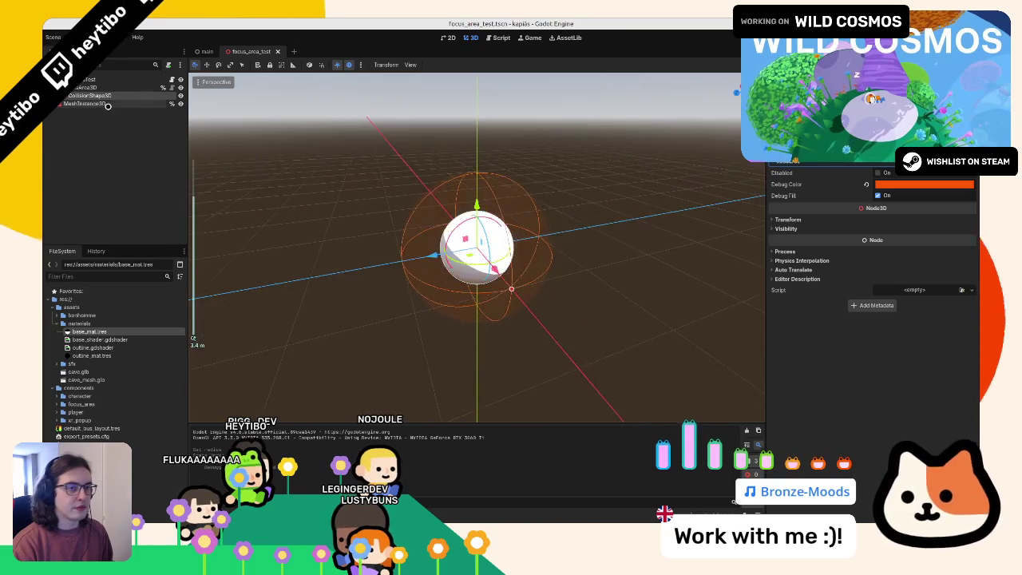
# Step: Apply outline_mat.tres as the sphere's material overlay and expand its shader parameters
pyautogui.click(104, 102)
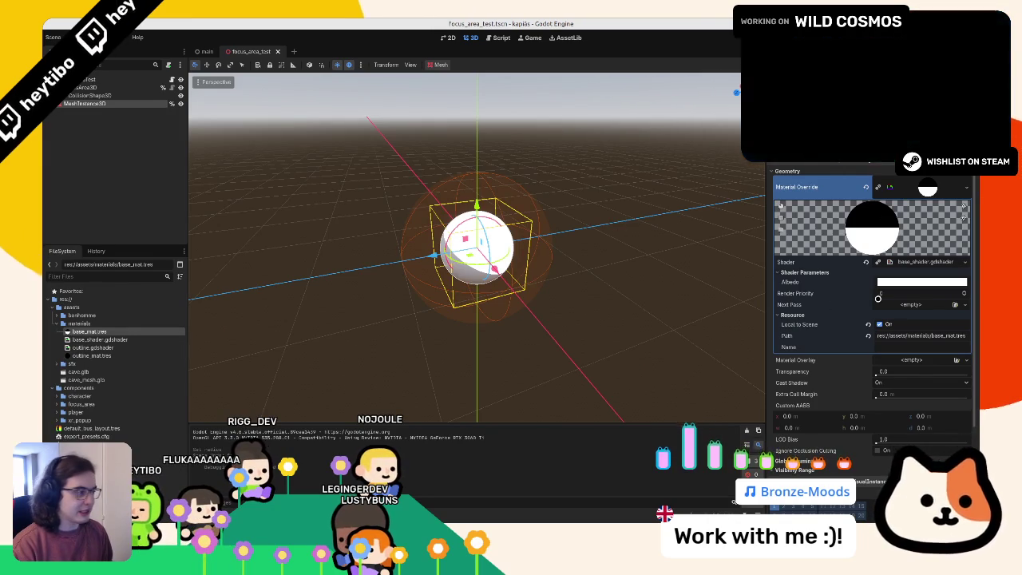
pyautogui.moveTo(890, 364); pyautogui.dragTo(890, 364)
pyautogui.click(870, 365)
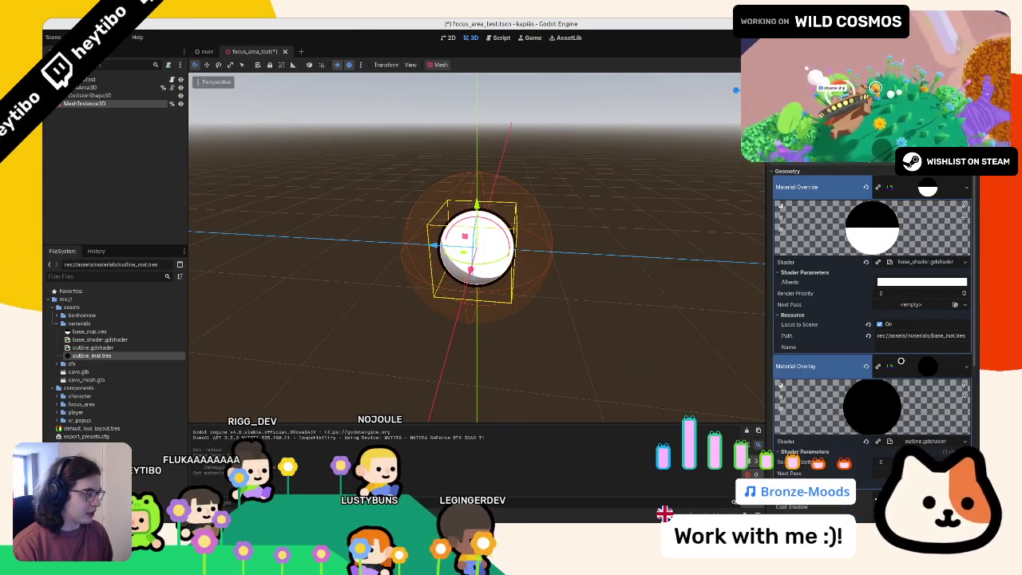
pyautogui.click(801, 451)
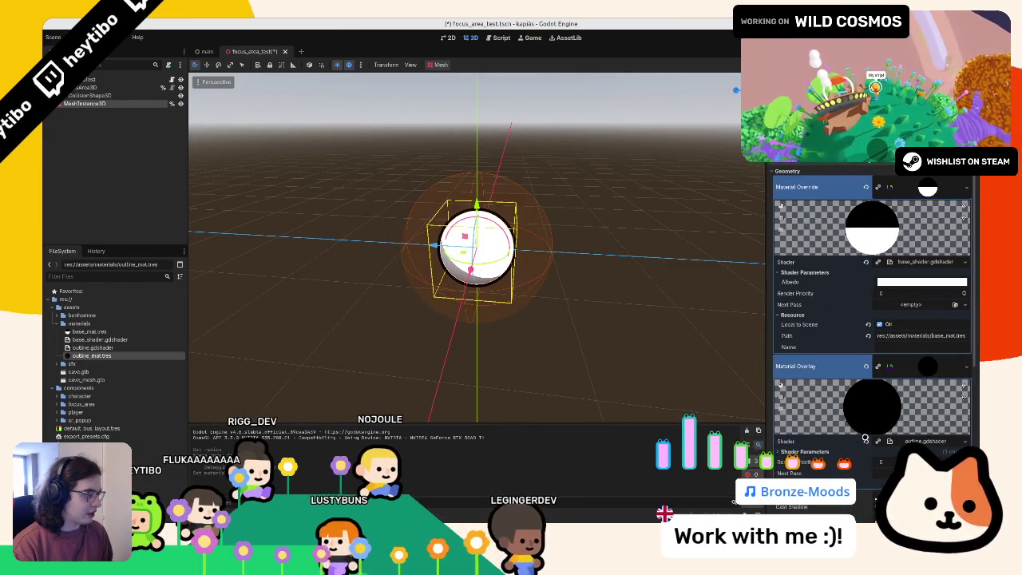
# Step: Set the outline colour to bright red (ff0000) and save the scene
pyautogui.click(919, 462)
pyautogui.moveTo(874, 393); pyautogui.dragTo(941, 393)
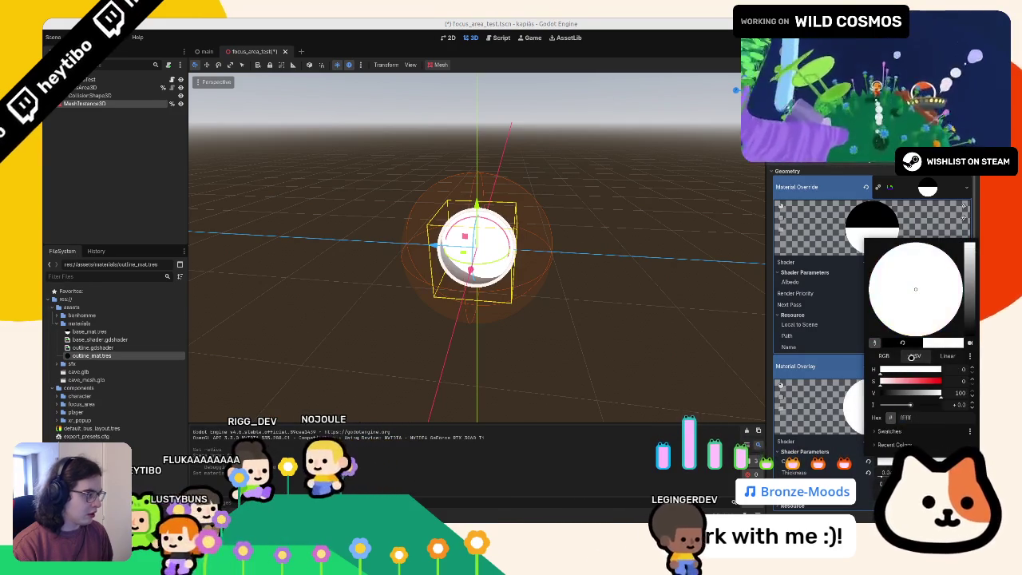
pyautogui.moveTo(874, 381); pyautogui.dragTo(977, 384)
pyautogui.click(639, 335)
pyautogui.hotkey('ctrl', 's')
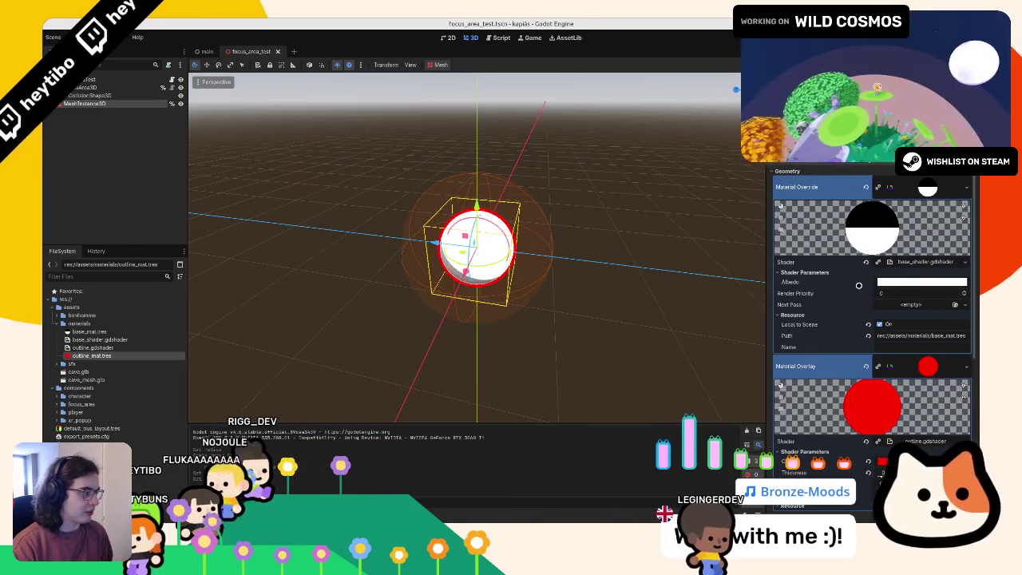
pyautogui.hotkey('ctrl', 'F3')
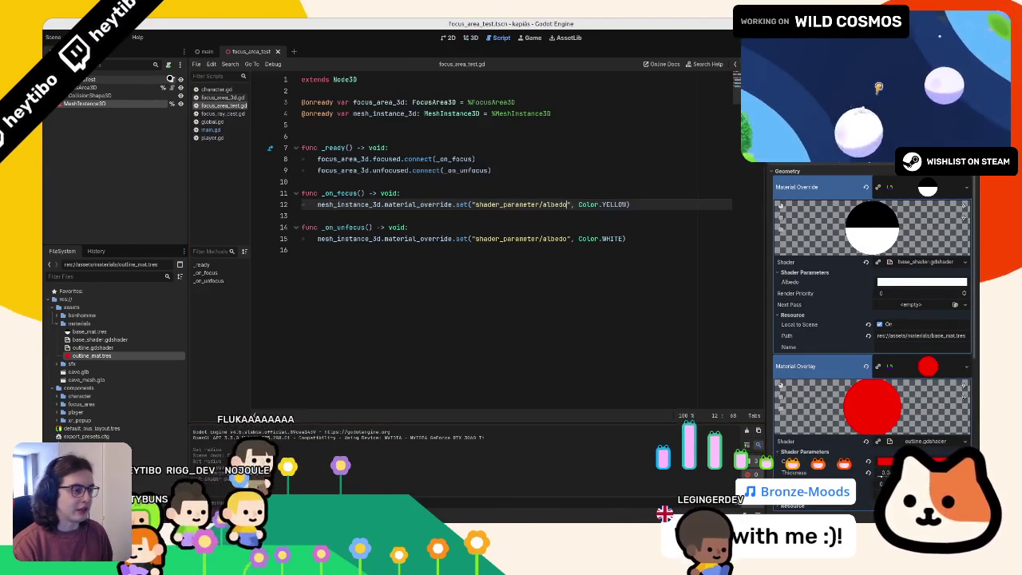
# Step: Change the shader parameter from albedo to color on lines 12 and 15
pyautogui.moveTo(791, 461); pyautogui.dragTo(424, 304)
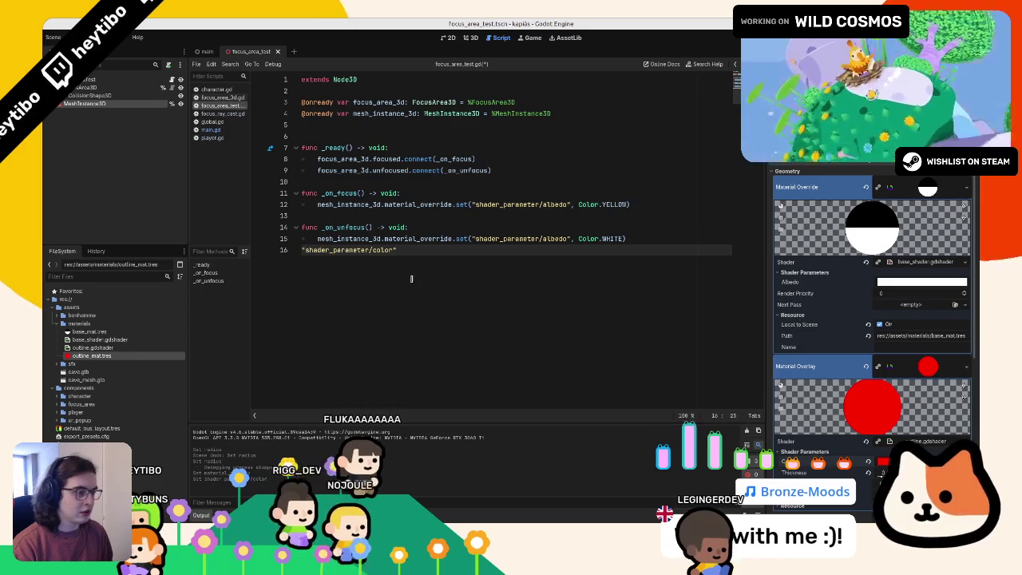
pyautogui.doubleClick(382, 250)
pyautogui.hotkey('ctrl', 'c')
pyautogui.hotkey('ctrl', 'z')
pyautogui.doubleClick(556, 238)
pyautogui.hotkey('ctrl', 'v')
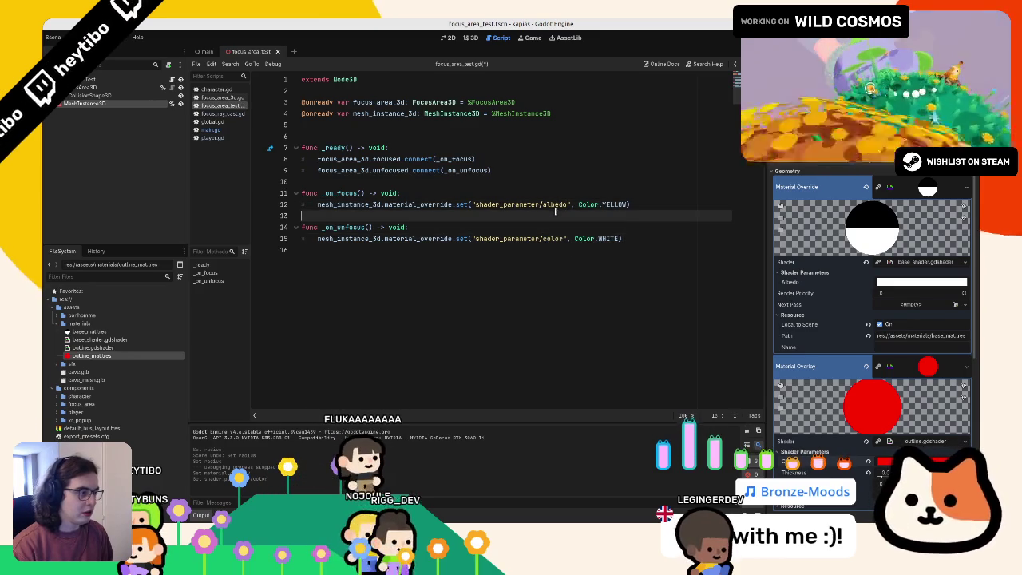
pyautogui.doubleClick(555, 204)
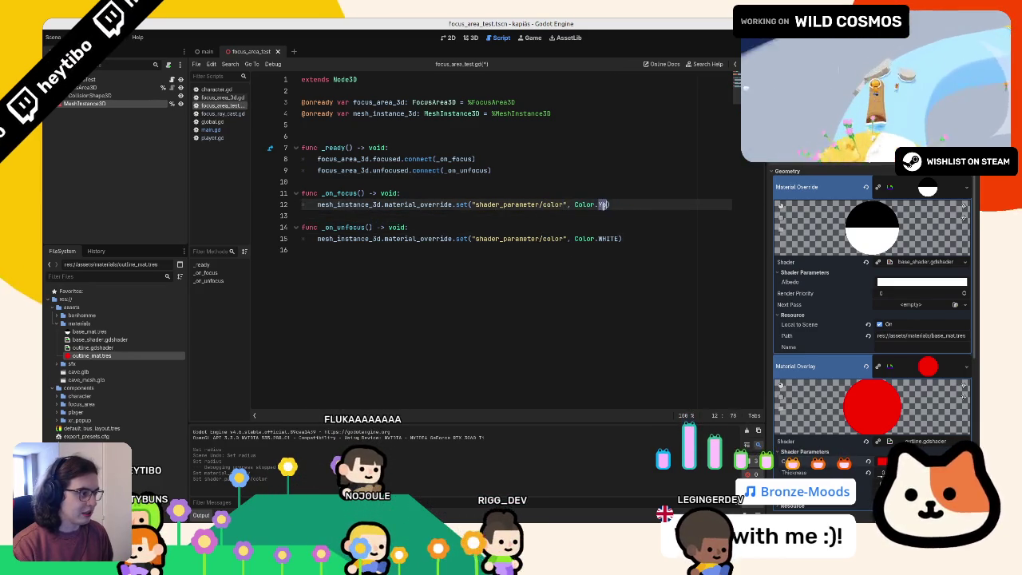
# Step: Set the focus colour to BLACK and switch material_override to material_overlay on both lines
pyautogui.doubleClick(607, 204)
pyautogui.write('b')
pyautogui.doubleClick(621, 237)
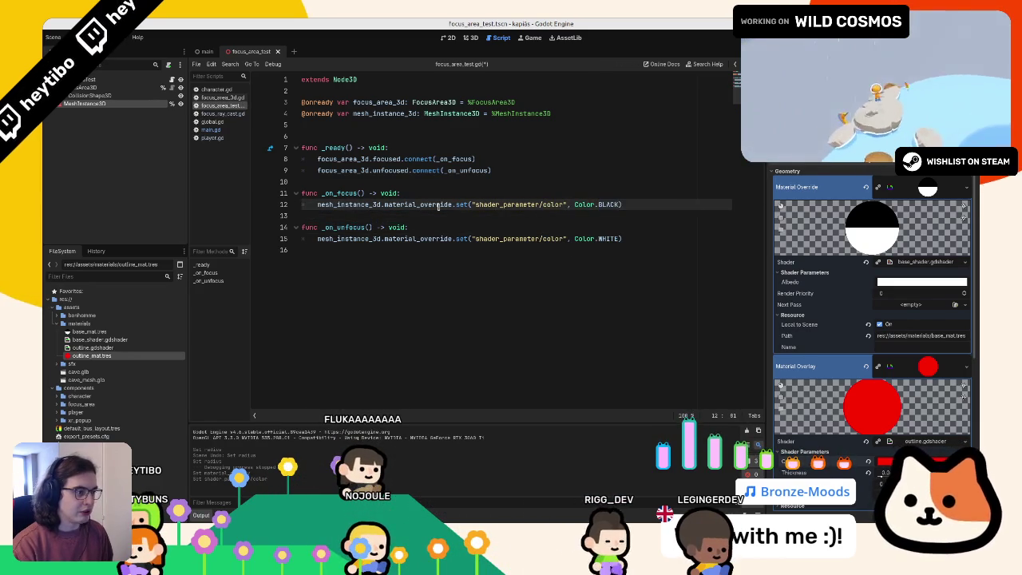
pyautogui.doubleClick(414, 205)
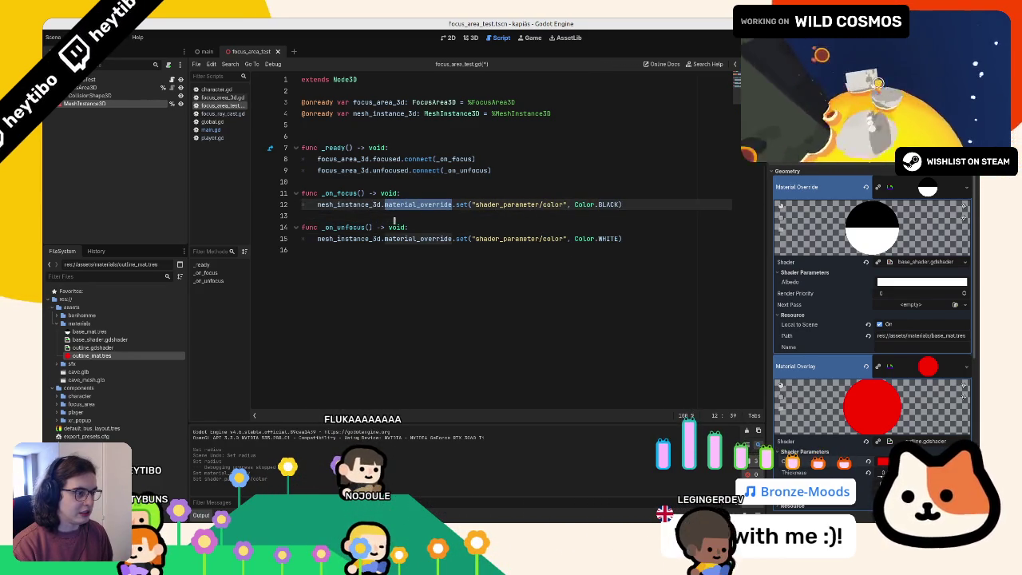
pyautogui.click(395, 238)
pyautogui.write('material_ov')
pyautogui.press('Down')
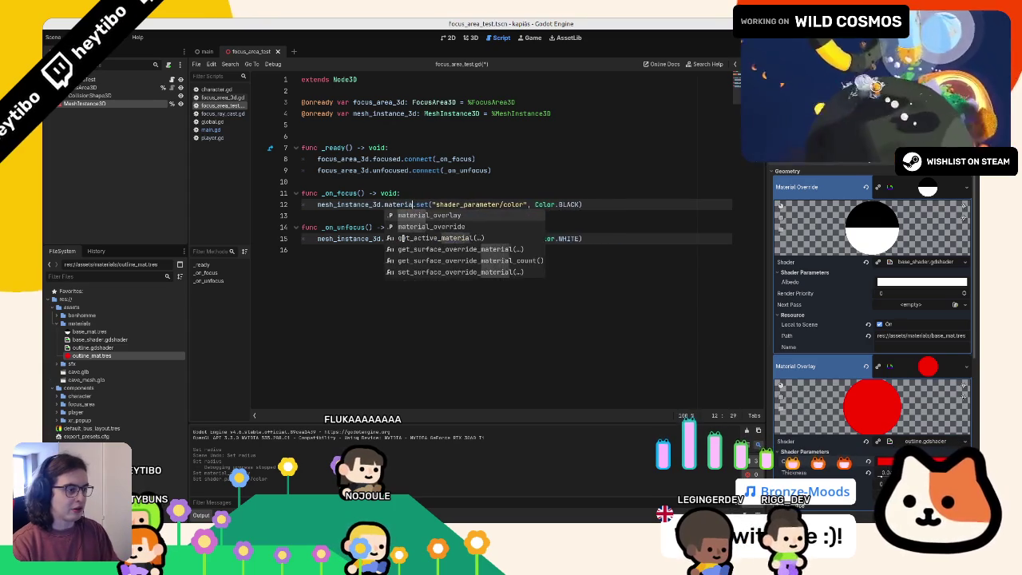
pyautogui.press('Return')
# Step: Run the game briefly to test the outline
pyautogui.scroll(-3, 882, 361)
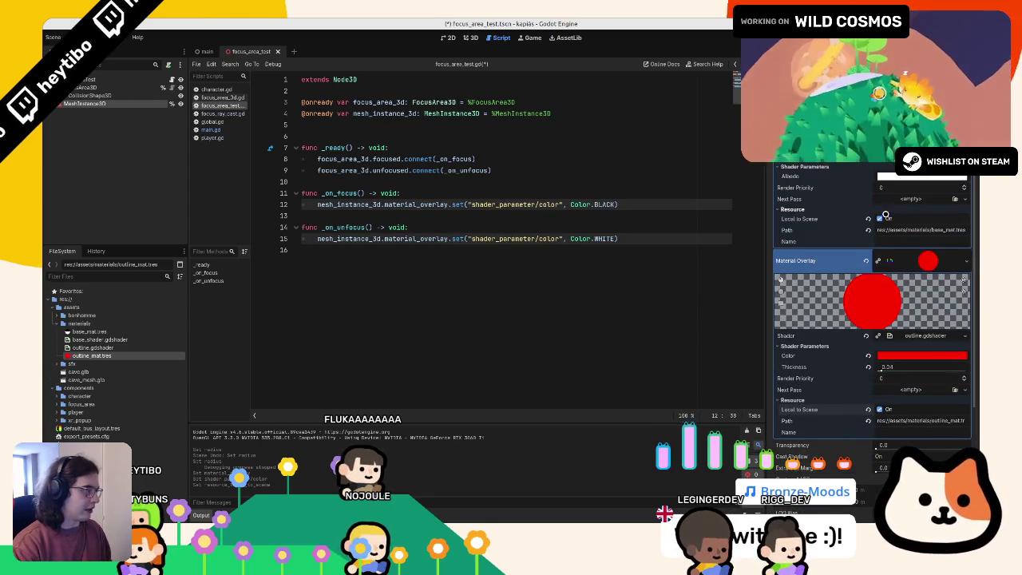
pyautogui.press('F5')
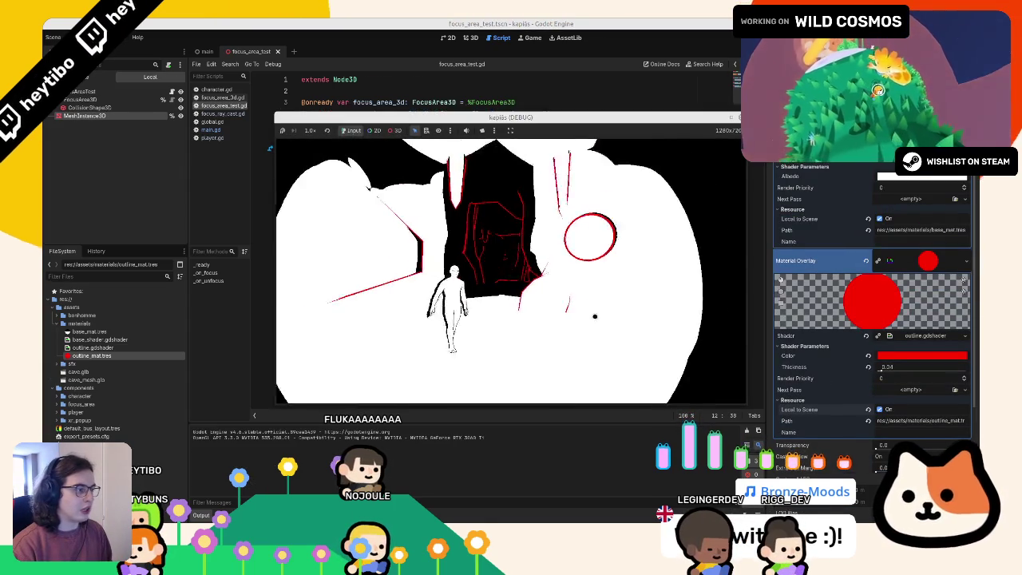
pyautogui.press('F8')
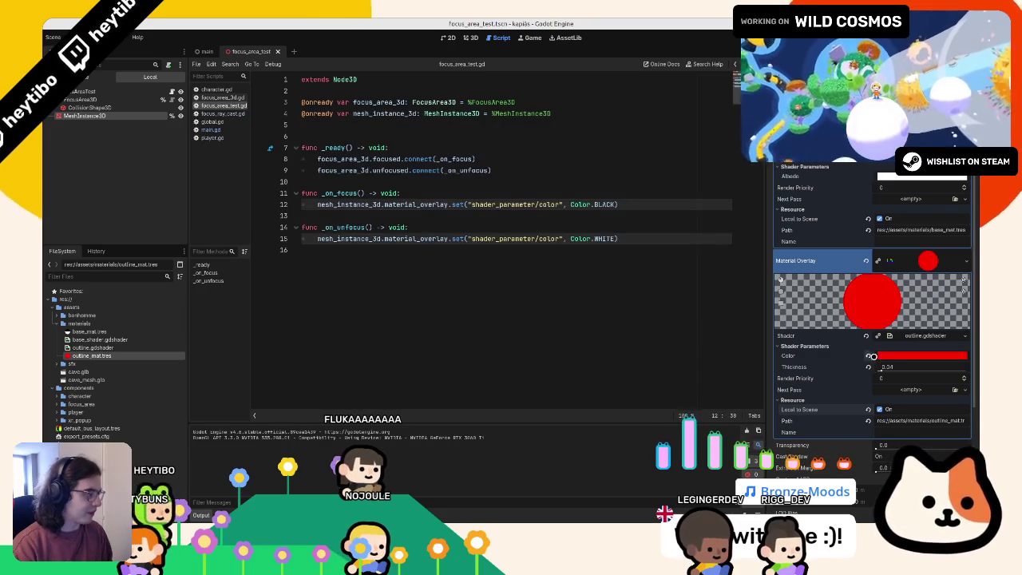
# Step: Revert the outline Color parameter to its default black and test-run the game
pyautogui.click(869, 357)
pyautogui.press('F5')
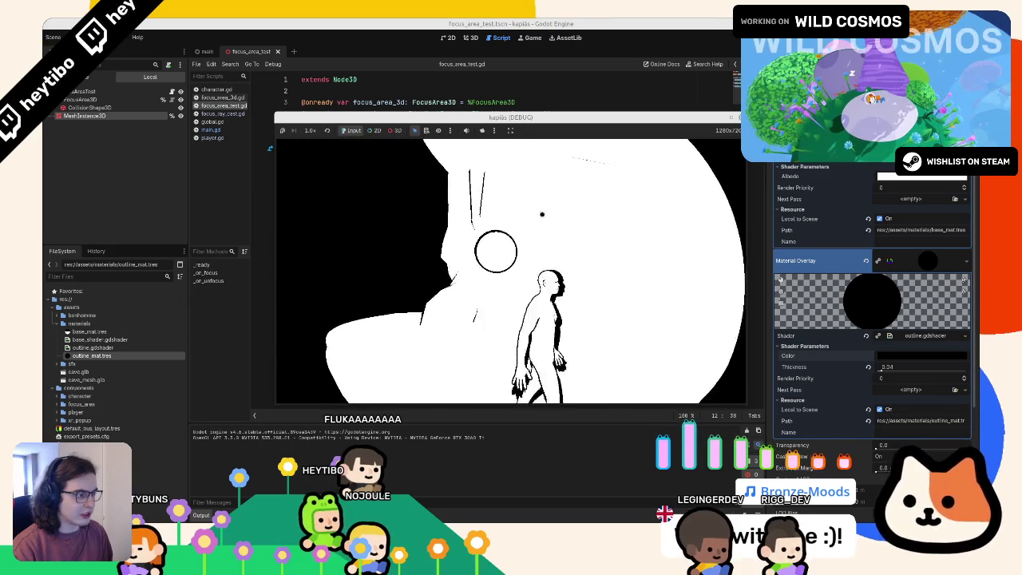
pyautogui.press('F8')
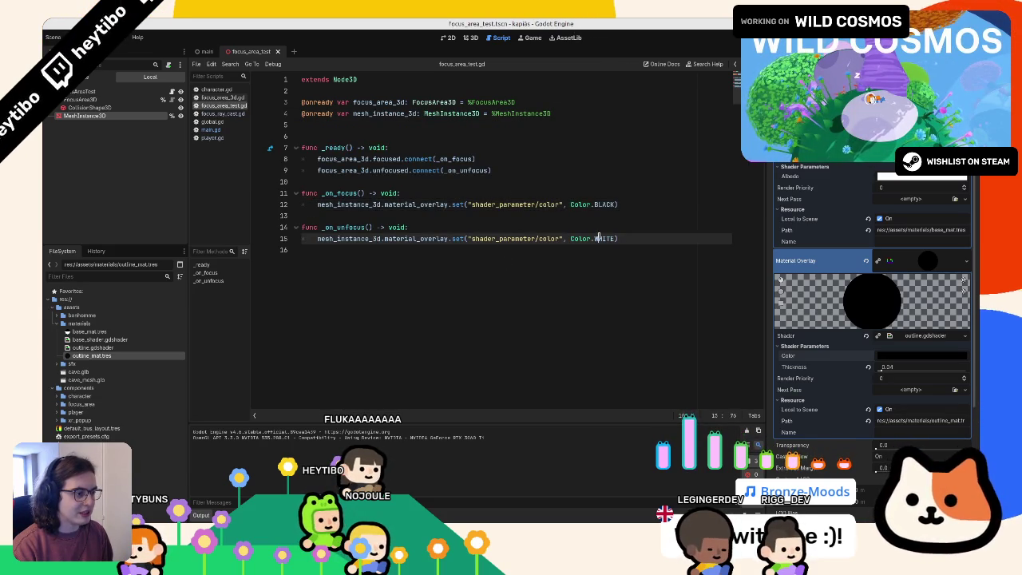
pyautogui.click(605, 204)
pyautogui.click(603, 238)
pyautogui.write('BLACK')
pyautogui.press('F5')
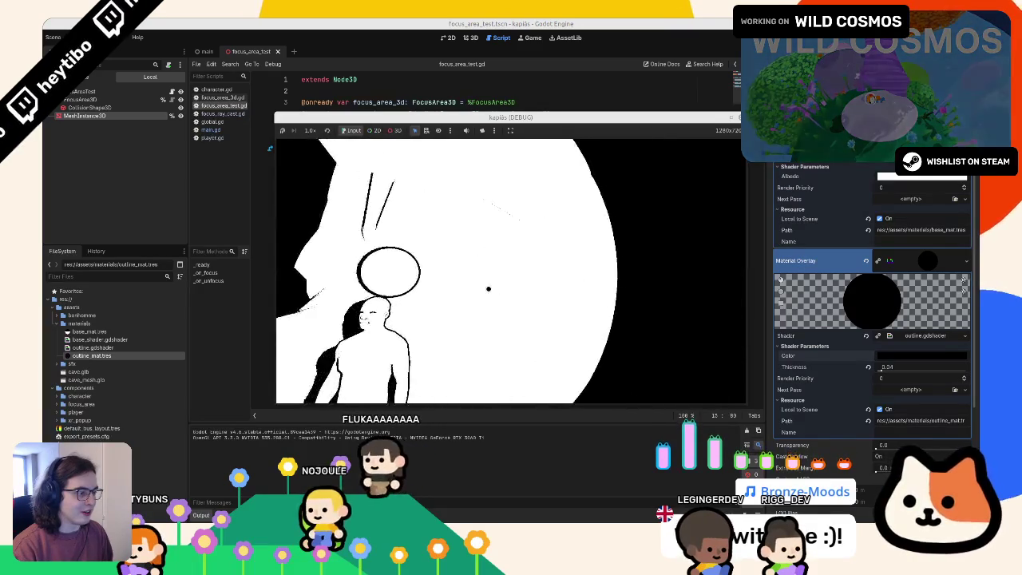
# Step: Change line 12's focus colour to Color.RED and test the red outline in-game
pyautogui.doubleClick(606, 205)
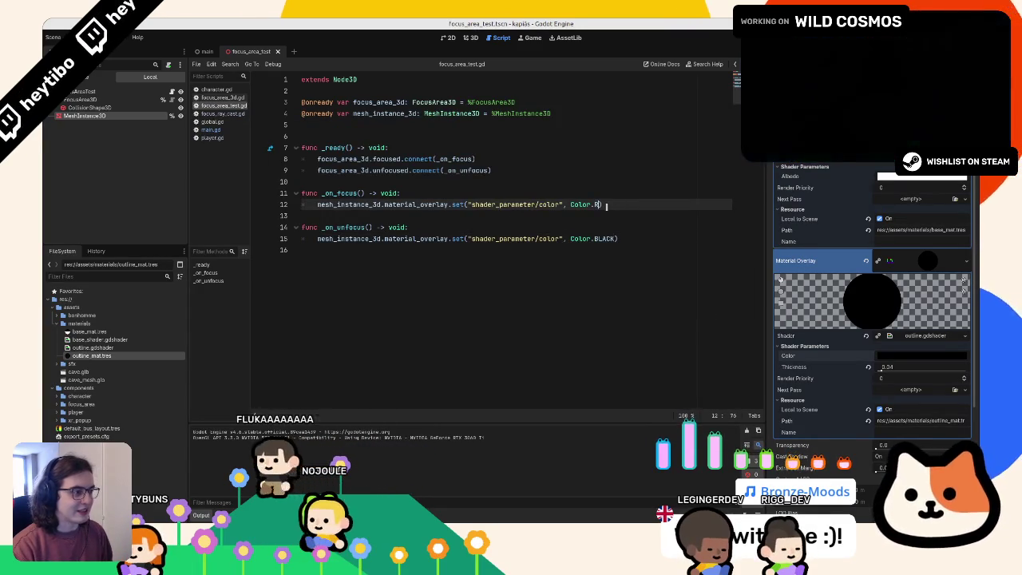
pyautogui.write('RED')
pyautogui.press('F5')
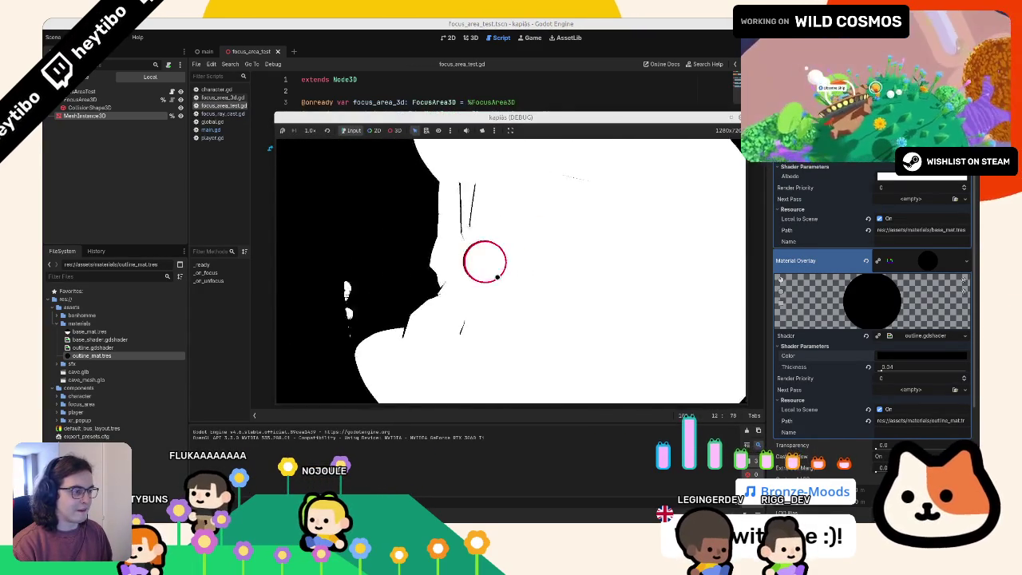
pyautogui.press('w')
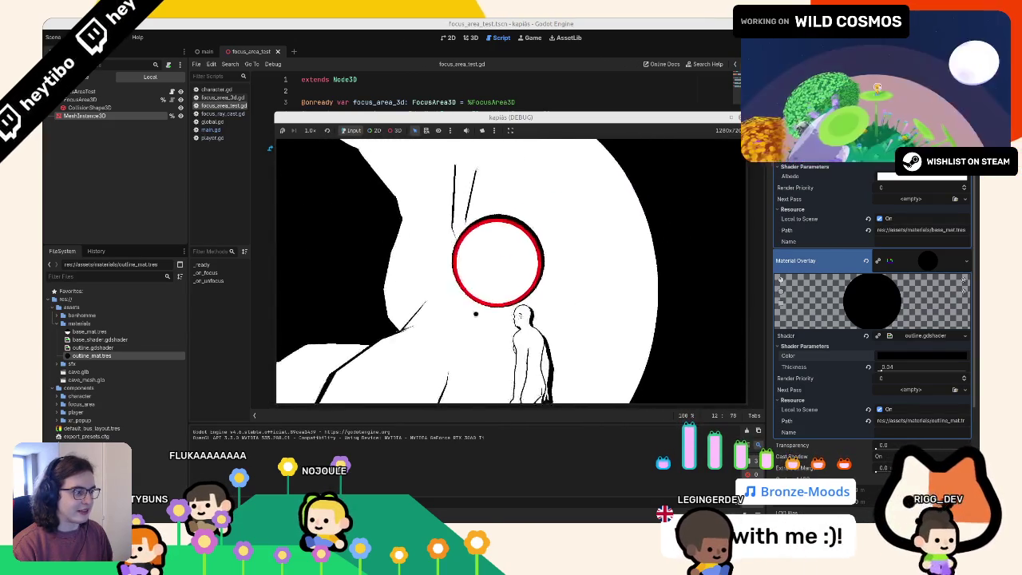
pyautogui.press('F8')
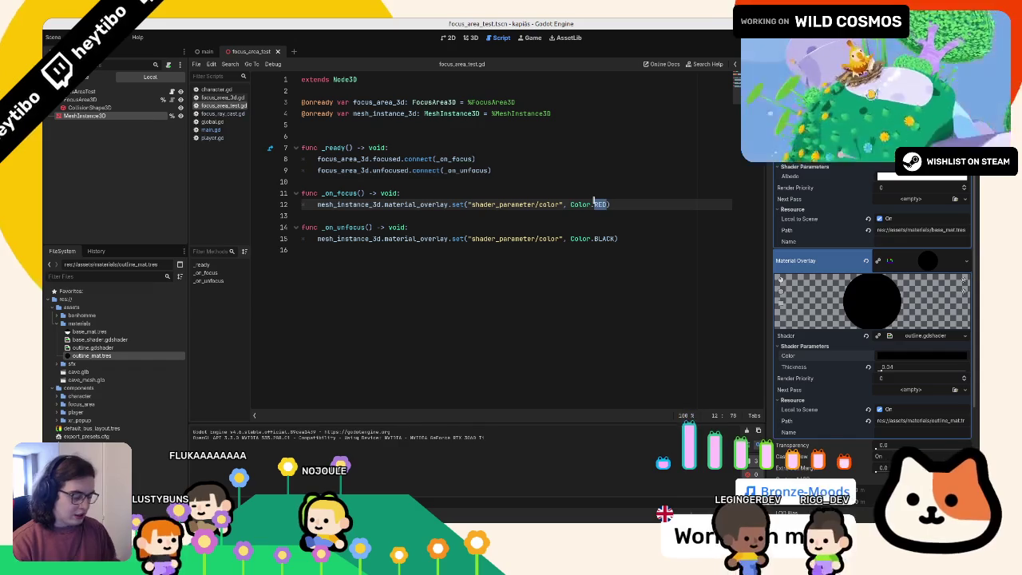
# Step: Set the focus colour to Color.BLUE and test it in-game
pyautogui.write('BLUE')
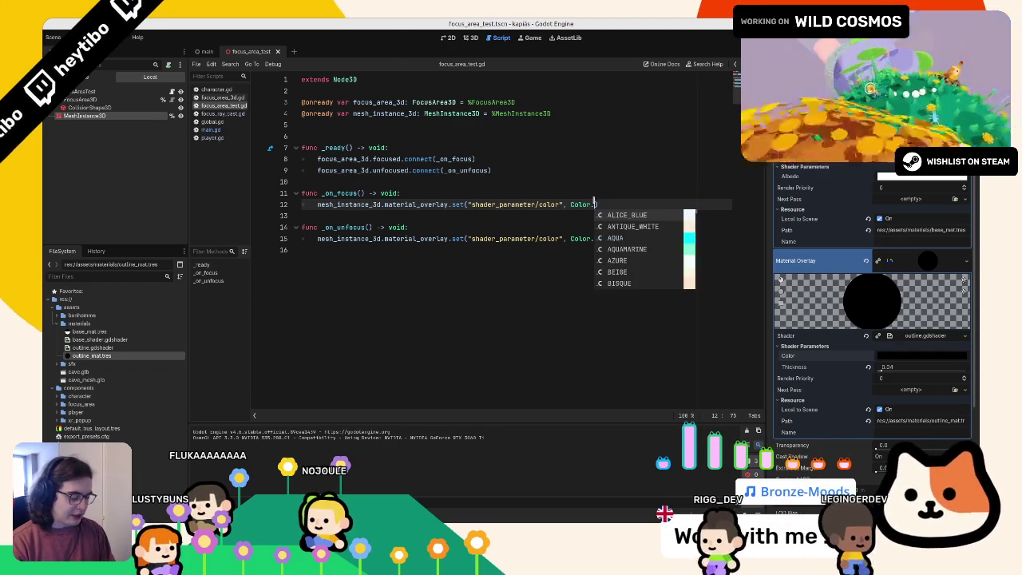
pyautogui.press('Return')
pyautogui.press('F6')
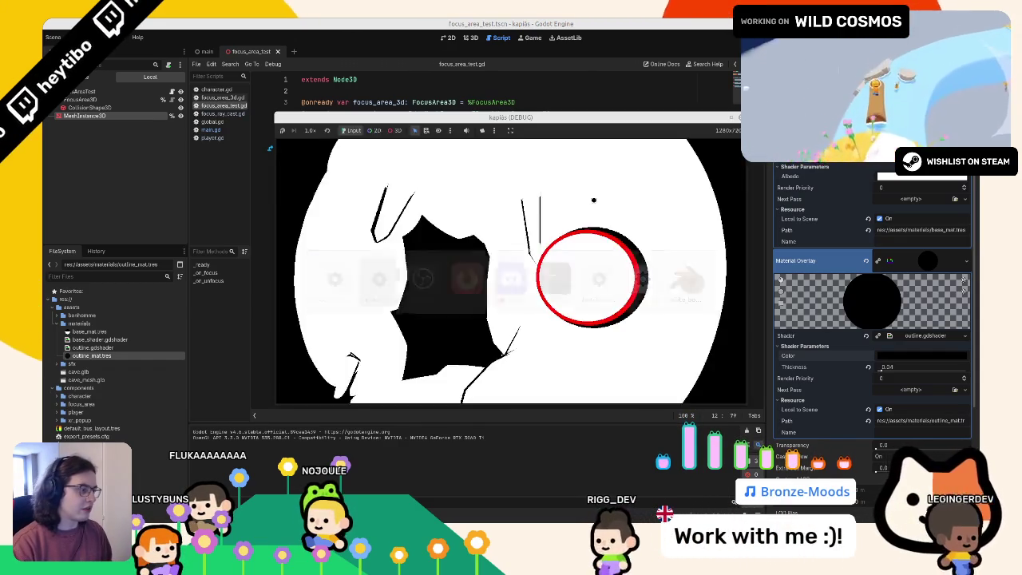
pyautogui.press('F8')
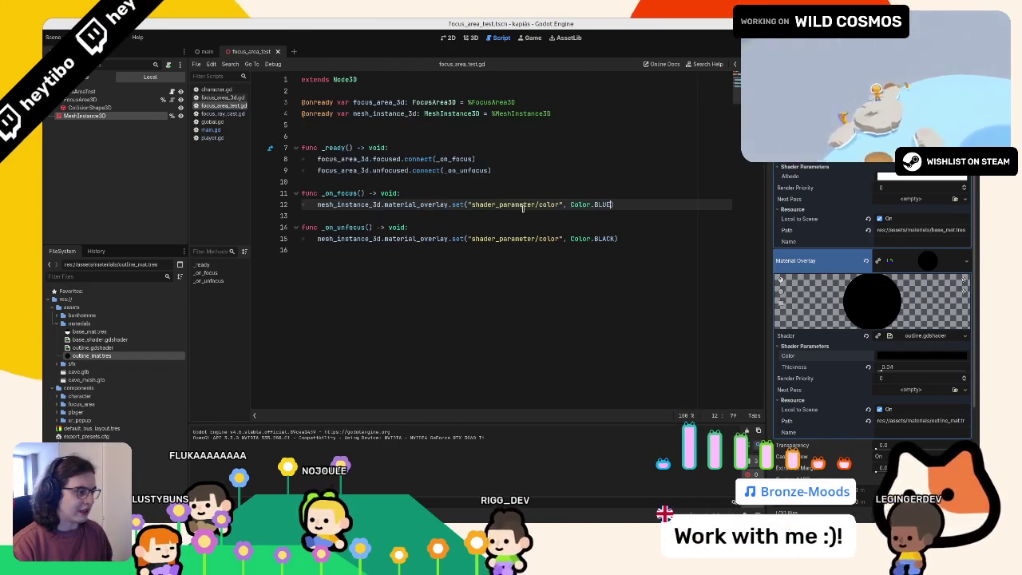
# Step: Change the focus colour to Color.ROYAL_BLUE and test-run the blue outline
pyautogui.press('BackSpace')
pyautogui.press('BackSpace')
pyautogui.press('BackSpace')
pyautogui.write('LIGH')
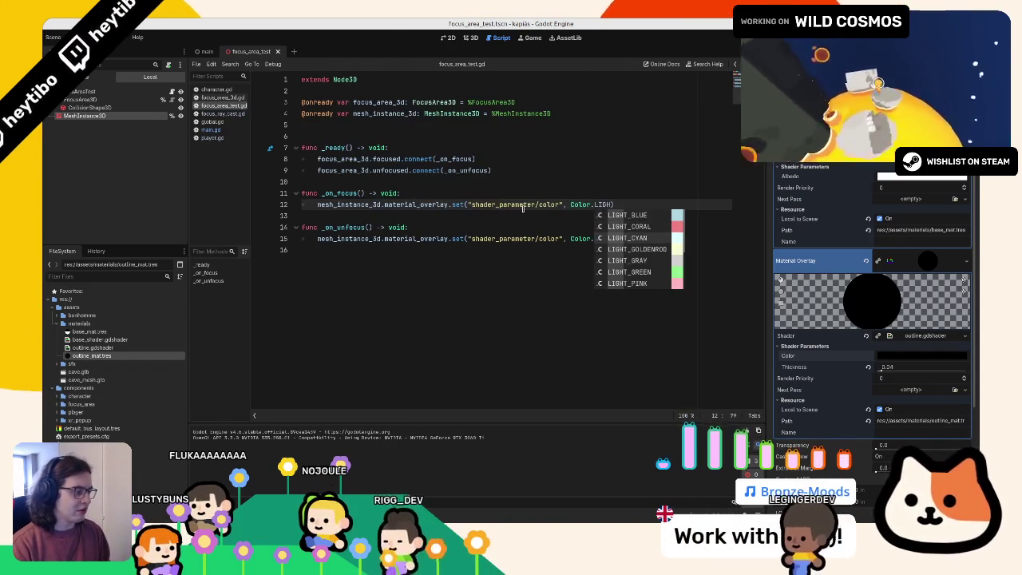
pyautogui.press('Down')
pyautogui.press('Down')
pyautogui.press('Down')
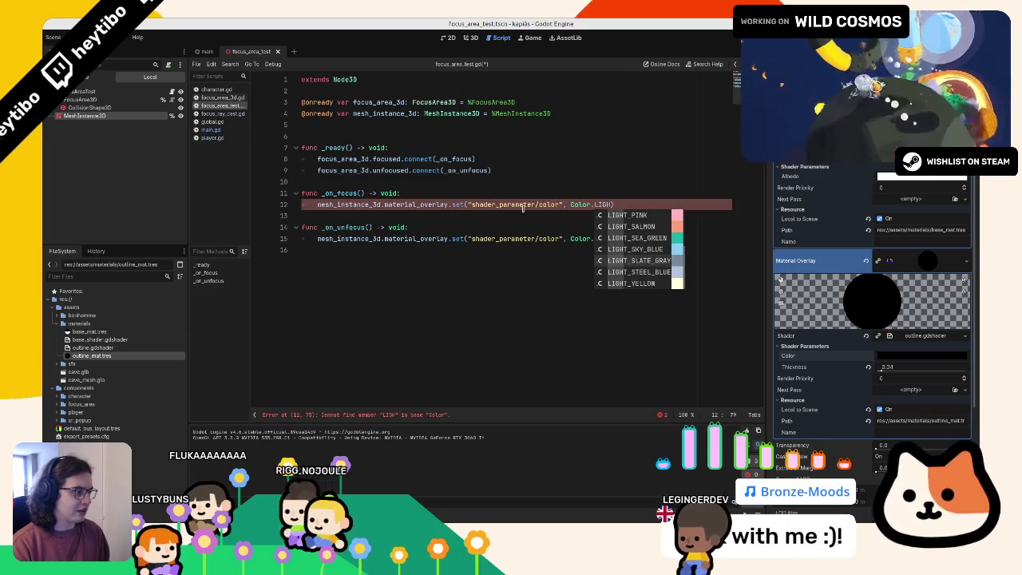
pyautogui.press('BackSpace')
pyautogui.press('BackSpace')
pyautogui.press('BackSpace')
pyautogui.write('BLUE')
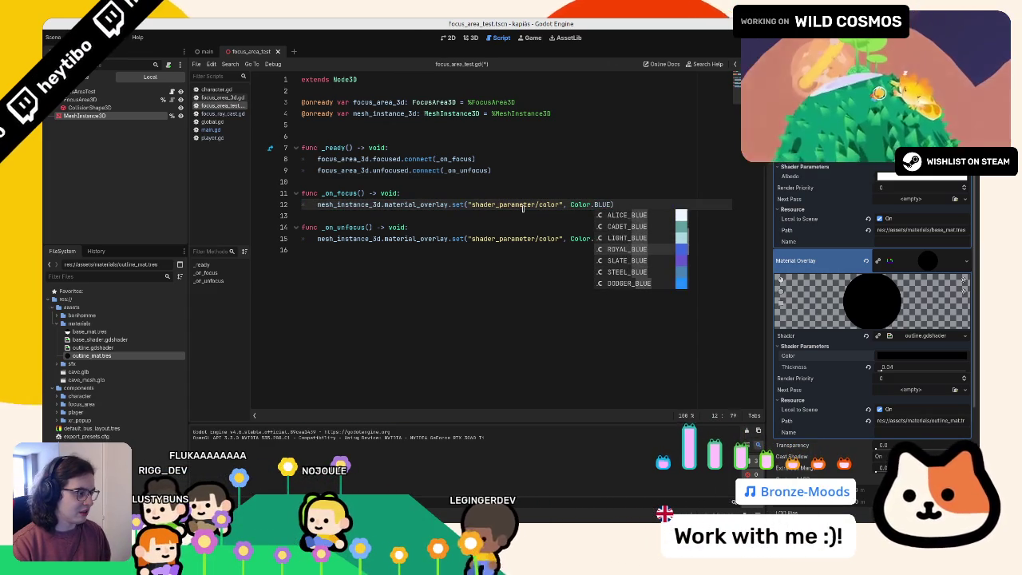
pyautogui.press('F5')
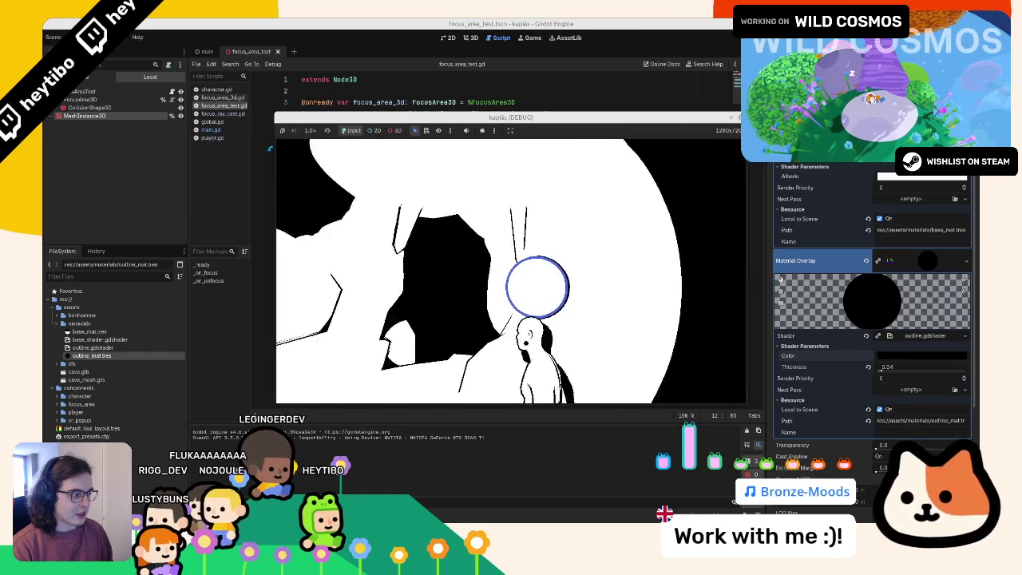
pyautogui.press('F8')
pyautogui.click(206, 51)
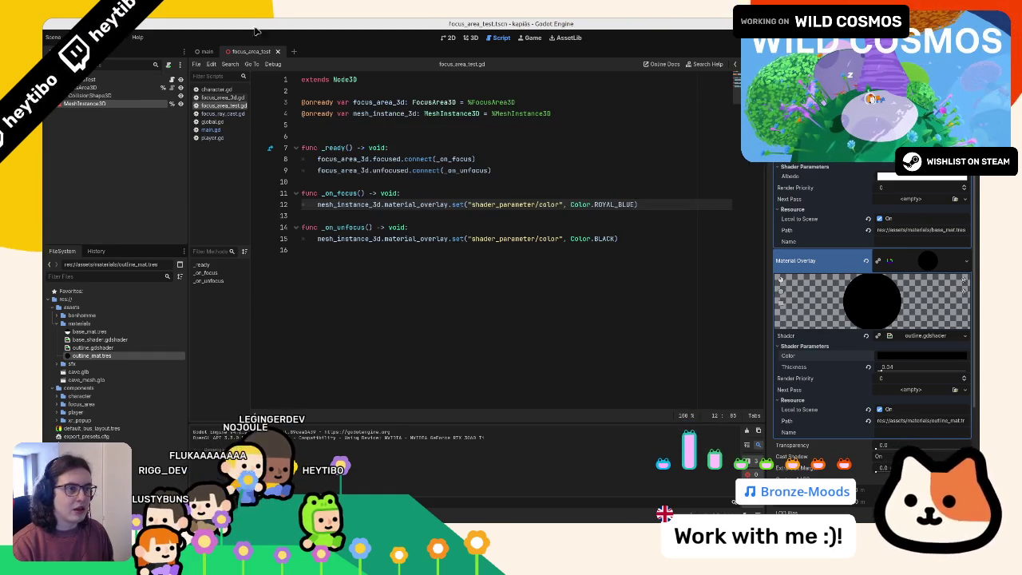
# Step: Return to the main scene and its script, then view the main scene in 2D and 3D
pyautogui.click(469, 38)
pyautogui.click(501, 38)
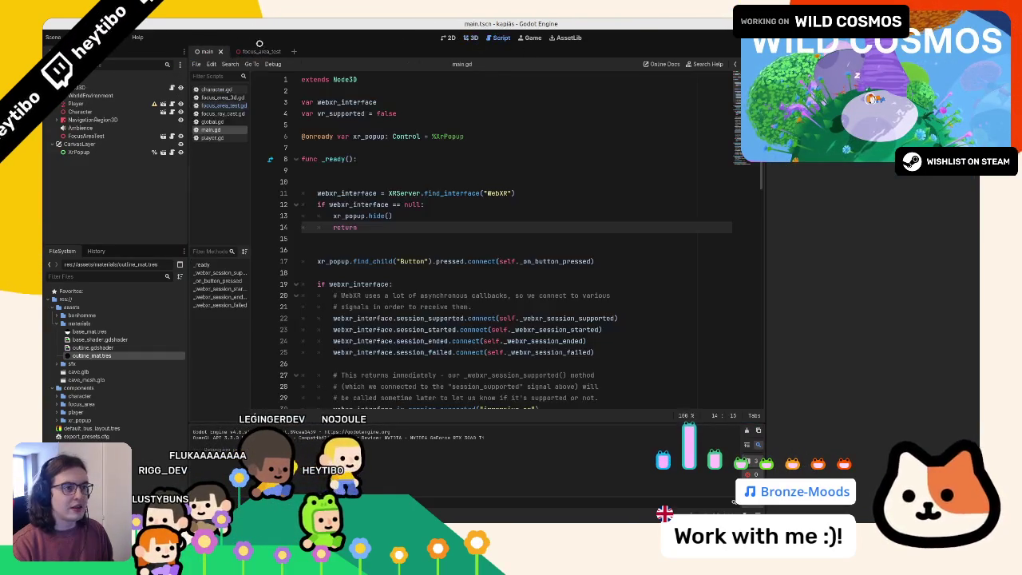
pyautogui.hotkey('ctrl', 'Tab')
pyautogui.click(206, 51)
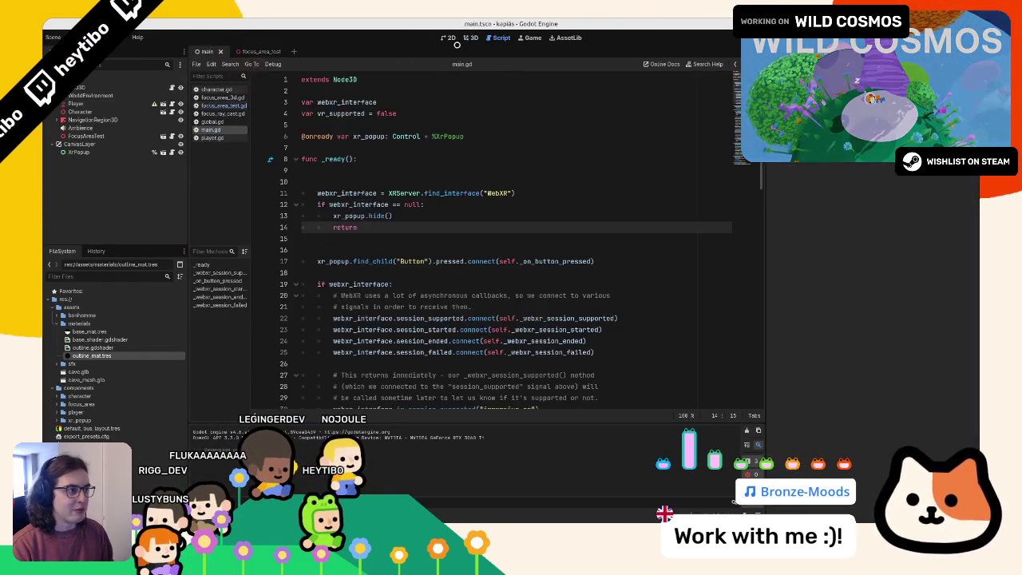
pyautogui.hotkey('ctrl', 'F1')
pyautogui.hotkey('ctrl', 'F2')
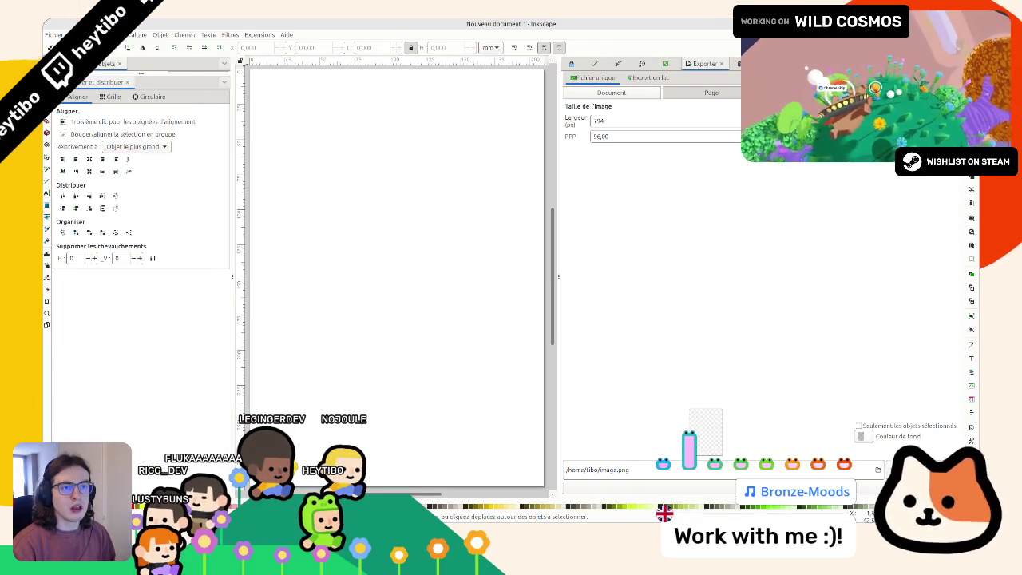
# Step: Make the page a custom 32×32 px format with pixel units in Document Properties
pyautogui.click(54, 35)
pyautogui.click(119, 198)
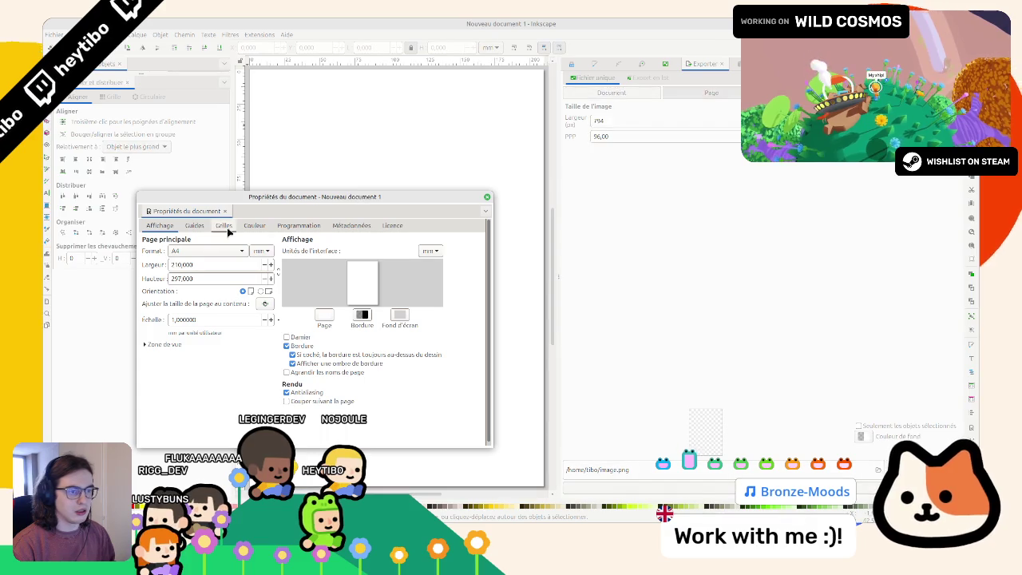
pyautogui.click(214, 252)
pyautogui.click(271, 265)
pyautogui.click(261, 251)
pyautogui.click(267, 264)
pyautogui.click(423, 285)
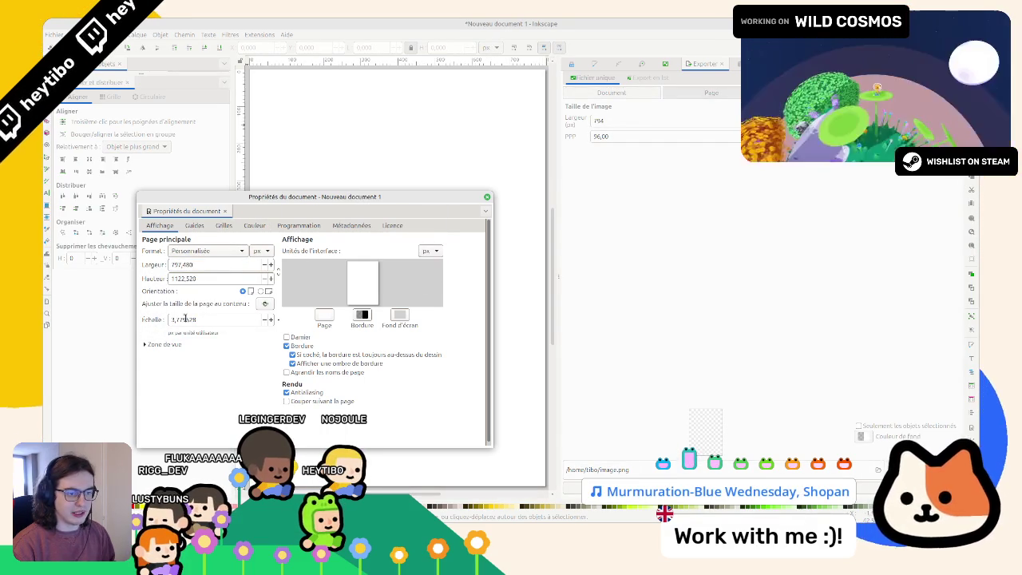
pyautogui.click(199, 264)
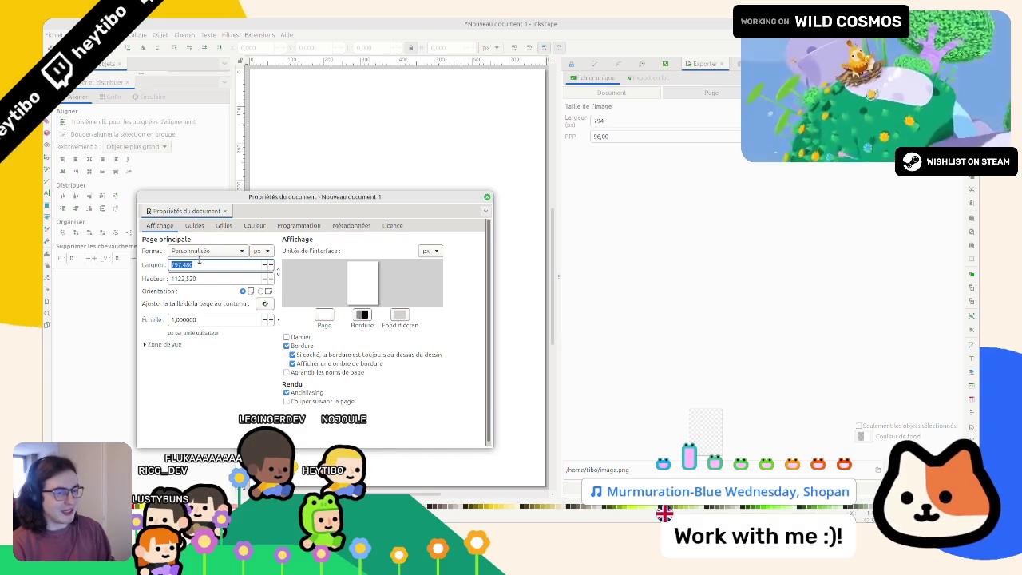
pyautogui.write('32')
pyautogui.press('Return')
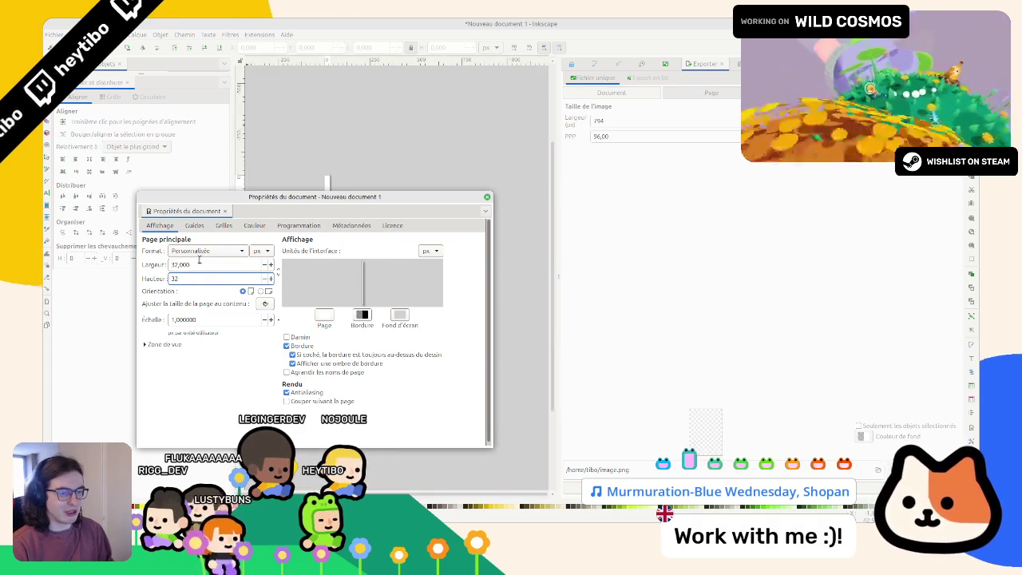
pyautogui.press('Return')
pyautogui.click(487, 197)
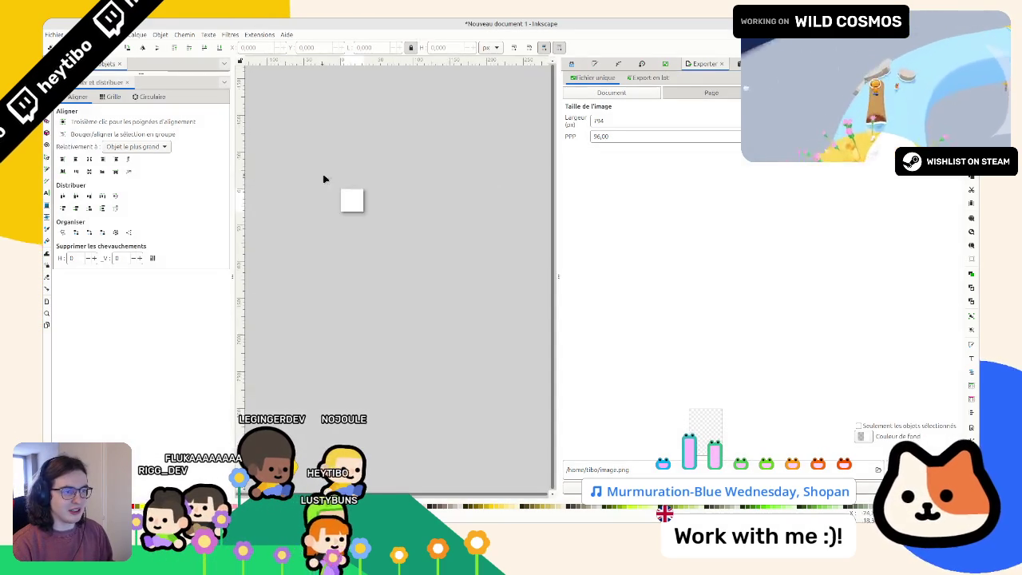
# Step: Zoom to the page and draw an ellipse from the page corner
pyautogui.press('5')
pyautogui.moveTo(158, 73); pyautogui.dragTo(157, 212)
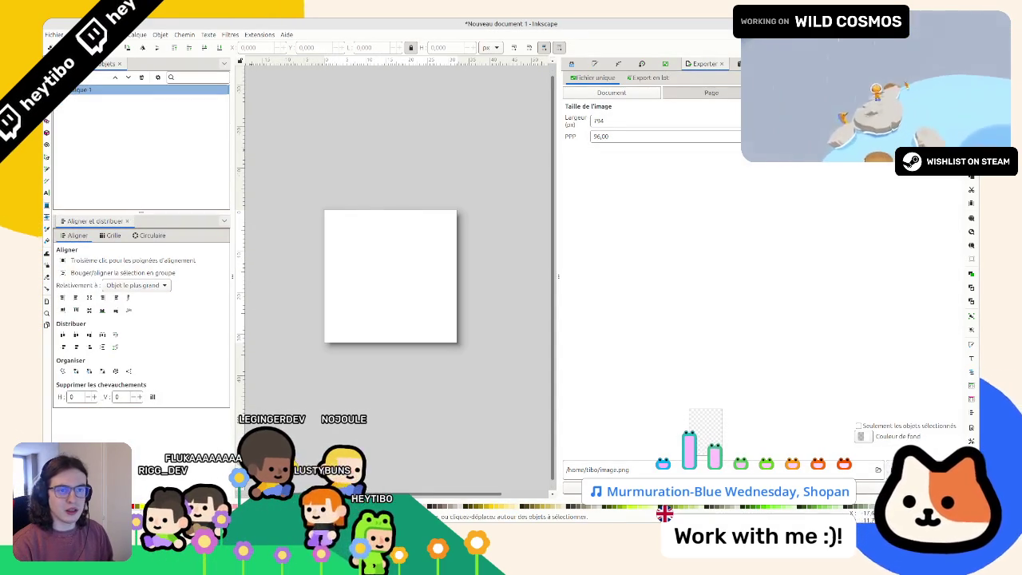
pyautogui.press('e')
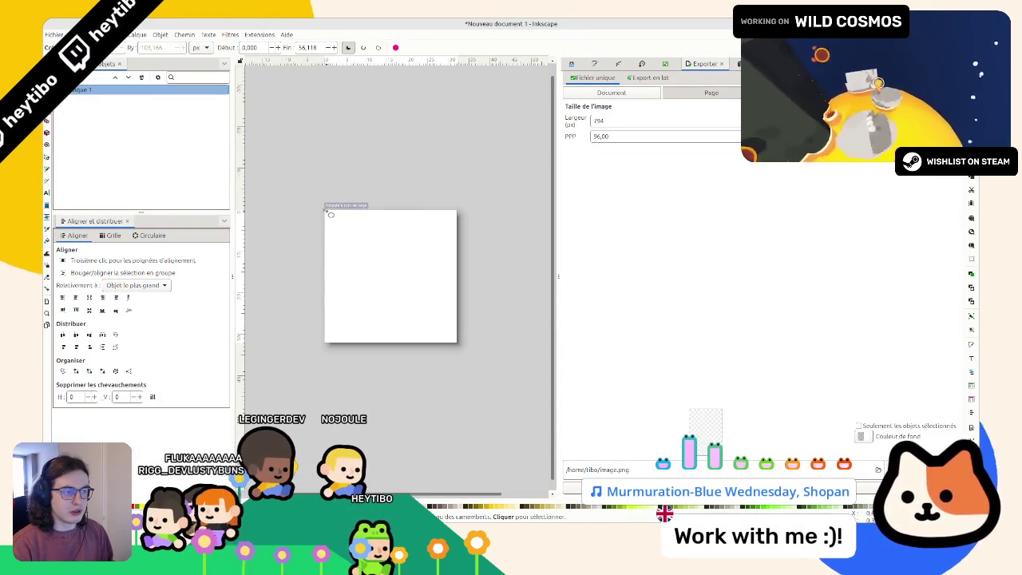
pyautogui.moveTo(459, 348); pyautogui.dragTo(457, 345)
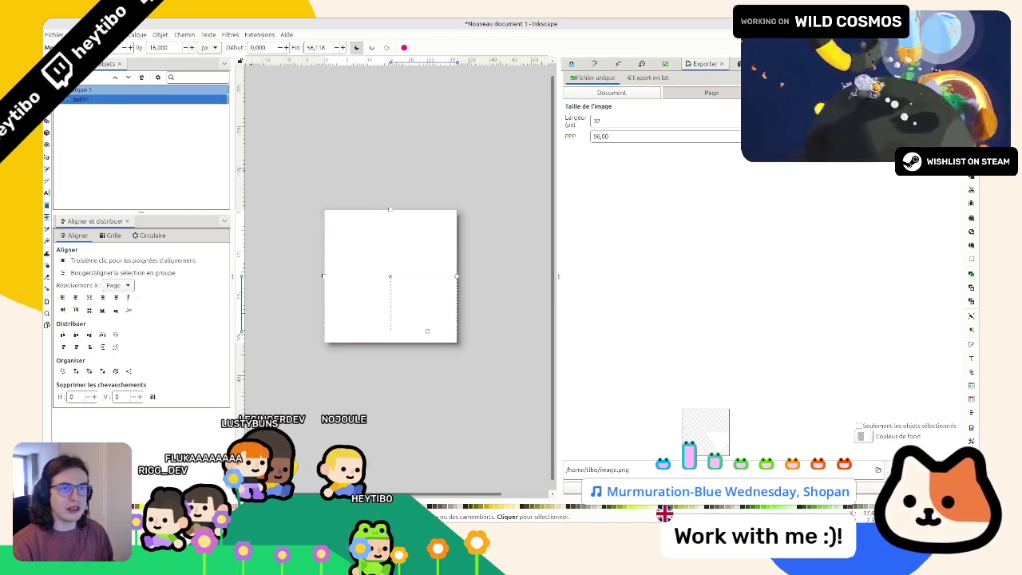
# Step: Give the page a grey 7a7a7a background
pyautogui.click(54, 34)
pyautogui.click(128, 203)
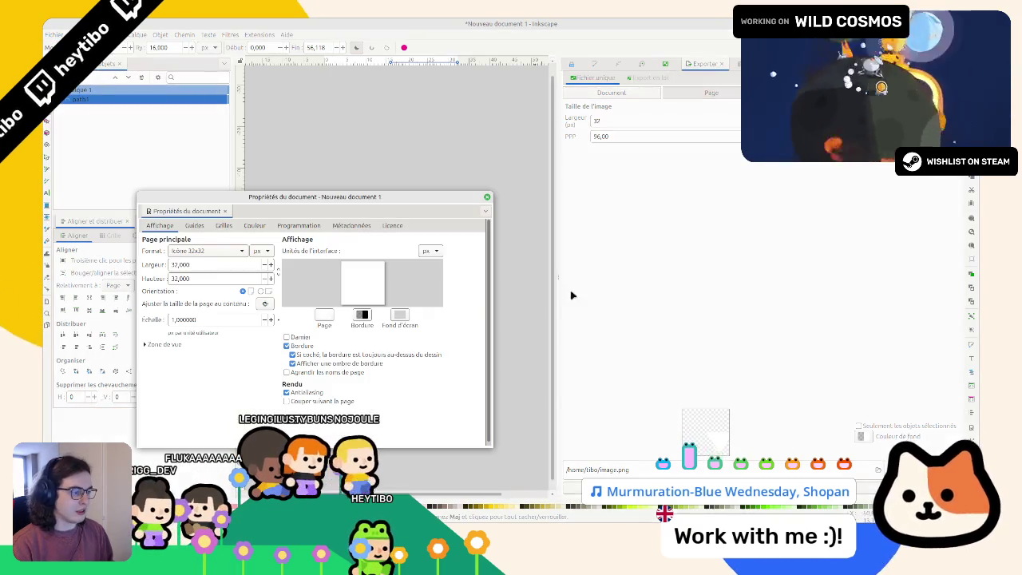
pyautogui.click(324, 315)
pyautogui.click(500, 305)
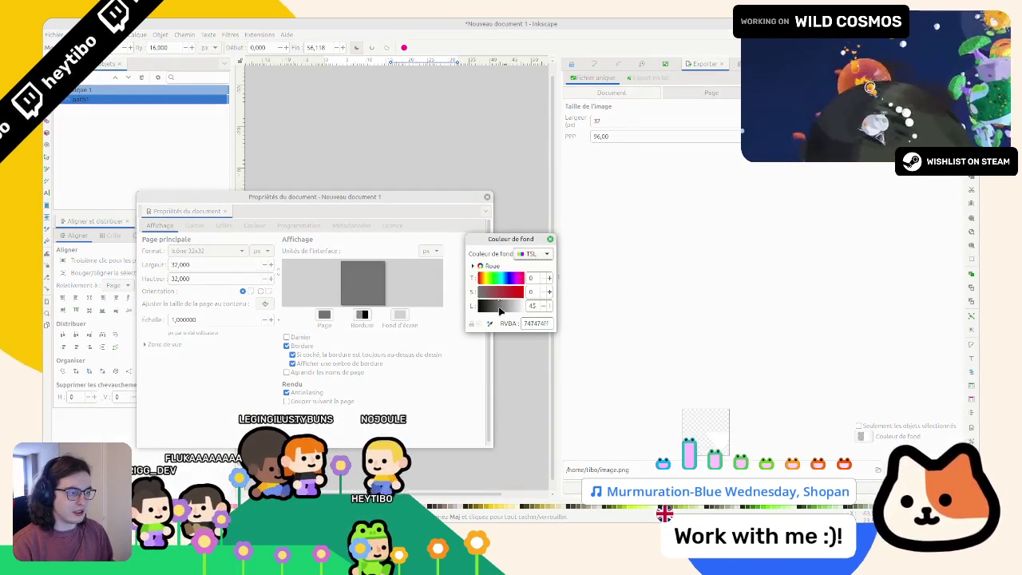
pyautogui.click(549, 239)
pyautogui.click(486, 196)
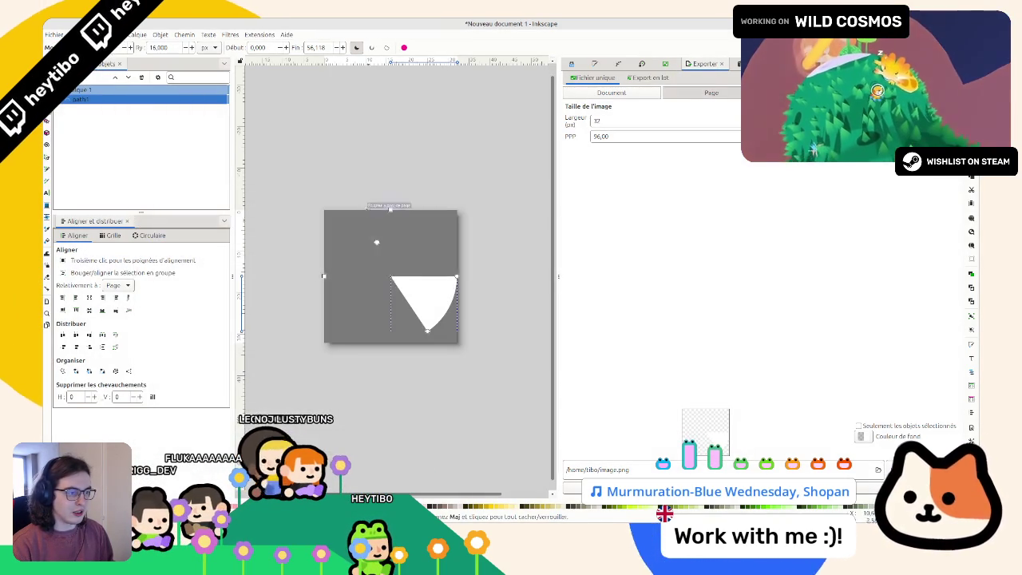
# Step: Turn the white shape's arc into a full circle
pyautogui.press('s')
pyautogui.click(424, 296)
pyautogui.press('e')
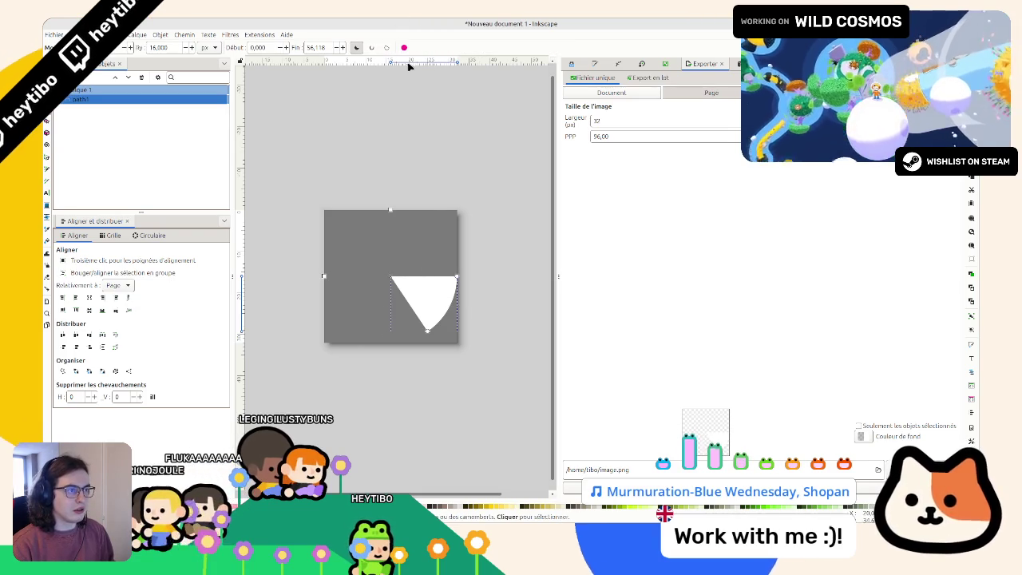
pyautogui.click(404, 50)
# Step: Convert the circle to a path and squash it vertically into an eye shape
pyautogui.press('s')
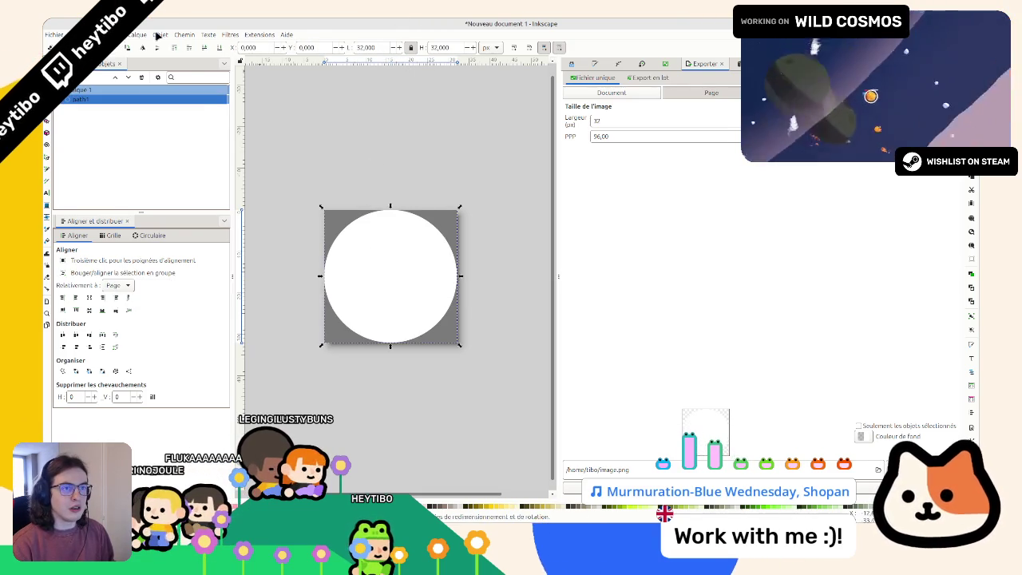
pyautogui.click(178, 35)
pyautogui.click(181, 45)
pyautogui.press('n')
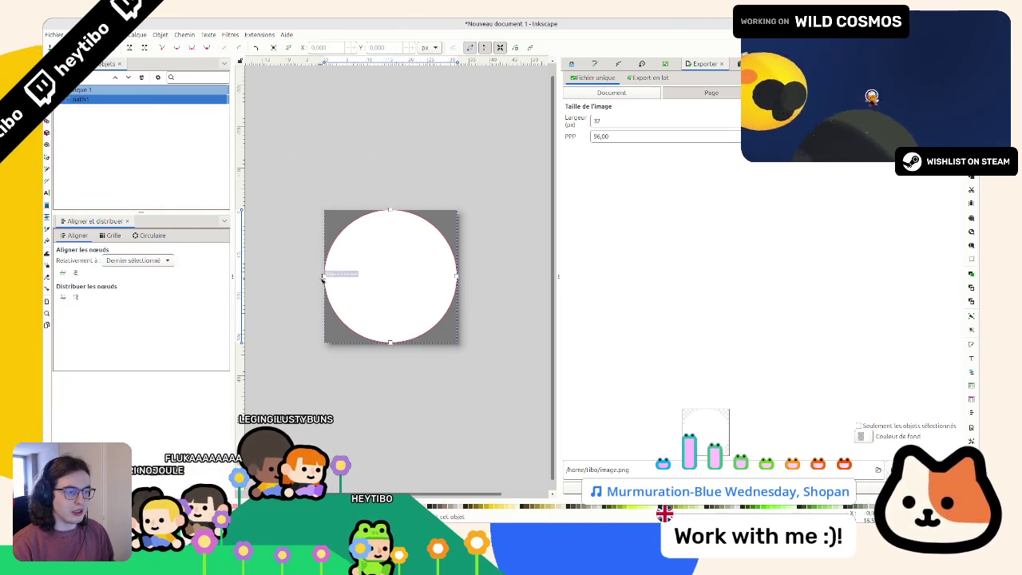
pyautogui.press('s')
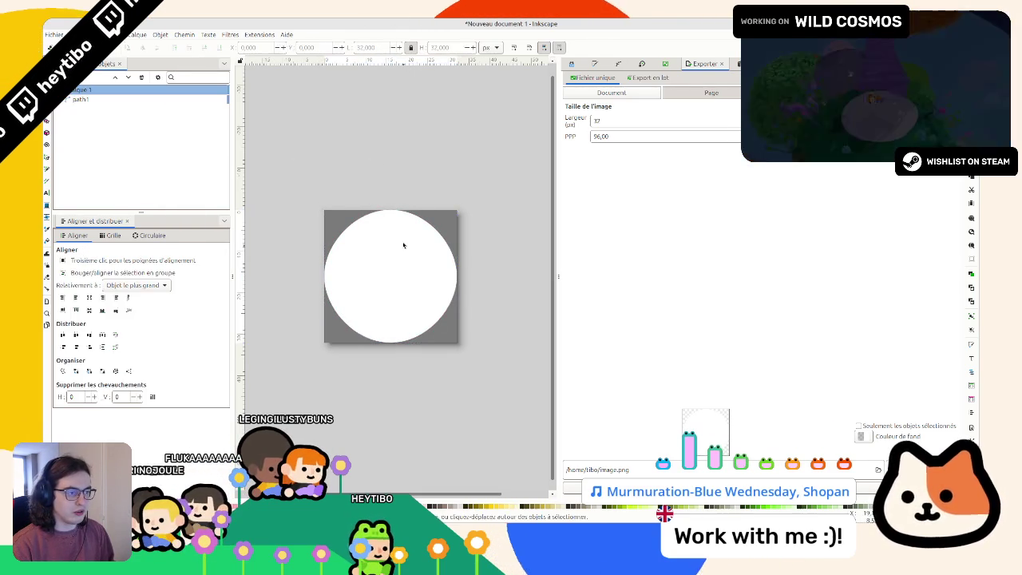
pyautogui.moveTo(390, 234)
pyautogui.mouseDown()
pyautogui.moveTo(389, 257)
pyautogui.moveTo(389, 249)
pyautogui.mouseUp()
pyautogui.press('n')
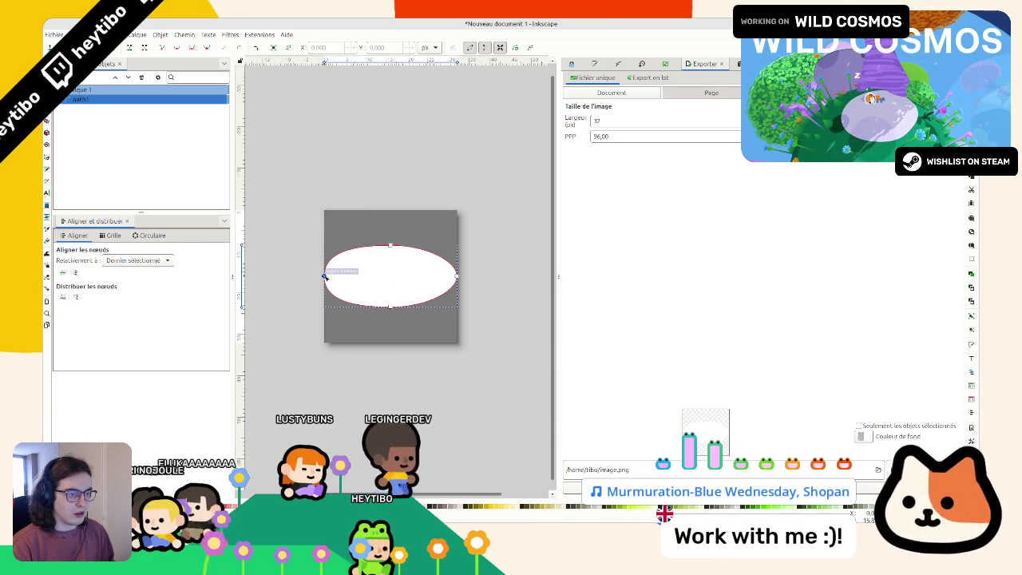
pyautogui.click(325, 277)
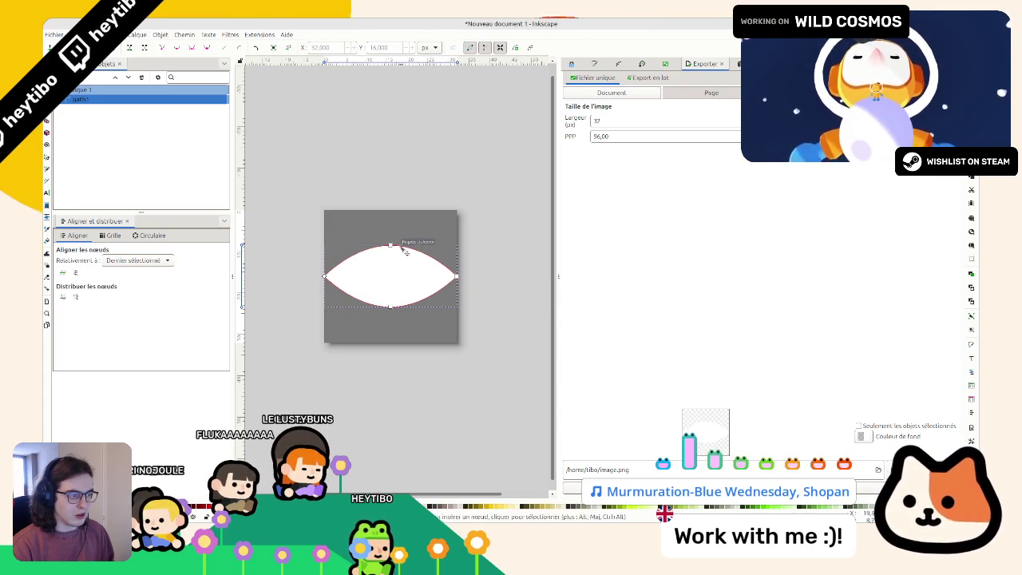
# Step: Stretch the eye shape taller about its centre and set its vertical position to 8
pyautogui.press('s')
pyautogui.press('Escape')
pyautogui.click(394, 254)
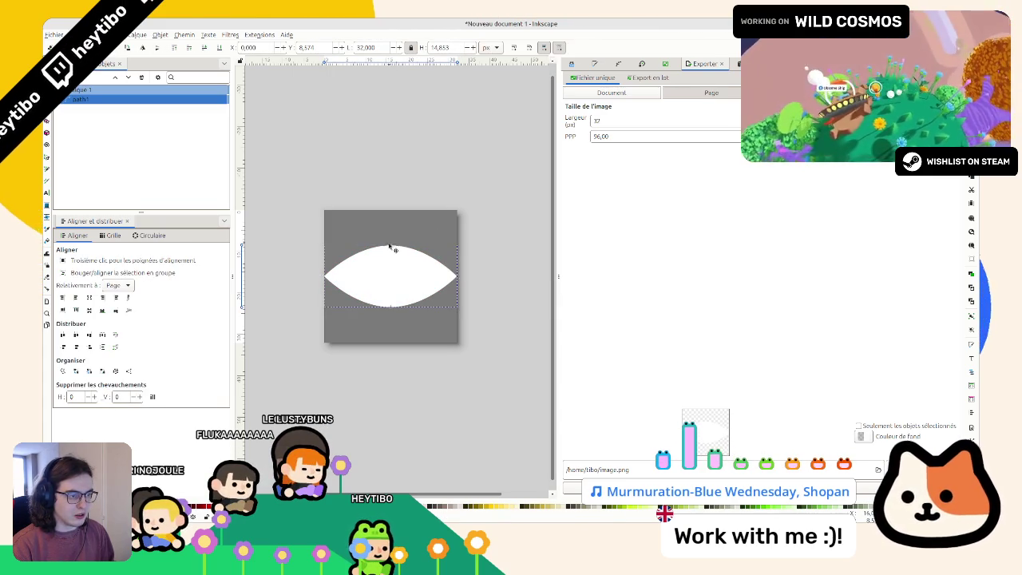
pyautogui.moveTo(390, 245); pyautogui.dragTo(396, 237)
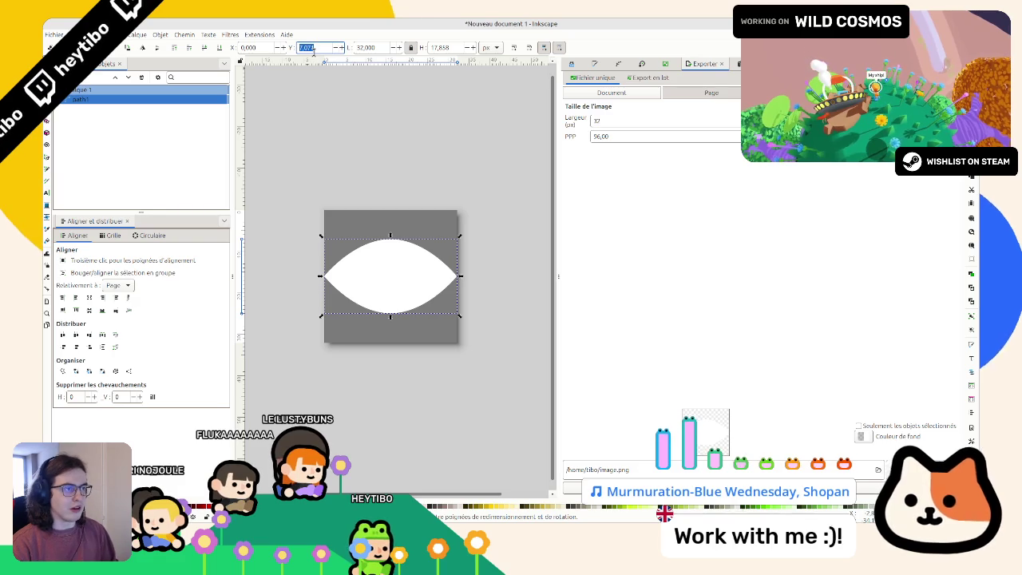
pyautogui.press('Tab')
# Step: Set the eye shape's width to 32 and its height to 16
pyautogui.click(354, 107)
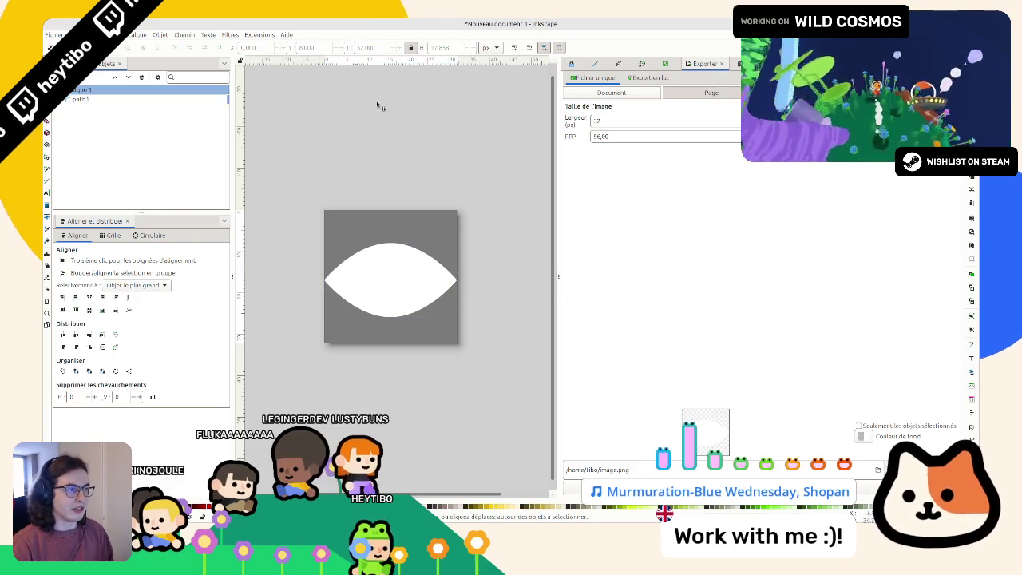
pyautogui.click(396, 274)
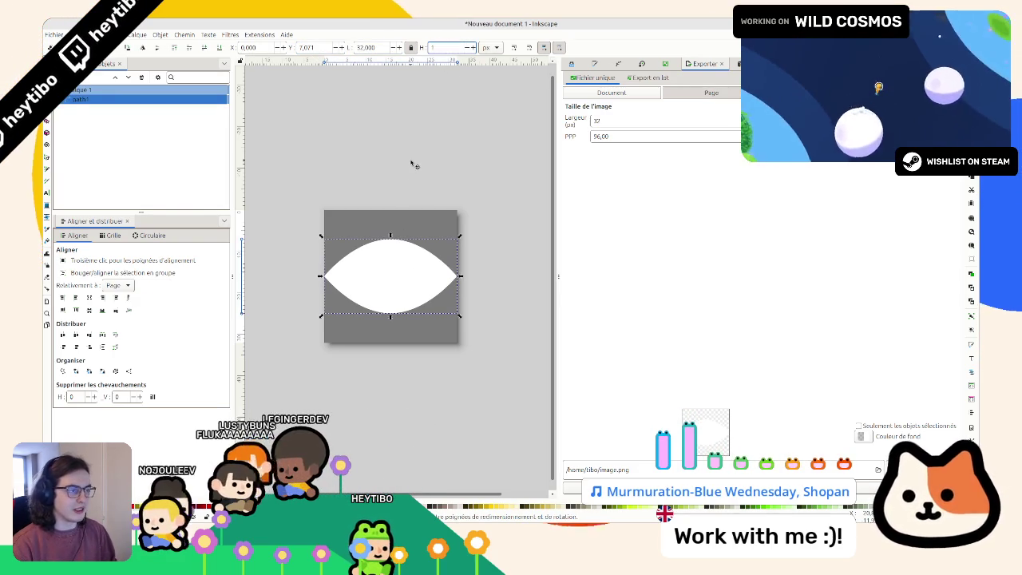
pyautogui.write('6')
pyautogui.press('Return')
pyautogui.click(365, 47)
pyautogui.write('32')
pyautogui.press('Return')
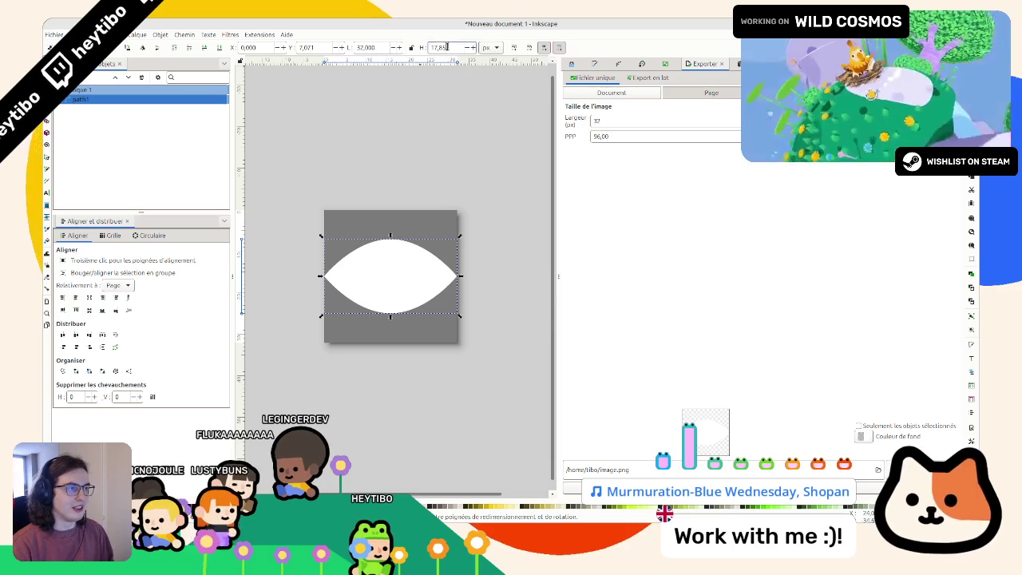
pyautogui.write('16')
pyautogui.press('Return')
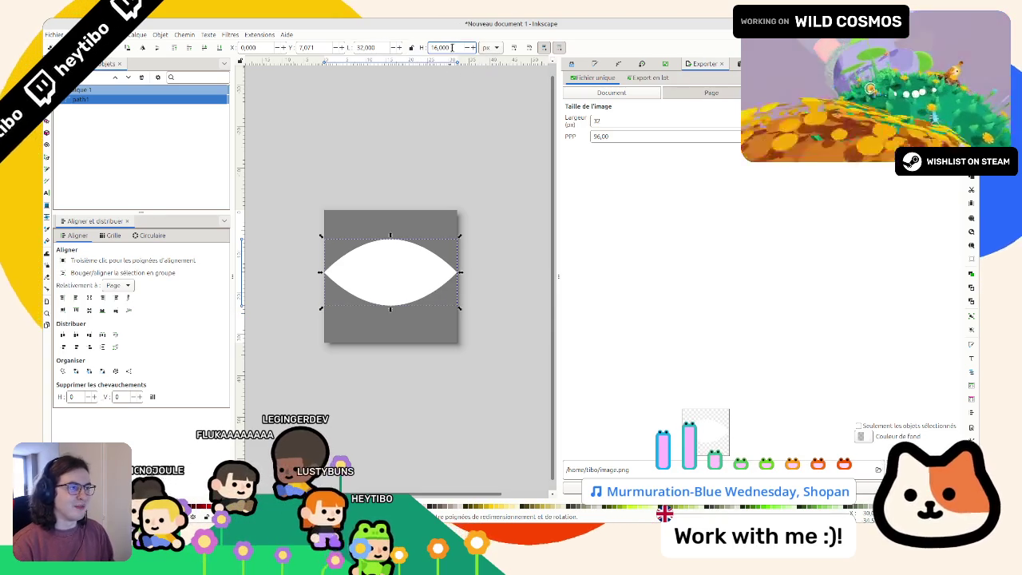
pyautogui.press('Return')
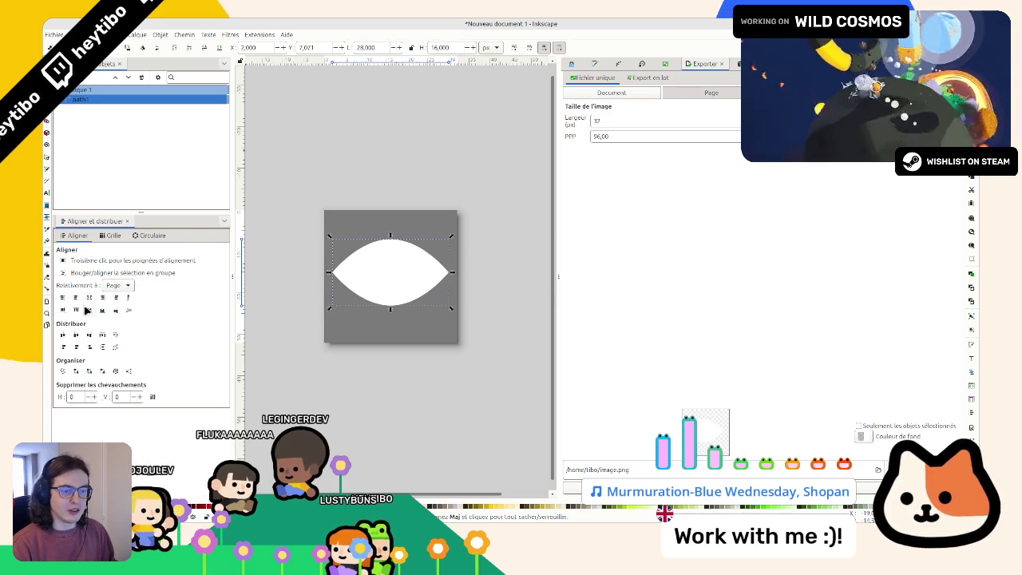
# Step: Draw a new circle above the top of the page
pyautogui.click(349, 170)
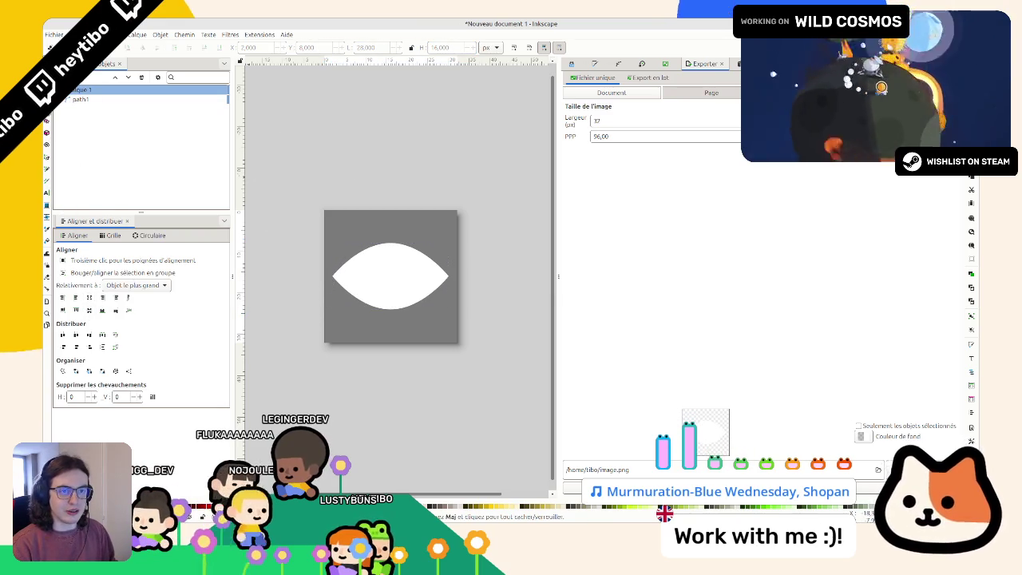
pyautogui.press('e')
pyautogui.moveTo(368, 249)
pyautogui.mouseDown()
pyautogui.moveTo(409, 303)
pyautogui.moveTo(402, 210)
pyautogui.moveTo(393, 209)
pyautogui.mouseUp()
# Step: Move the circle into the middle of the eye and set alignment relative to the page
pyautogui.press('s')
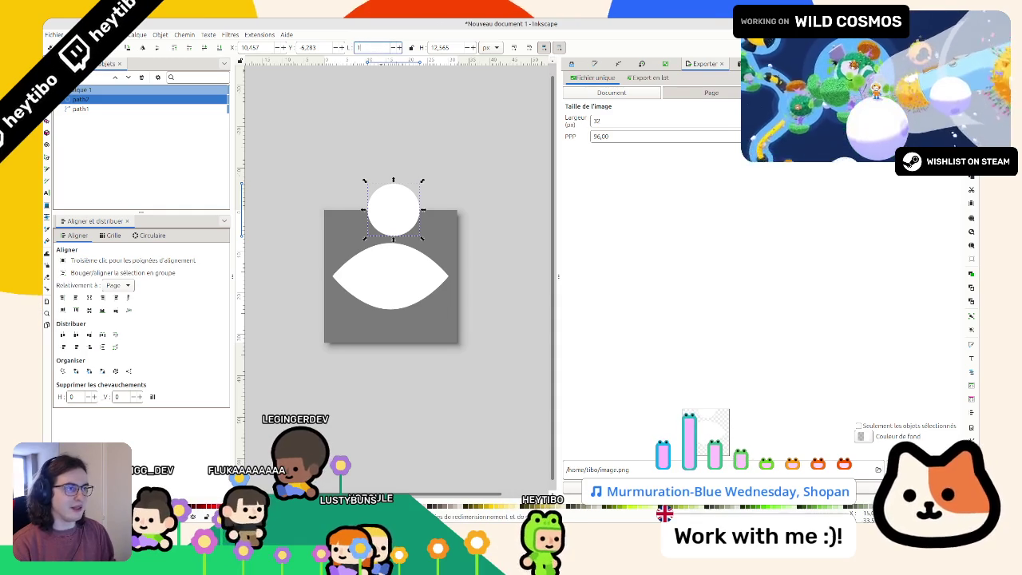
pyautogui.moveTo(405, 201); pyautogui.dragTo(386, 279)
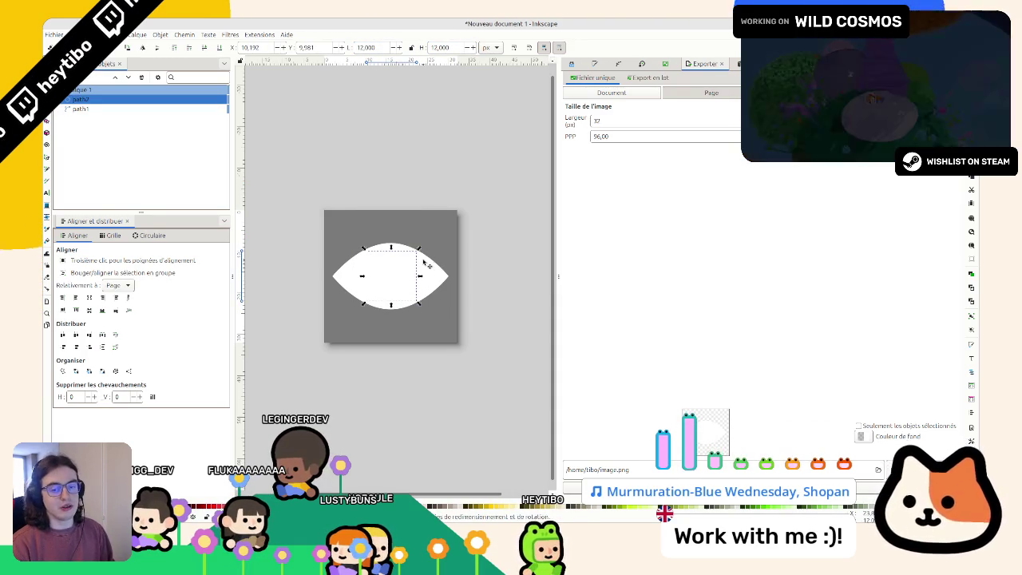
pyautogui.keyDown('shift'); pyautogui.click(450, 279); pyautogui.keyUp('shift')
pyautogui.click(126, 283)
pyautogui.click(116, 308)
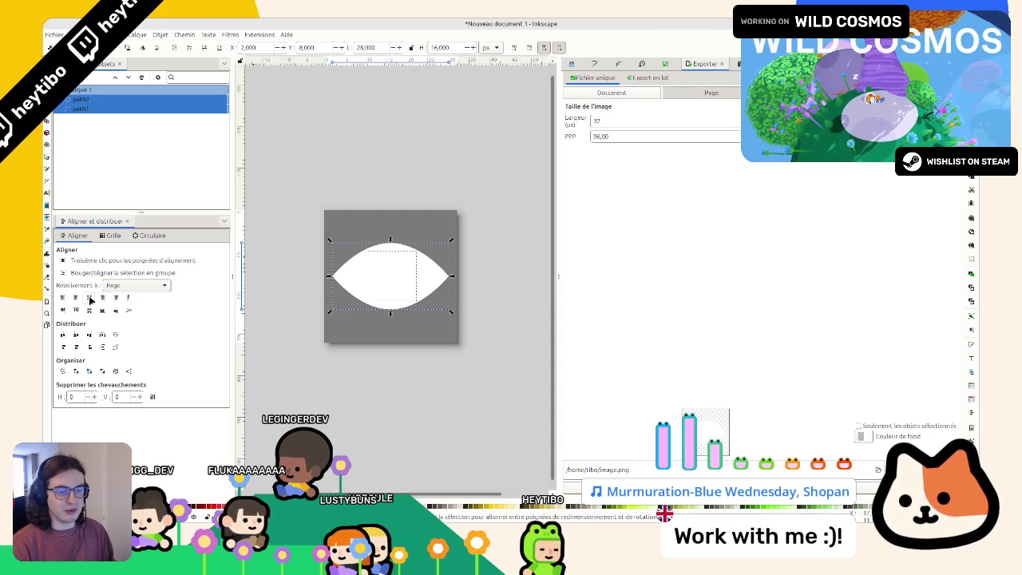
# Step: Apply a Boolean operation path effect to the almond eye shape
pyautogui.click(355, 178)
pyautogui.click(411, 289)
pyautogui.click(623, 67)
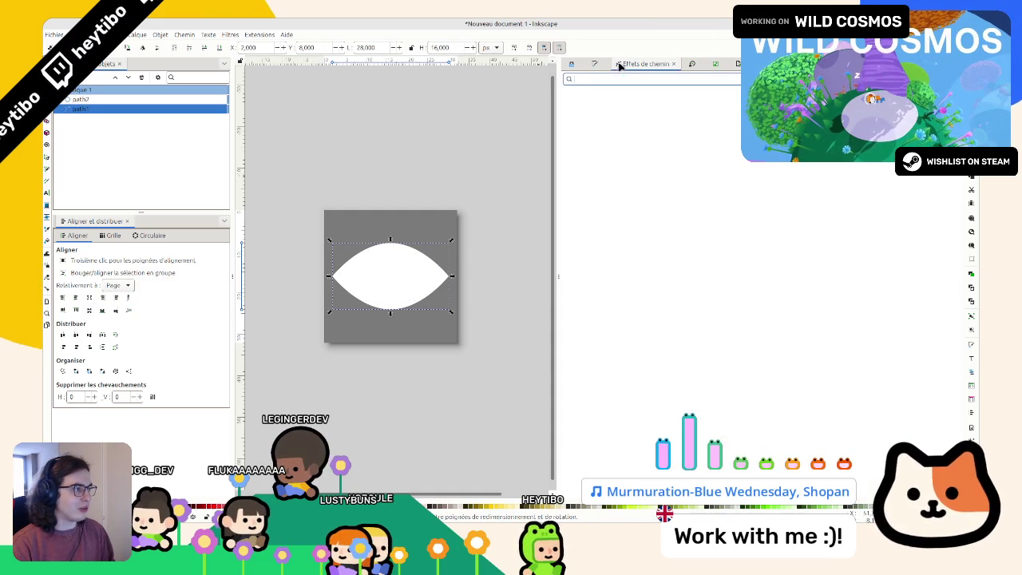
pyautogui.click(639, 78)
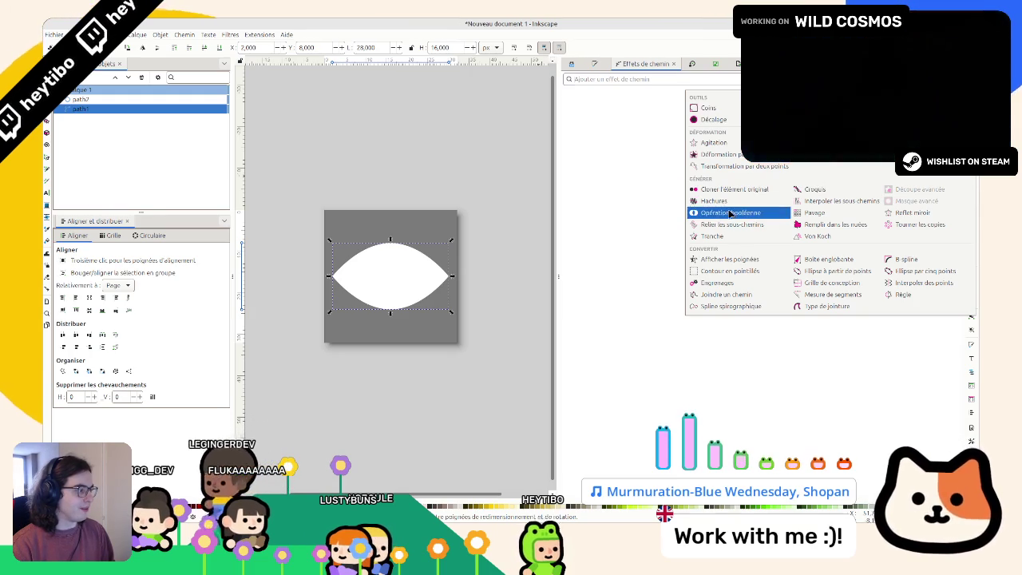
pyautogui.click(723, 212)
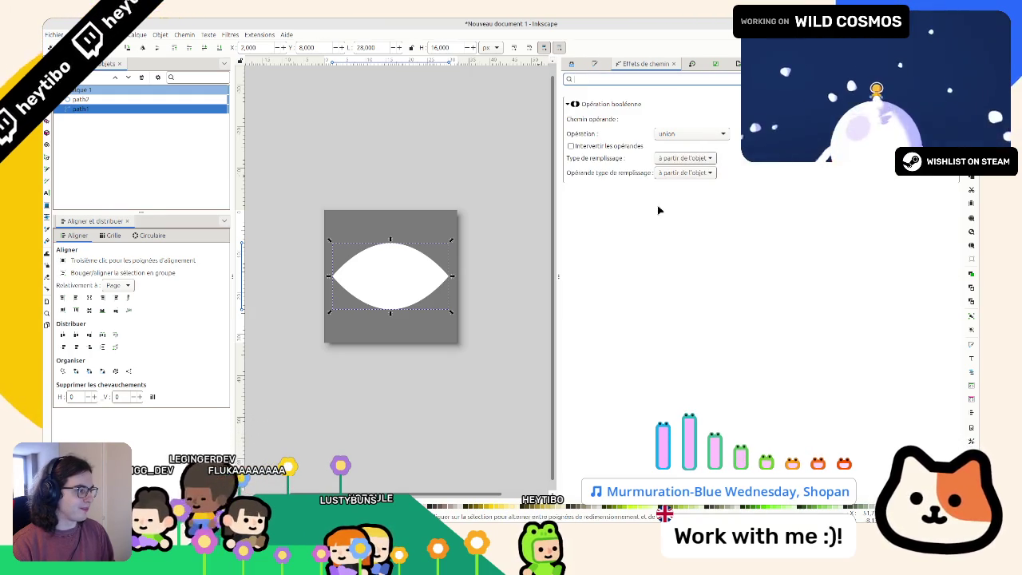
# Step: Undo an accidental move of the eye and select the circle
pyautogui.click(394, 269)
pyautogui.press('Tab')
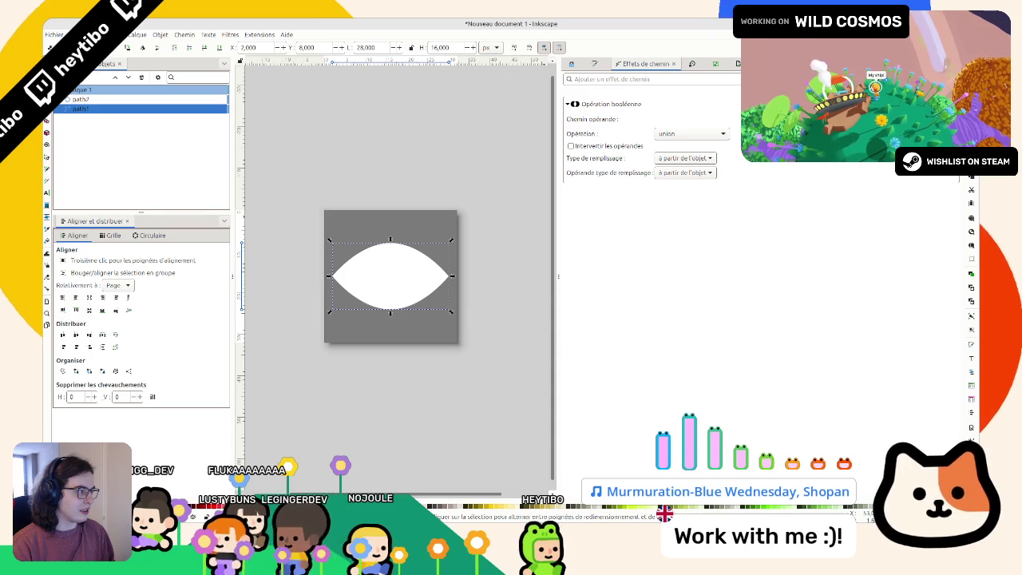
pyautogui.moveTo(452, 283); pyautogui.dragTo(456, 347)
pyautogui.hotkey('ctrl', 'z')
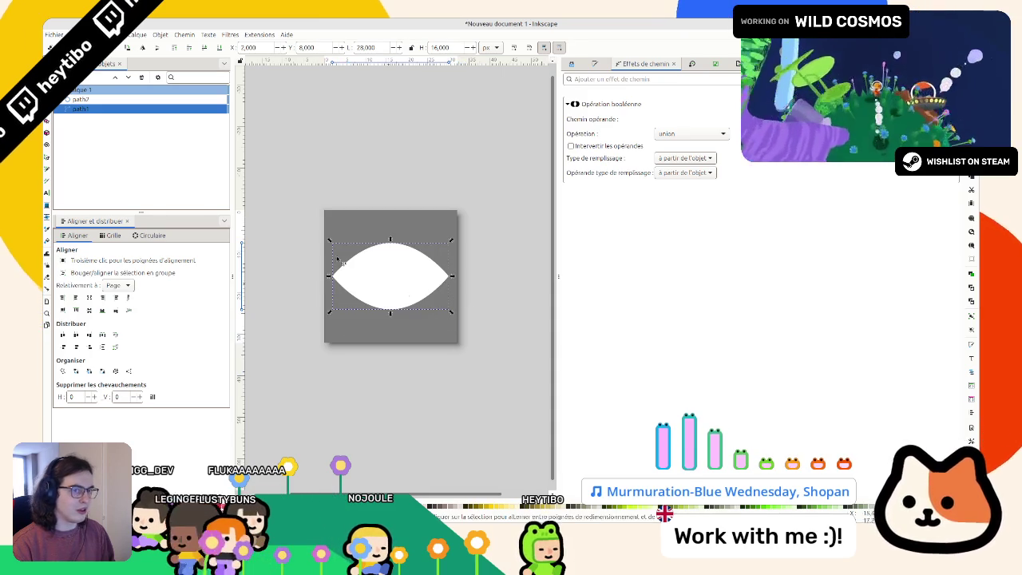
pyautogui.click(108, 99)
pyautogui.click(384, 270)
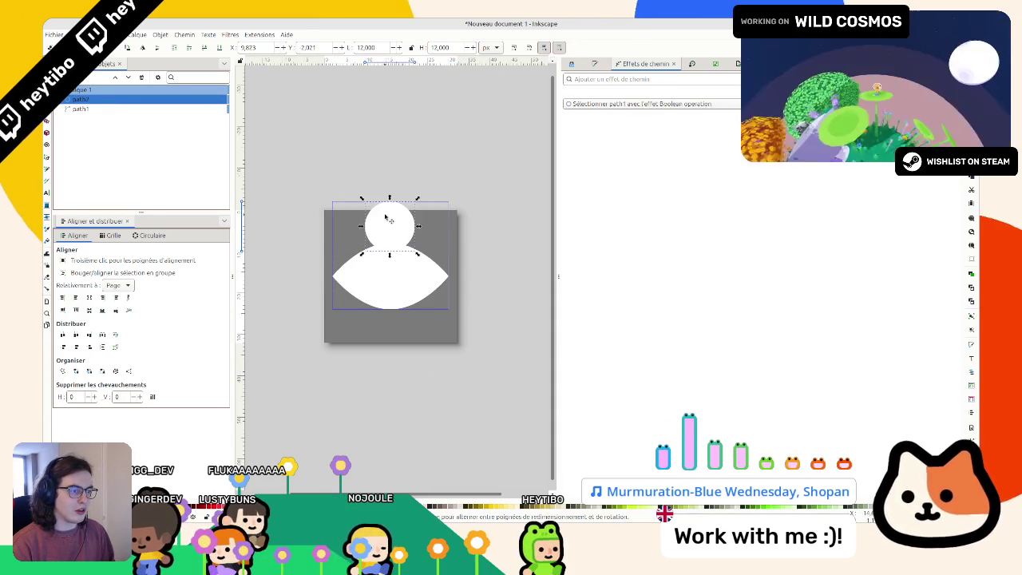
# Step: Switch the eye's Boolean operation to difference to cut out the pupil
pyautogui.click(639, 104)
pyautogui.click(685, 133)
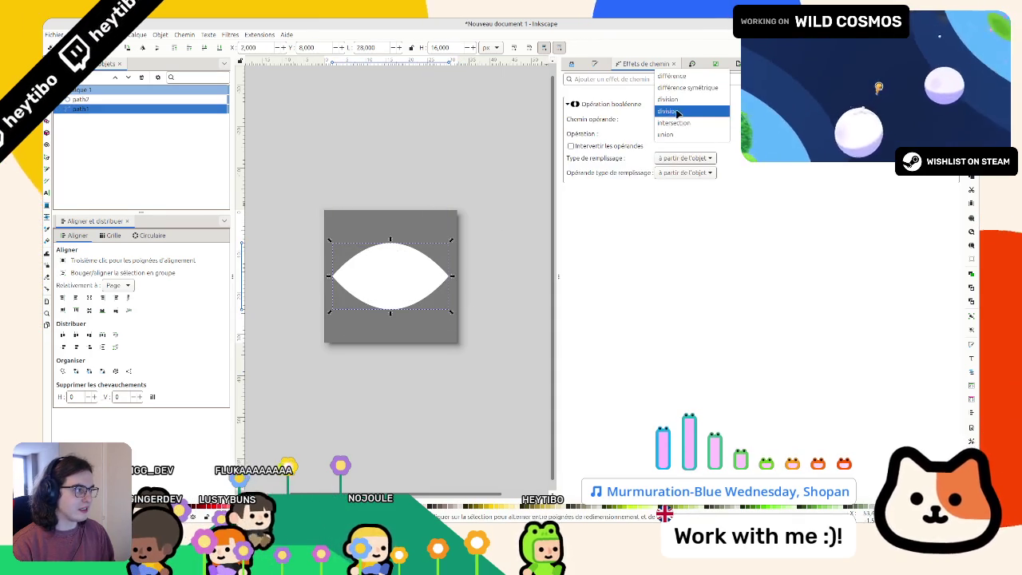
pyautogui.click(684, 80)
pyautogui.click(362, 227)
# Step: Enlarge the pupil circle to fill the eye's height and check the result
pyautogui.click(414, 270)
pyautogui.moveTo(430, 282); pyautogui.dragTo(429, 297)
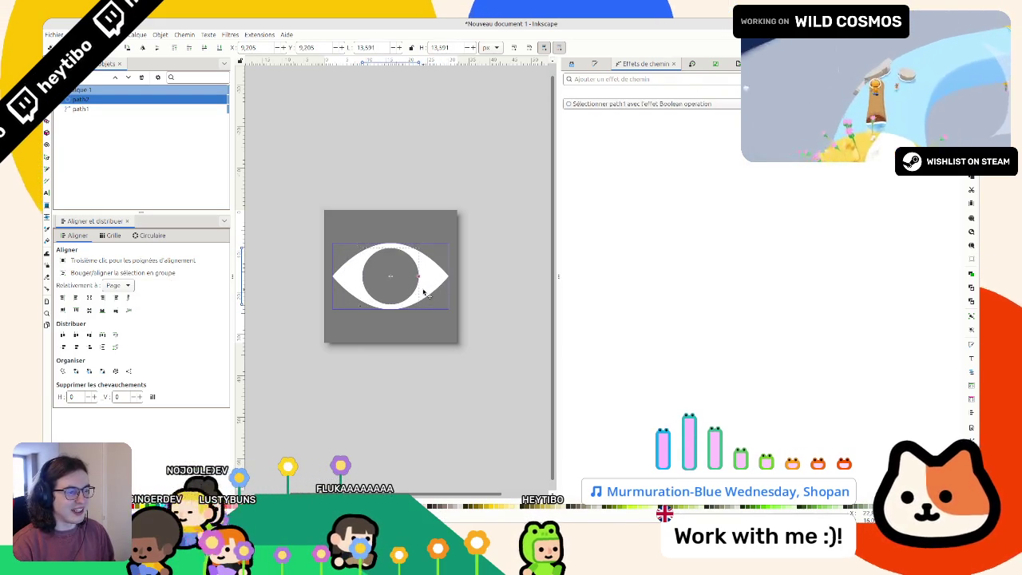
pyautogui.click(486, 217)
pyautogui.scroll(-6, 485, 239)
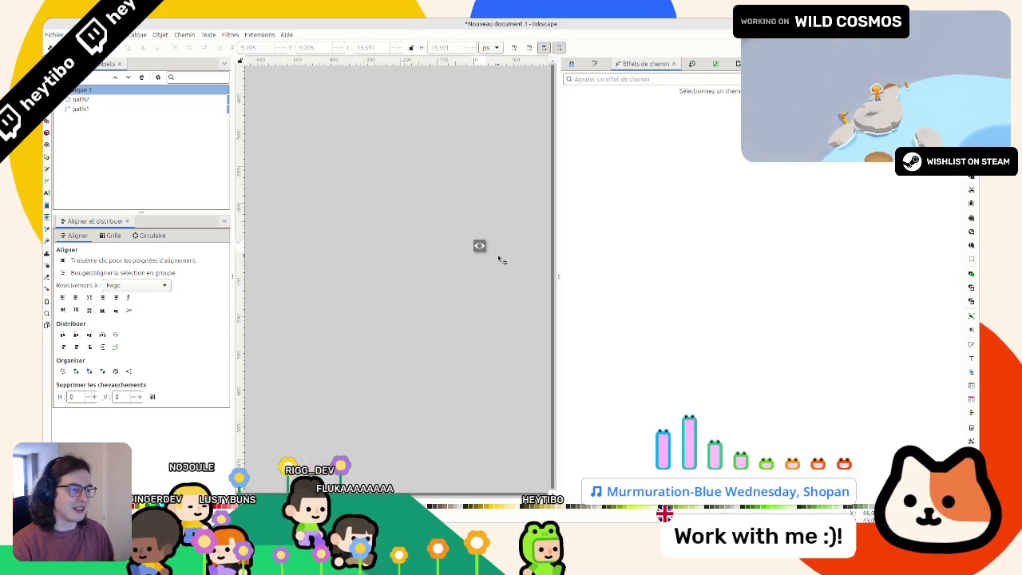
pyautogui.scroll(5, 485, 246)
pyautogui.scroll(-3, 358, 246)
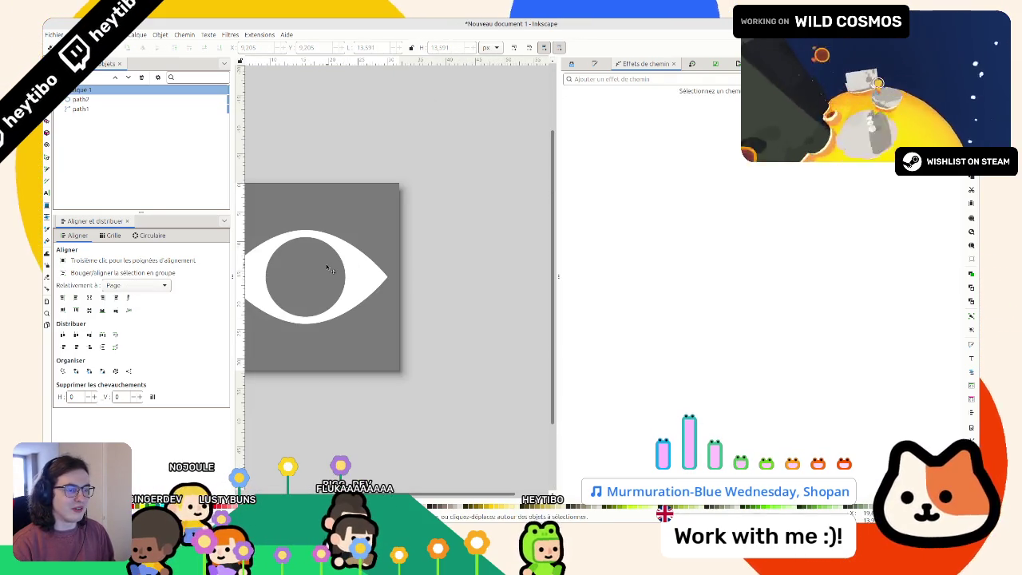
pyautogui.click(326, 265)
pyautogui.hscroll(-3, 375, 93)
# Step: Size the pupil 12.5 × 12.5 px and centre it on the page
pyautogui.tripleClick(369, 47)
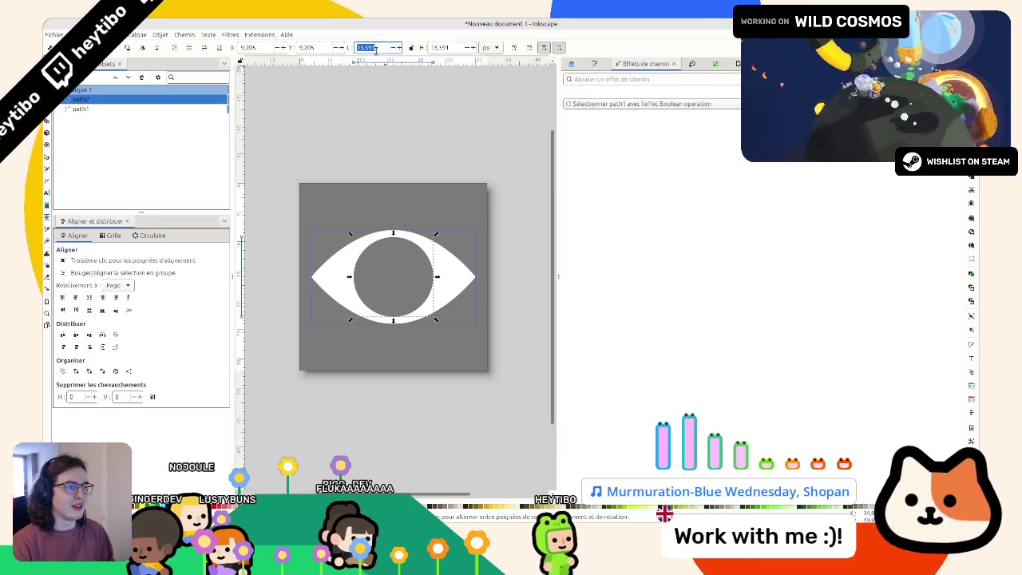
pyautogui.write('12')
pyautogui.press('Tab')
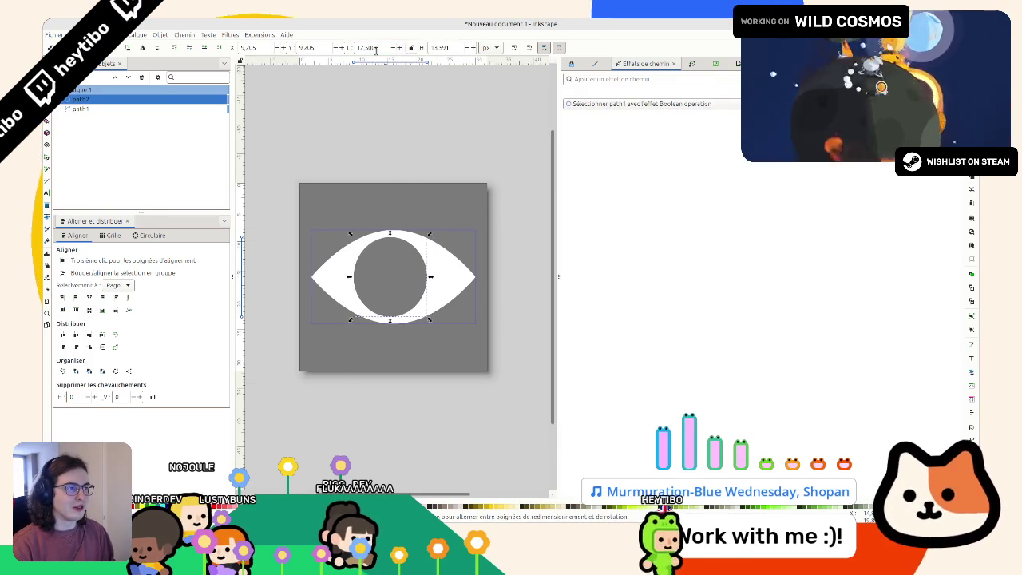
pyautogui.write('1,51')
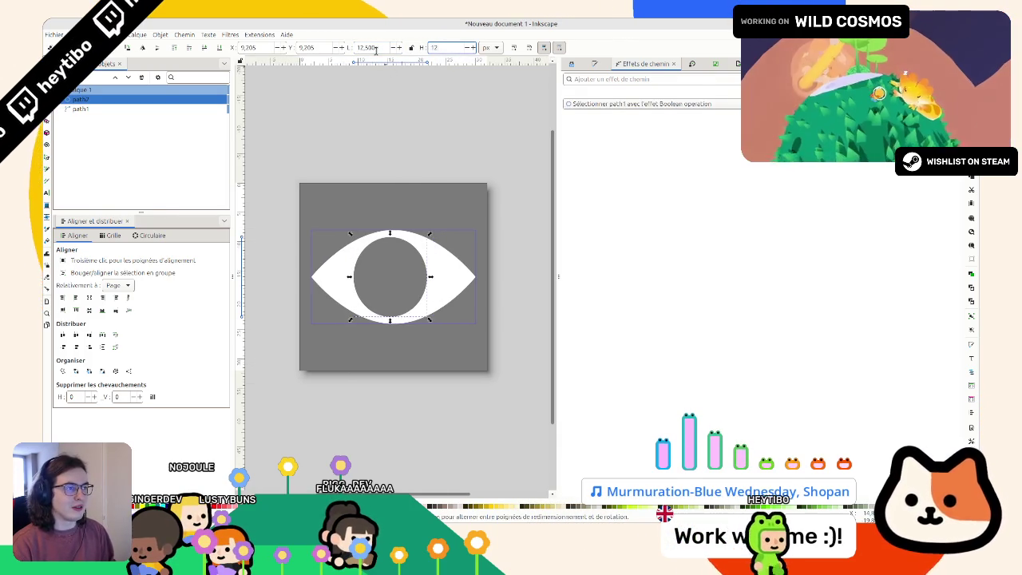
pyautogui.press('Return')
pyautogui.click(89, 297)
pyautogui.click(89, 310)
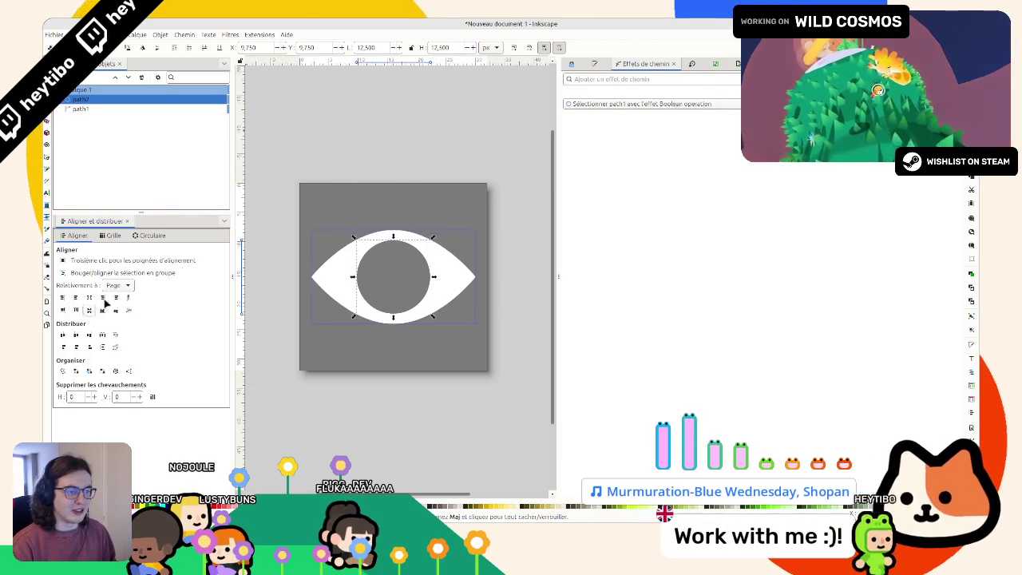
# Step: Deselect everything to preview the finished eye icon
pyautogui.click(335, 181)
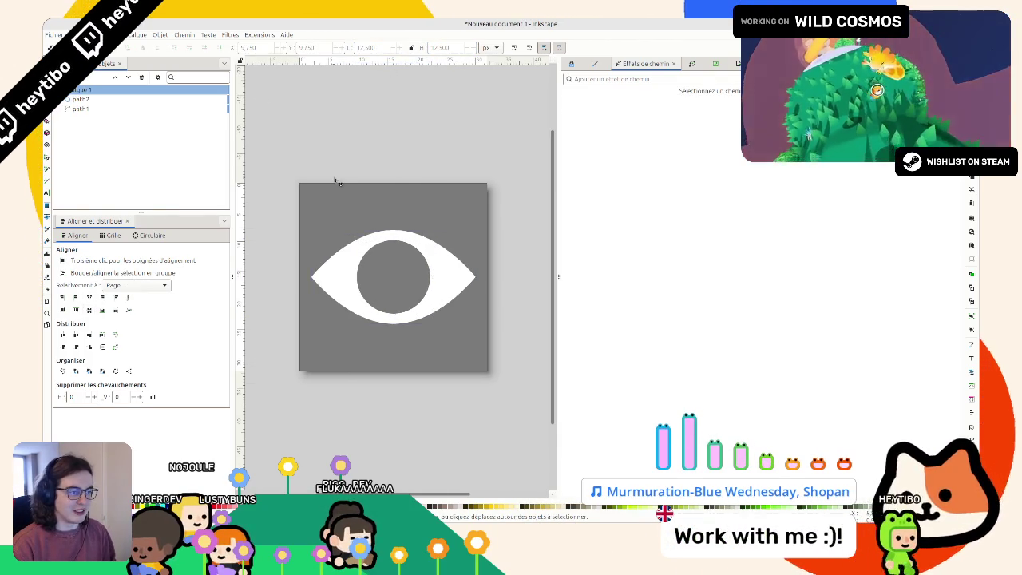
pyautogui.click(389, 264)
pyautogui.click(413, 171)
pyautogui.scroll(-3, 412, 171)
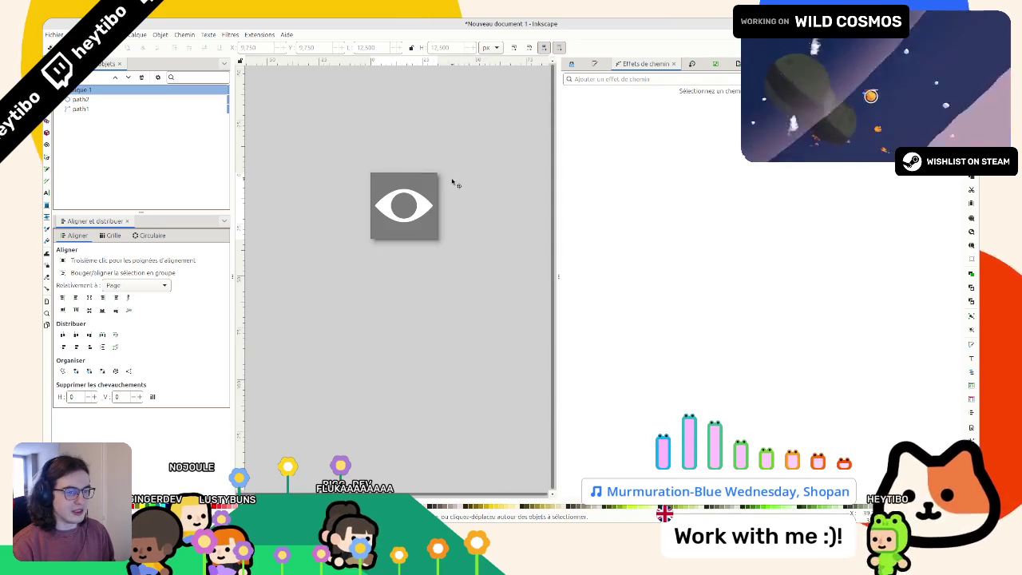
pyautogui.scroll(2, 470, 272)
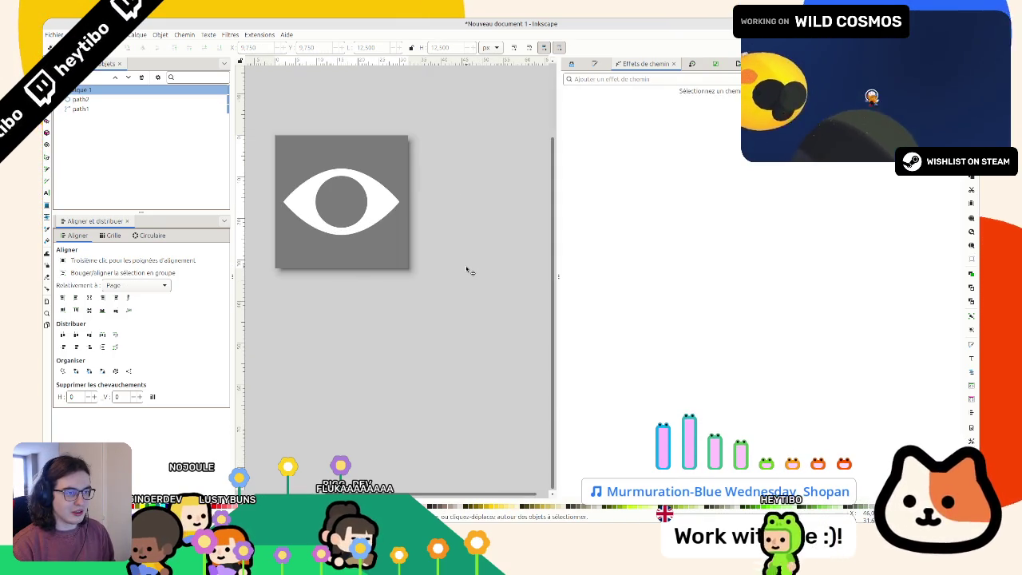
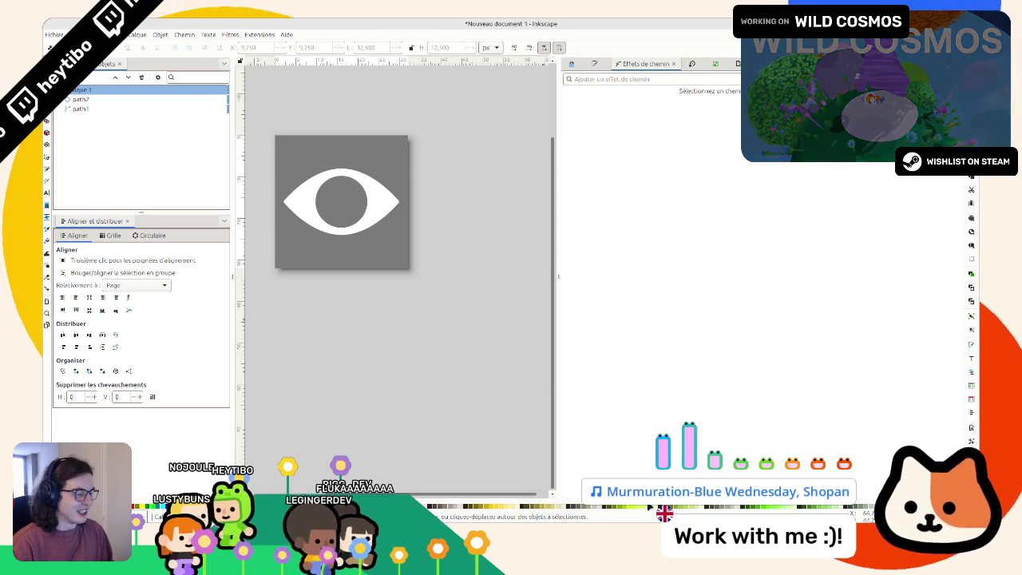
# Step: Test-run the game in Godot, stop it, and return to the Inkscape eye drawing
pyautogui.hotkey('alt', 'Tab')
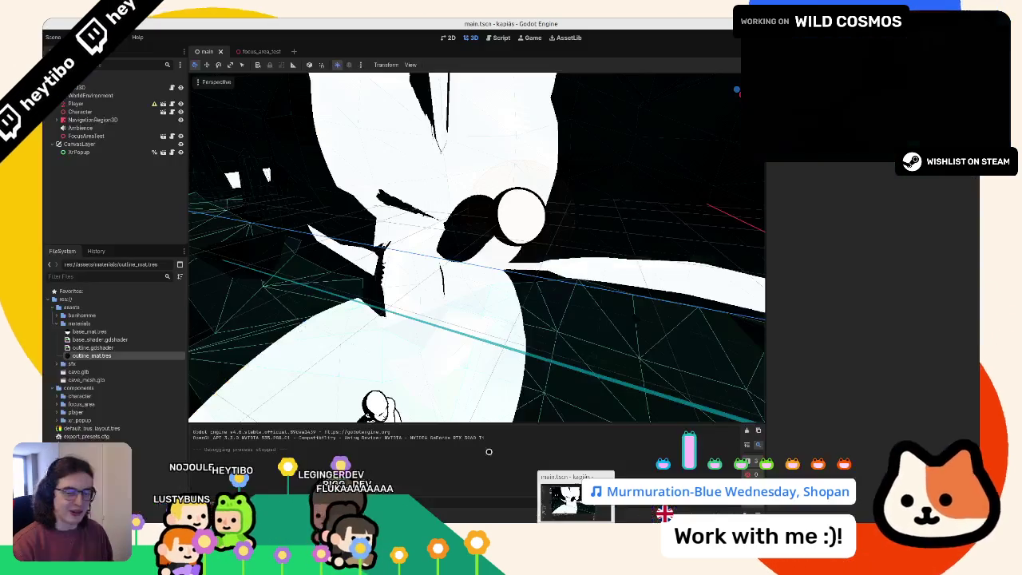
pyautogui.press('F5')
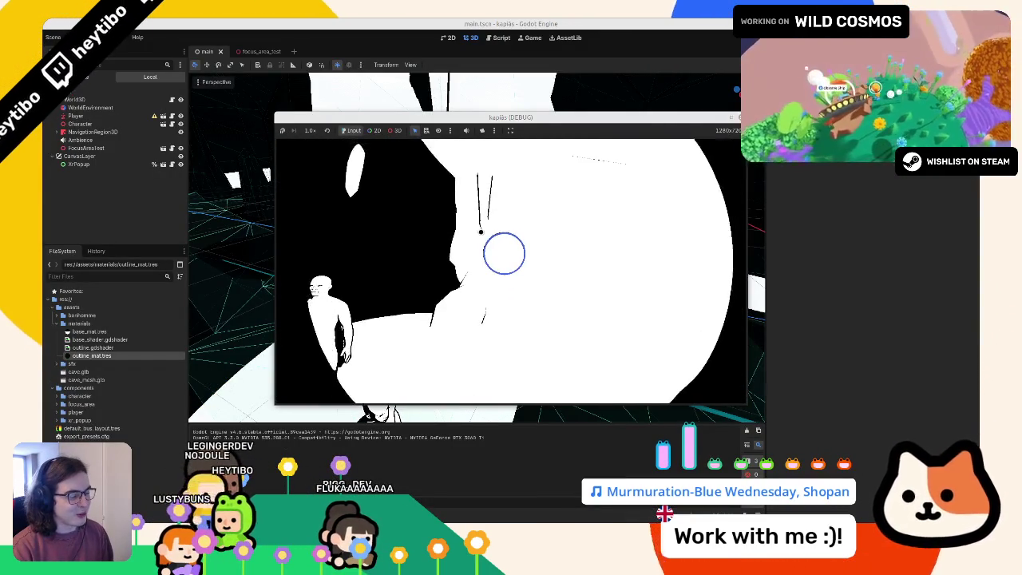
pyautogui.press('F8')
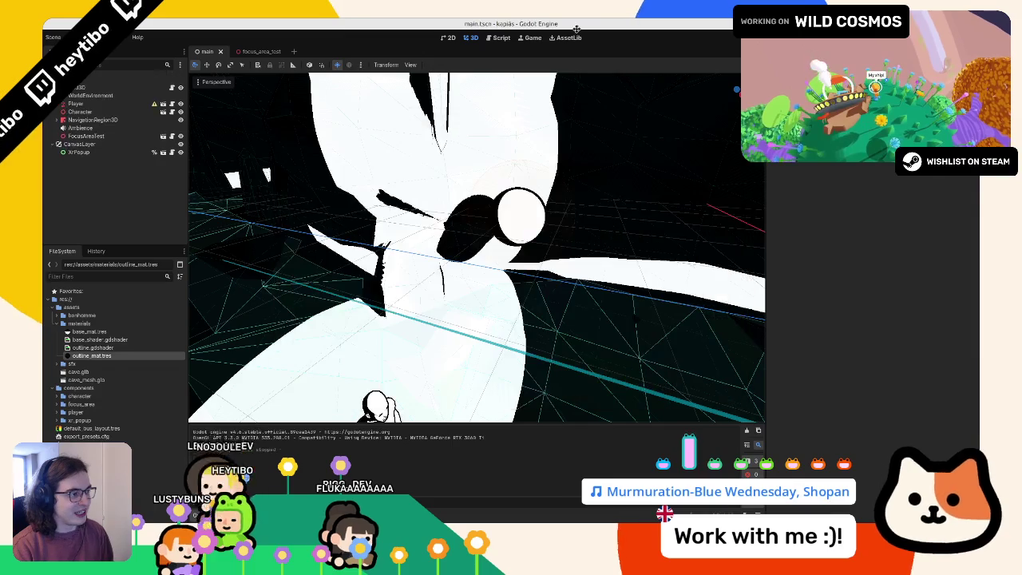
pyautogui.hotkey('alt', 'Tab')
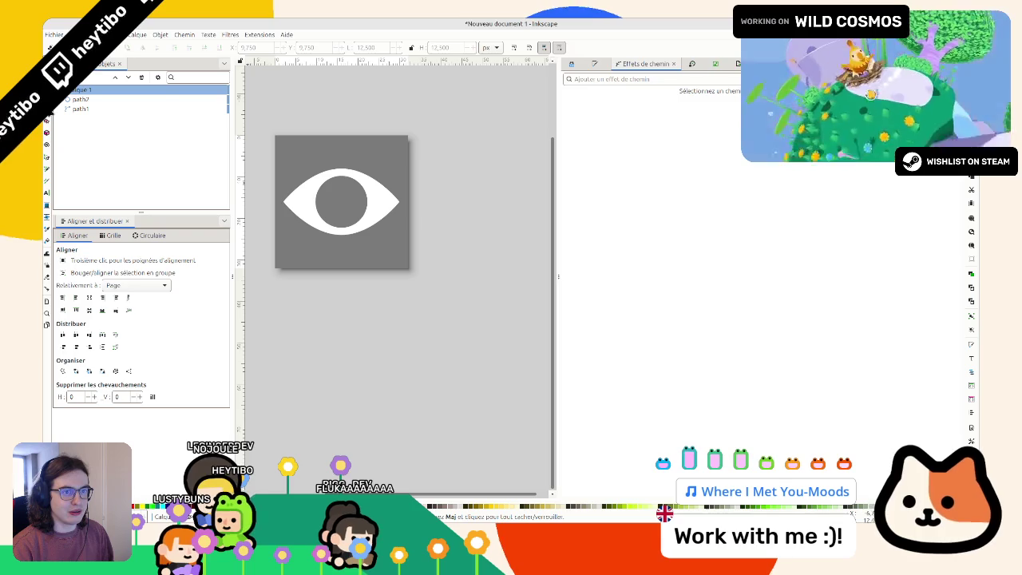
# Step: Expand path3 in the Objects panel and delete its grey circle3 cutout
pyautogui.click(211, 109)
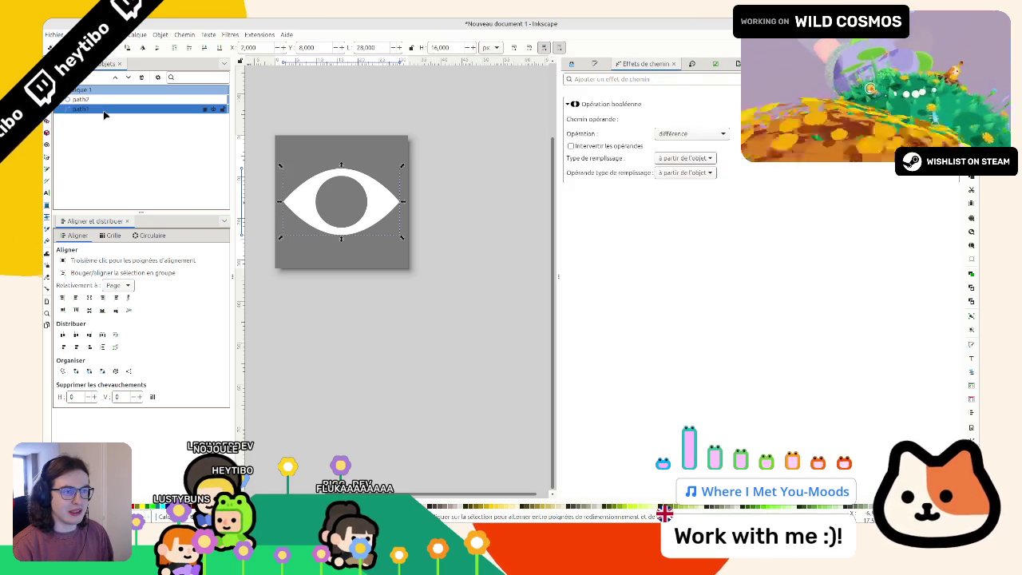
pyautogui.click(144, 100)
pyautogui.click(148, 109)
pyautogui.click(144, 99)
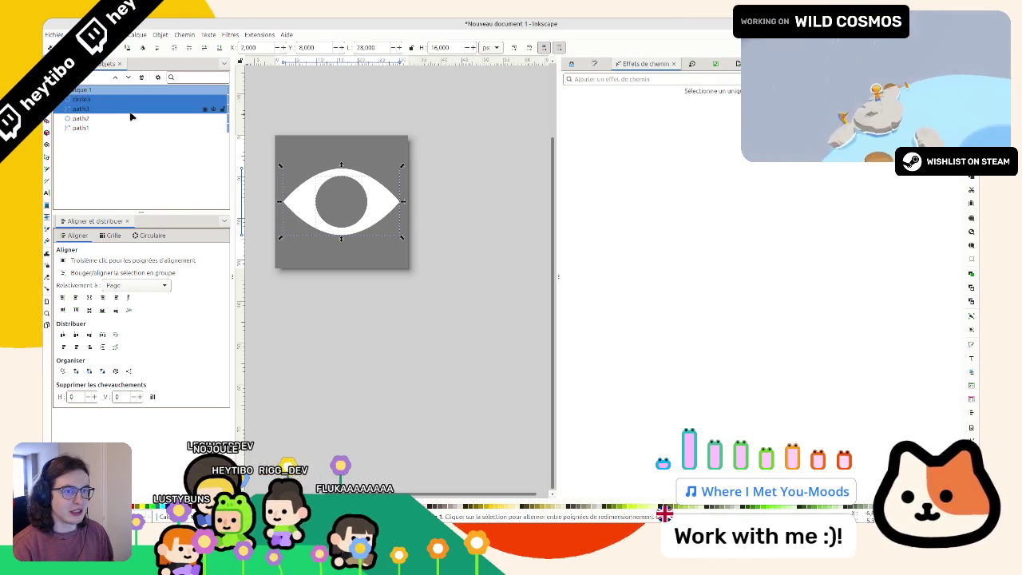
pyautogui.click(135, 109)
pyautogui.click(111, 100)
pyautogui.doubleClick(80, 108)
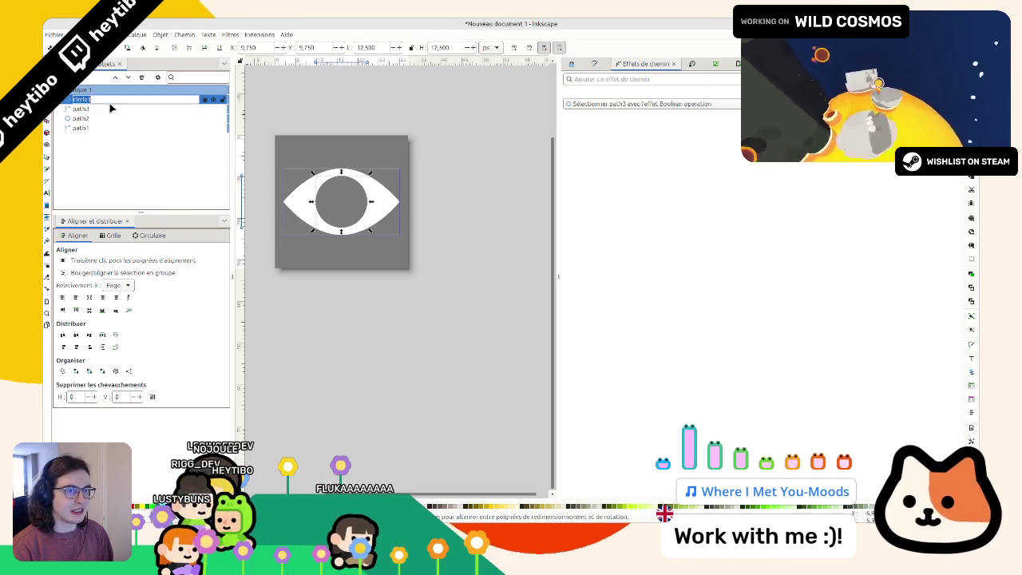
pyautogui.click(107, 107)
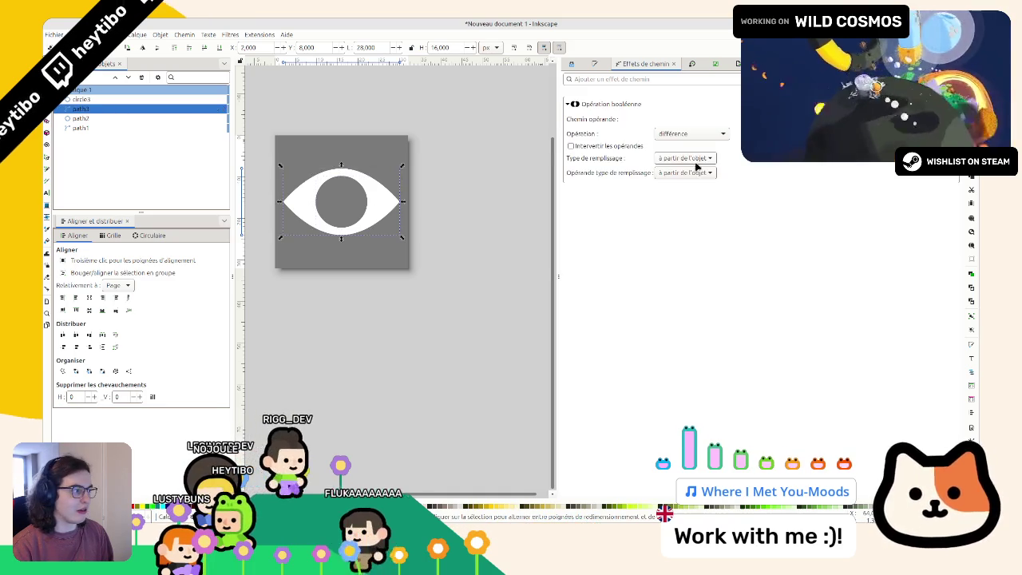
pyautogui.press('Delete')
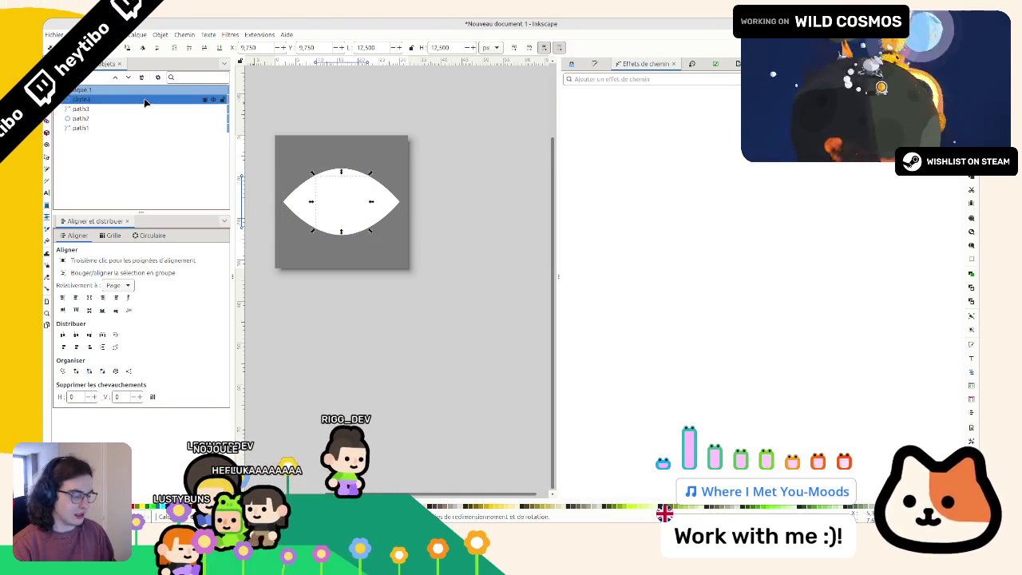
# Step: Select path3 and path1, then drag path1 to a new spot in the layer's stack
pyautogui.click(80, 99)
pyautogui.keyDown('ctrl'); pyautogui.click(80, 118); pyautogui.keyUp('ctrl')
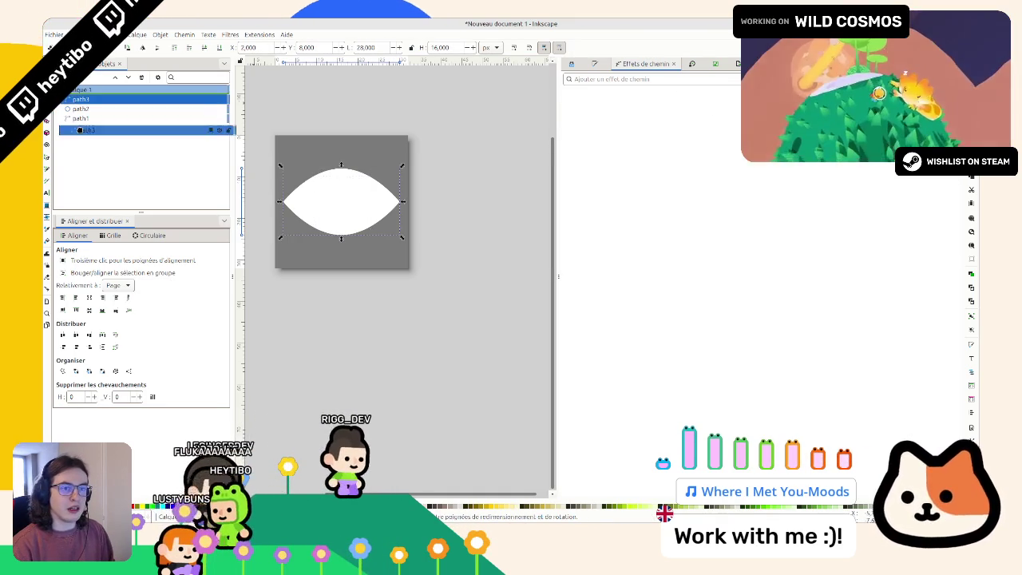
pyautogui.moveTo(80, 118); pyautogui.dragTo(82, 116)
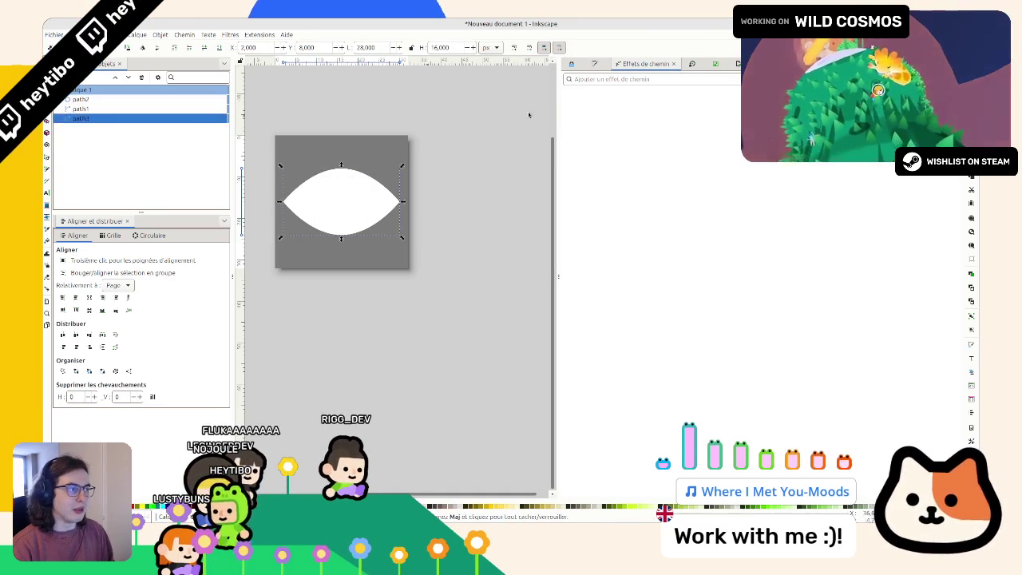
pyautogui.click(595, 64)
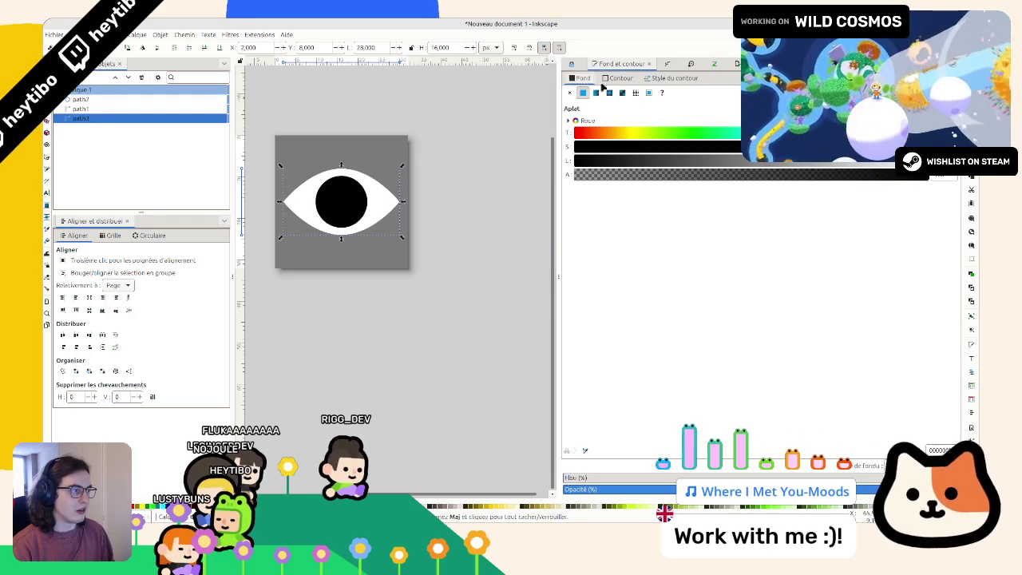
# Step: Give the eye a flat black stroke measured in px, starting at 2 px wide
pyautogui.click(618, 77)
pyautogui.click(582, 93)
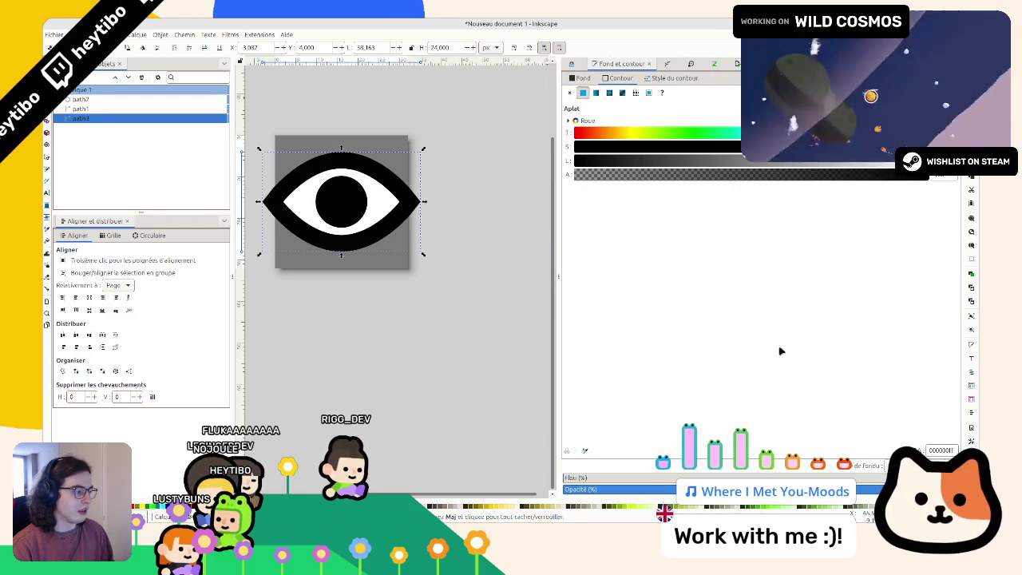
pyautogui.click(675, 77)
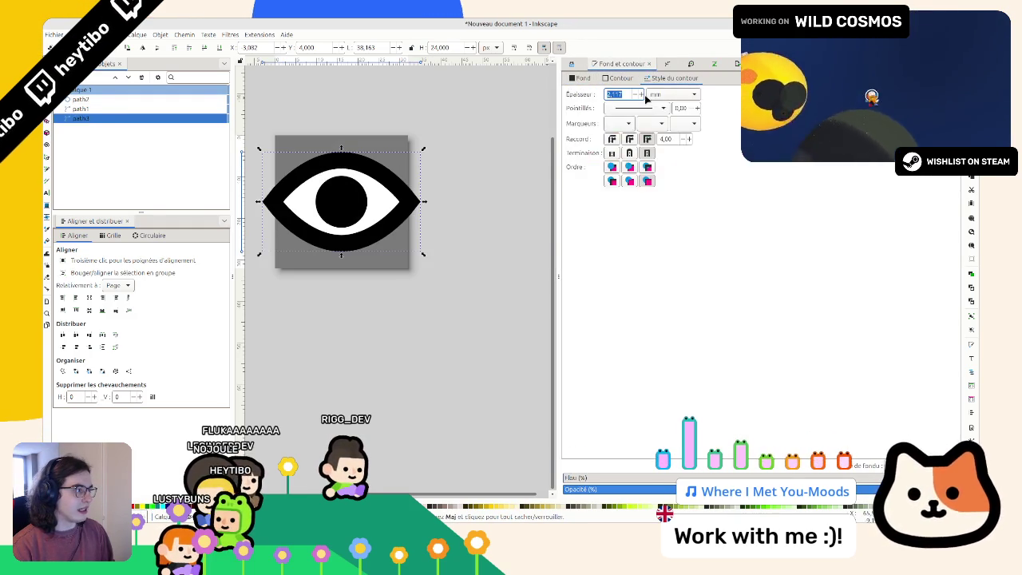
pyautogui.click(660, 108)
pyautogui.click(659, 108)
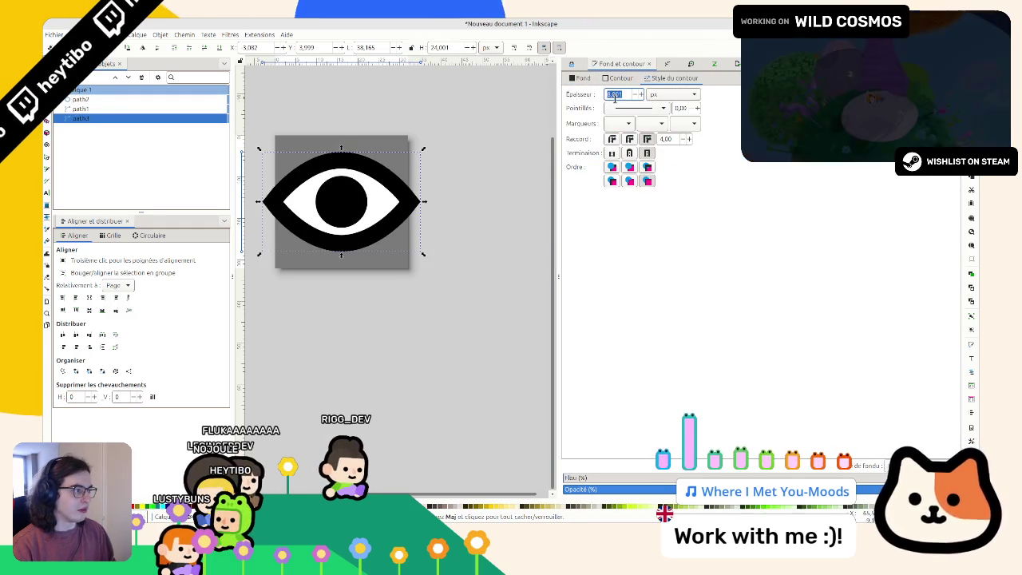
pyautogui.write('2')
pyautogui.press('Return')
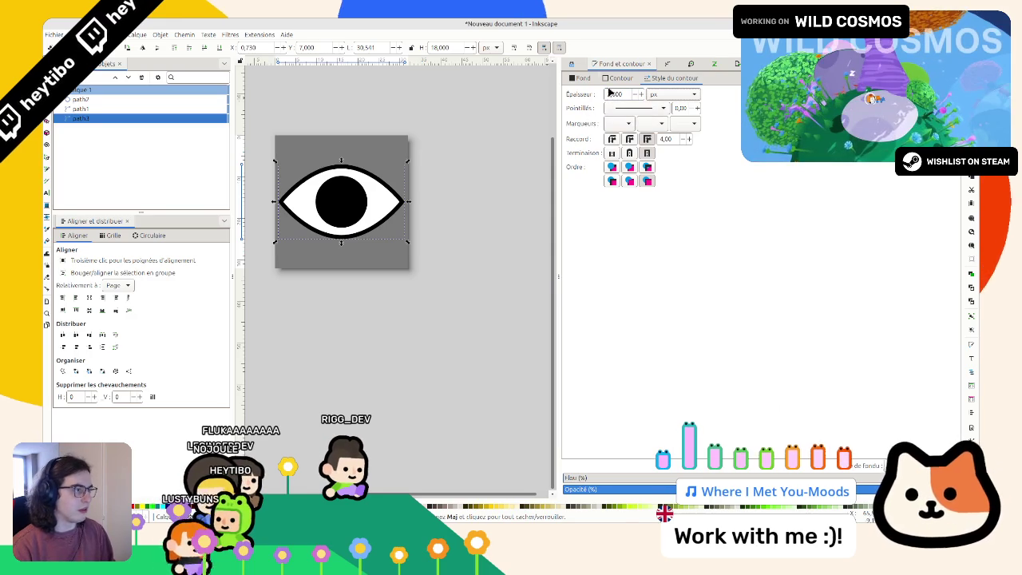
# Step: Adjust the eye's outline width, settling on 2.5 px
pyautogui.press('BackSpace')
pyautogui.write('3')
pyautogui.press('Return')
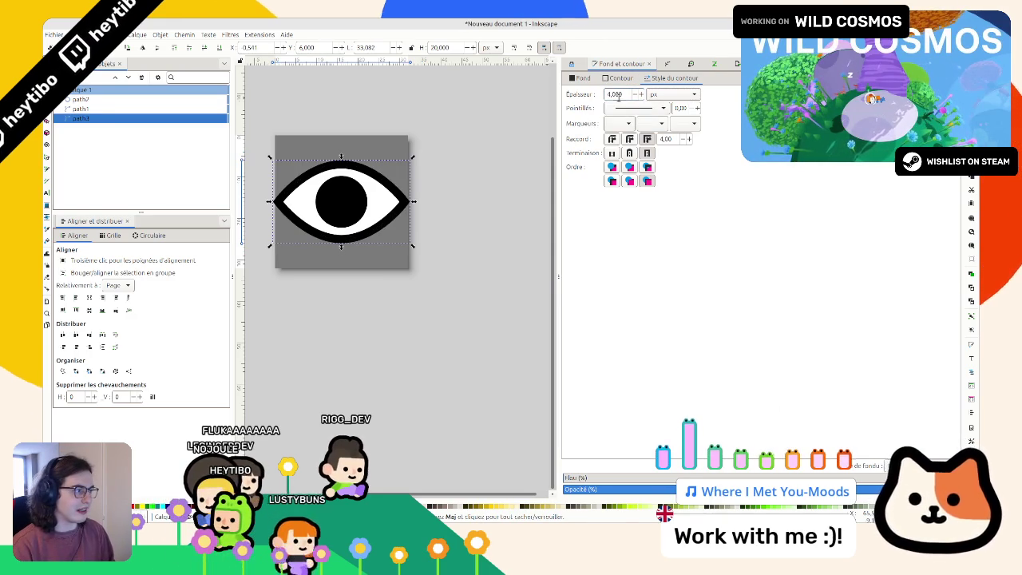
pyautogui.click(458, 157)
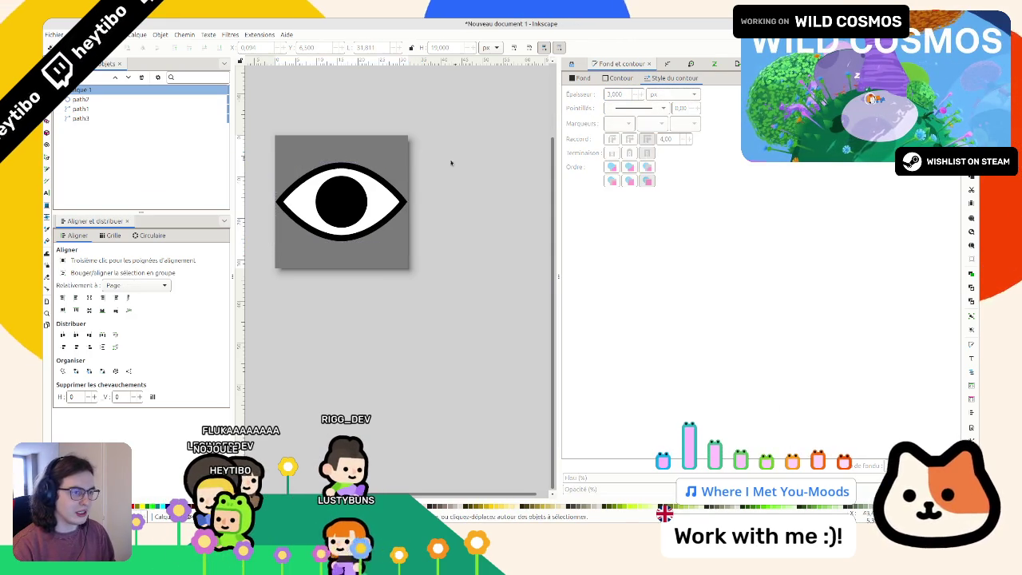
pyautogui.click(77, 108)
pyautogui.click(76, 118)
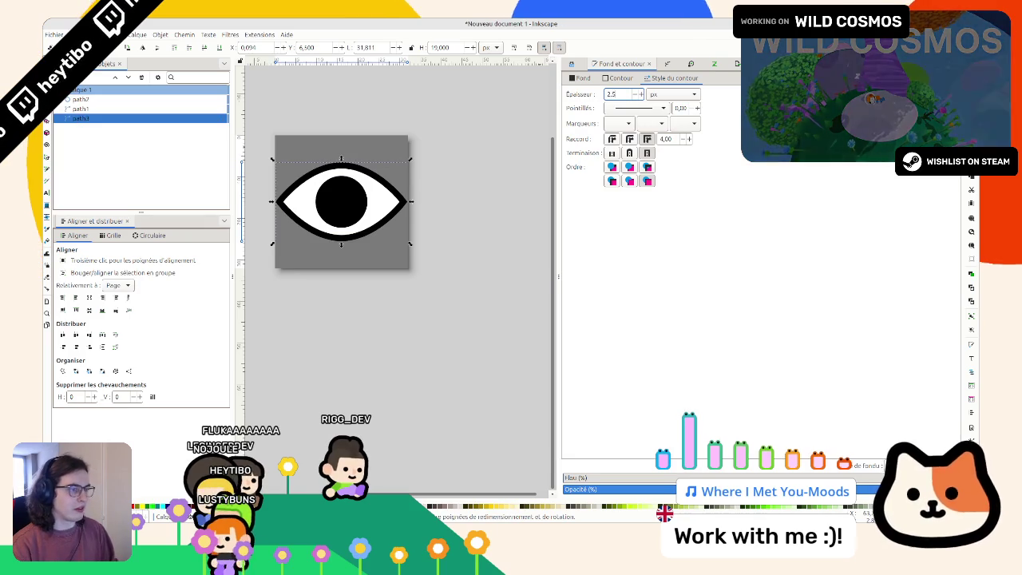
pyautogui.press('Return')
# Step: Lower the eye's opacity so it blends soft grey, then deselect it
pyautogui.click(658, 489)
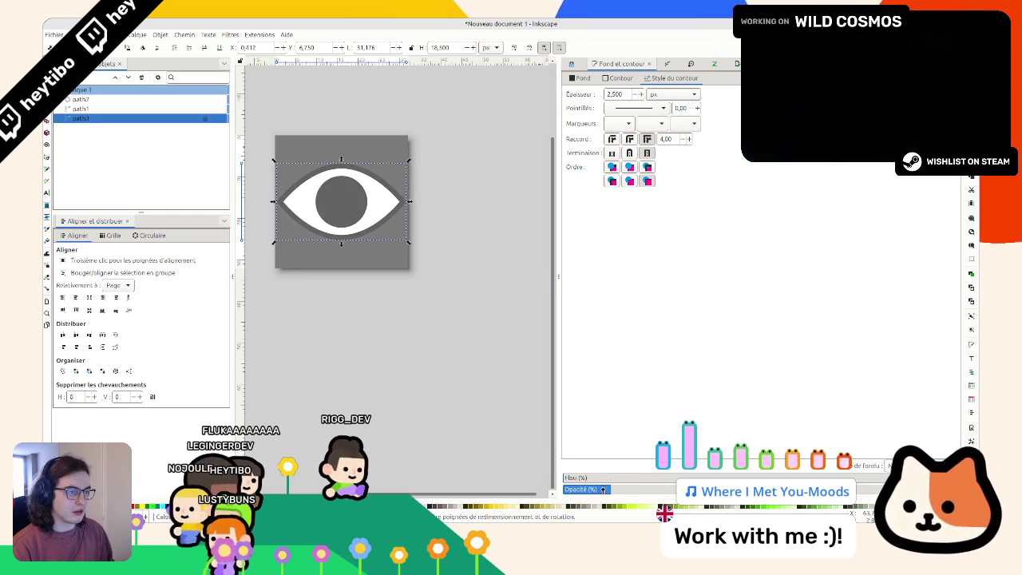
pyautogui.click(617, 489)
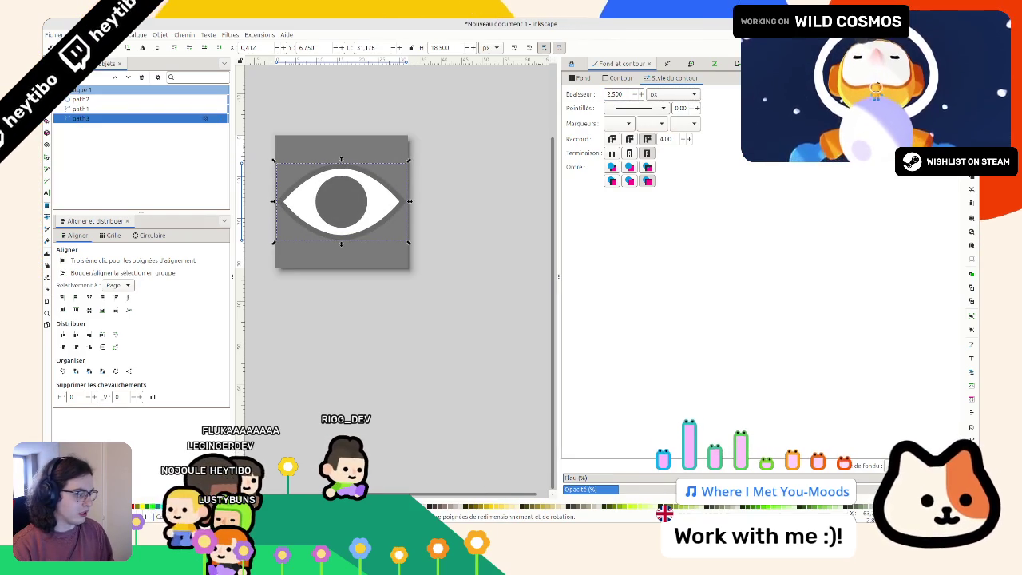
pyautogui.click(654, 489)
pyautogui.press('Escape')
pyautogui.scroll(-4, 395, 342)
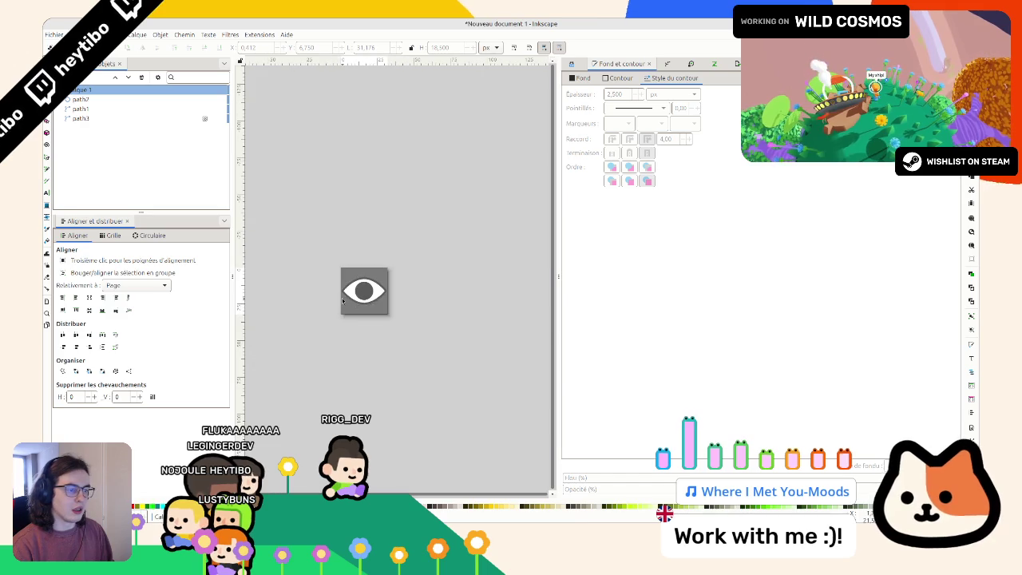
# Step: Dismiss the accidental Open dialog and compare the eye paths' outline widths
pyautogui.hotkey('ctrl', 'o')
pyautogui.press('Escape')
pyautogui.scroll(4, 326, 269)
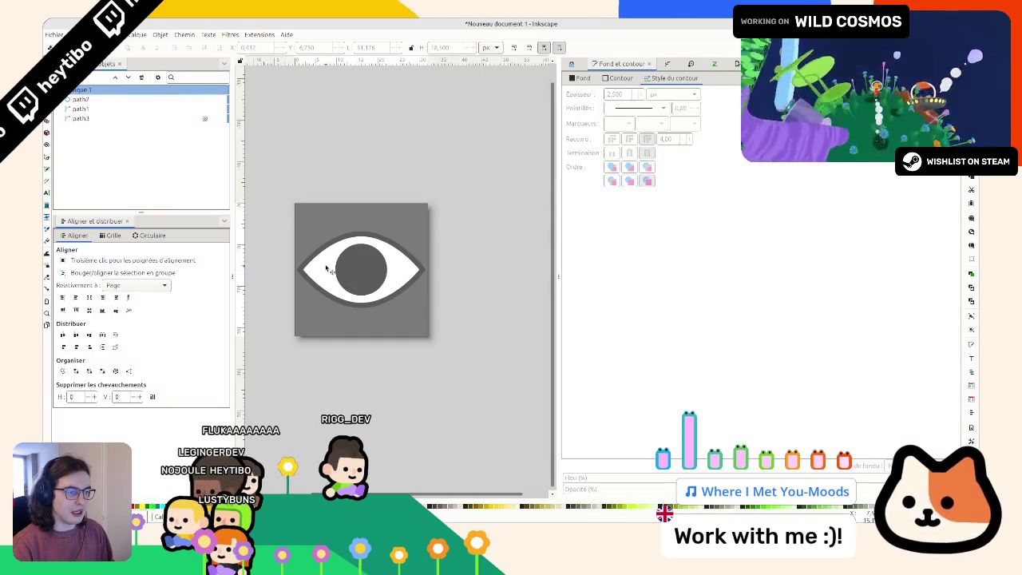
pyautogui.click(78, 109)
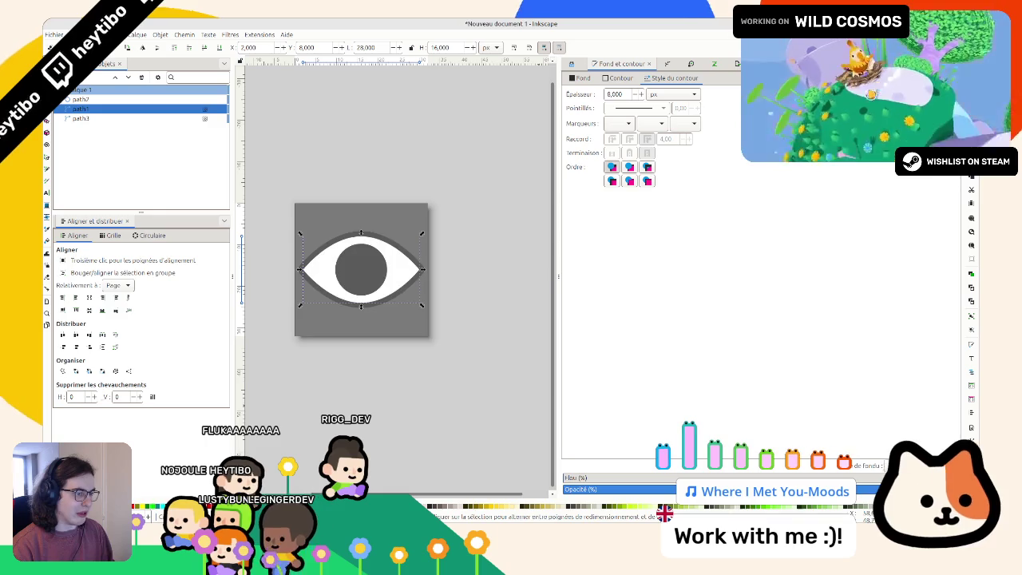
pyautogui.click(155, 121)
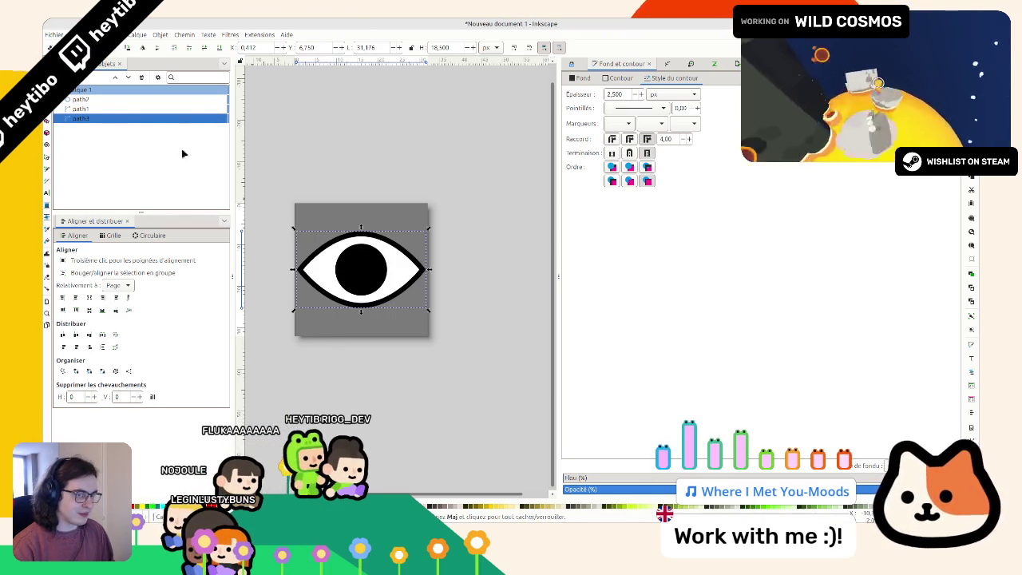
pyautogui.click(121, 109)
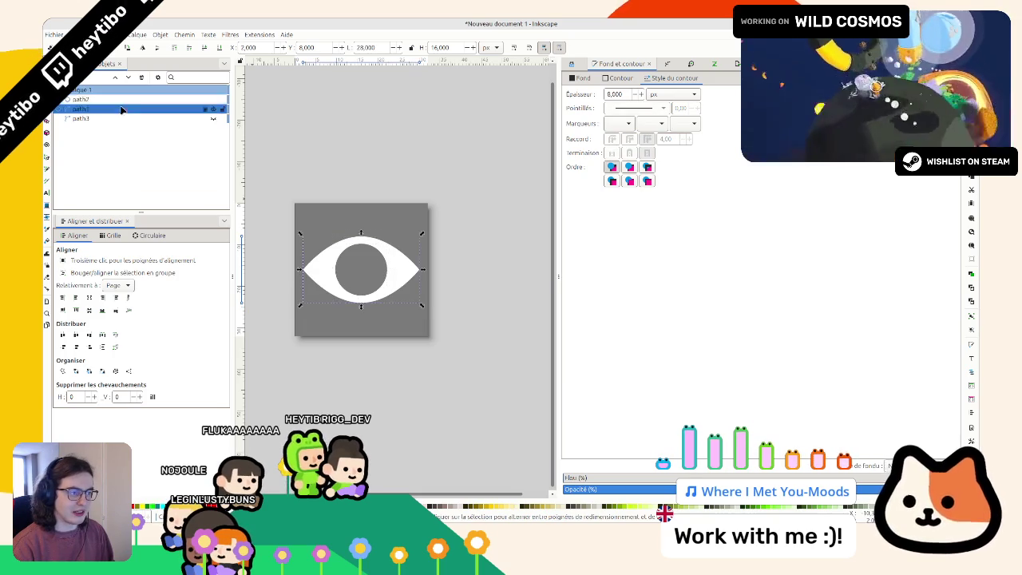
# Step: Give the outer eye shape a flat black 2 px outline
pyautogui.click(618, 78)
pyautogui.click(582, 93)
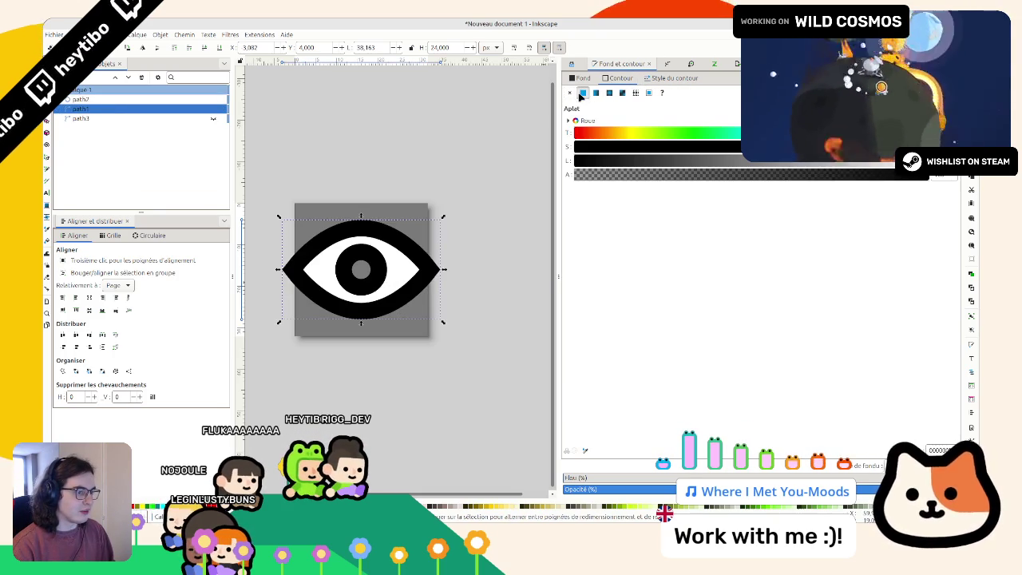
pyautogui.click(672, 77)
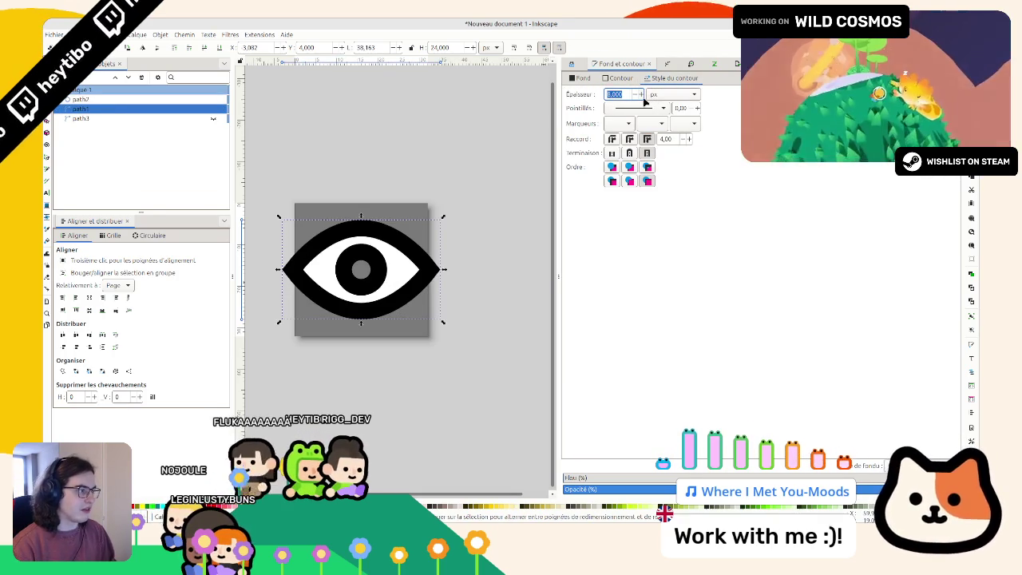
pyautogui.write('2')
pyautogui.press('Return')
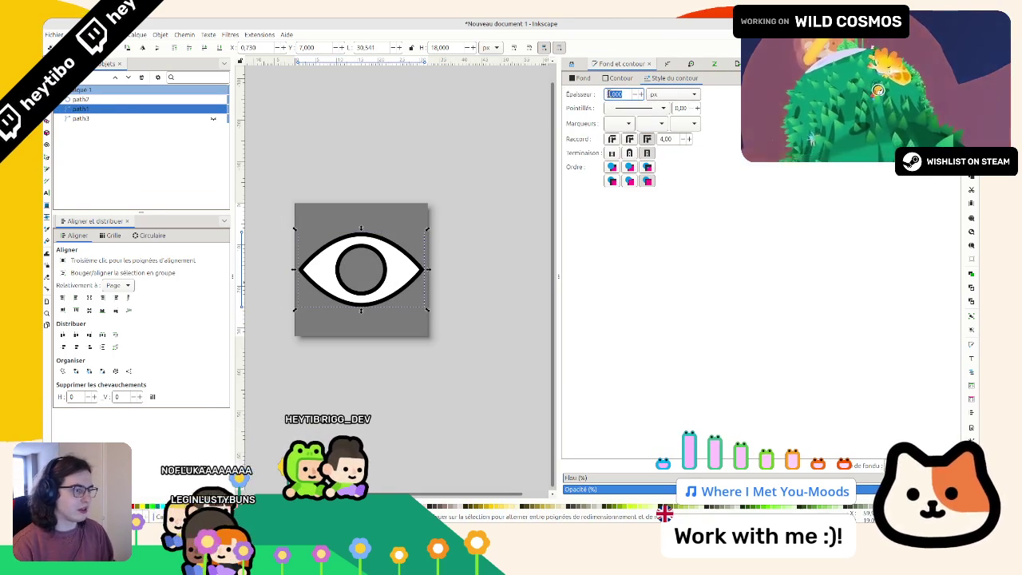
pyautogui.click(391, 159)
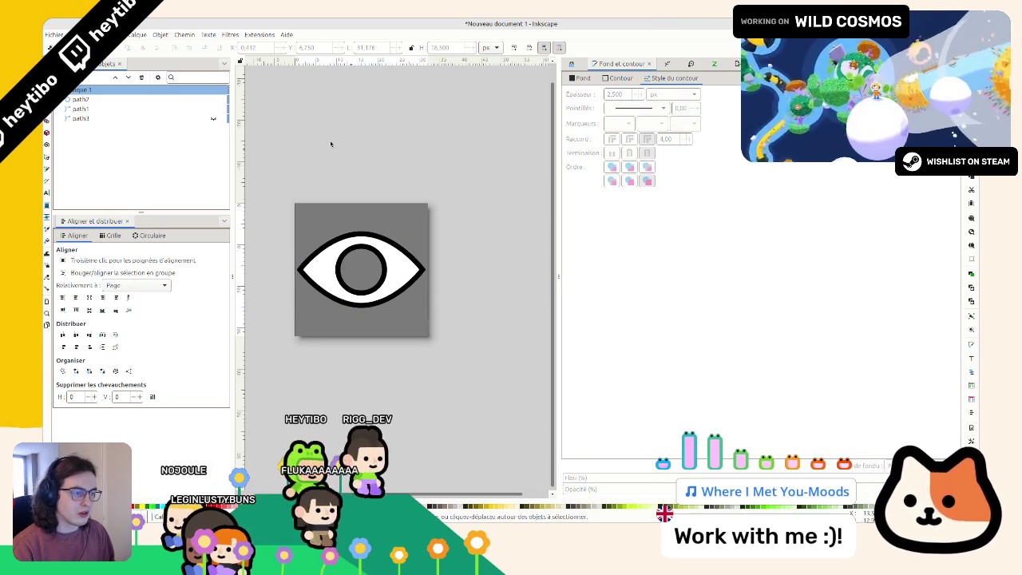
# Step: Rename the Calque 1 layer, open Export, and start saving under a new name
pyautogui.click(76, 92)
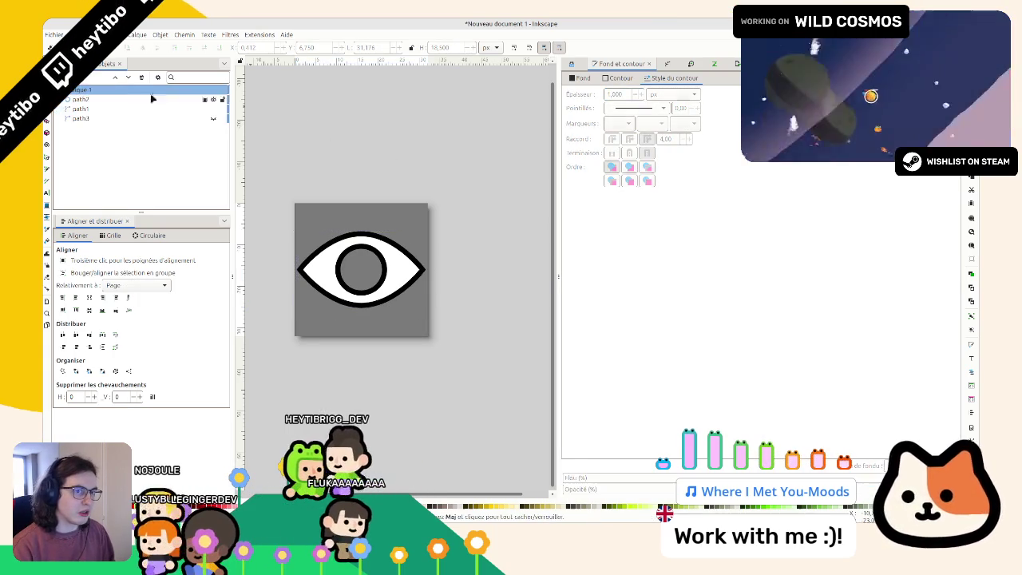
pyautogui.doubleClick(102, 91)
pyautogui.press('Return')
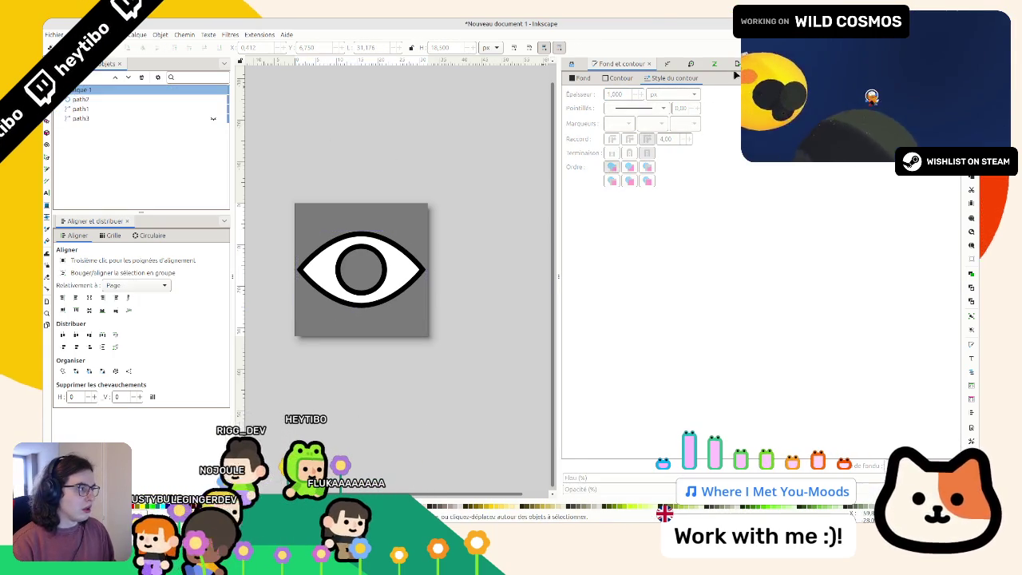
pyautogui.hotkey('ctrl', 'shift', 'e')
pyautogui.hotkey('ctrl', 's')
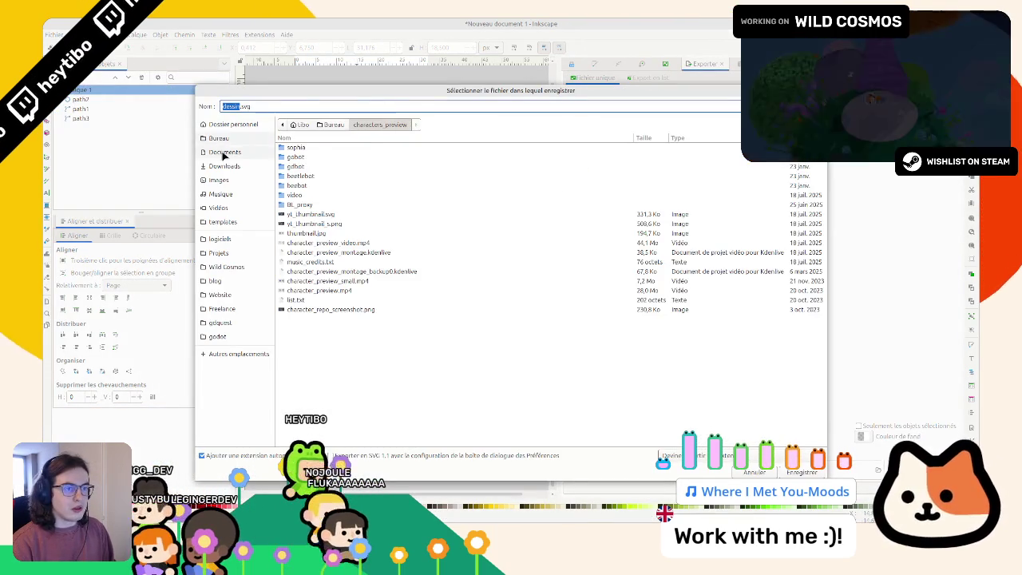
# Step: Save the drawing as icons.svg in Bureau › kapies › sources
pyautogui.click(221, 139)
pyautogui.moveTo(303, 92)
pyautogui.mouseDown()
pyautogui.moveTo(1, 76)
pyautogui.moveTo(281, 114)
pyautogui.mouseUp()
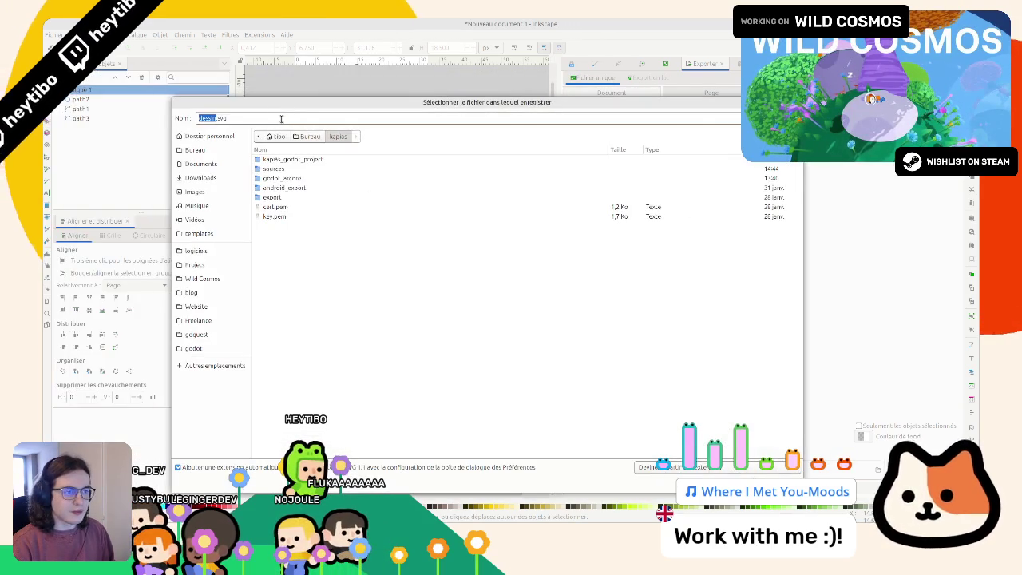
pyautogui.doubleClick(278, 170)
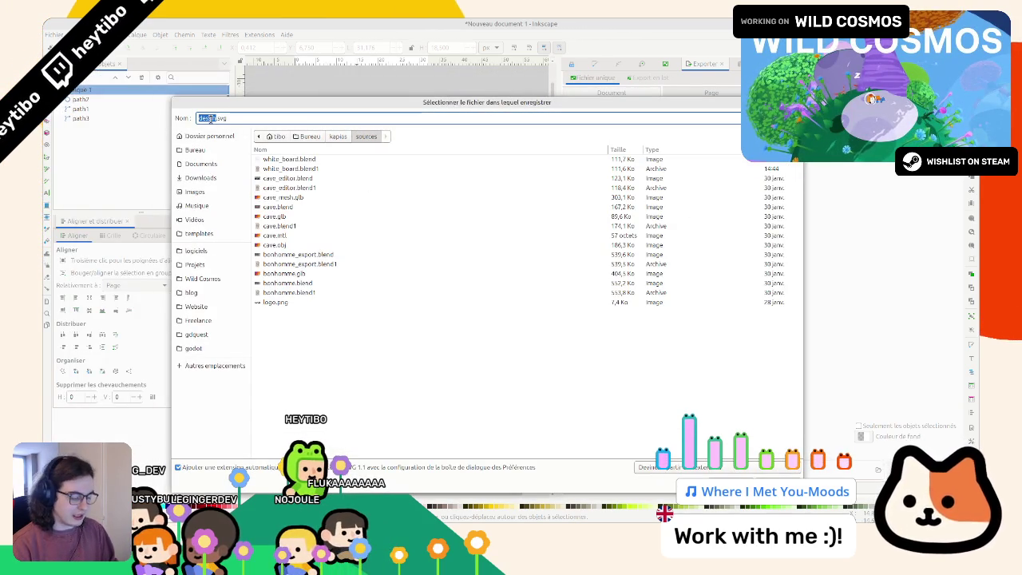
pyautogui.write('icon')
pyautogui.press('Return')
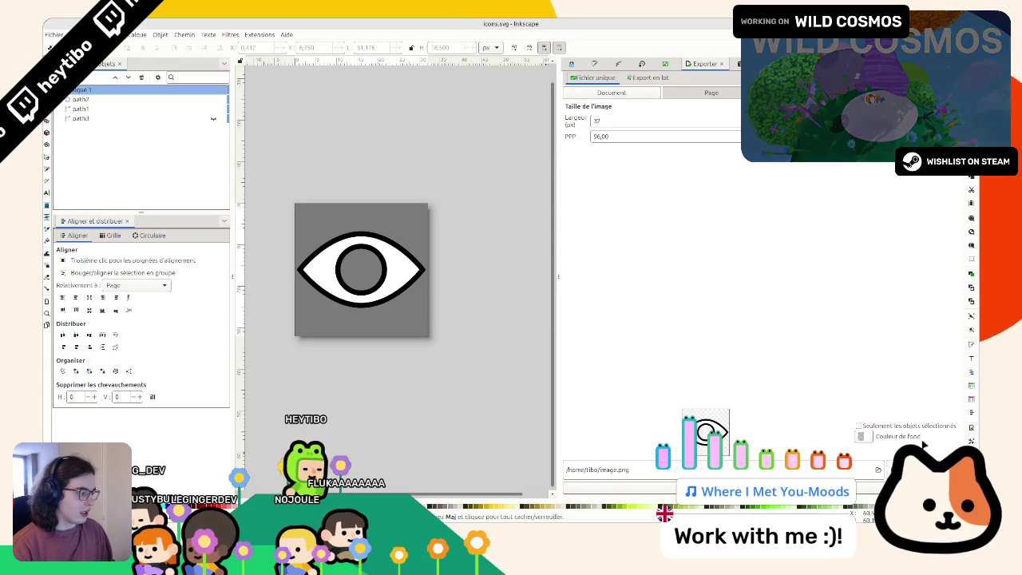
# Step: Choose the kapies/sources folder as the PNG export location
pyautogui.click(876, 473)
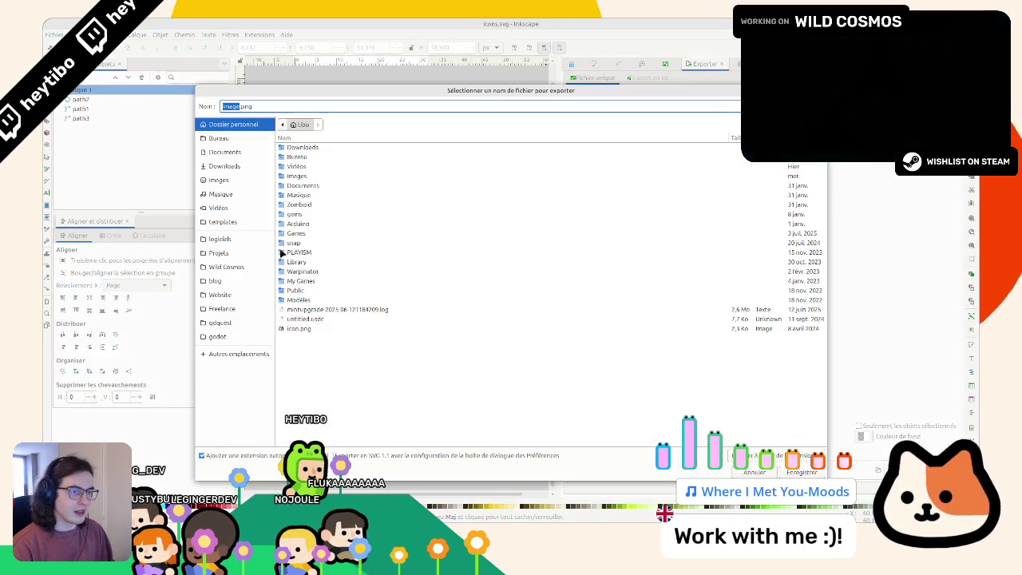
pyautogui.click(218, 139)
pyautogui.doubleClick(295, 156)
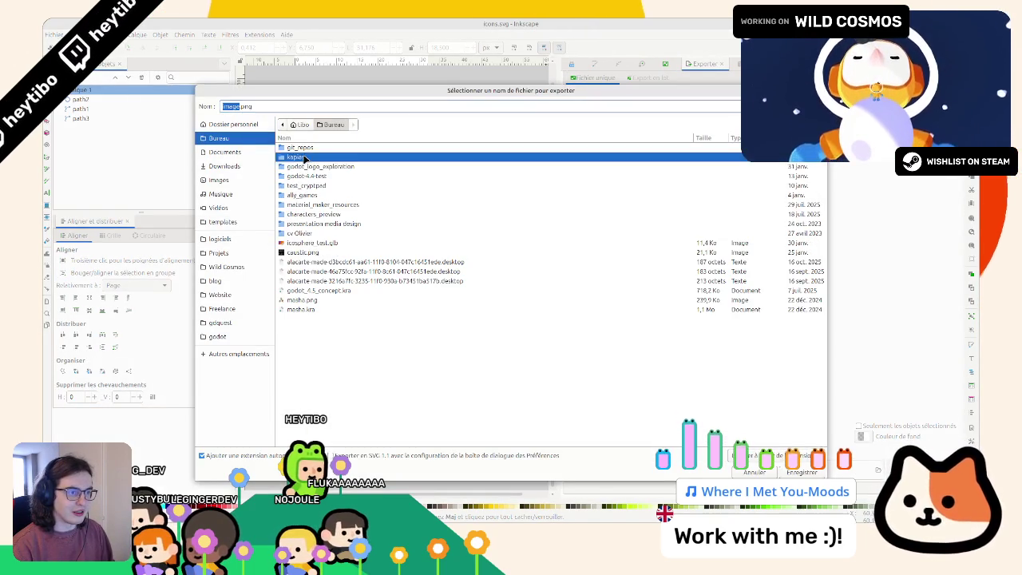
pyautogui.doubleClick(302, 148)
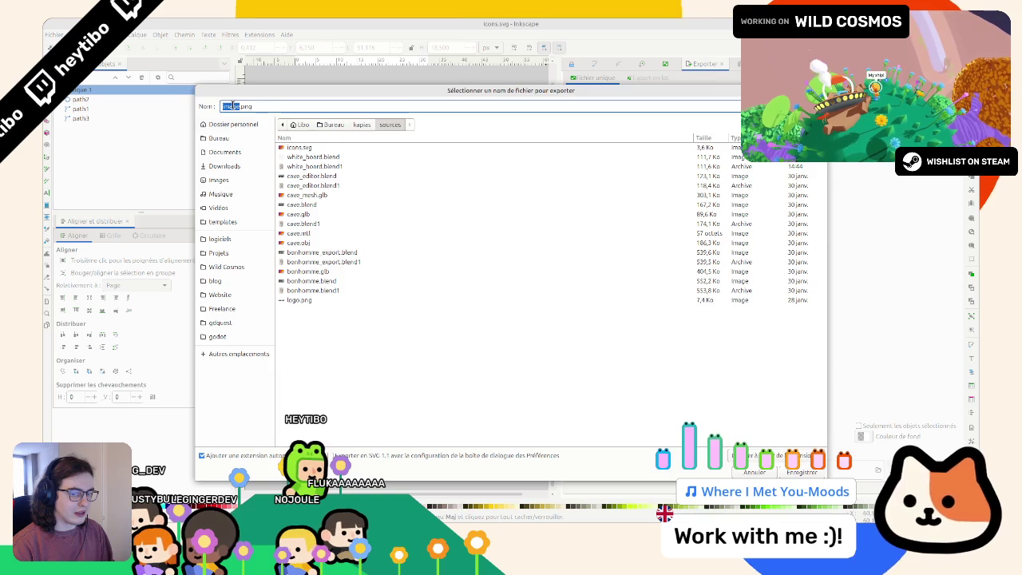
pyautogui.press('Return')
# Step: Add a page around the eye with the Page tool and select it for export
pyautogui.click(47, 324)
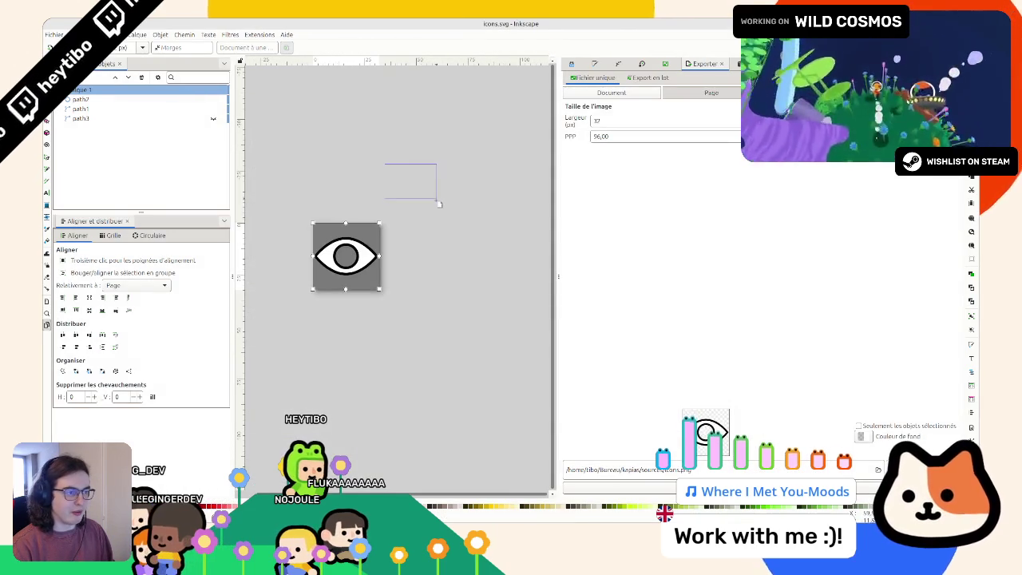
pyautogui.moveTo(439, 202); pyautogui.dragTo(436, 202)
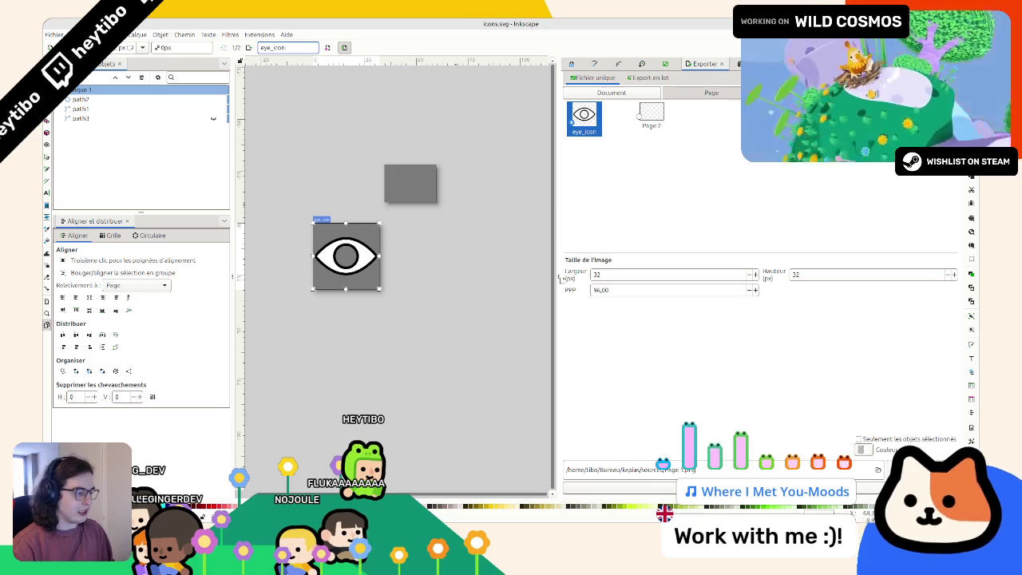
pyautogui.click(352, 248)
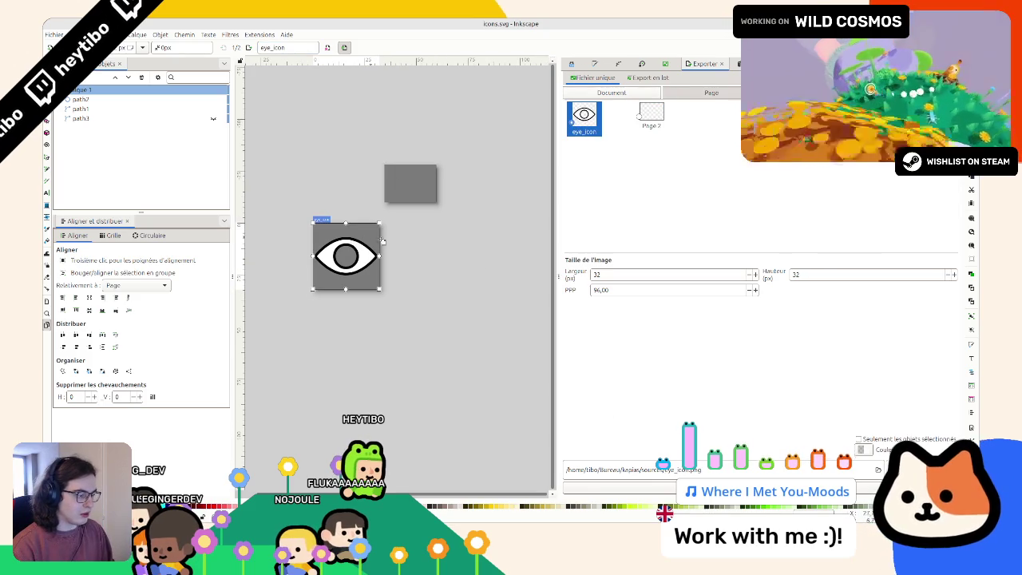
pyautogui.press('super+h')
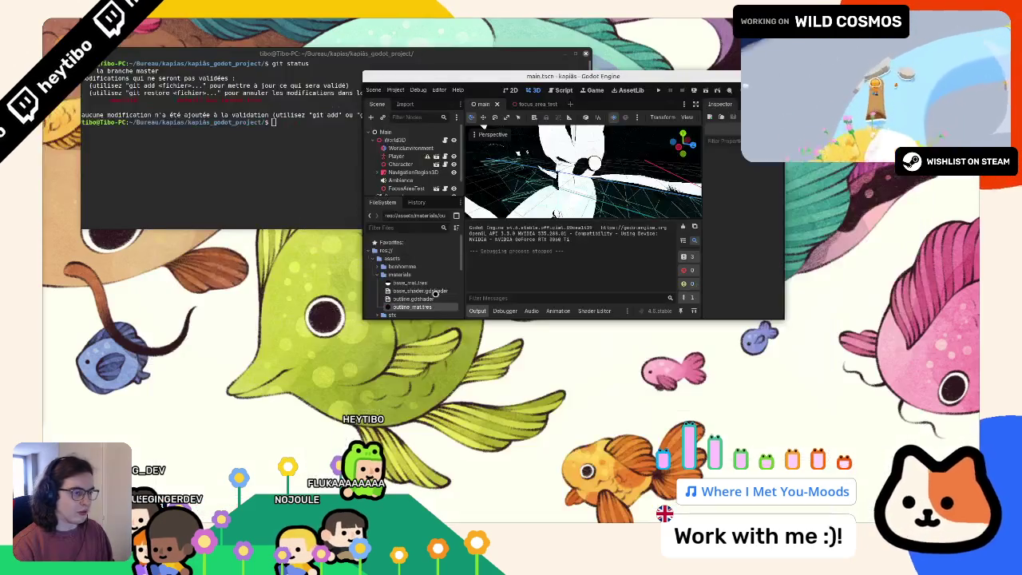
pyautogui.press('super+Up')
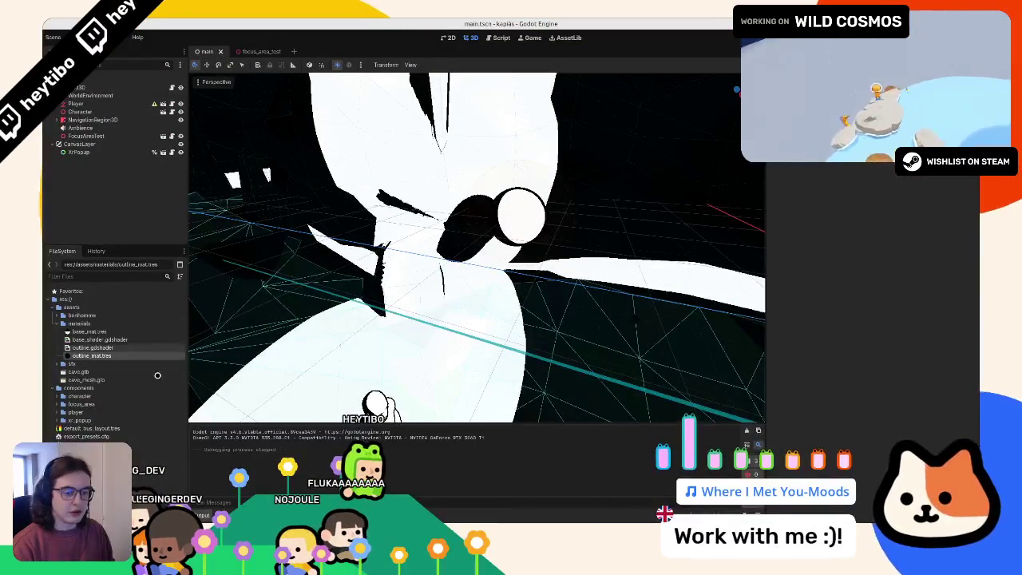
pyautogui.hotkey('alt', 'Tab')
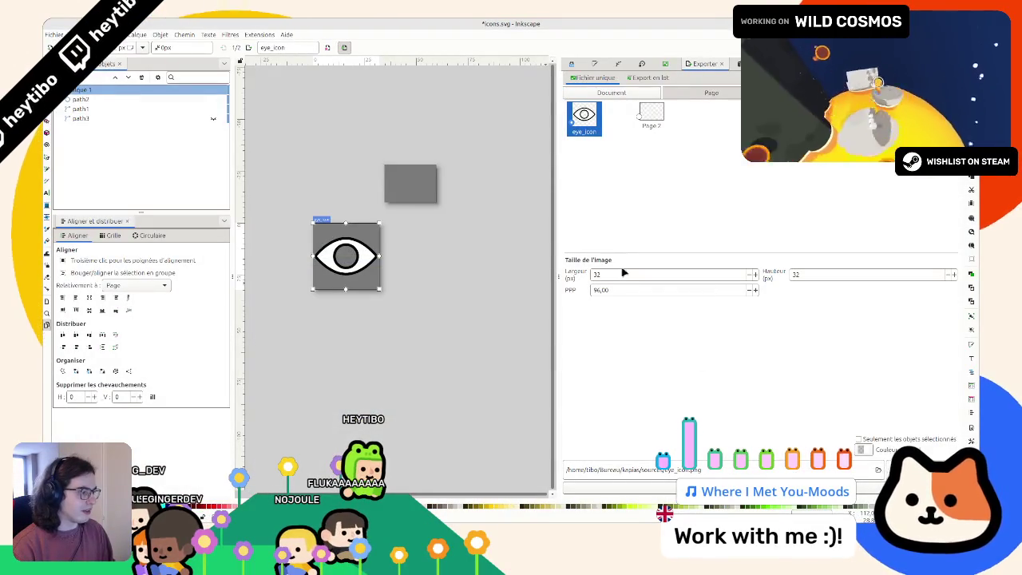
# Step: Export the eye page as a 64 px eye_icon.png, overwriting the old file
pyautogui.click(619, 274)
pyautogui.press('Return')
pyautogui.click(620, 490)
pyautogui.click(573, 313)
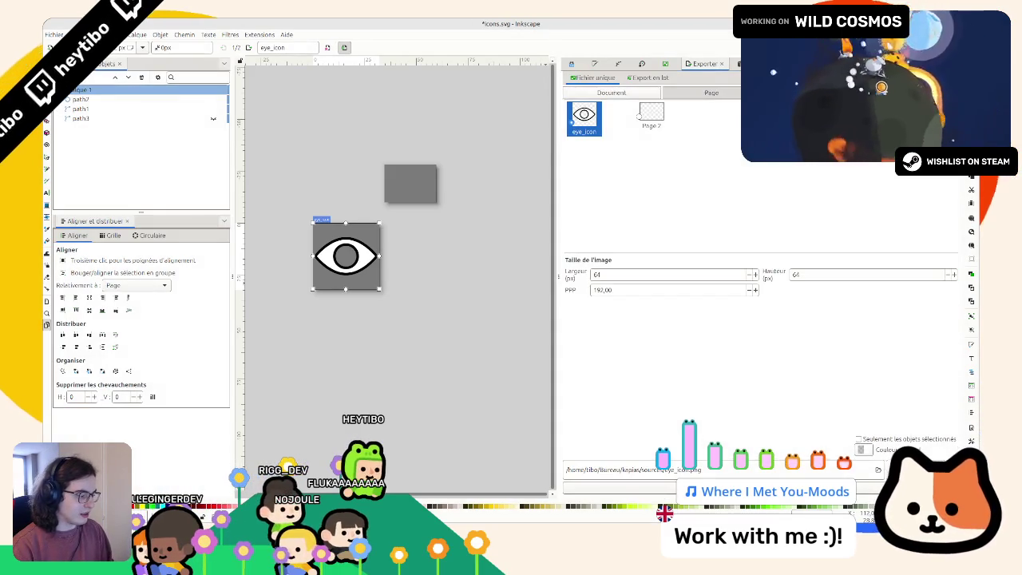
pyautogui.hotkey('alt', 'Tab')
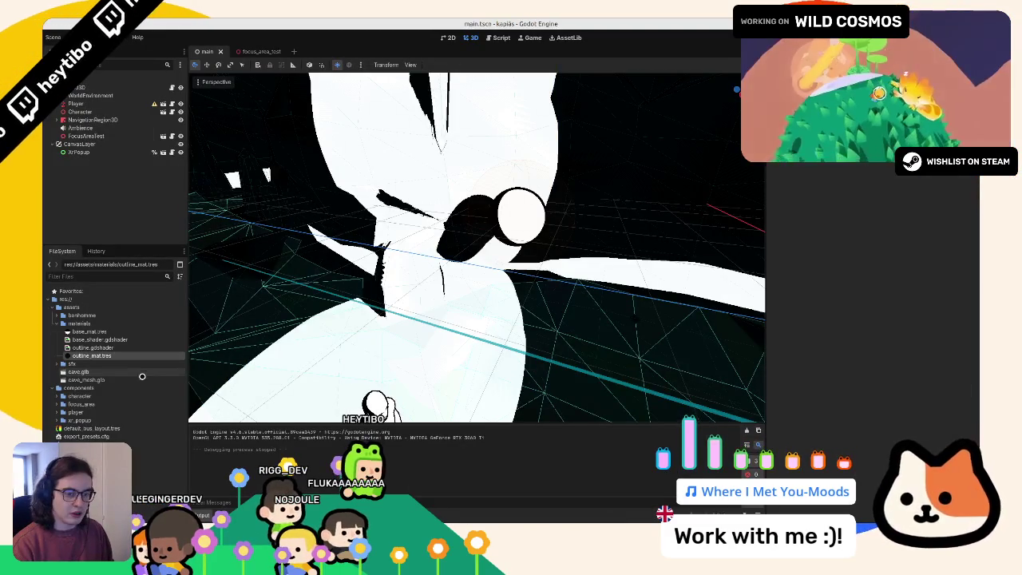
# Step: Create a new icons folder inside res://assets
pyautogui.rightClick(71, 310)
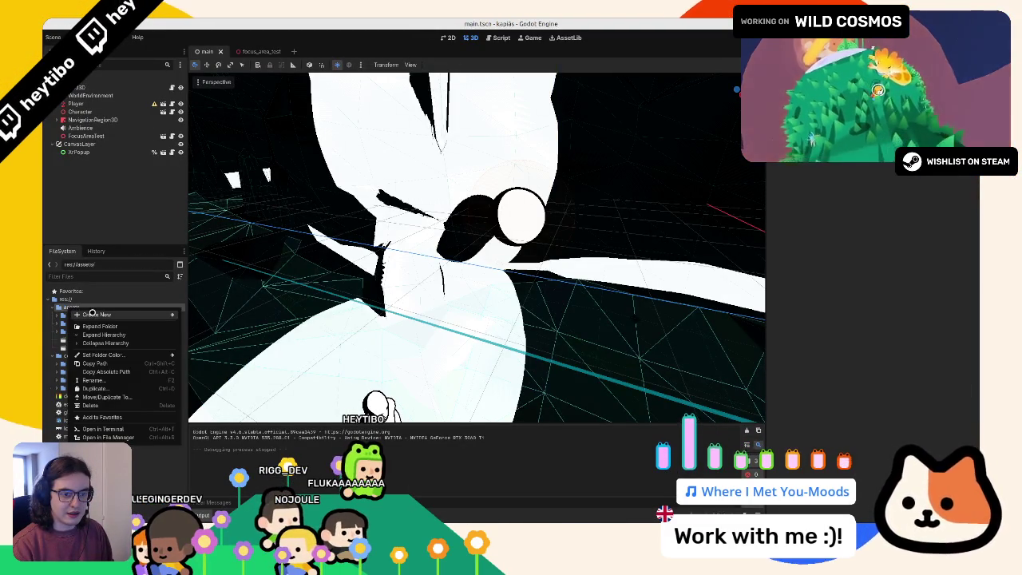
pyautogui.moveTo(160, 314)
pyautogui.click(204, 315)
pyautogui.write('icons')
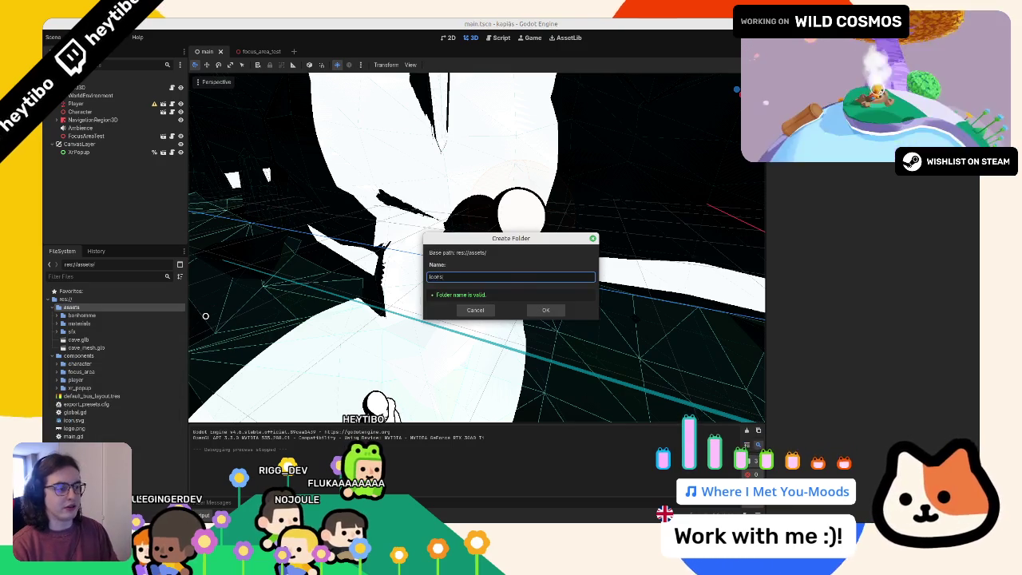
pyautogui.press('Return')
pyautogui.click(118, 325)
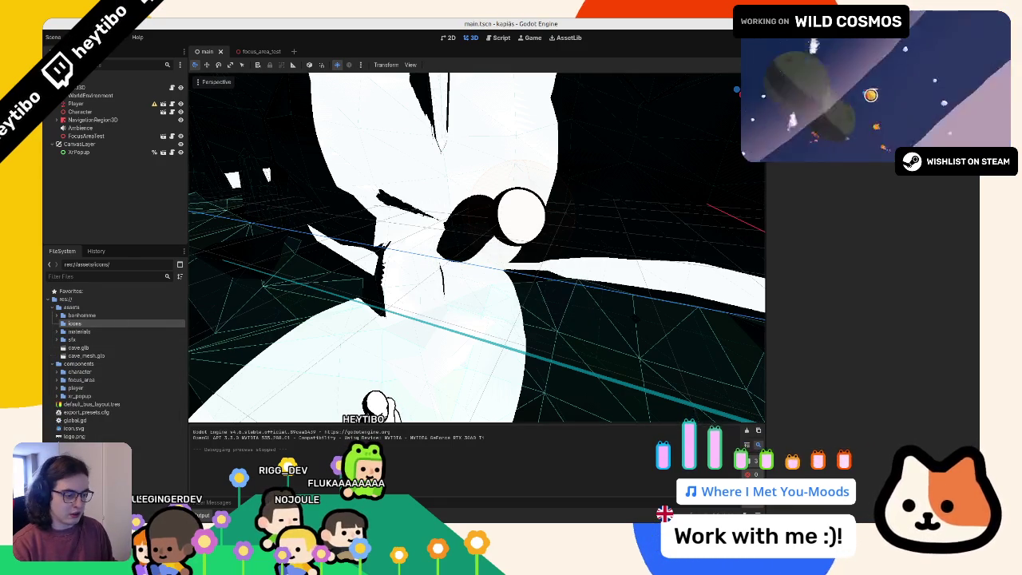
# Step: Drag eye_icon.png from the sources folder into res://assets/icons
pyautogui.click(88, 104)
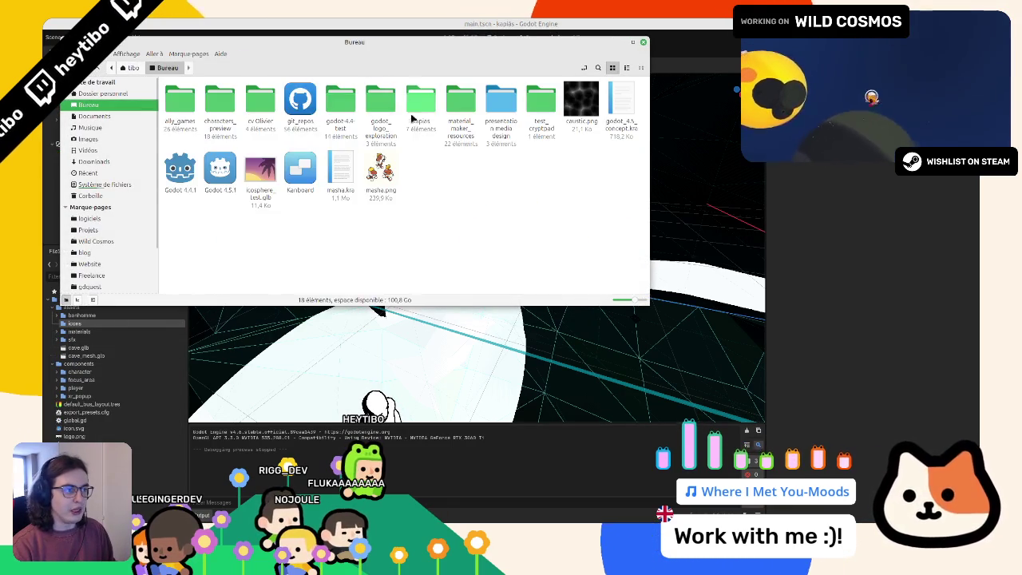
pyautogui.doubleClick(419, 110)
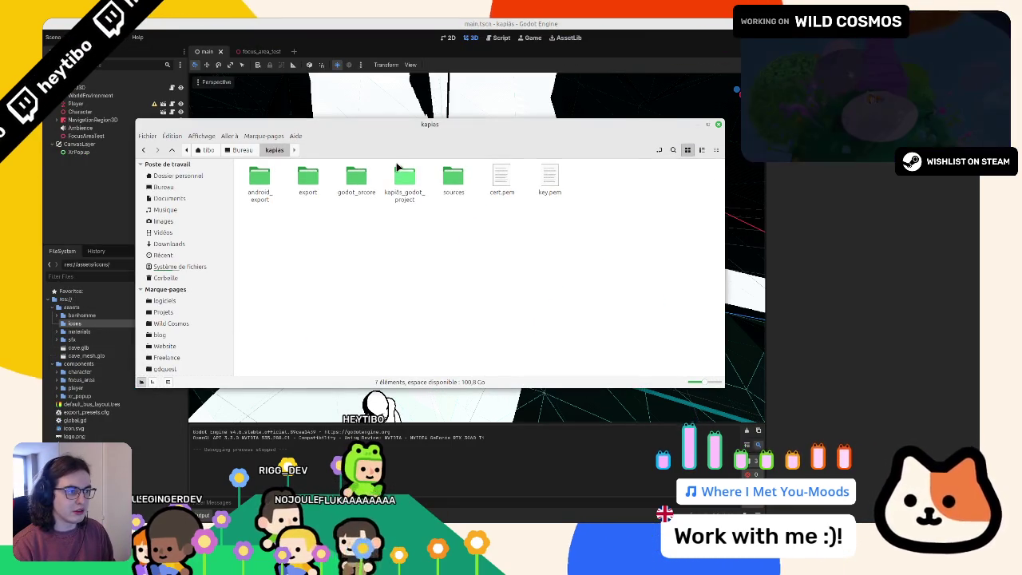
pyautogui.doubleClick(451, 180)
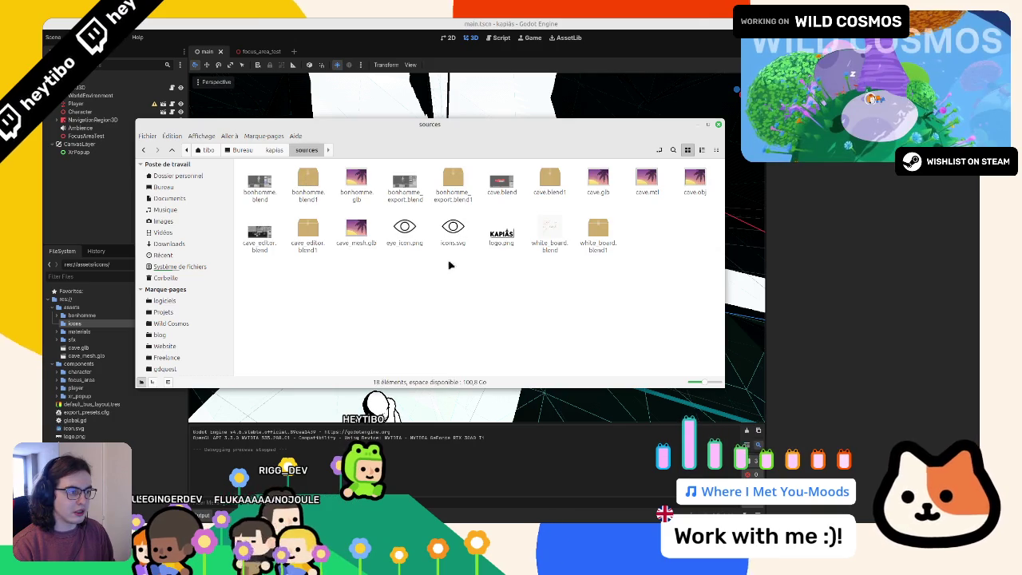
pyautogui.moveTo(405, 243); pyautogui.dragTo(74, 323)
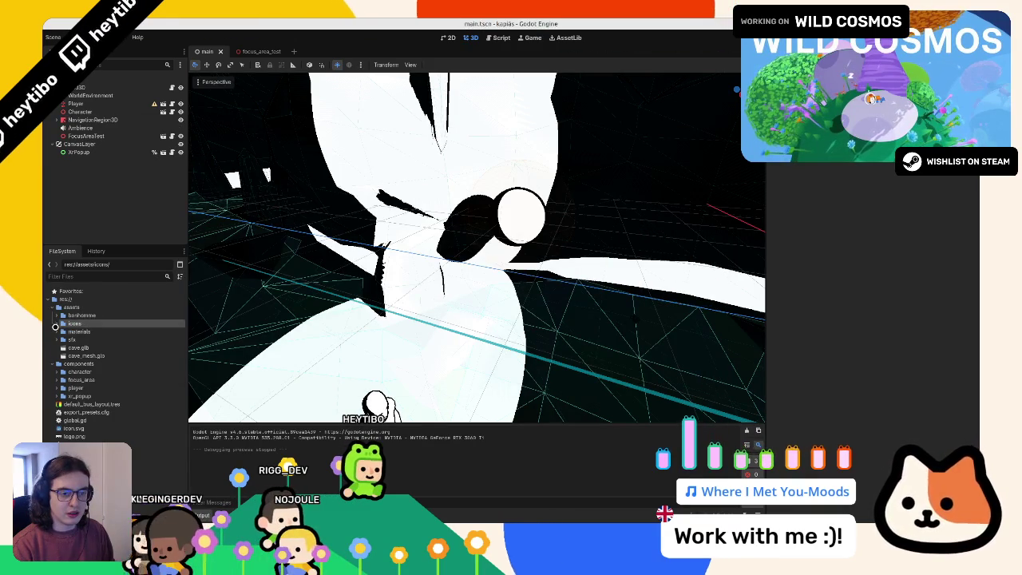
pyautogui.click(74, 332)
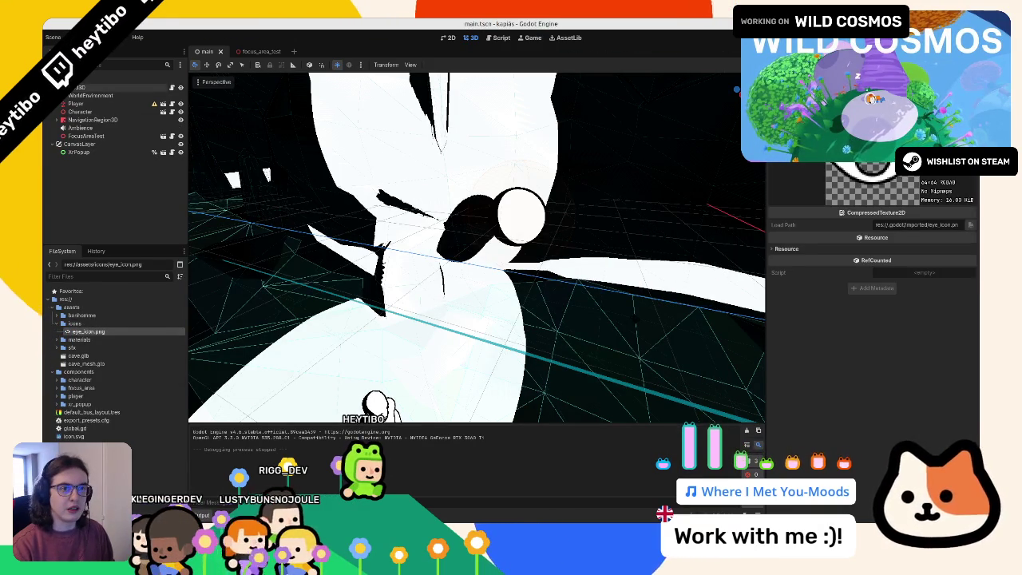
# Step: Add a TextureRect child node under CanvasLayer
pyautogui.click(89, 144)
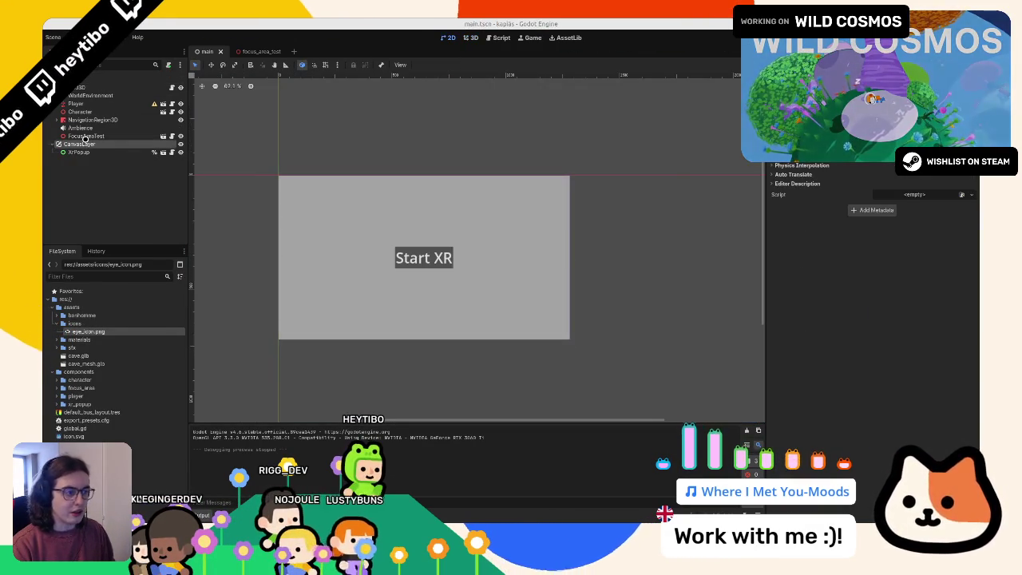
pyautogui.hotkey('ctrl', 'a')
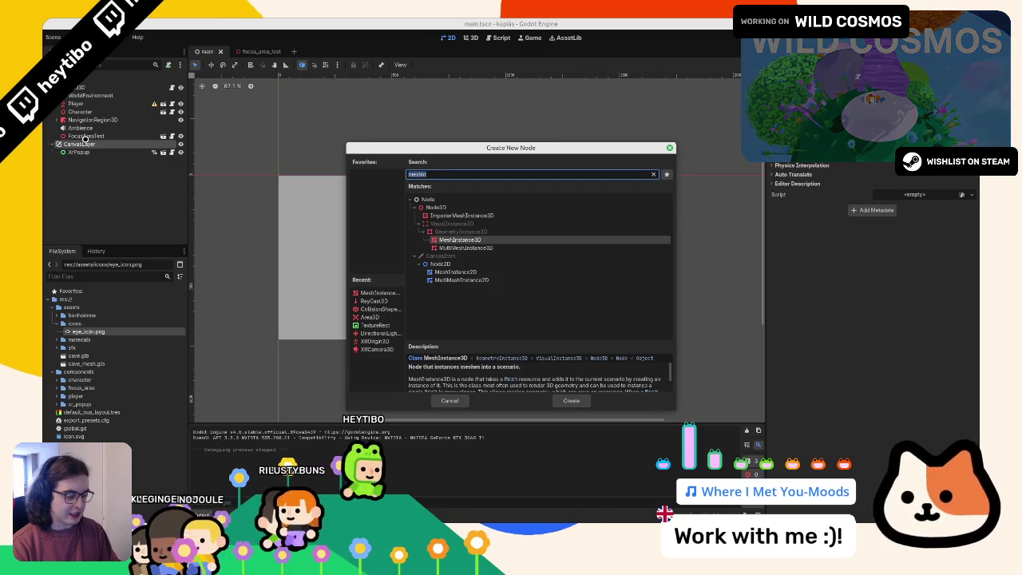
pyautogui.press('BackSpace')
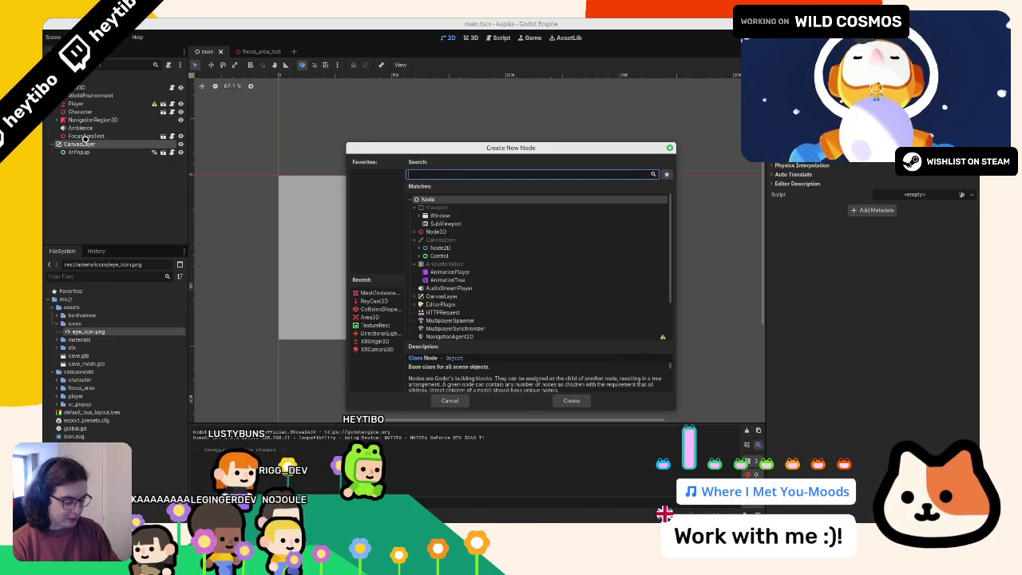
pyautogui.write('texturerect')
pyautogui.press('Return')
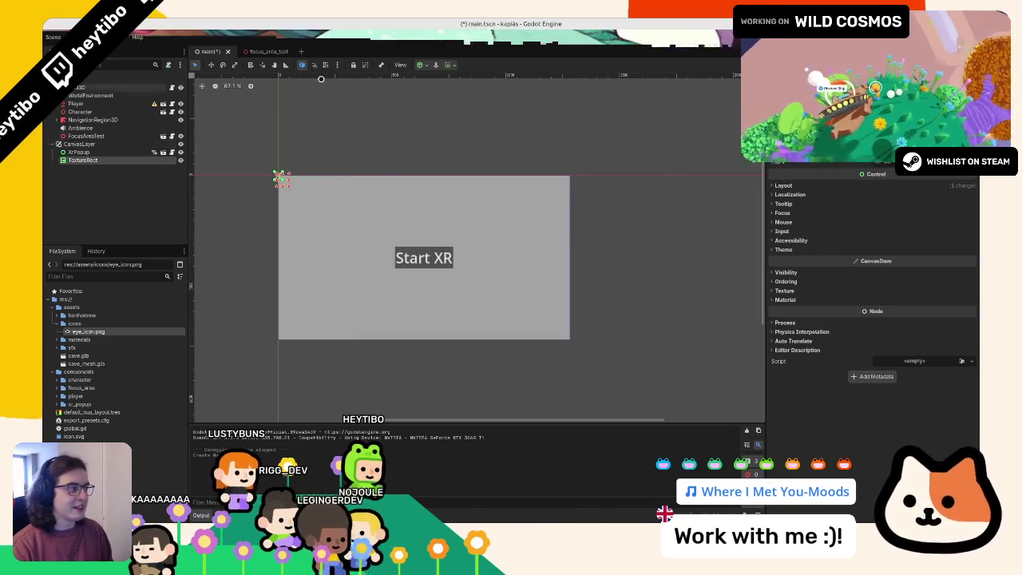
# Step: Assign eye_icon.png as the TextureRect's texture, anchor it Center, and run the game
pyautogui.click(87, 332)
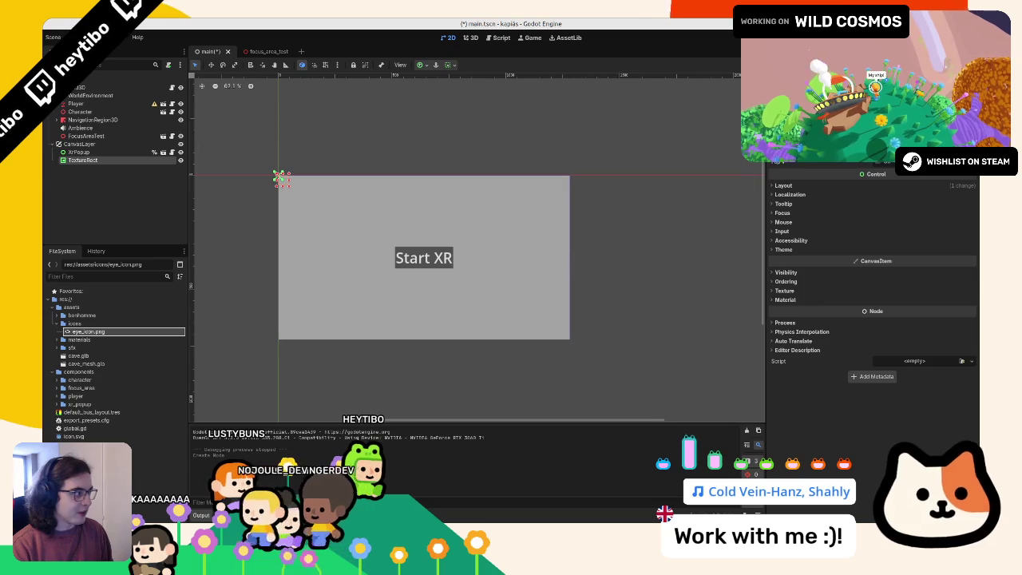
pyautogui.moveTo(280, 178); pyautogui.dragTo(281, 178)
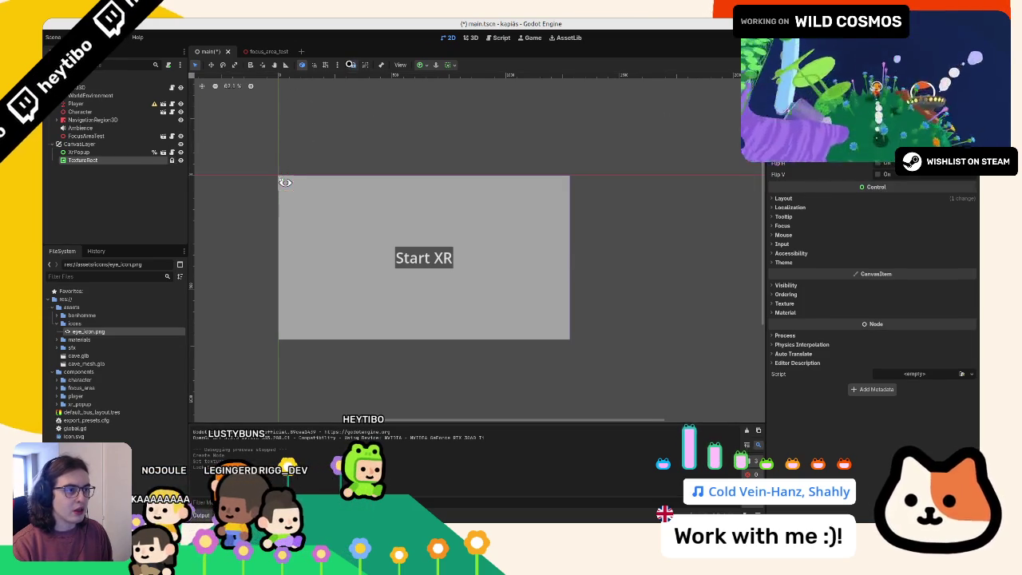
pyautogui.click(339, 65)
pyautogui.click(380, 67)
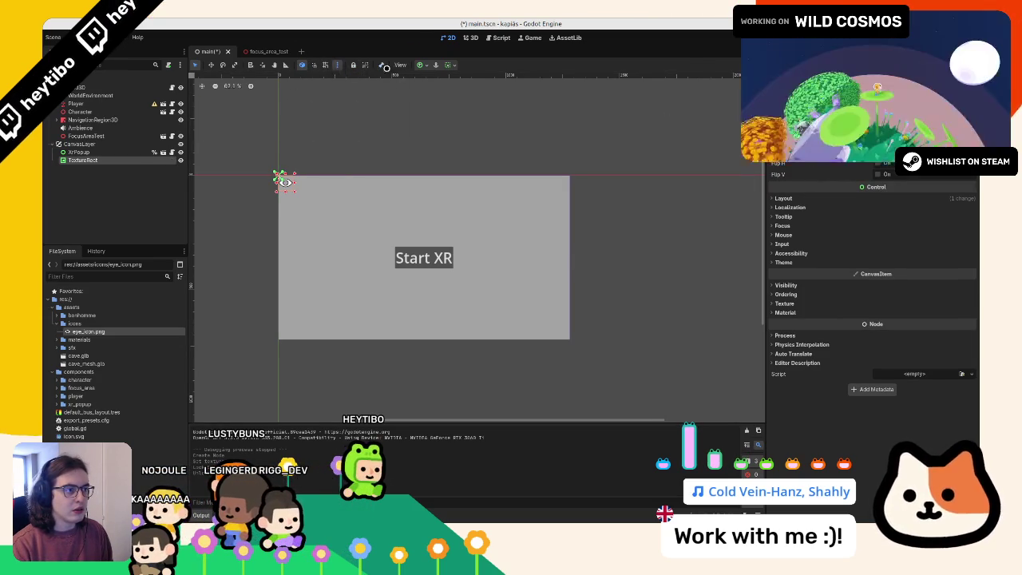
pyautogui.click(421, 65)
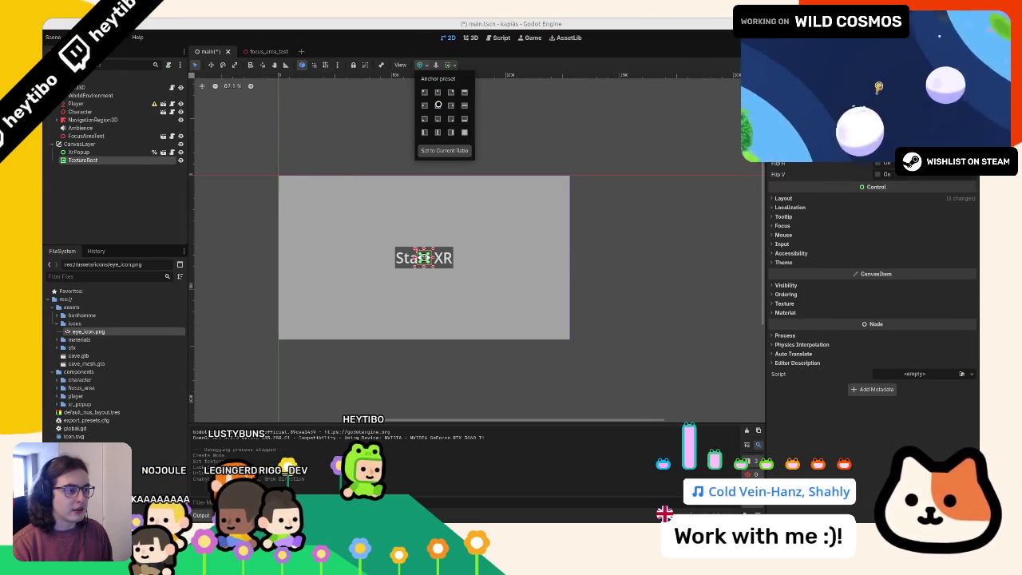
pyautogui.click(440, 120)
pyautogui.press('F5')
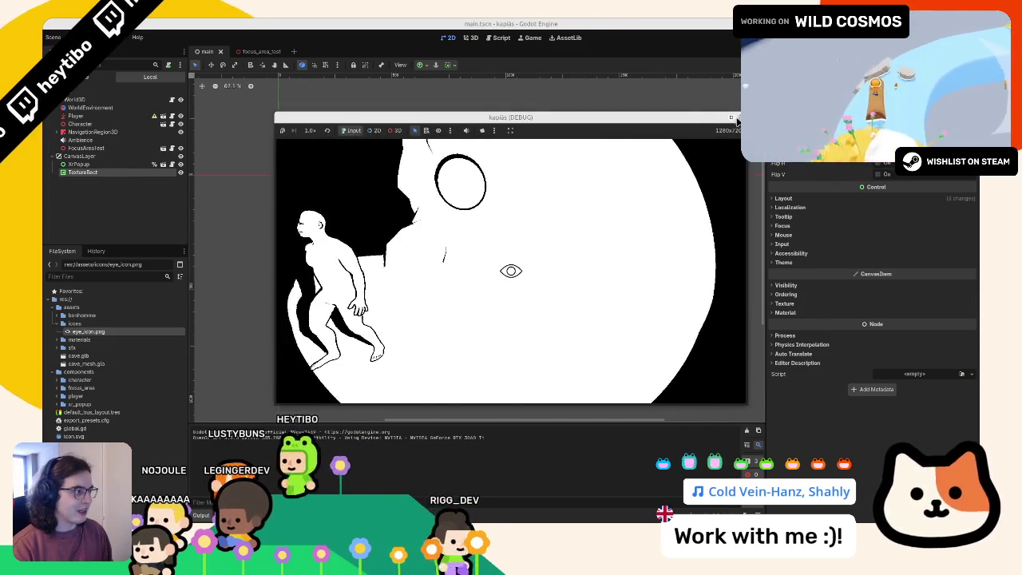
# Step: Maximize and stop the game, then inspect the focus_area_test scene's sphere nodes
pyautogui.press('super+Up')
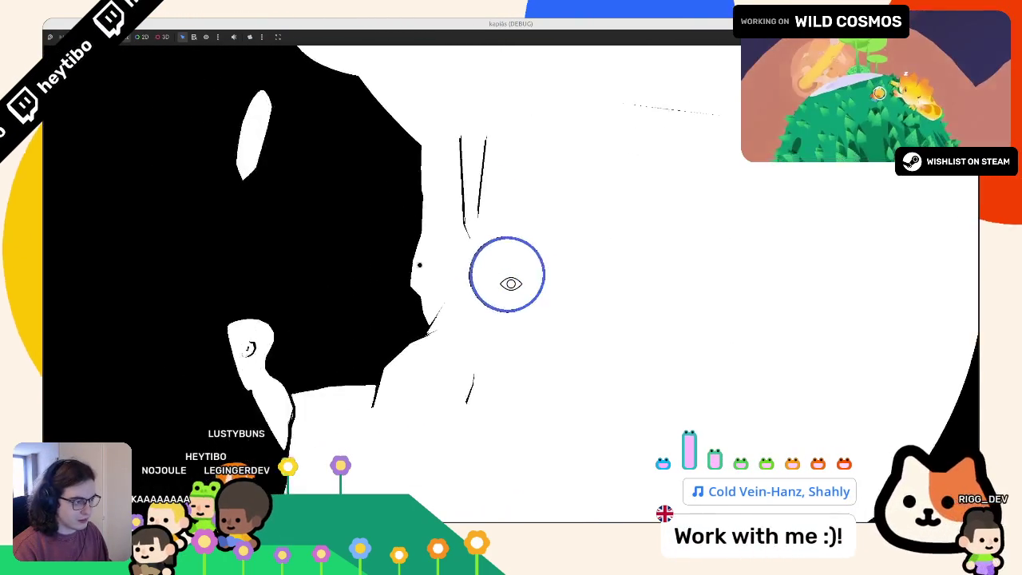
pyautogui.press('F8')
pyautogui.click(258, 51)
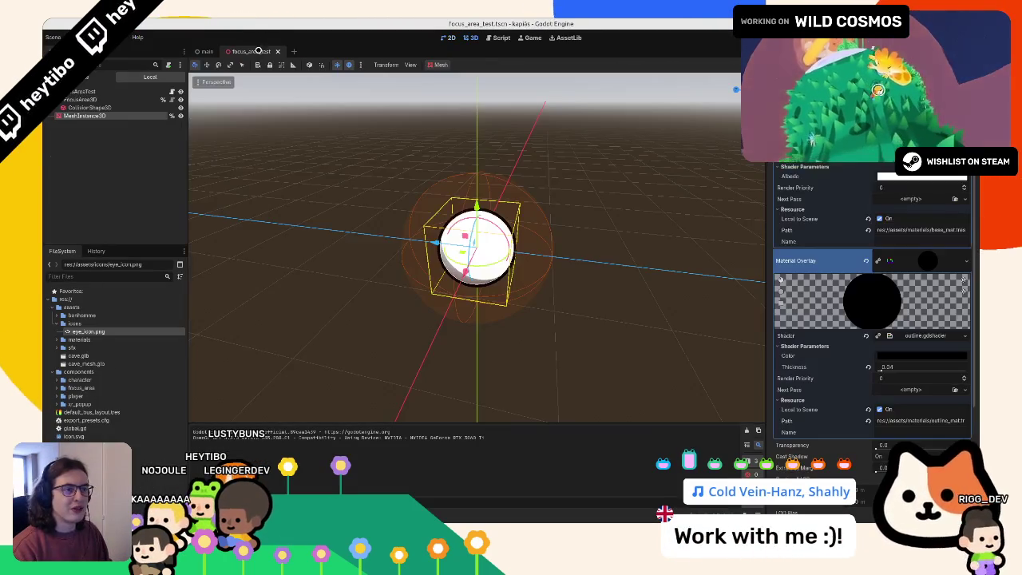
pyautogui.click(136, 107)
pyautogui.click(136, 116)
pyautogui.click(136, 107)
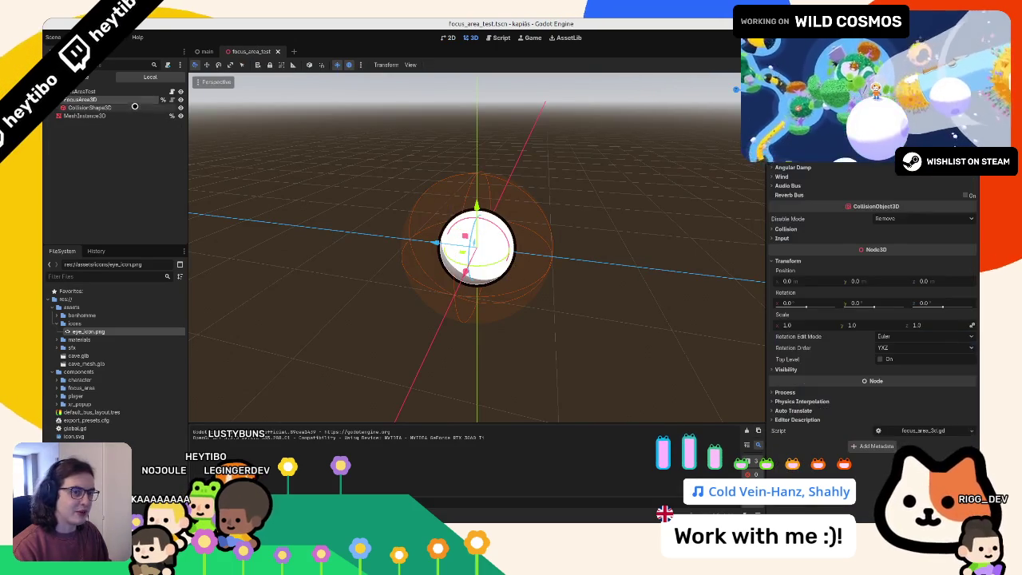
pyautogui.scroll(-3, 906, 179)
# Step: Run the game, walk the character past the focus sphere, stop, and return to main.tscn
pyautogui.press('F5')
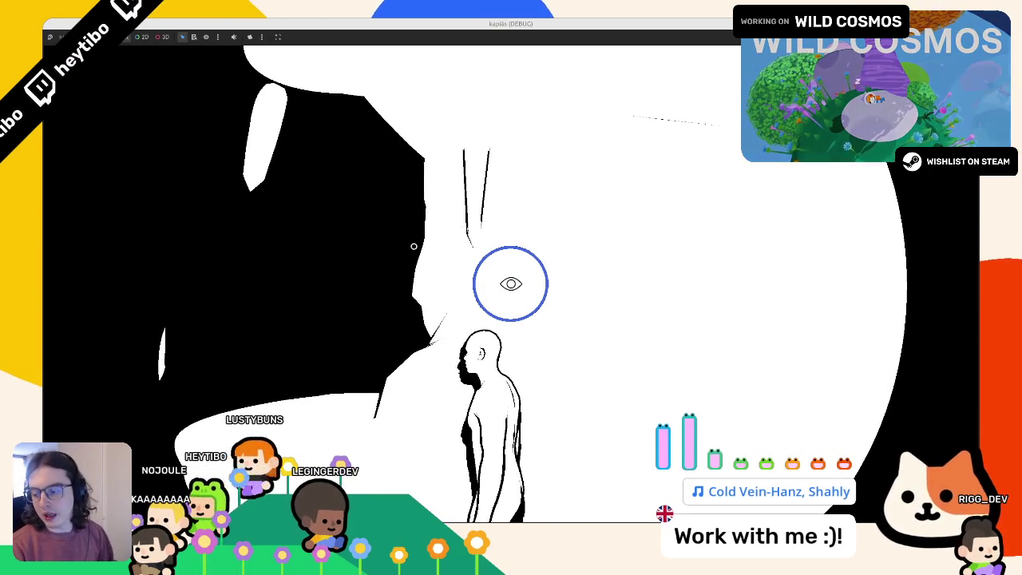
pyautogui.press('d')
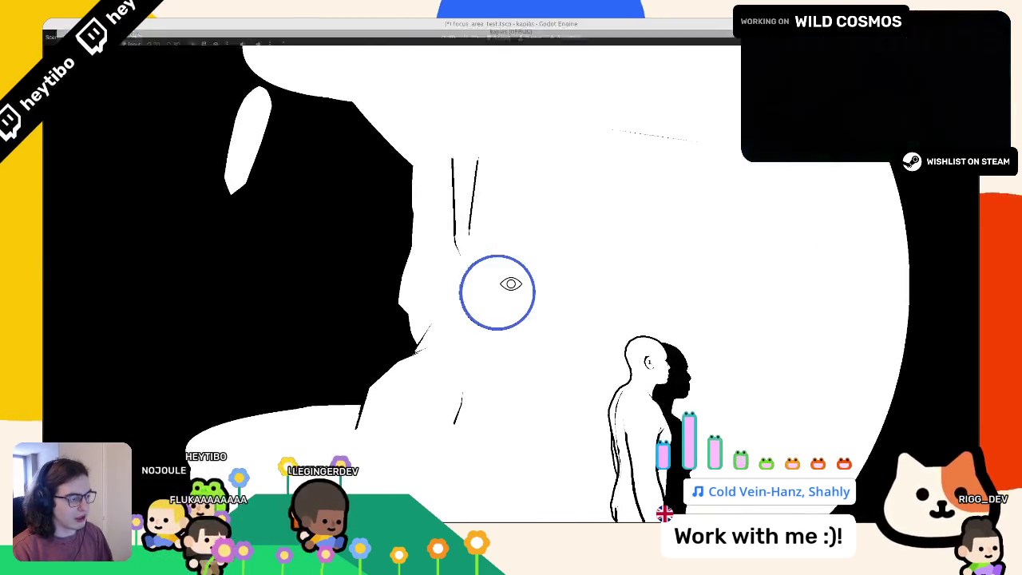
pyautogui.press('F8')
pyautogui.click(206, 51)
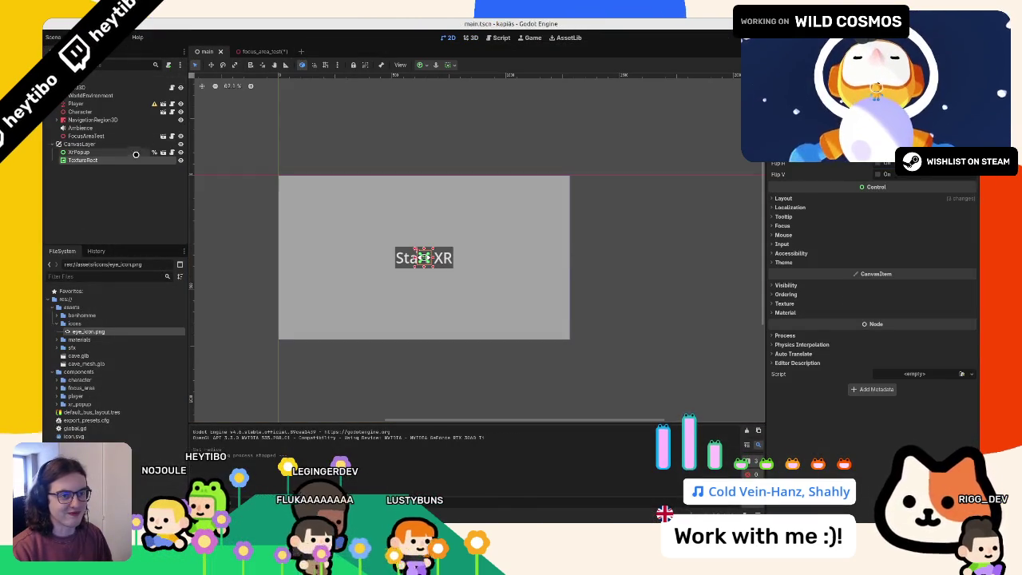
# Step: Rename the TextureRect node to FocusIcon
pyautogui.doubleClick(131, 161)
pyautogui.write('Focus')
pyautogui.press('Return')
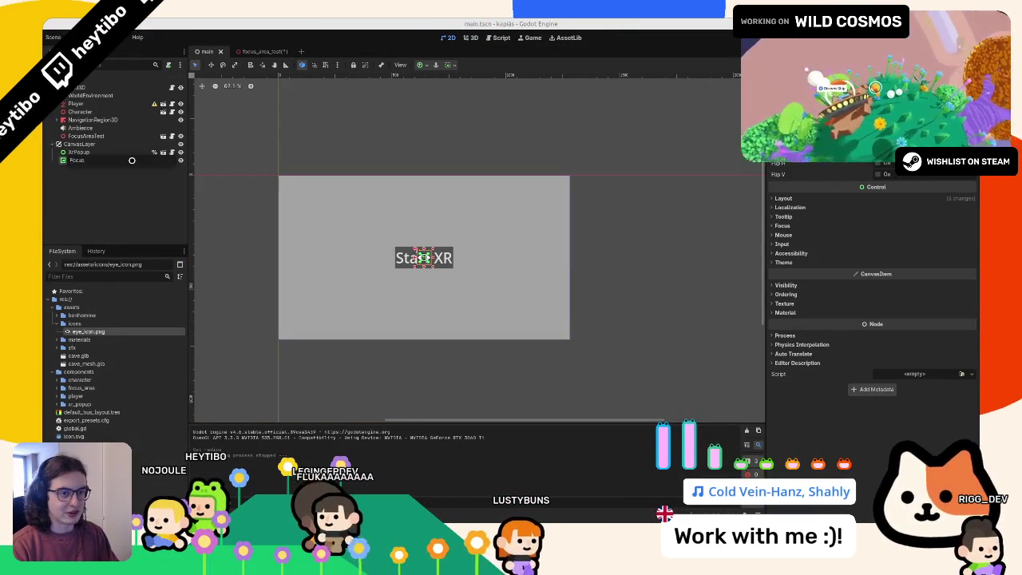
pyautogui.write('Icon')
pyautogui.press('Return')
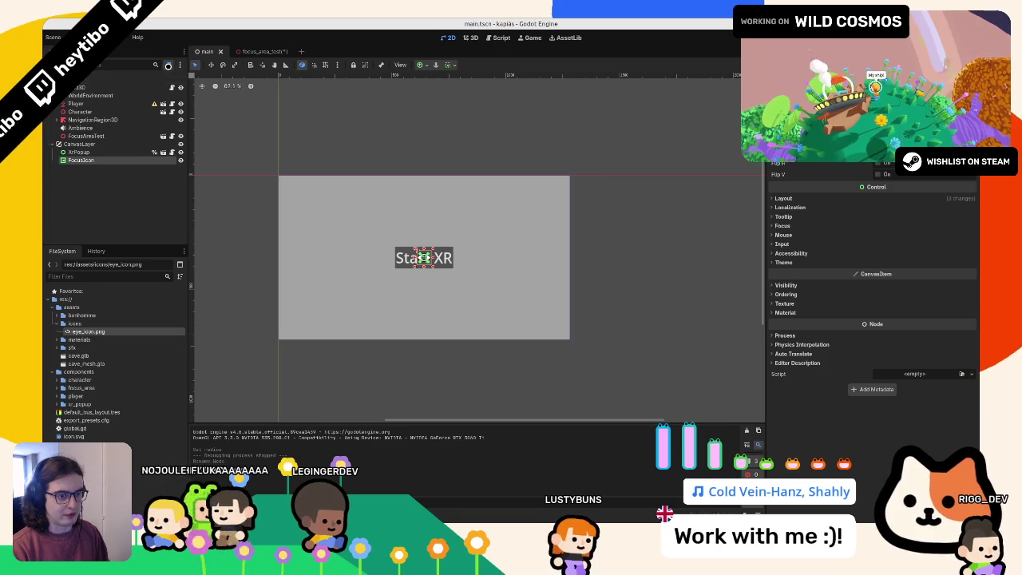
# Step: Attach a new focus_icon.gd script and delete its template _process function
pyautogui.click(168, 65)
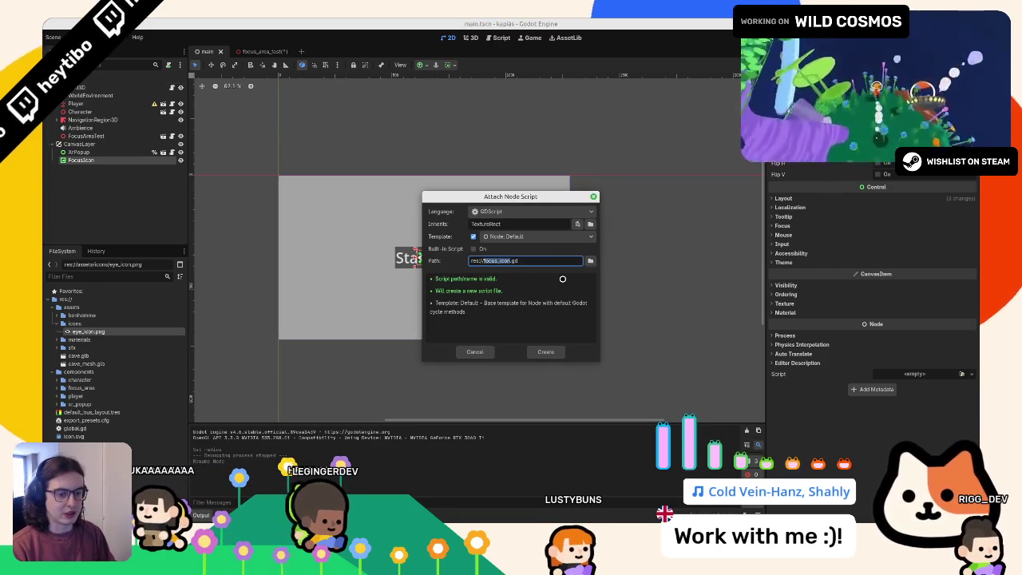
pyautogui.press('Return')
pyautogui.moveTo(526, 258)
pyautogui.mouseDown()
pyautogui.moveTo(302, 170)
pyautogui.moveTo(302, 113)
pyautogui.moveTo(302, 159)
pyautogui.moveTo(329, 114)
pyautogui.mouseUp()
pyautogui.press('BackSpace')
pyautogui.press('BackSpace')
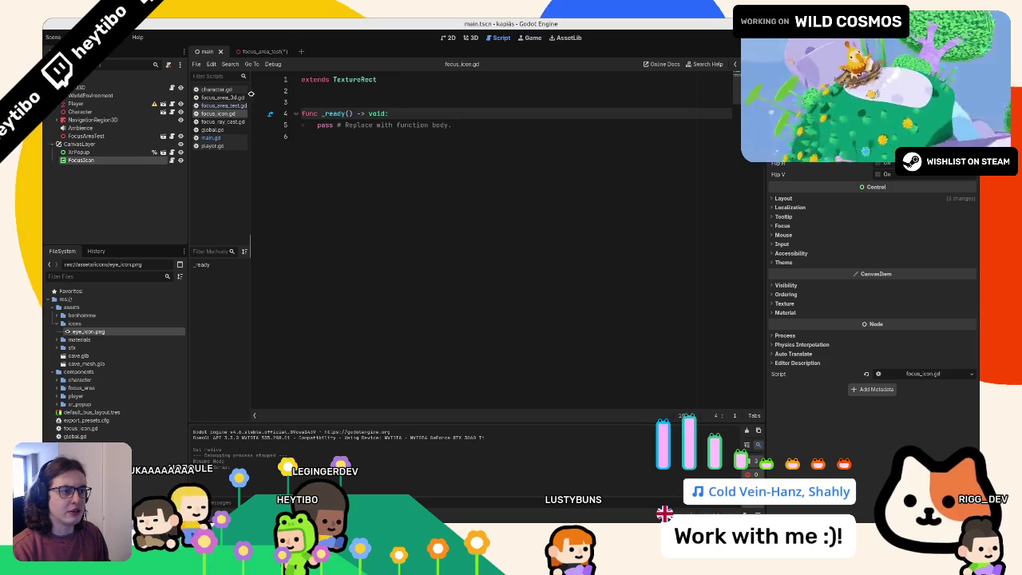
# Step: Open global.gd and add a blank line below the existing signal declarations
pyautogui.click(228, 130)
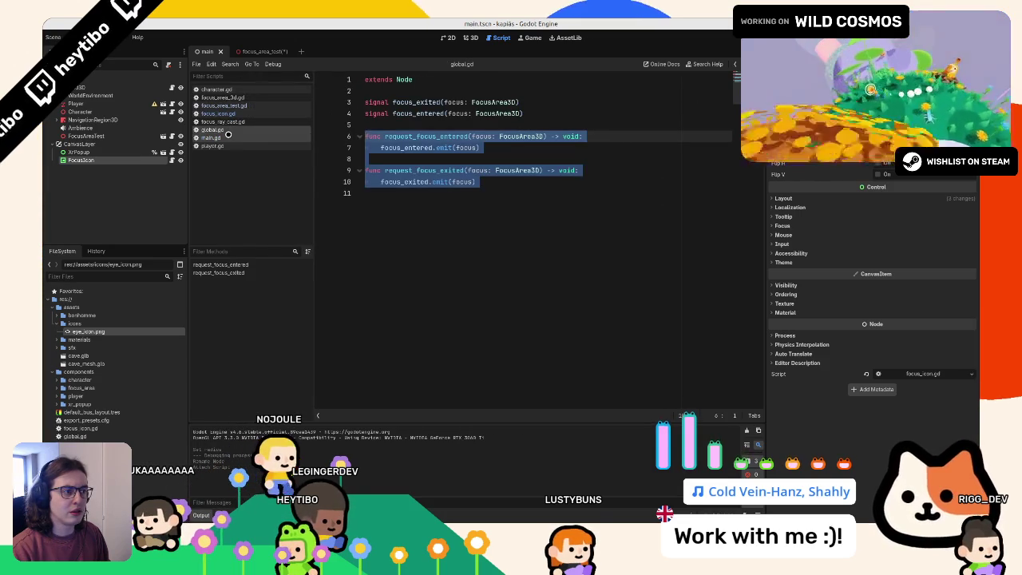
pyautogui.click(424, 238)
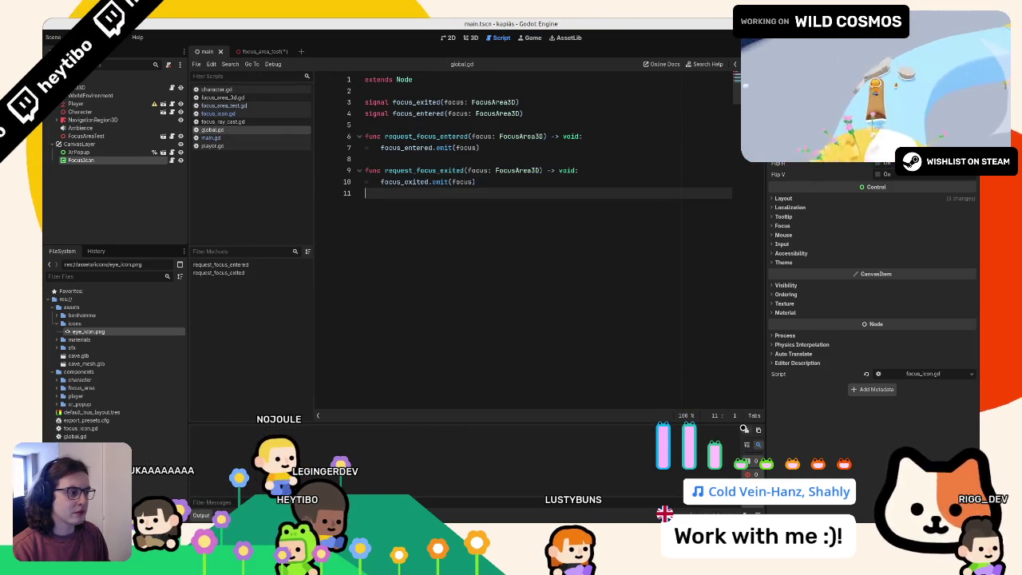
pyautogui.click(393, 125)
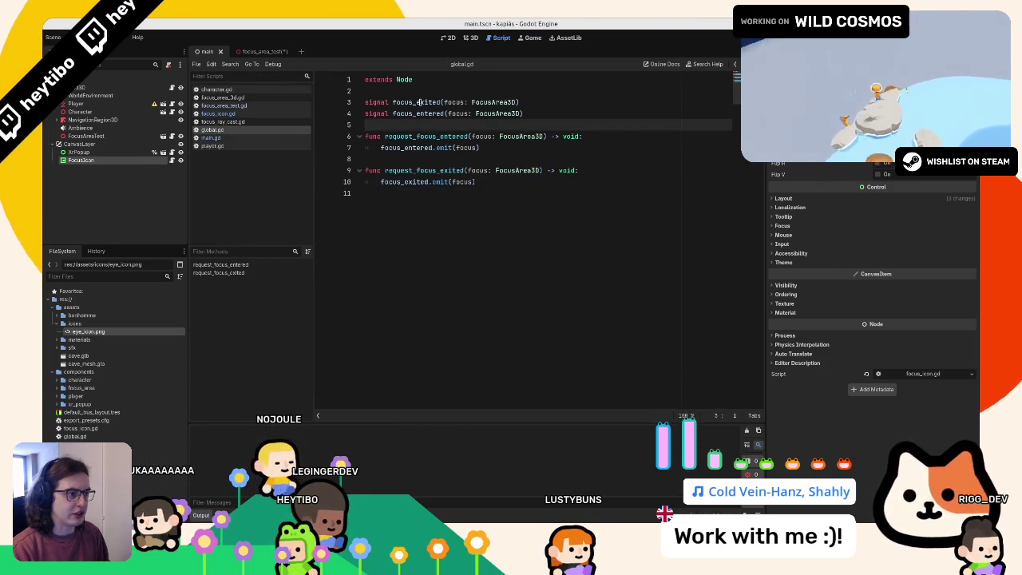
pyautogui.click(417, 102)
pyautogui.press('Up')
pyautogui.click(421, 120)
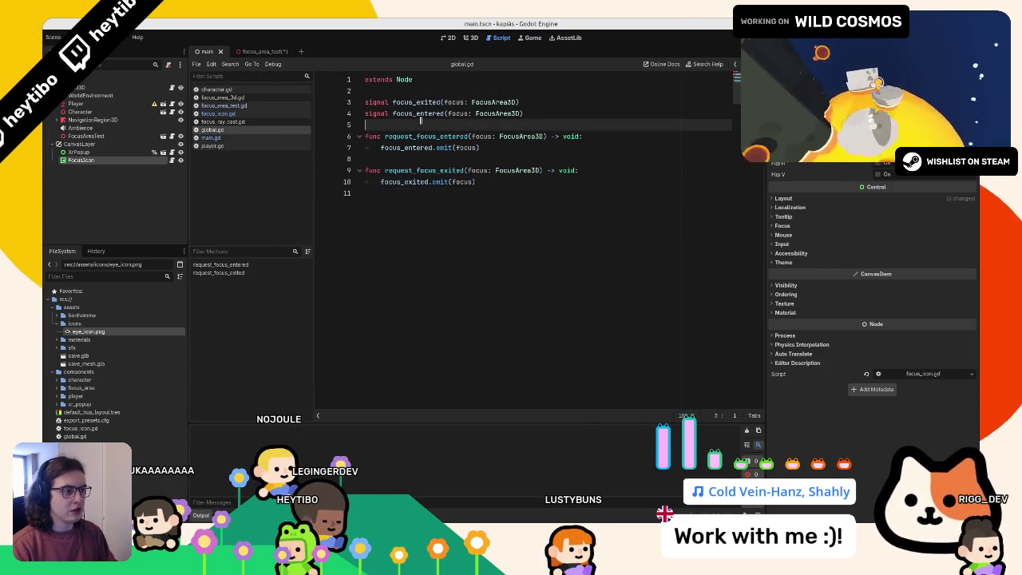
pyautogui.press('Return')
pyautogui.press('Up')
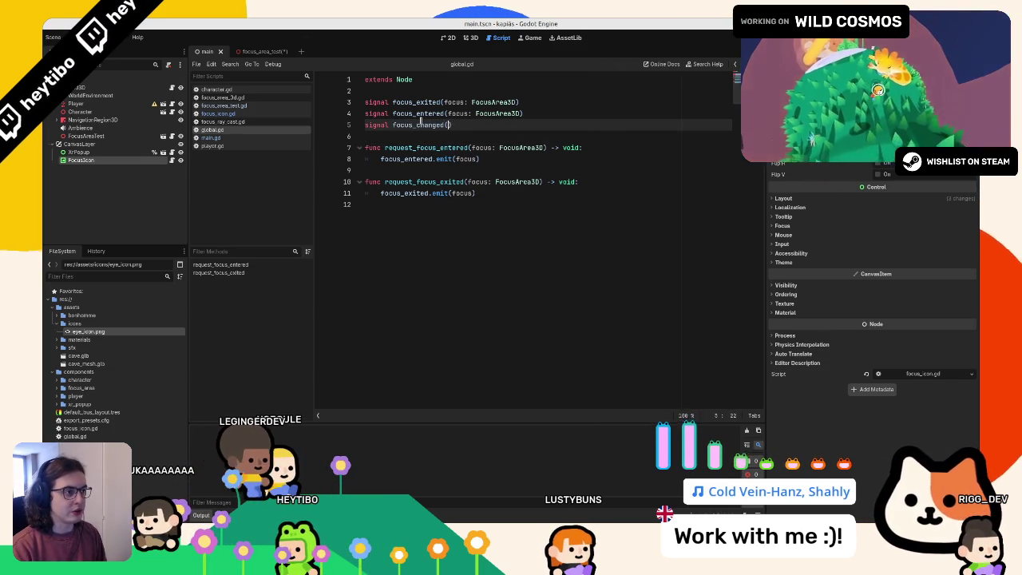
# Step: Declare signal focus_changed(focused: bool) and save global.gd
pyautogui.write(')')
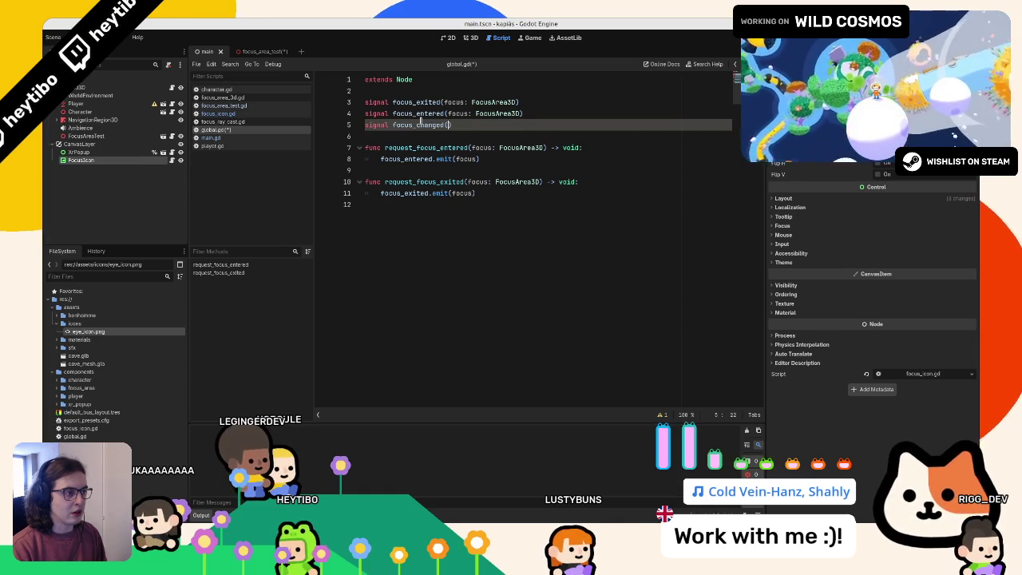
pyautogui.doubleClick(482, 112)
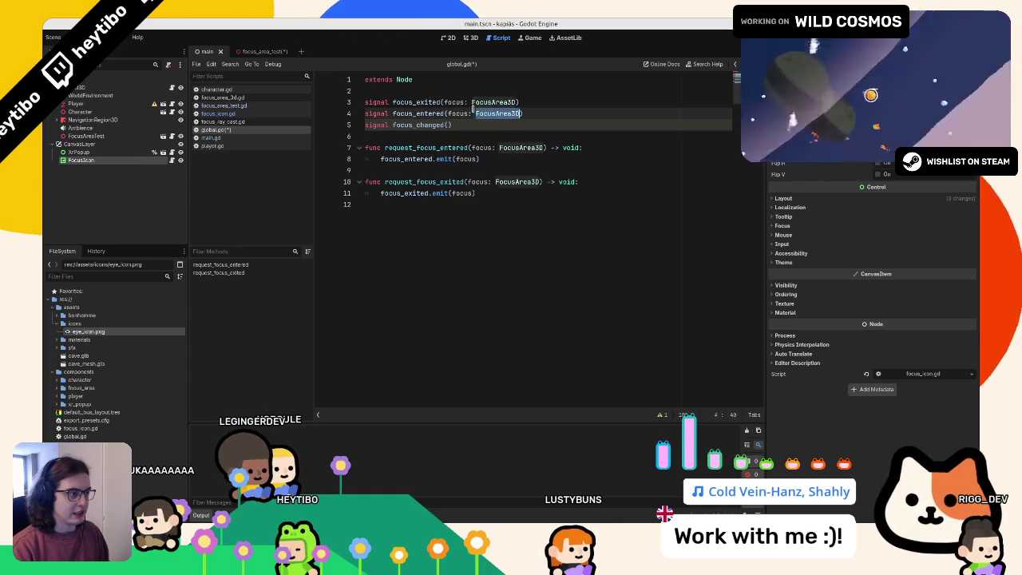
pyautogui.click(447, 121)
pyautogui.write('focus: FocusArea3D')
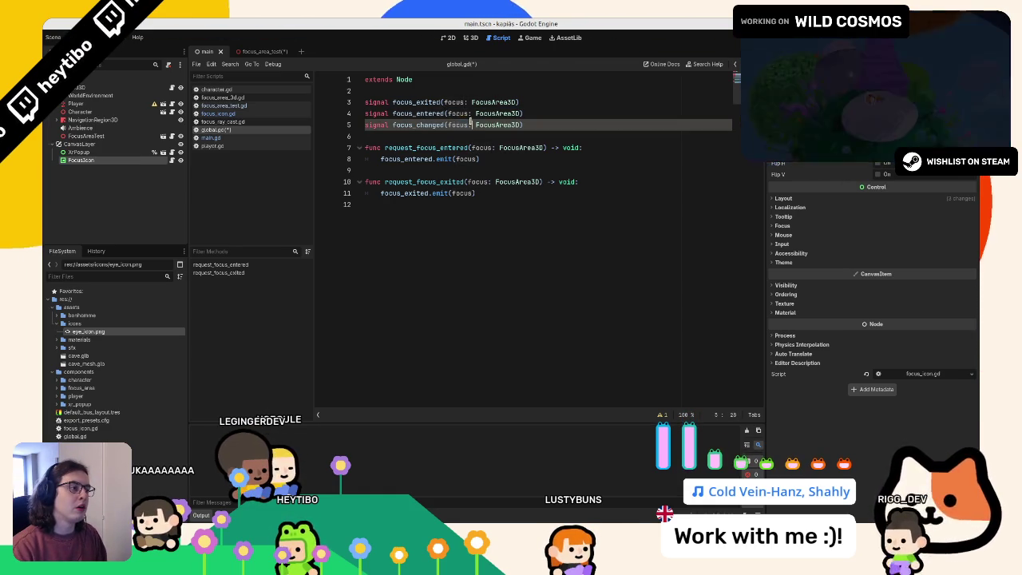
pyautogui.moveTo(477, 124); pyautogui.dragTo(521, 124)
pyautogui.write('bool')
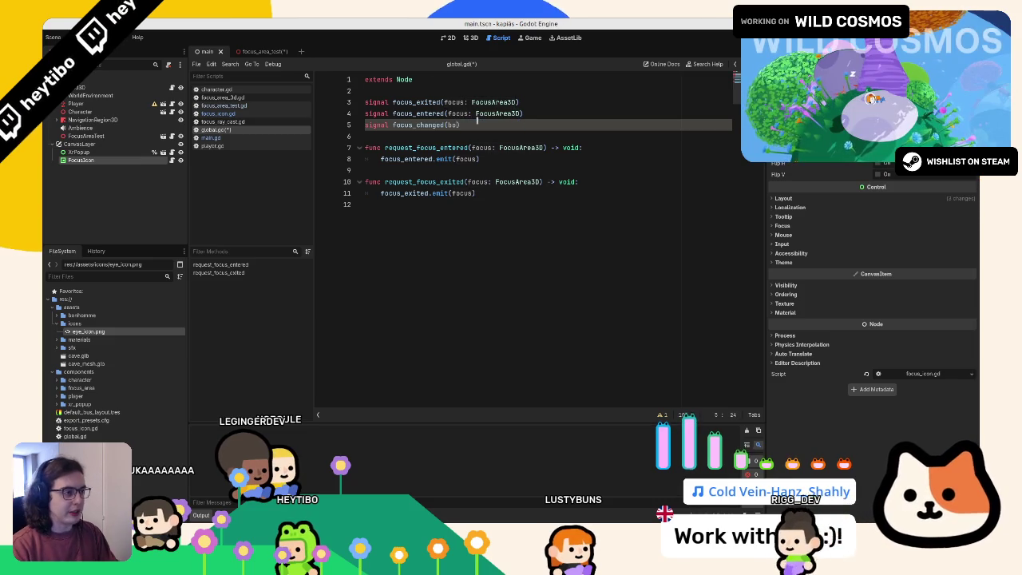
pyautogui.press('BackSpace')
pyautogui.press('BackSpace')
pyautogui.press('BackSpace')
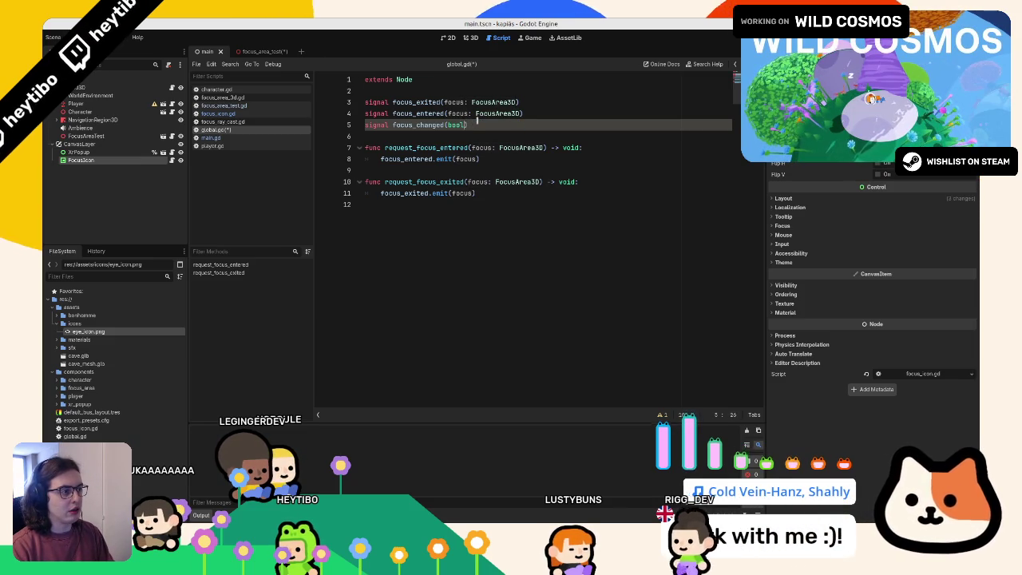
pyautogui.write('focused')
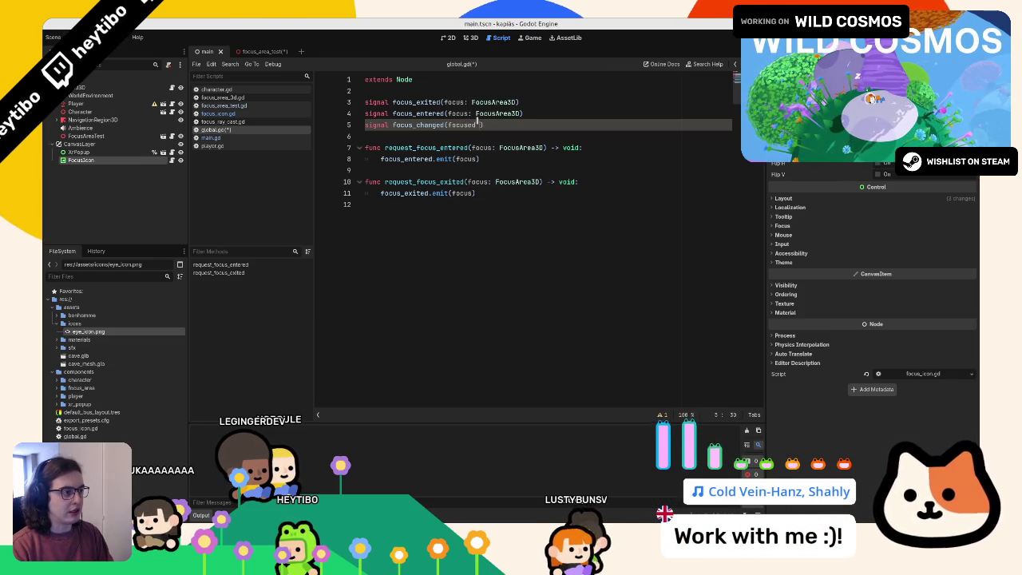
pyautogui.write('ol')
pyautogui.hotkey('ctrl', 's')
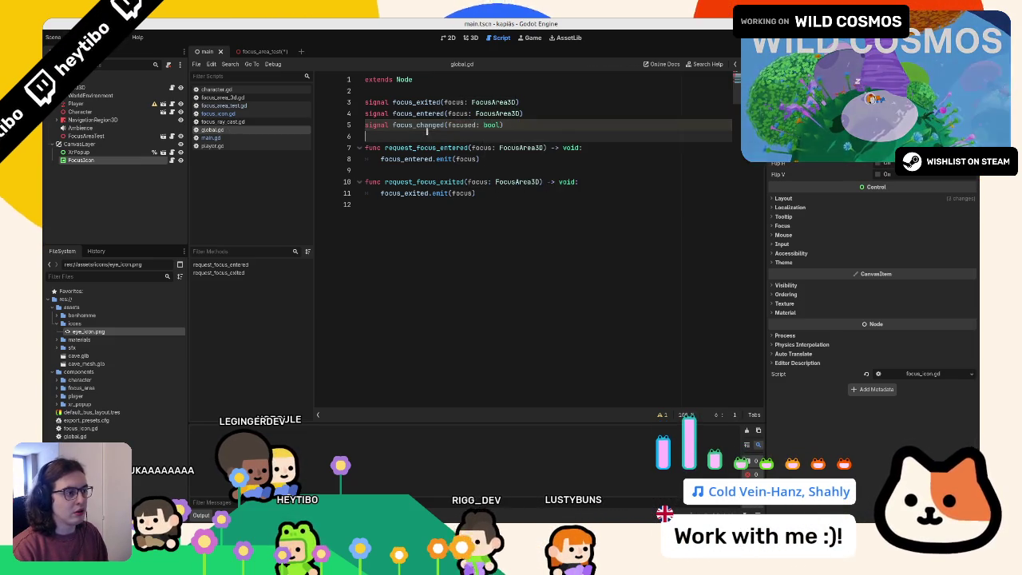
# Step: Add func request_focus_changed(focused: bool) -> void below the signals
pyautogui.doubleClick(424, 126)
pyautogui.click(454, 136)
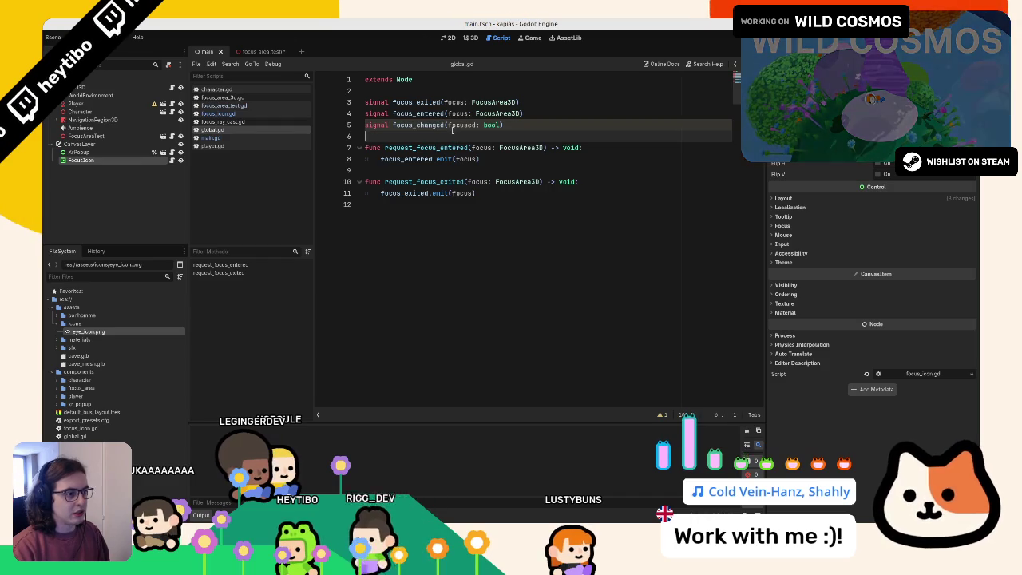
pyautogui.press('Return')
pyautogui.press('Return')
pyautogui.press('Up')
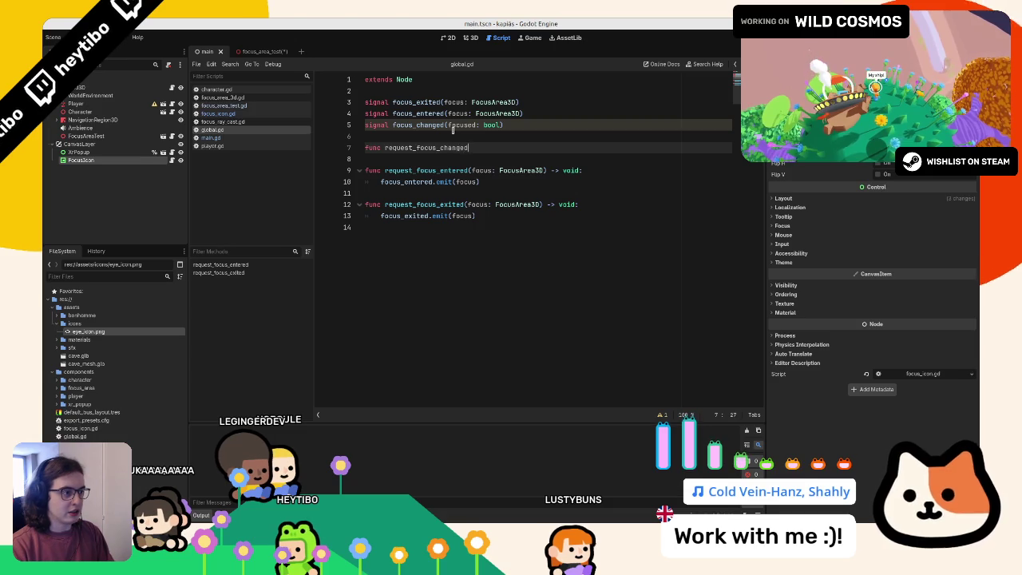
pyautogui.write('():')
pyautogui.press('Return')
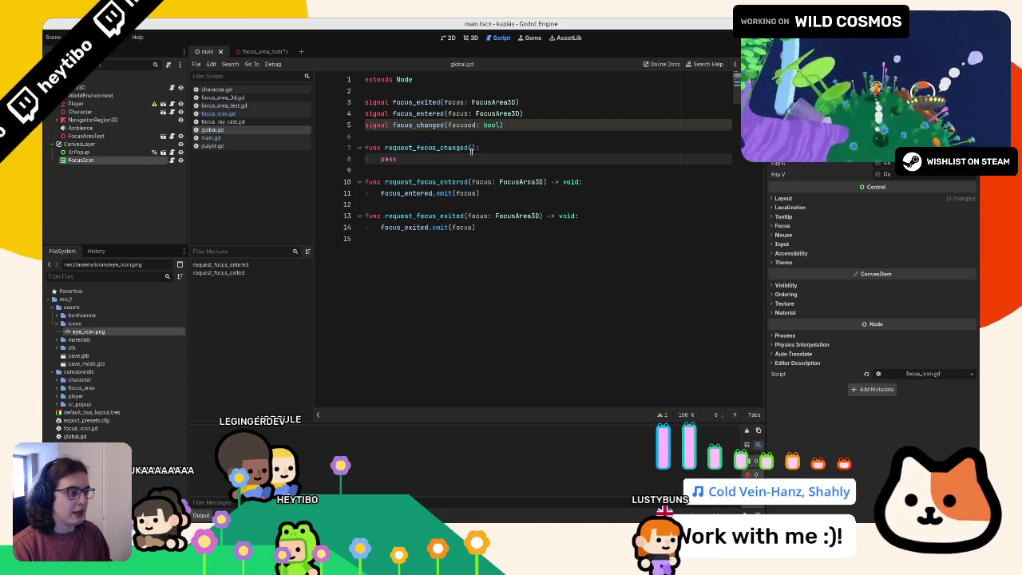
pyautogui.click(476, 148)
pyautogui.write('-')
pyautogui.write('> void')
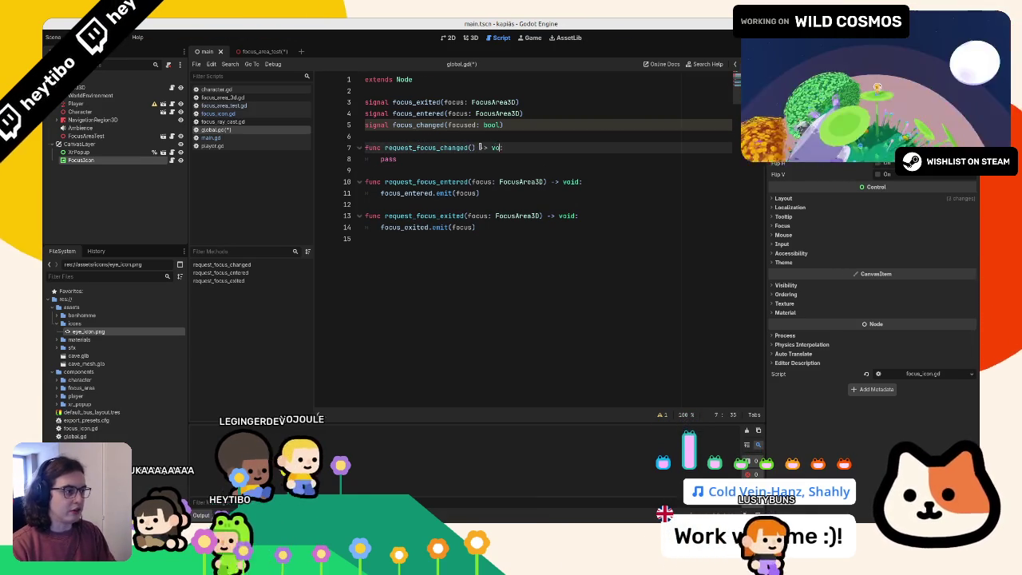
pyautogui.press('Left')
pyautogui.press('Left')
pyautogui.press('Left')
pyautogui.write('focused: ')
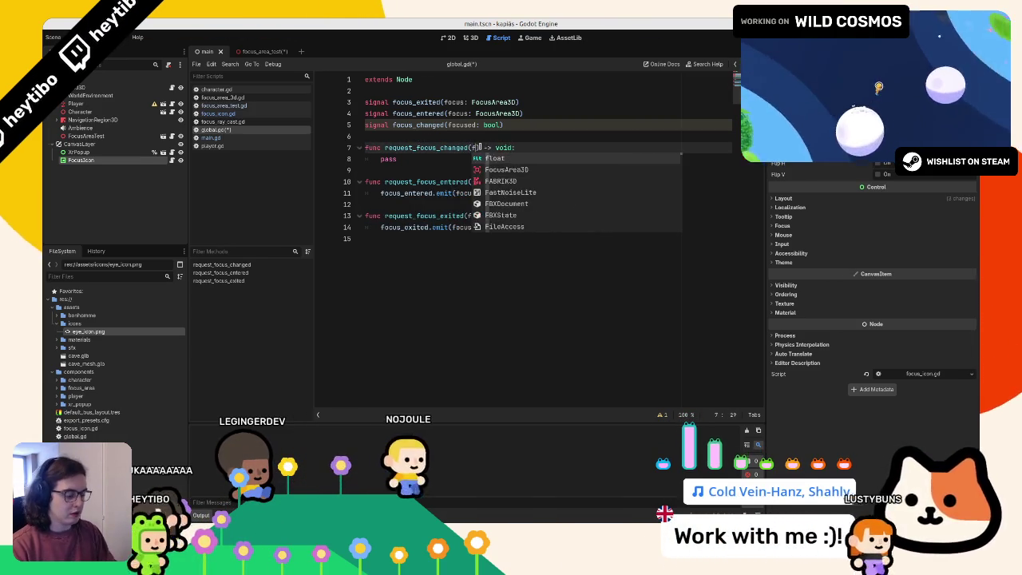
pyautogui.write(' bool')
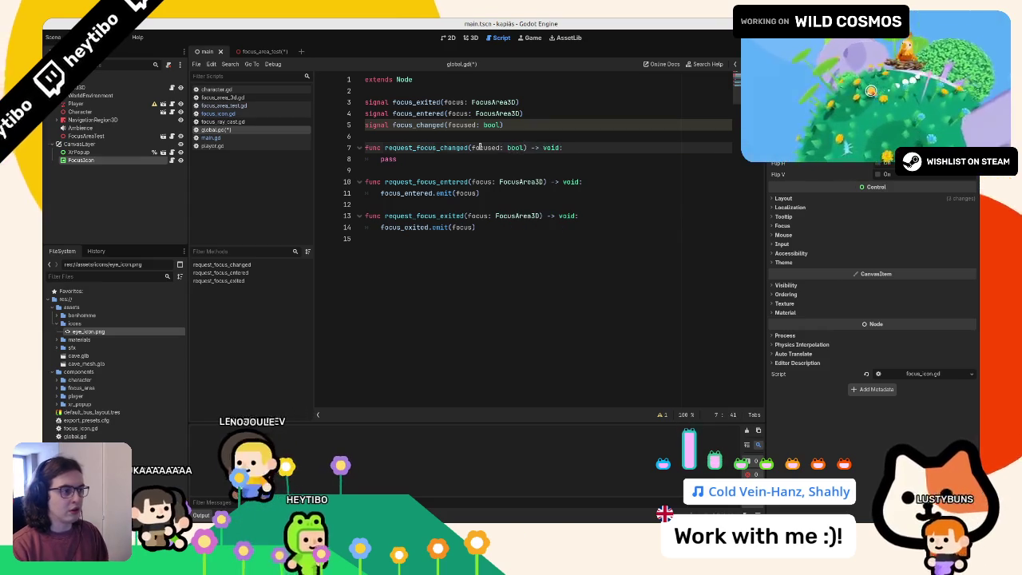
# Step: Replace the function's pass placeholder with focus_changed.emit(focused)
pyautogui.press('Down')
pyautogui.hotkey('ctrl', 'BackSpace')
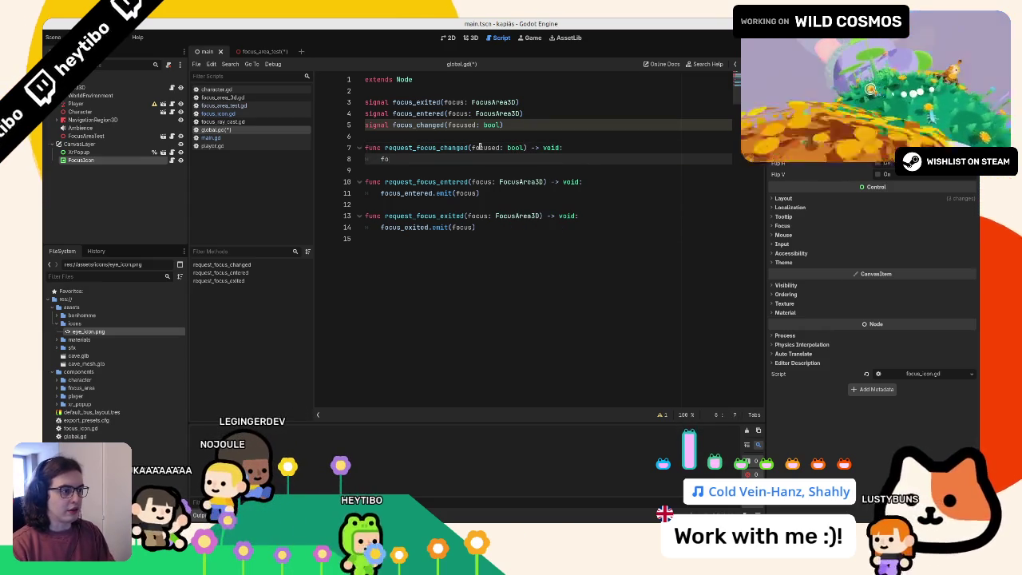
pyautogui.write('foc')
pyautogui.press('Down')
pyautogui.press('Return')
pyautogui.write('.')
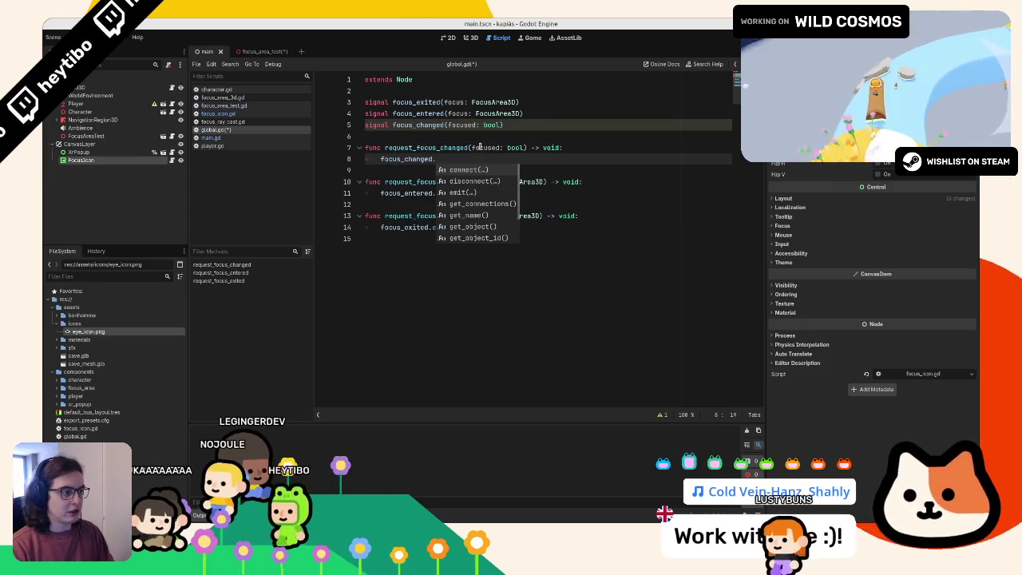
pyautogui.write('emit(focused')
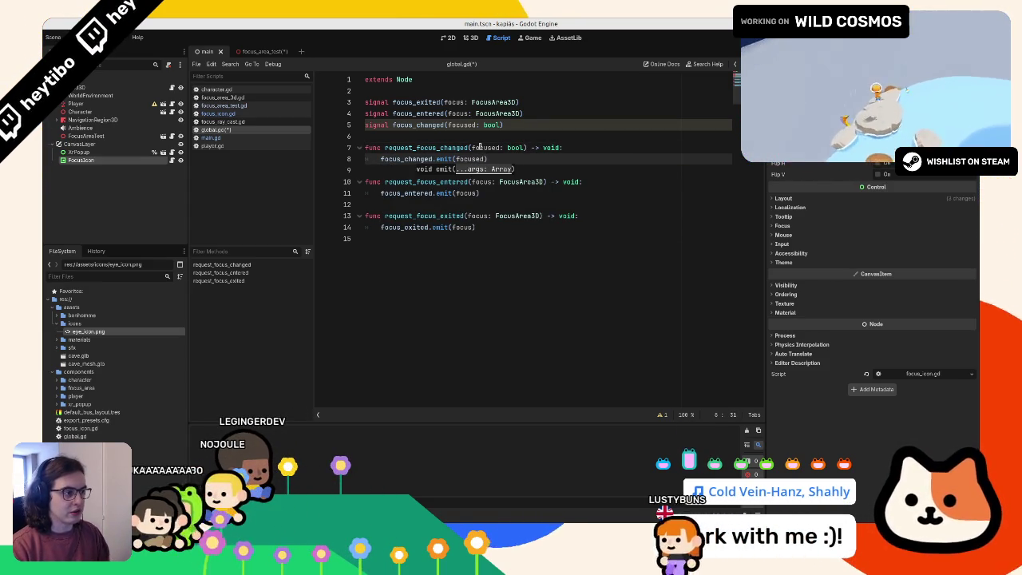
pyautogui.doubleClick(399, 147)
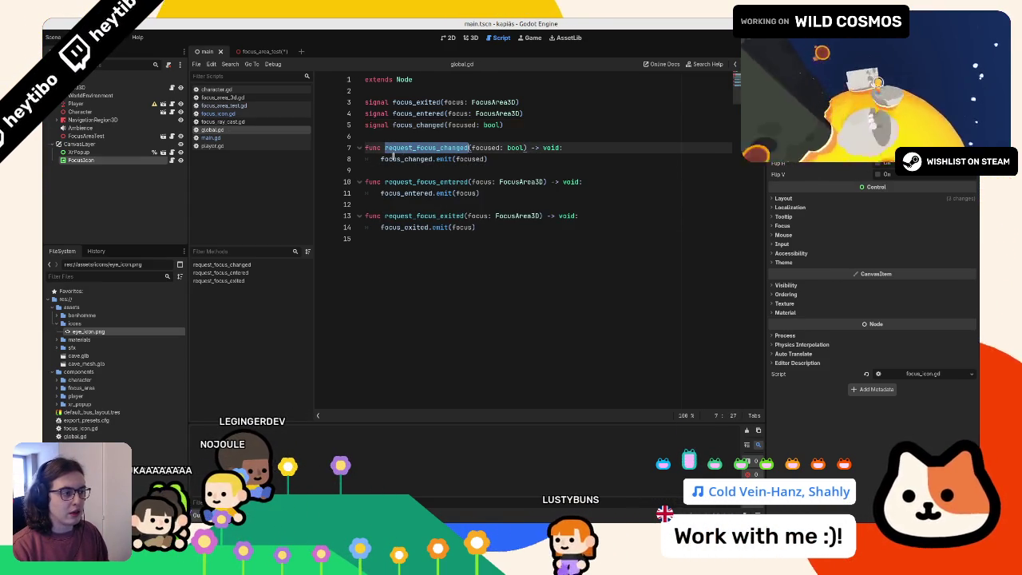
pyautogui.click(222, 122)
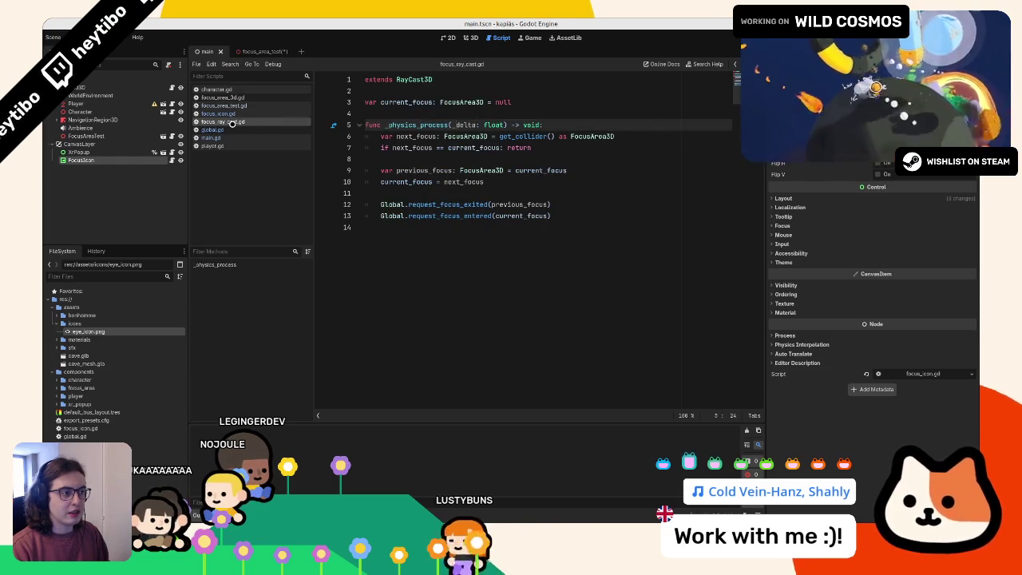
# Step: In focus_ray_cast.gd, add Global.request_focus_changed(current_focus != null) at the end of the function
pyautogui.click(363, 227)
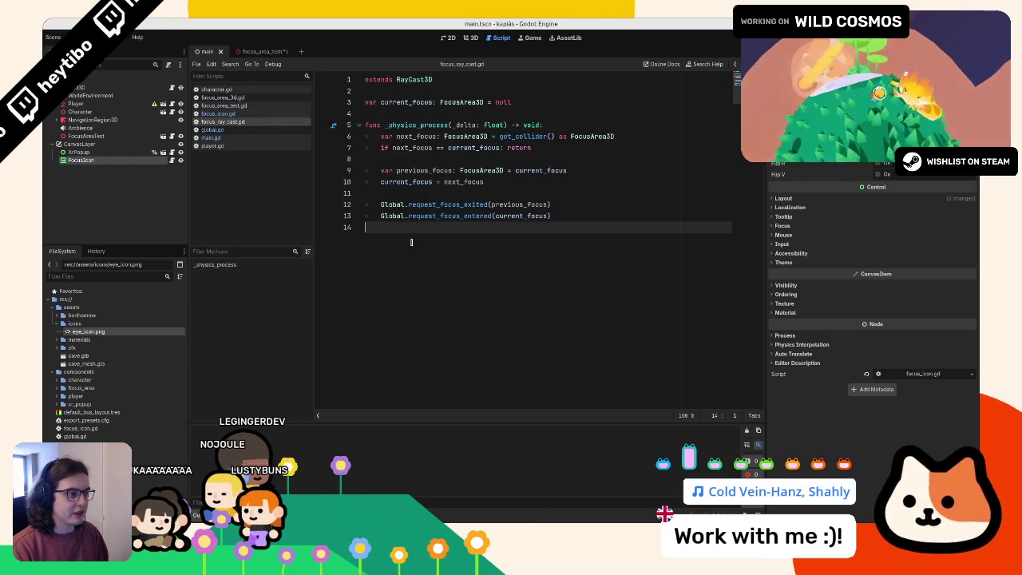
pyautogui.press('Return')
pyautogui.press('Tab')
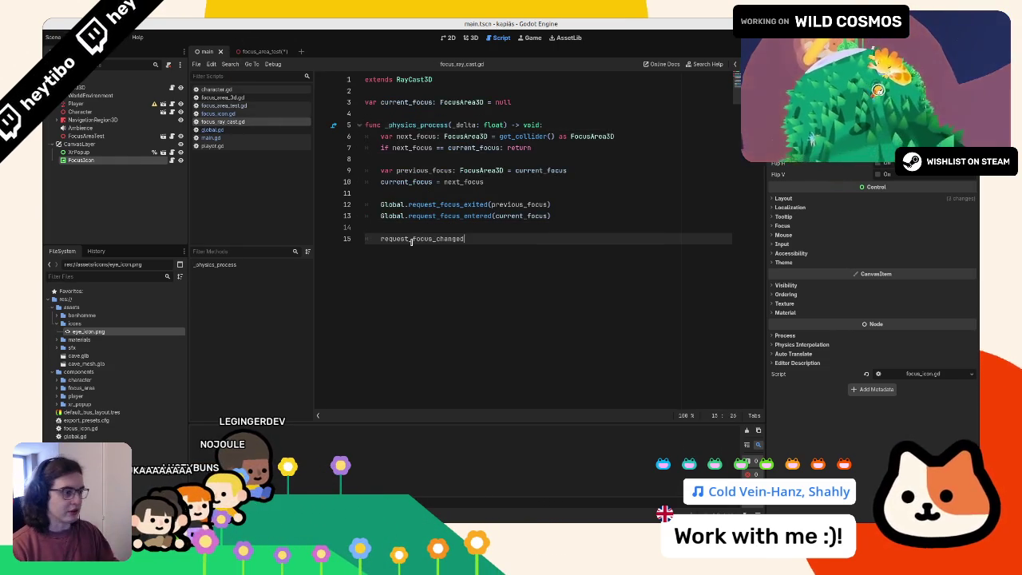
pyautogui.write('glob')
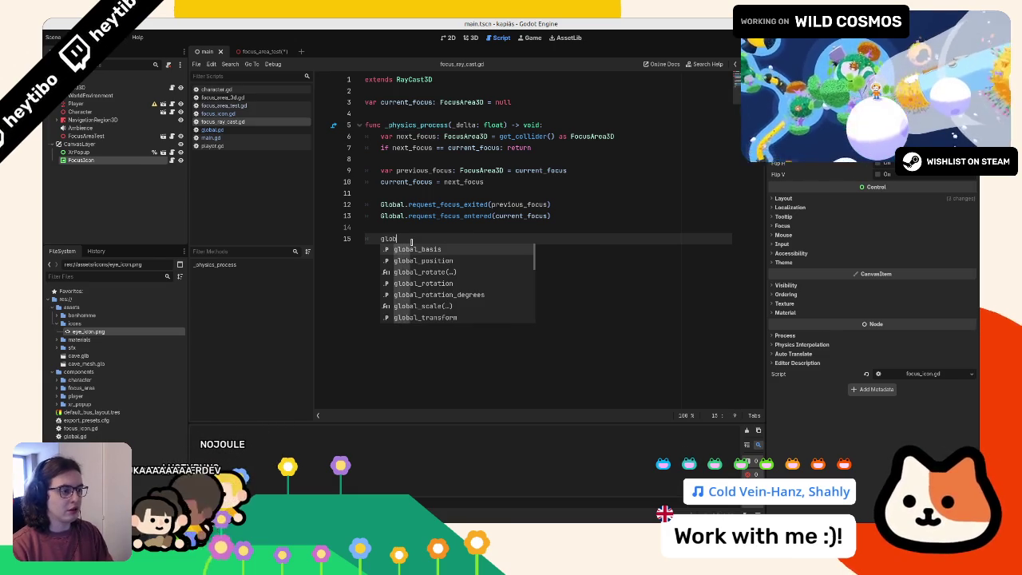
pyautogui.press('BackSpace')
pyautogui.press('BackSpace')
pyautogui.press('BackSpace')
pyautogui.write('Glob')
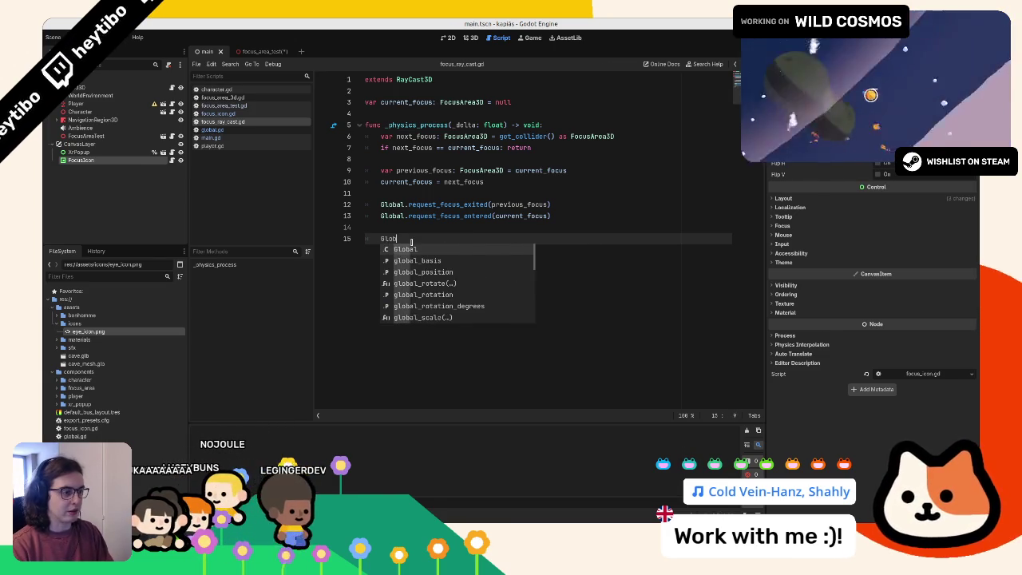
pyautogui.write('al.request')
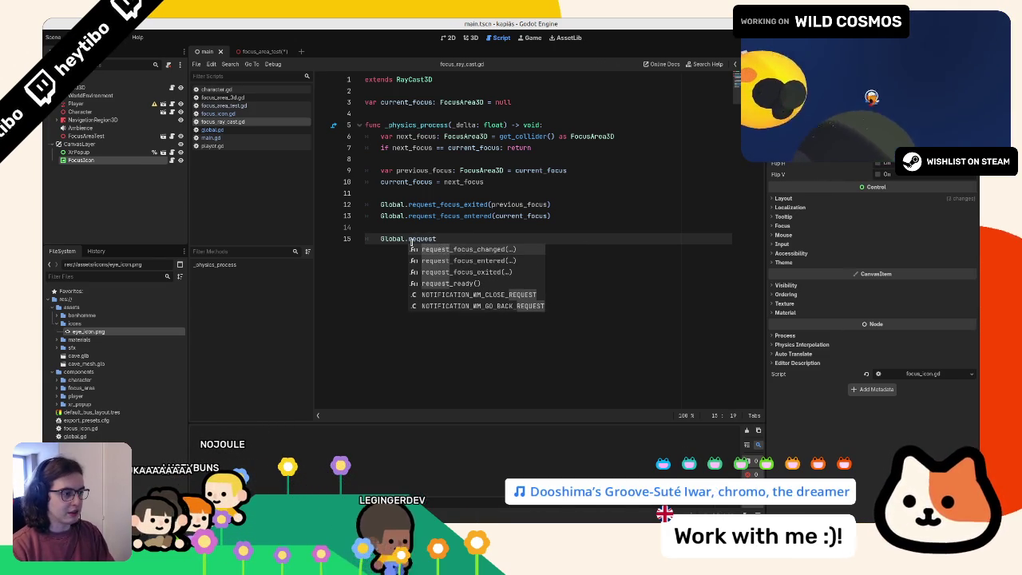
pyautogui.press('Return')
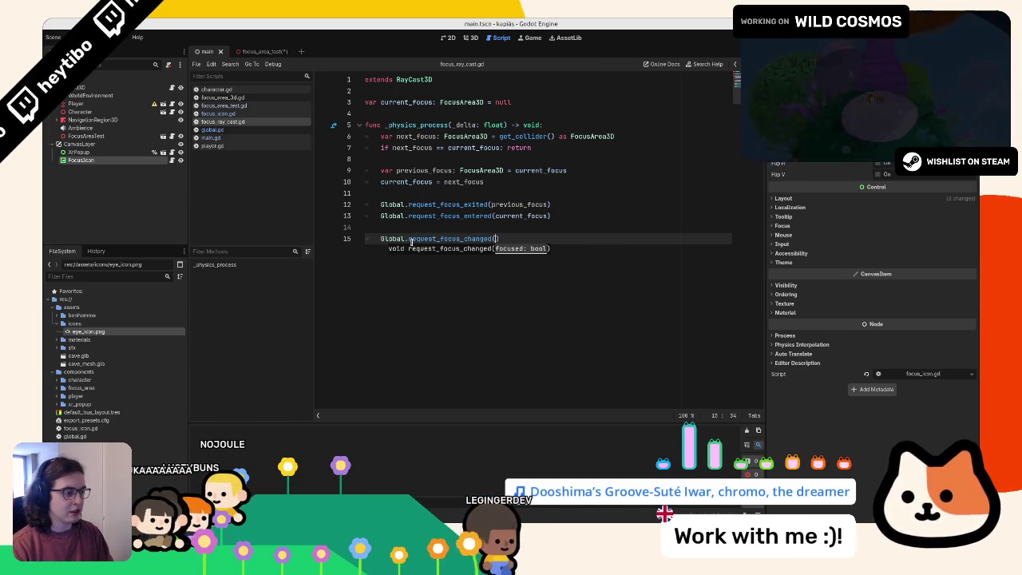
pyautogui.write('curr')
pyautogui.press('Return')
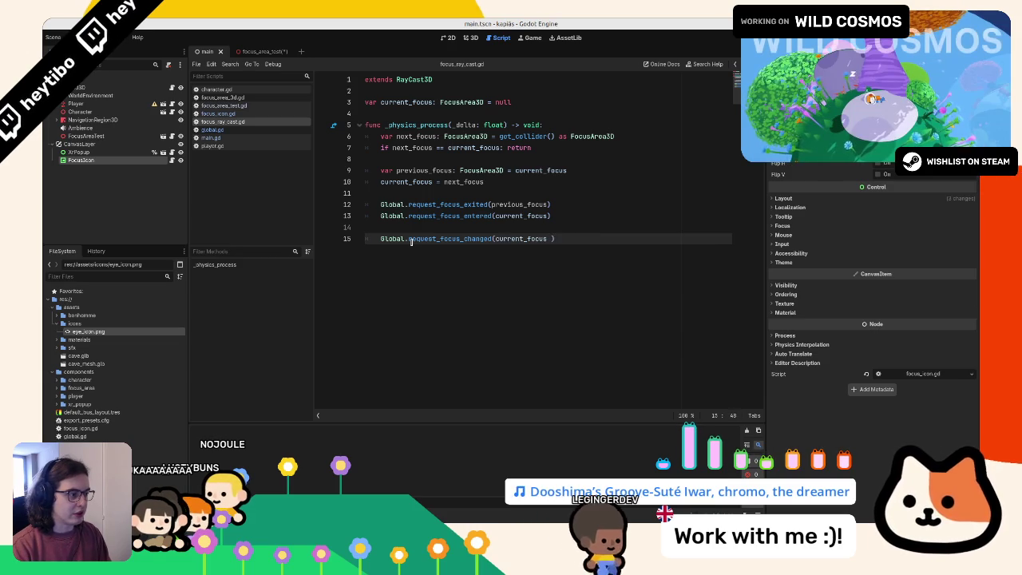
pyautogui.write('== null')
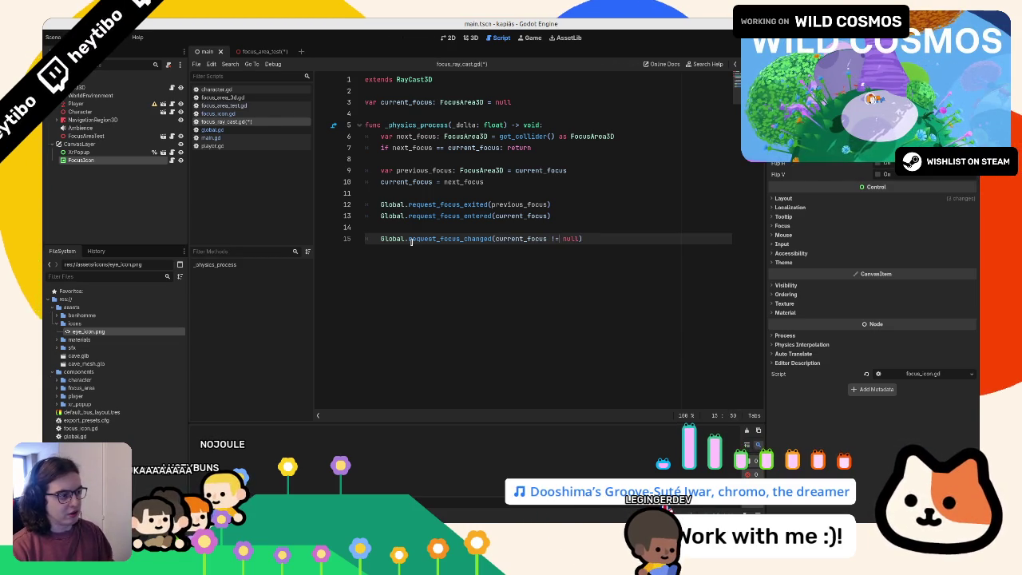
pyautogui.write('=')
pyautogui.press('Return')
pyautogui.doubleClick(411, 239)
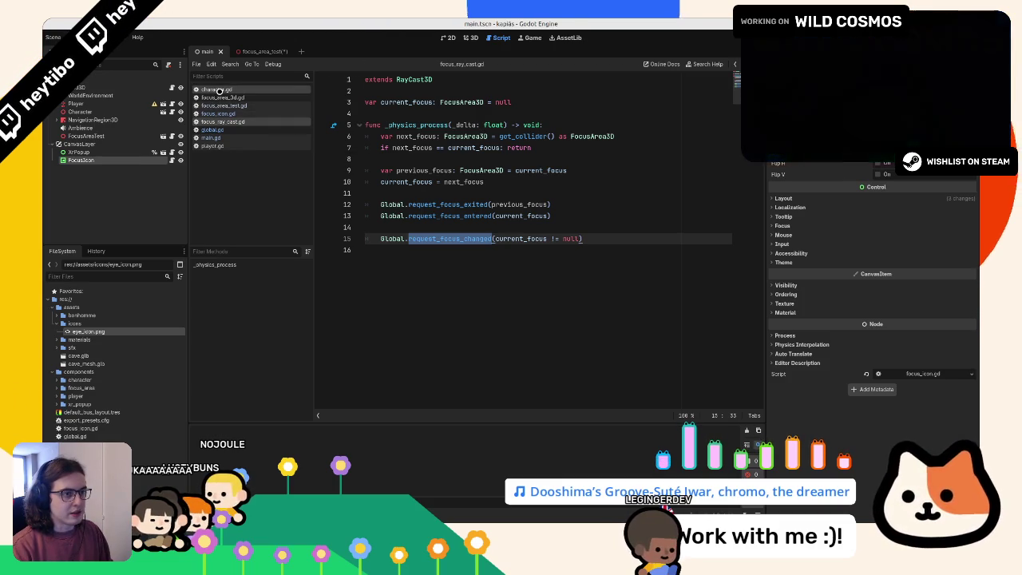
# Step: Change focus_area_test.gd's focused colour from Color.BLUE to Color.YELLOW and save it
pyautogui.click(250, 49)
pyautogui.hotkey('ctrl', 'z')
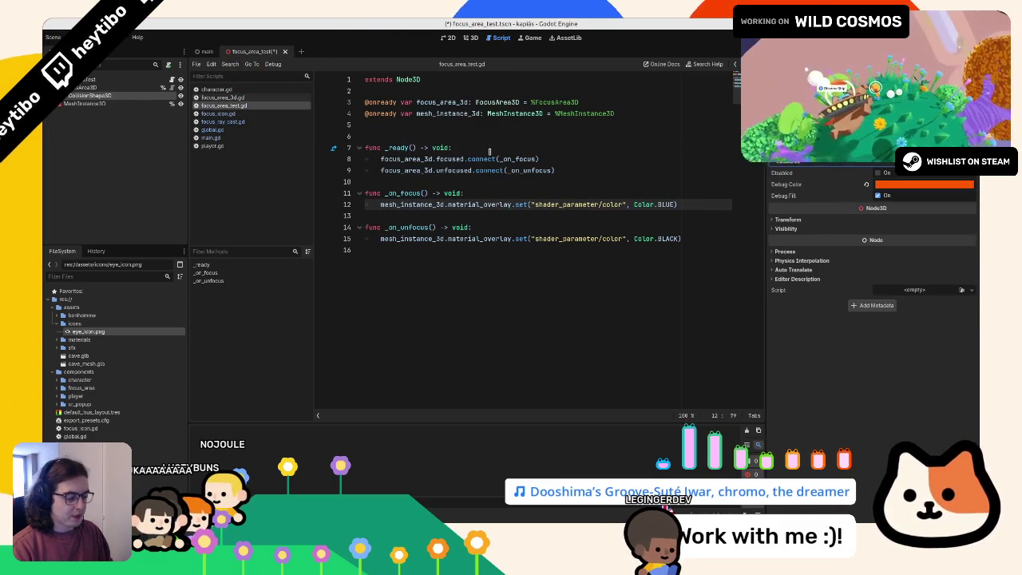
pyautogui.write('LL')
pyautogui.press('Return')
pyautogui.hotkey('ctrl', 's')
pyautogui.click(206, 50)
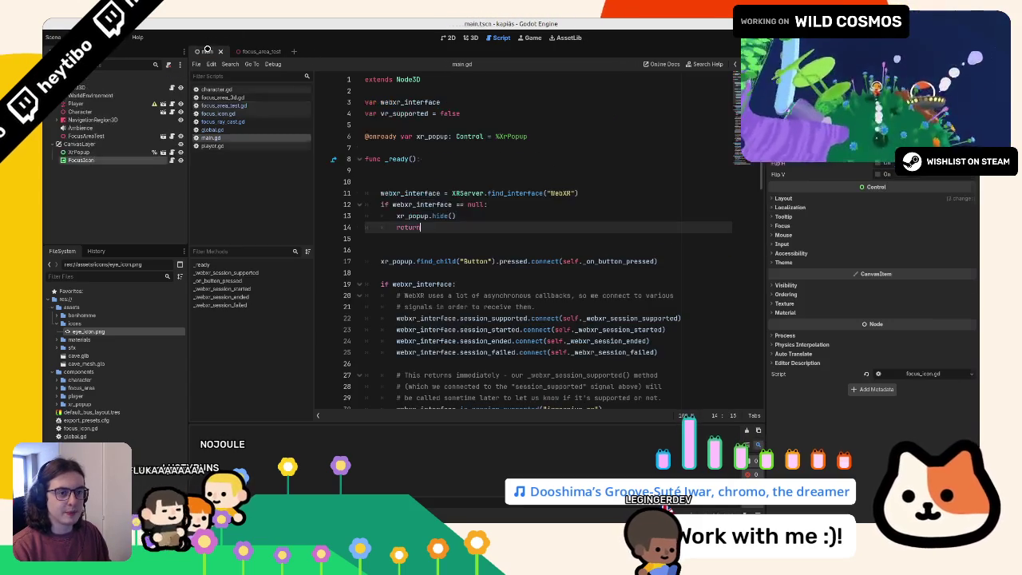
# Step: In focus_icon.gd, replace pass with Global.focus_changed.connect(_on_focus_changed)
pyautogui.click(172, 159)
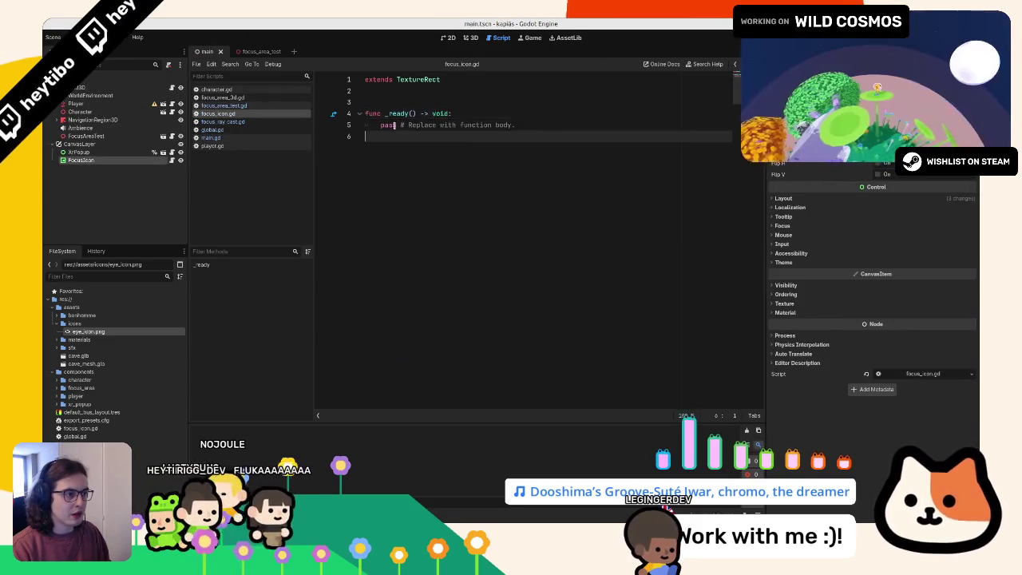
pyautogui.moveTo(381, 125); pyautogui.dragTo(400, 183)
pyautogui.write('Global')
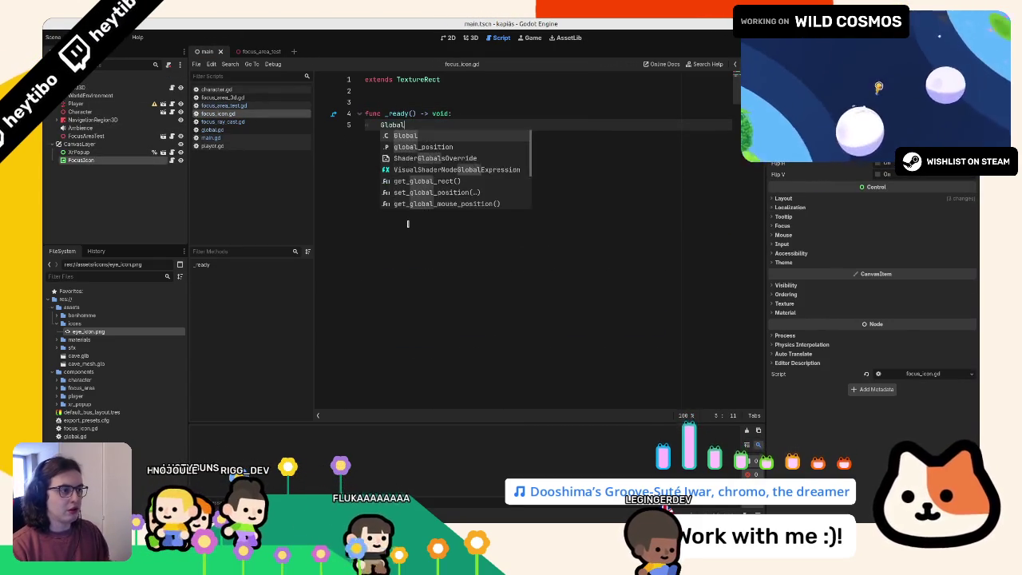
pyautogui.write('.Oocus_entered')
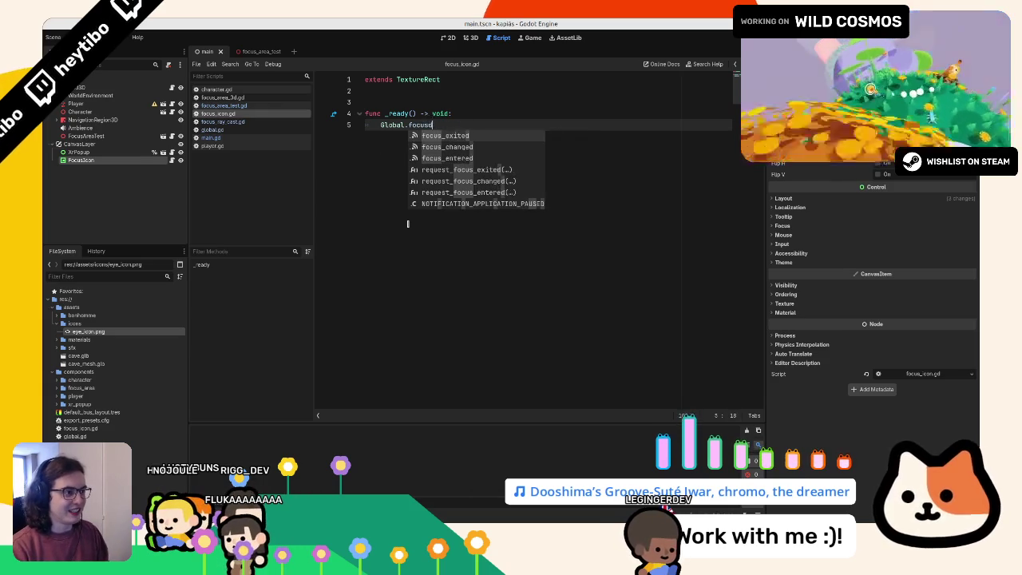
pyautogui.write('_changed.connect(_ob')
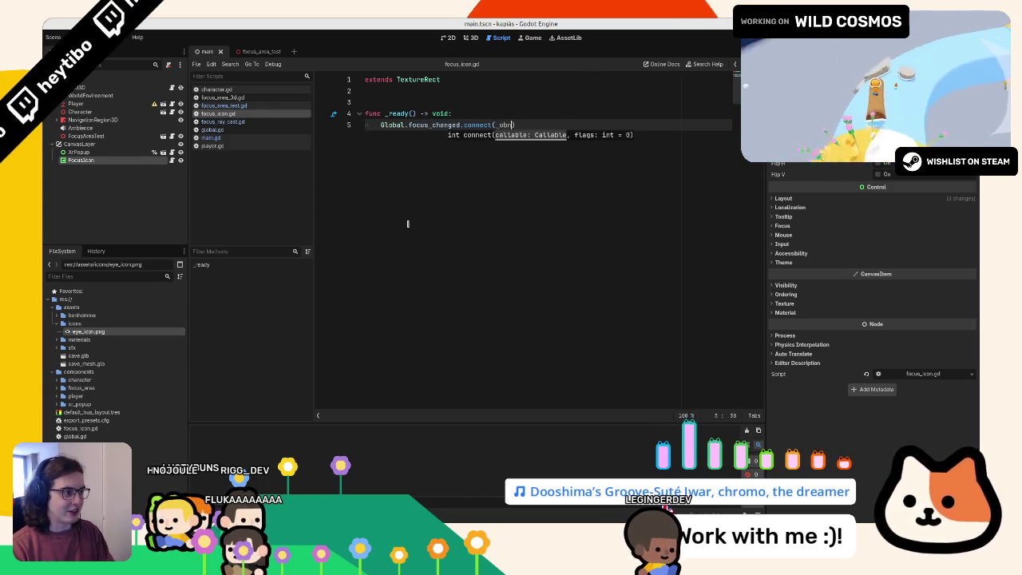
pyautogui.press('BackSpace')
pyautogui.write('n_focus_ca')
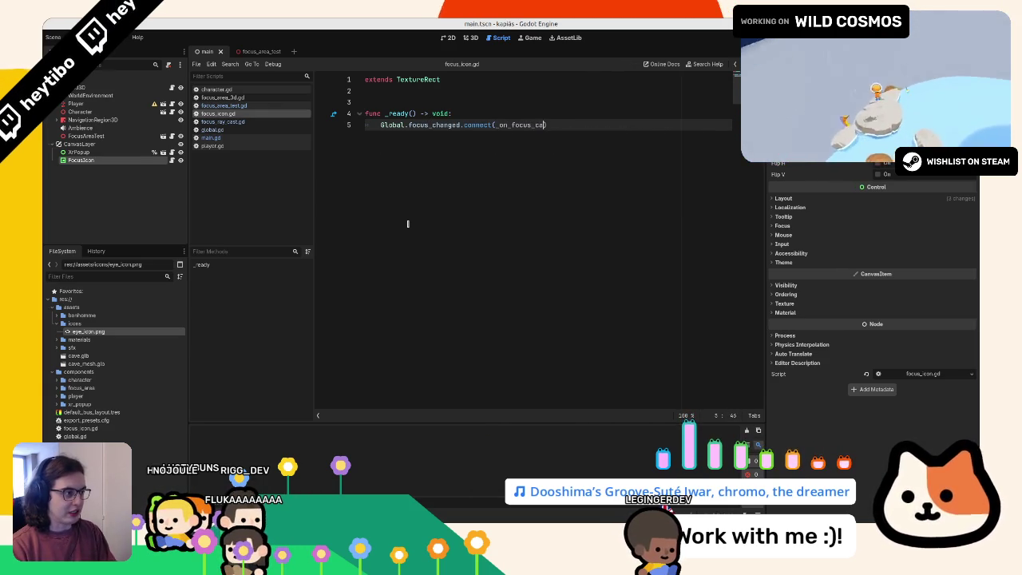
# Step: Add _on_focus_changed(focused: bool) that prints focused, then run the game with F5
pyautogui.press('End')
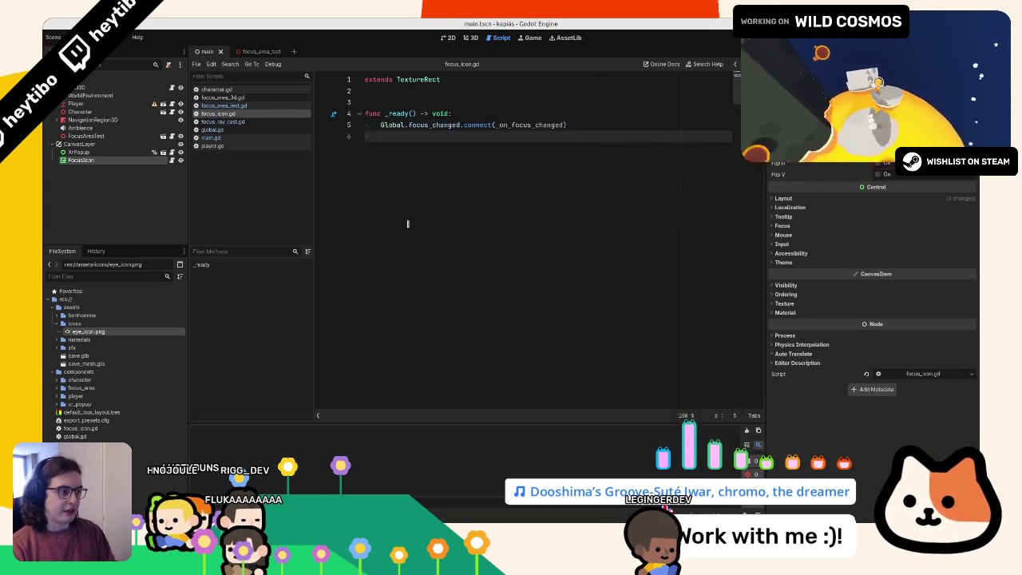
pyautogui.press('Return')
pyautogui.press('Return')
pyautogui.write('#')
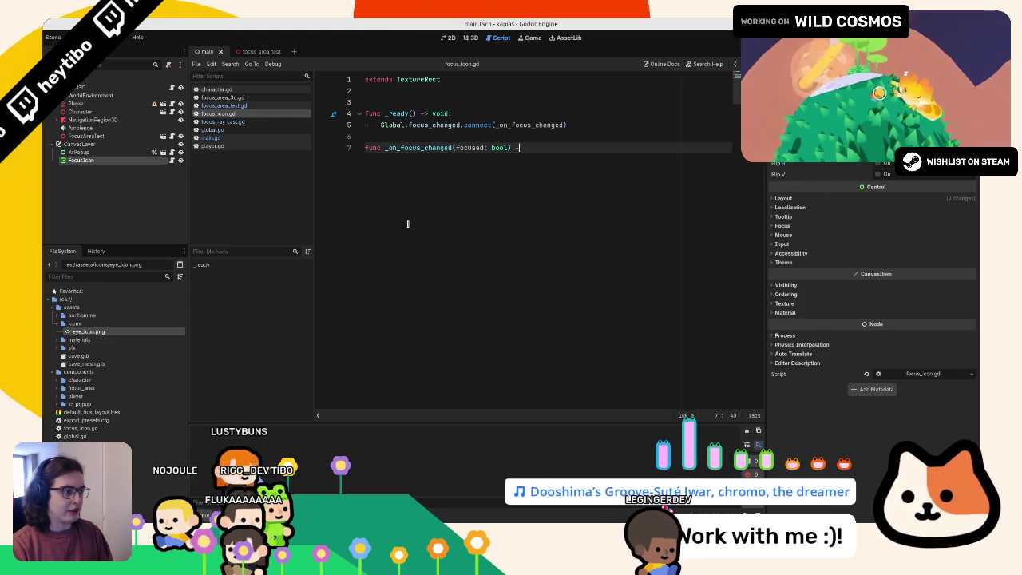
pyautogui.press('Return')
pyautogui.write('print(f')
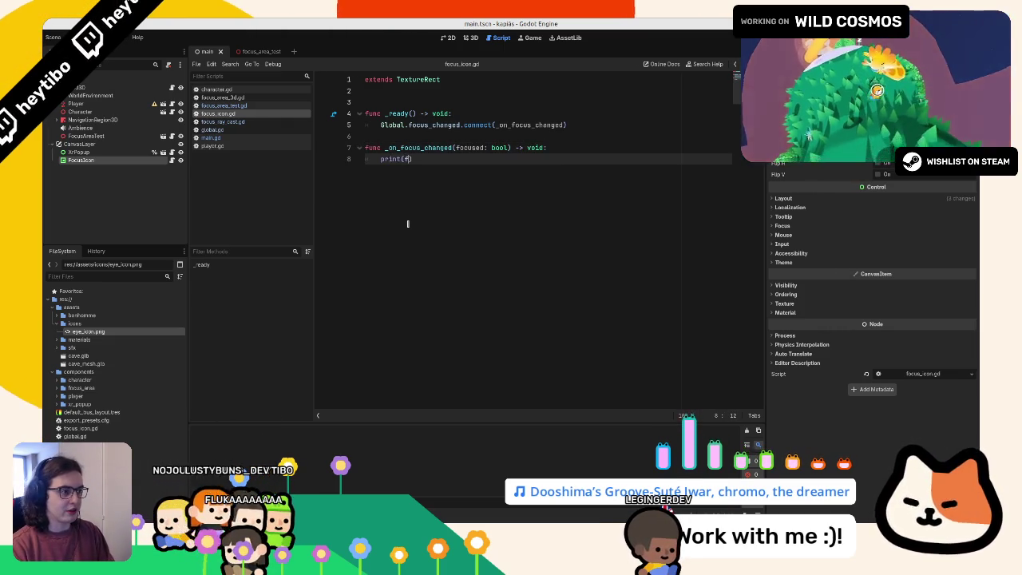
pyautogui.write('ocused')
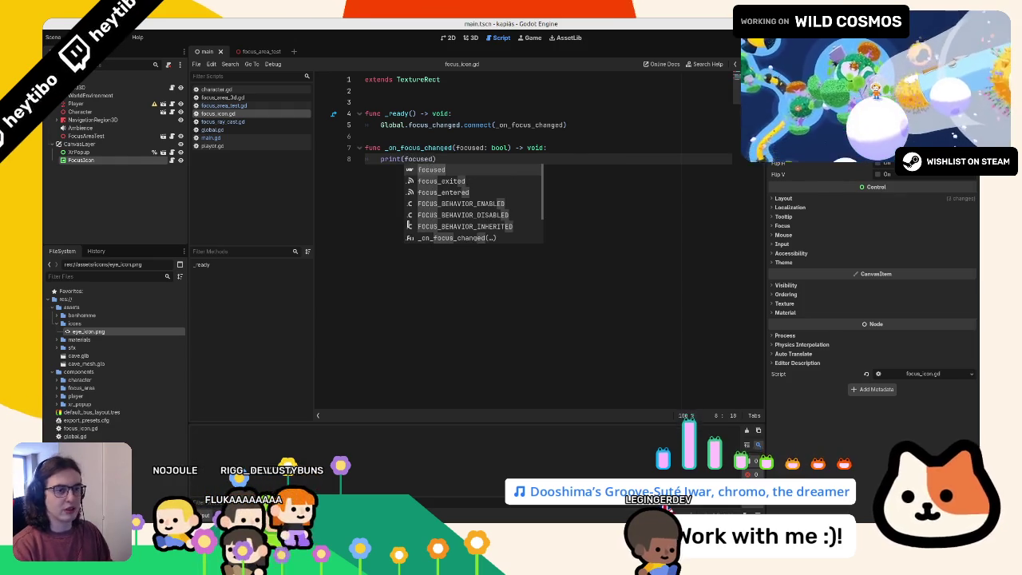
pyautogui.press('F5')
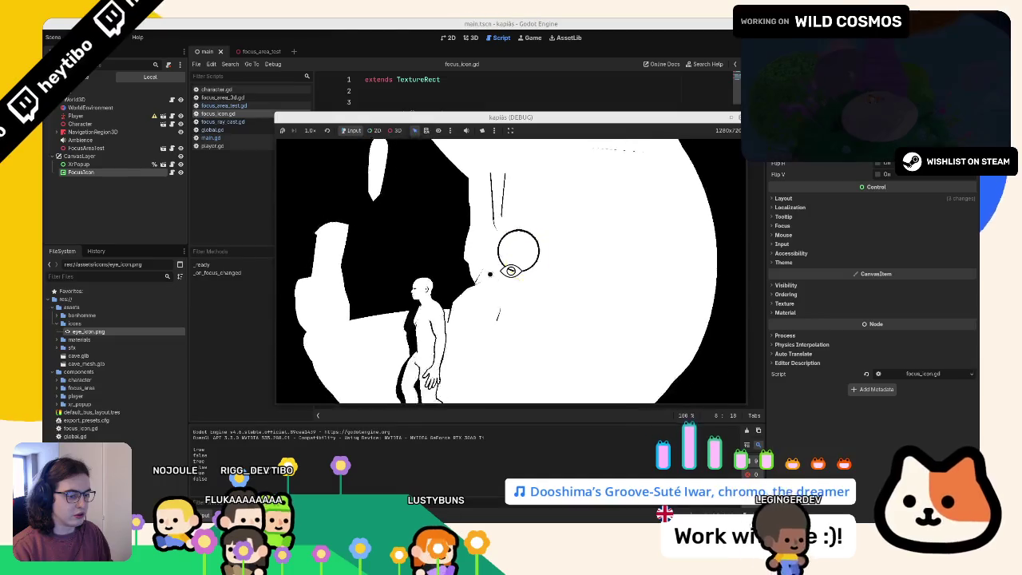
# Step: Walk around the ring with W and A, watching true/false print as focus changes, then stop the game
pyautogui.press('a')
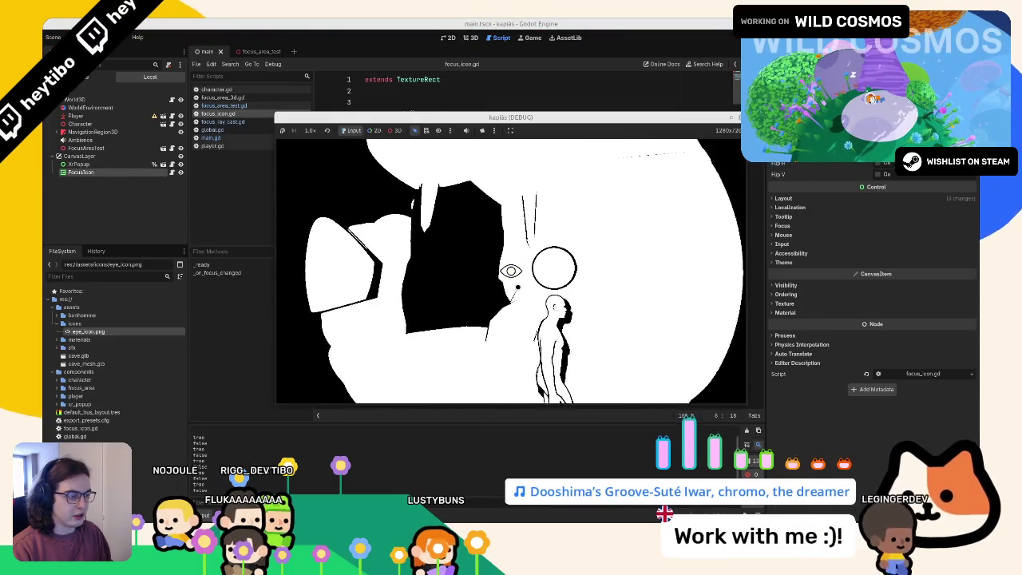
pyautogui.press('w')
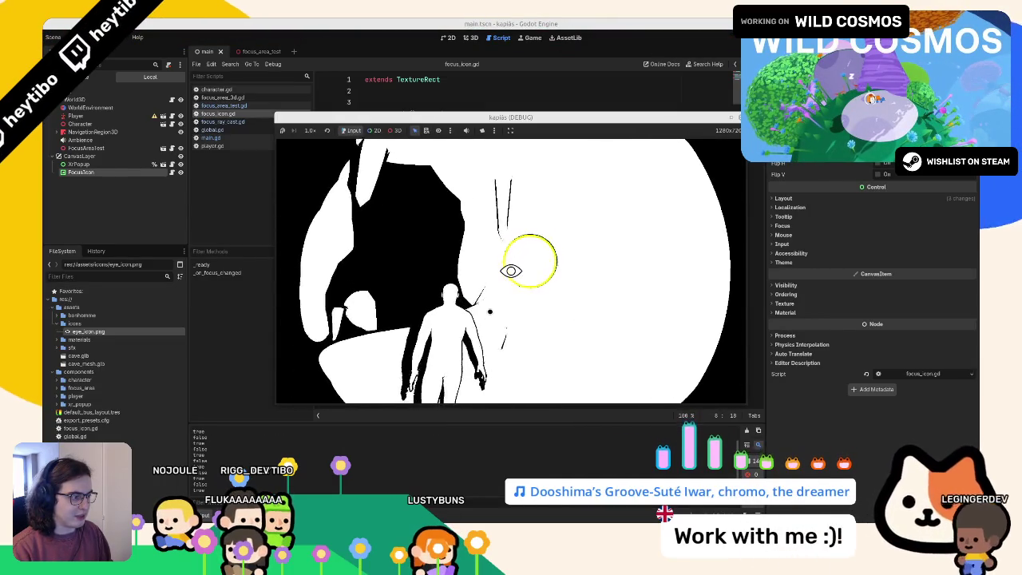
pyautogui.press('w')
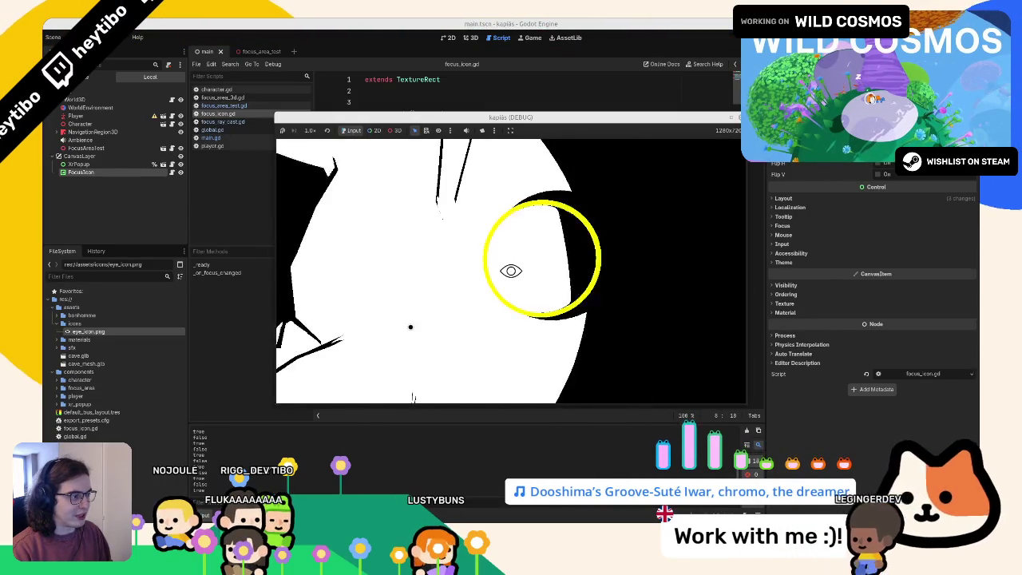
pyautogui.press('w')
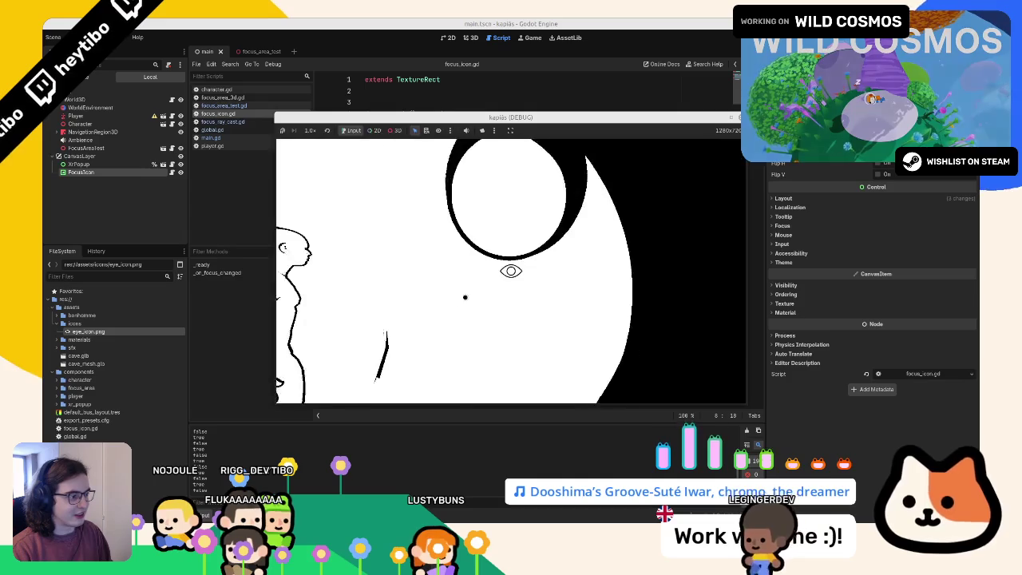
pyautogui.press('w')
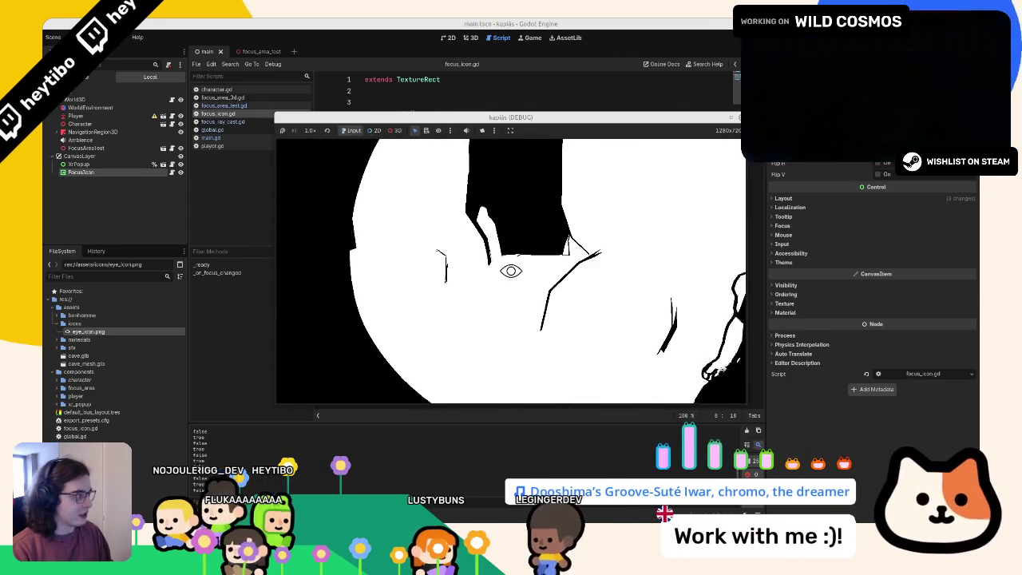
pyautogui.press('F8')
pyautogui.hotkey('shift', 'Home')
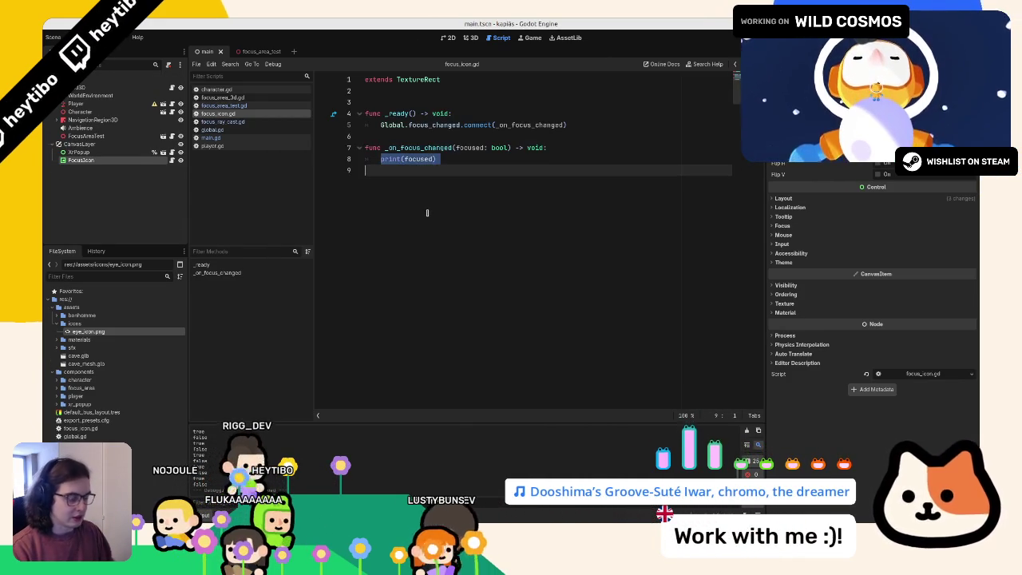
# Step: Replace the print with modulate = Color.BLUE if focused else Color.WHITE, then run the game
pyautogui.press('BackSpace')
pyautogui.write('modulate')
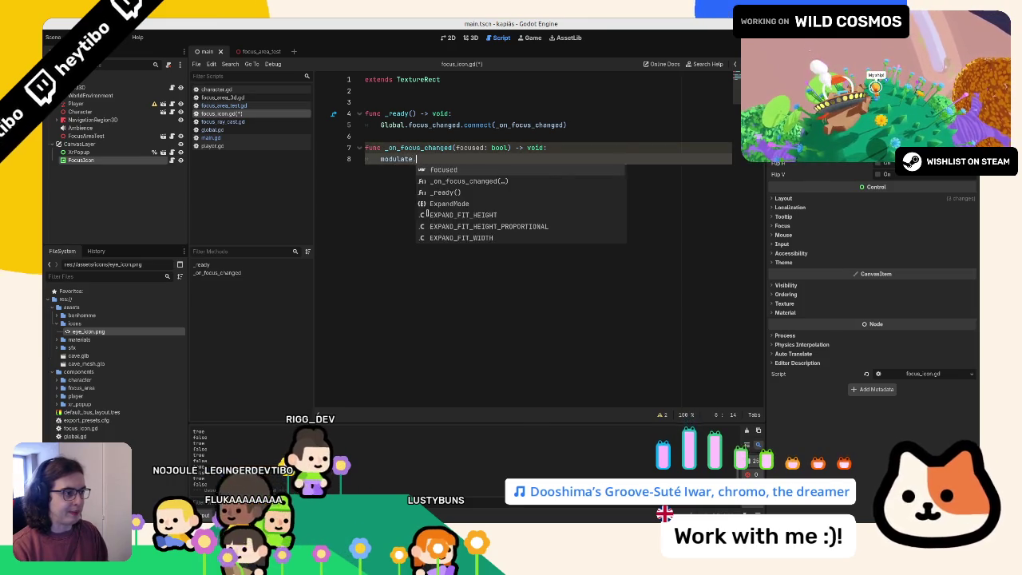
pyautogui.press('Escape')
pyautogui.write('Color.')
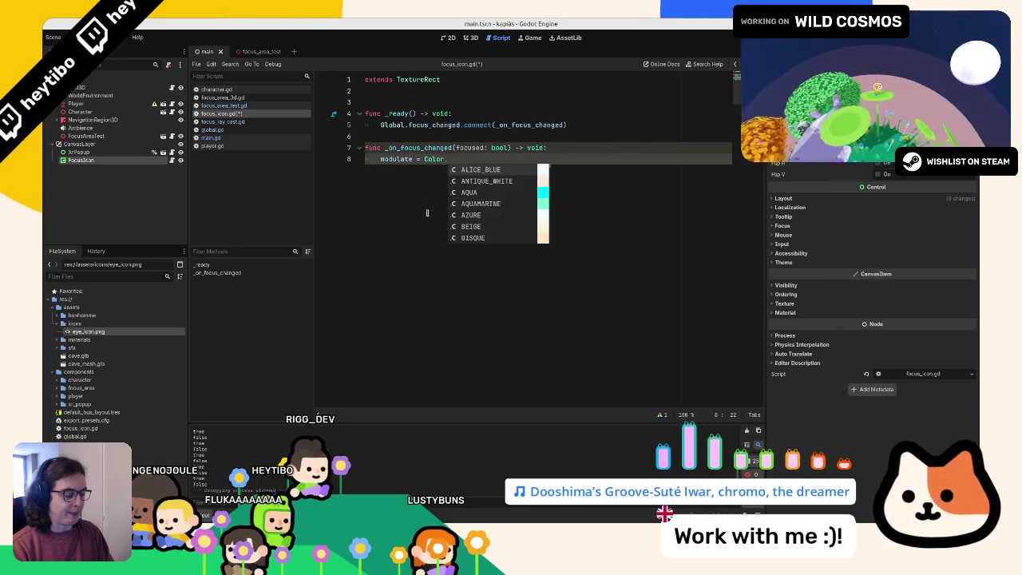
pyautogui.write('blue')
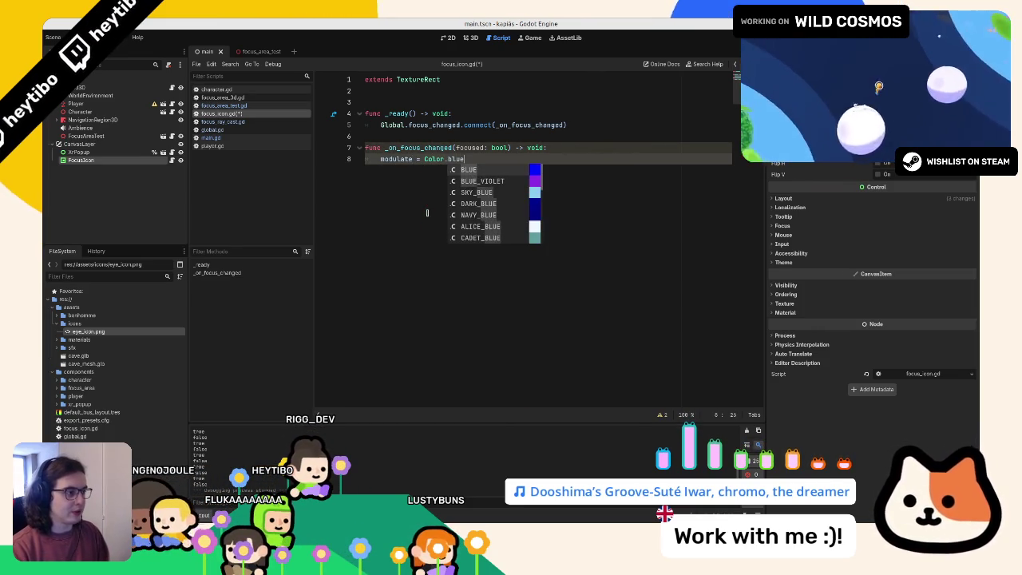
pyautogui.press('Return')
pyautogui.write('if foc')
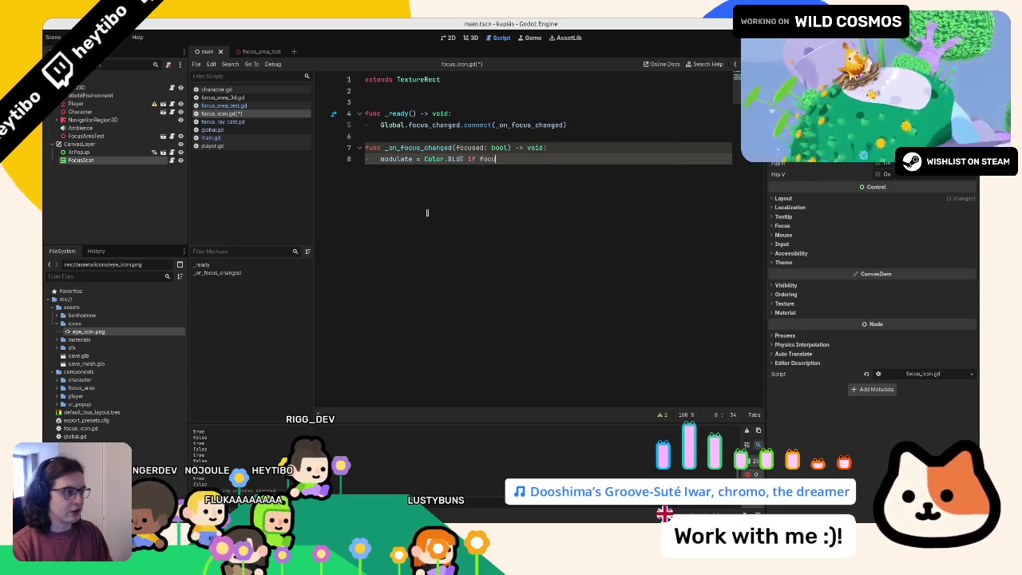
pyautogui.write('sed else Col')
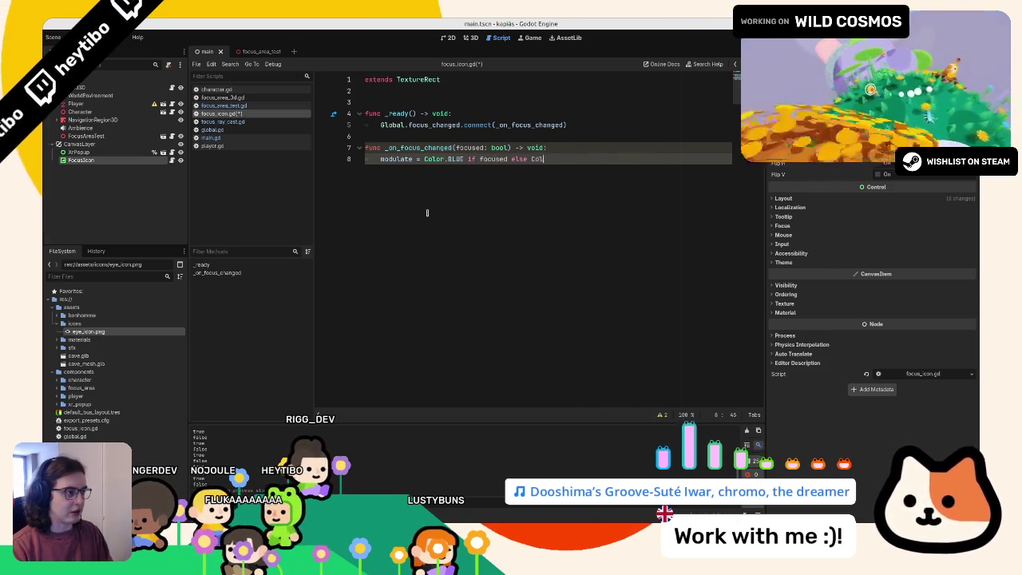
pyautogui.write('or.wg')
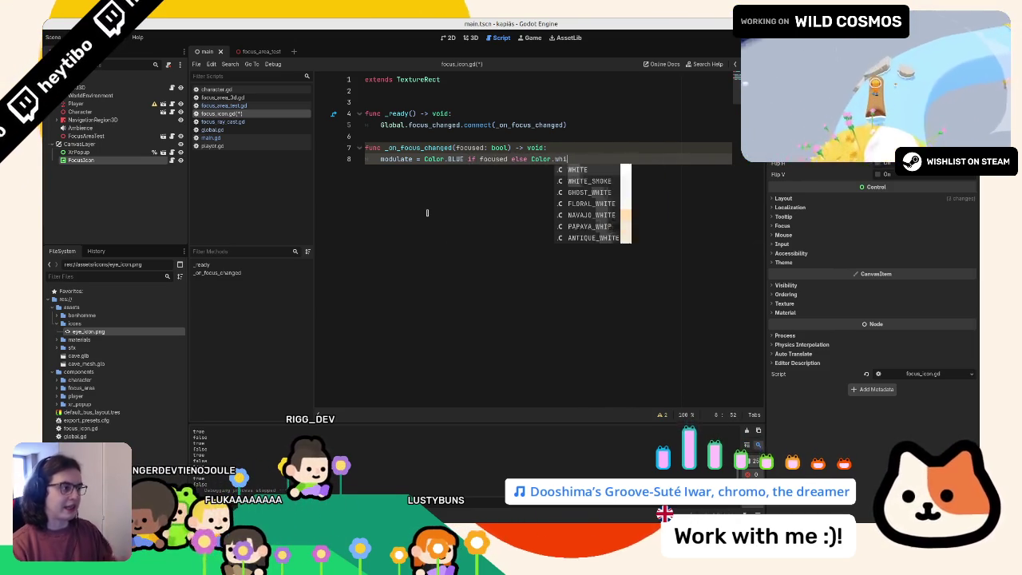
pyautogui.write('t')
pyautogui.press('Return')
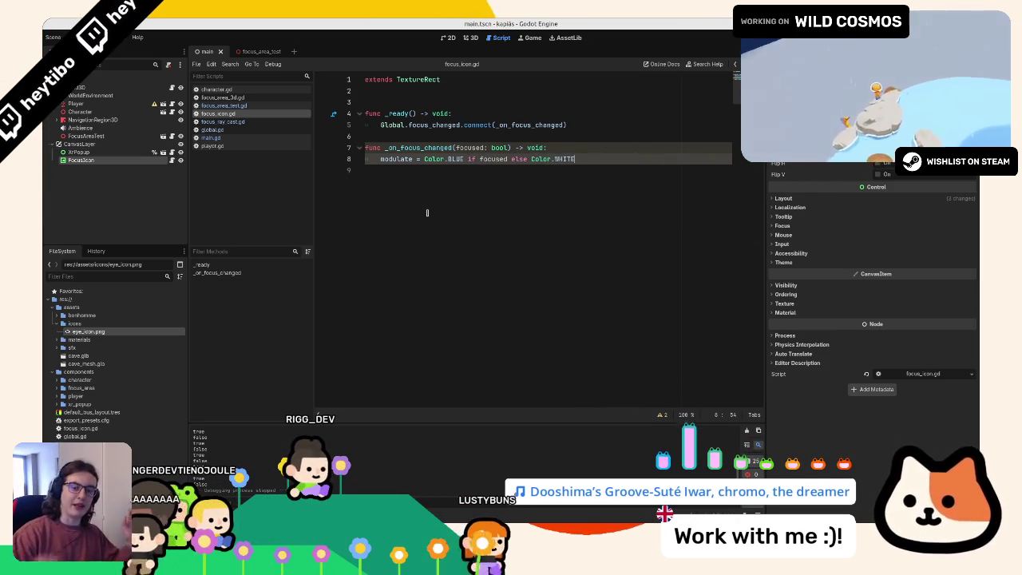
pyautogui.press('Return')
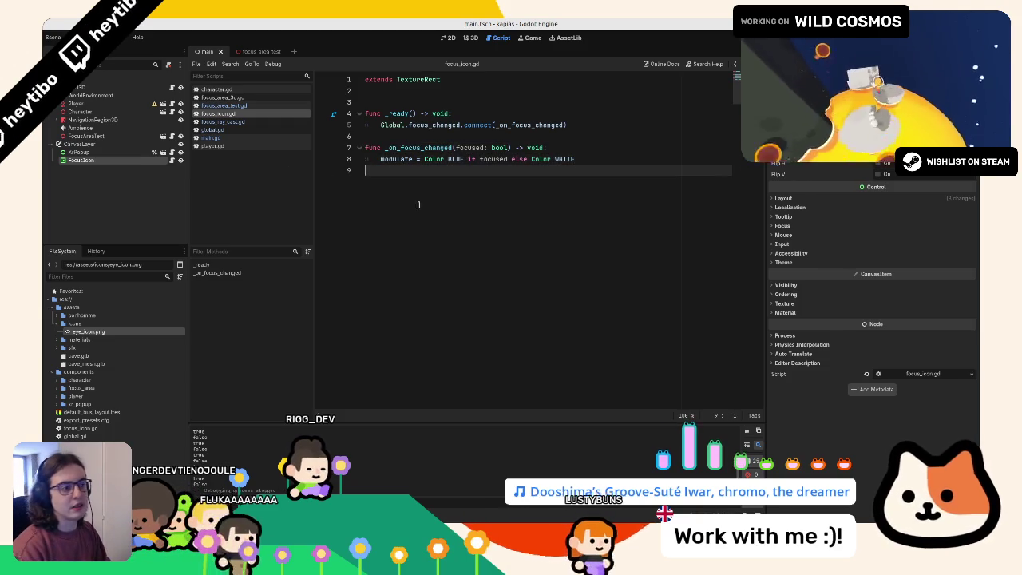
pyautogui.press('F5')
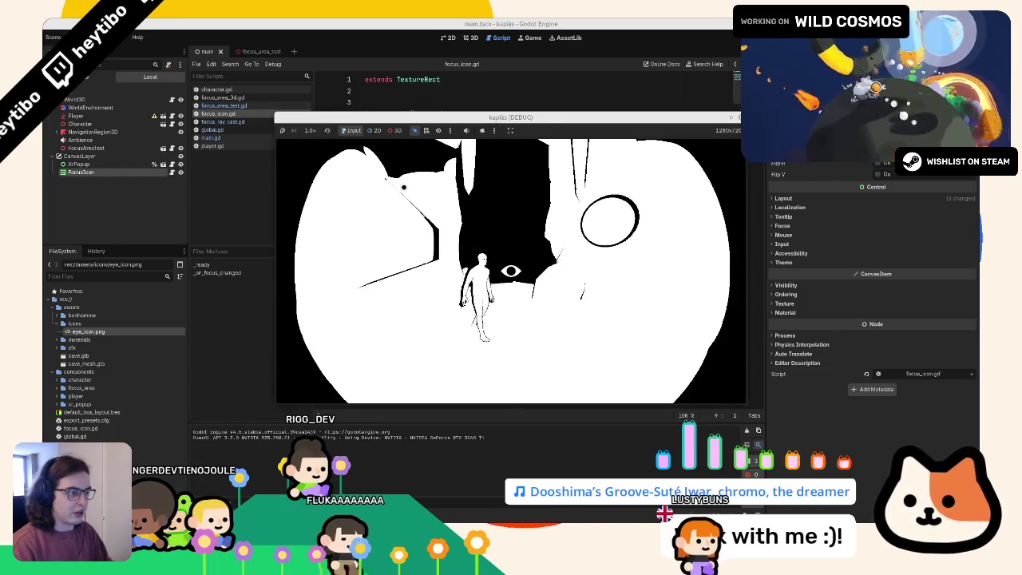
# Step: Walk toward and away from the focus sphere to see the eye icon turn blue, then stop the game
pyautogui.moveTo(451, 289)
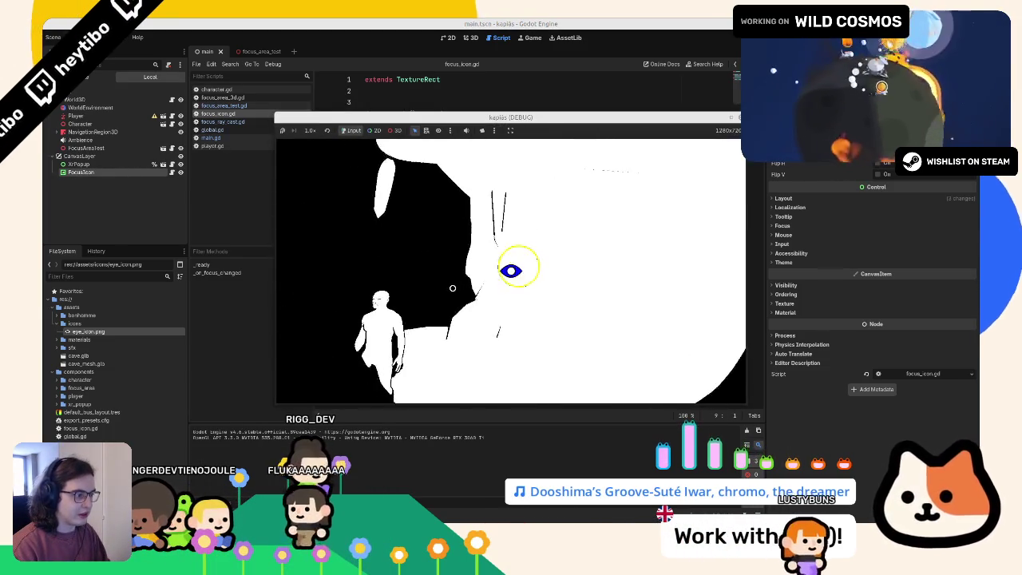
pyautogui.press('w')
pyautogui.press('w')
pyautogui.press('w')
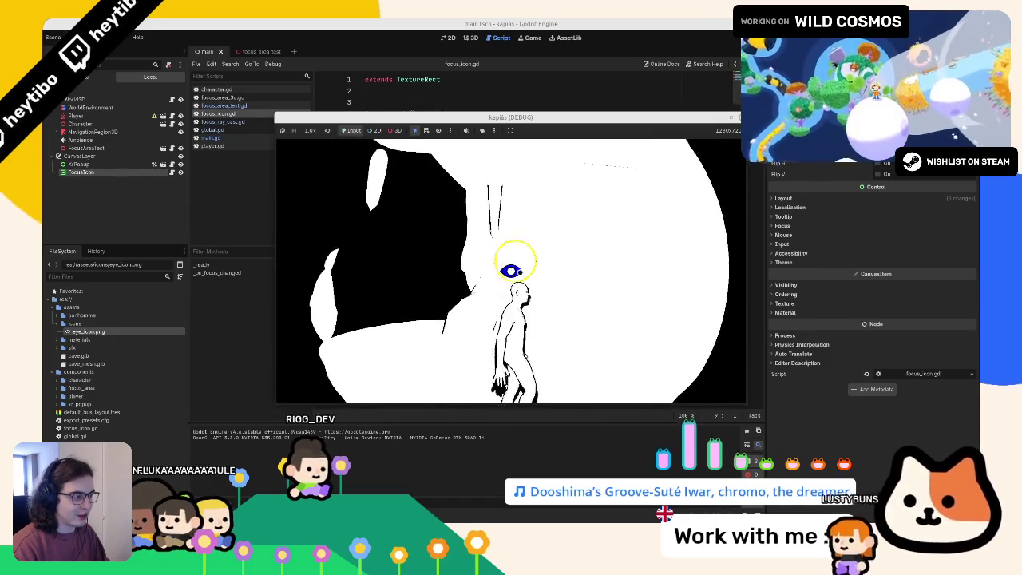
pyautogui.press('w')
pyautogui.press('w')
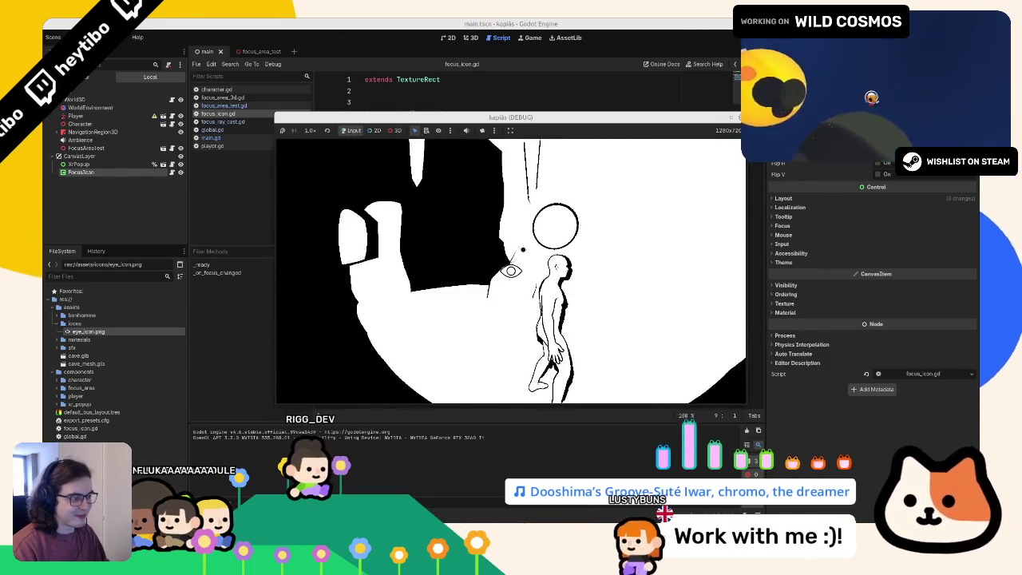
pyautogui.press('F8')
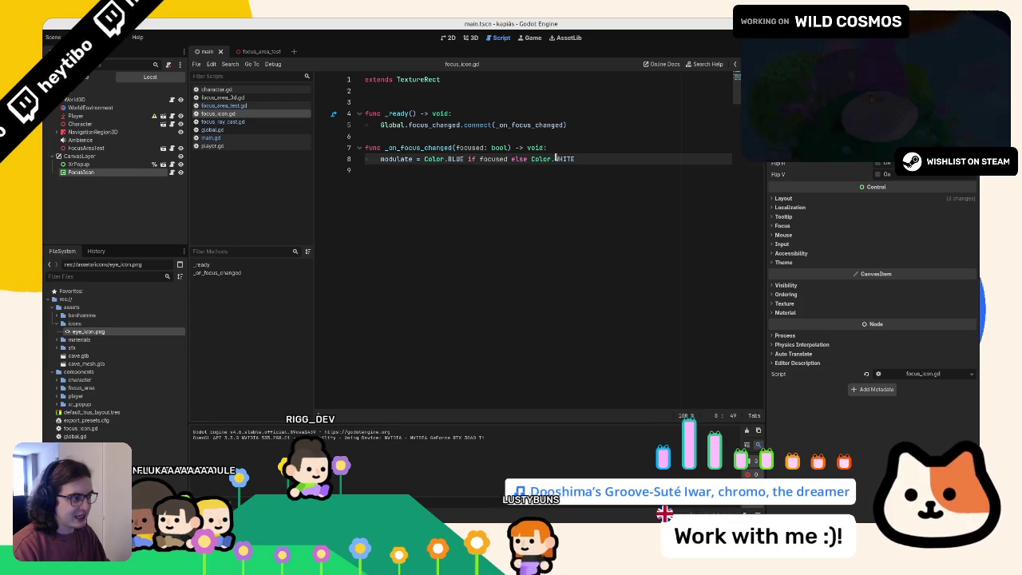
# Step: Set the FocusIcon's Custom Minimum Size to 42 × 42 px in the Layout section
pyautogui.doubleClick(564, 159)
pyautogui.doubleClick(454, 159)
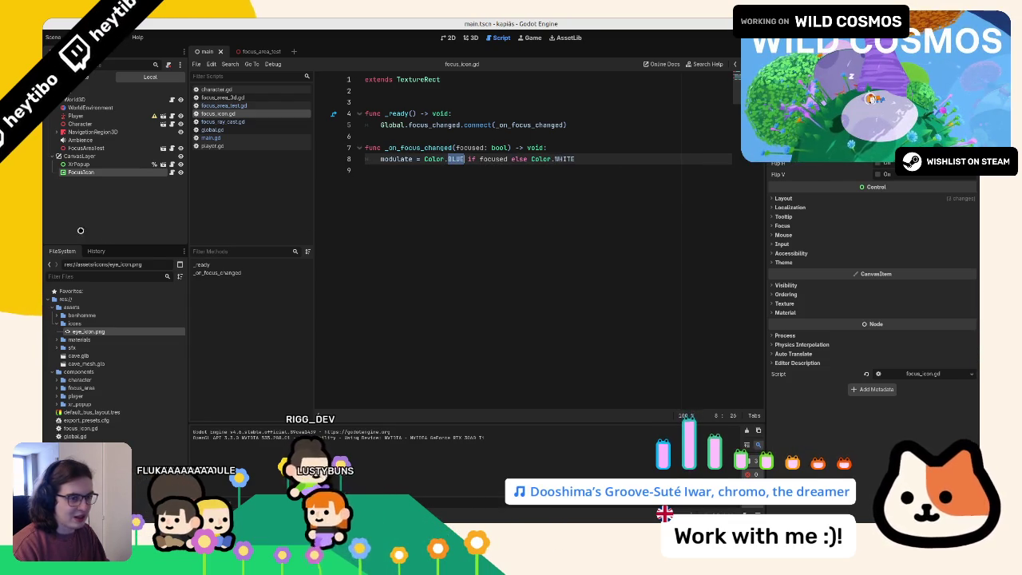
pyautogui.click(862, 198)
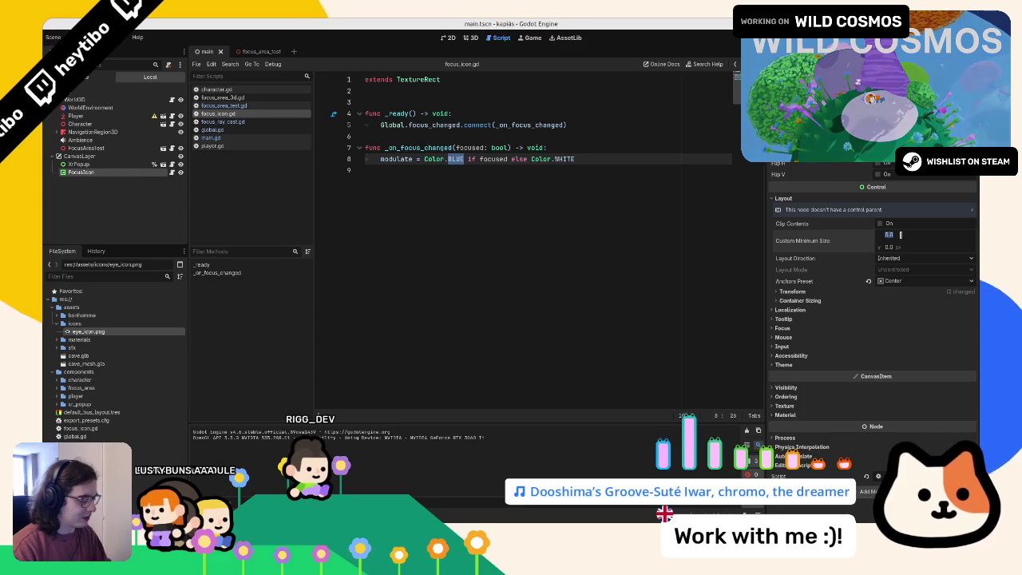
pyautogui.write('2')
pyautogui.press('Tab')
pyautogui.click(926, 141)
# Step: In the 2D view, try the Full Rect anchor preset, undo it, and test the icon in-game
pyautogui.click(470, 37)
pyautogui.click(448, 37)
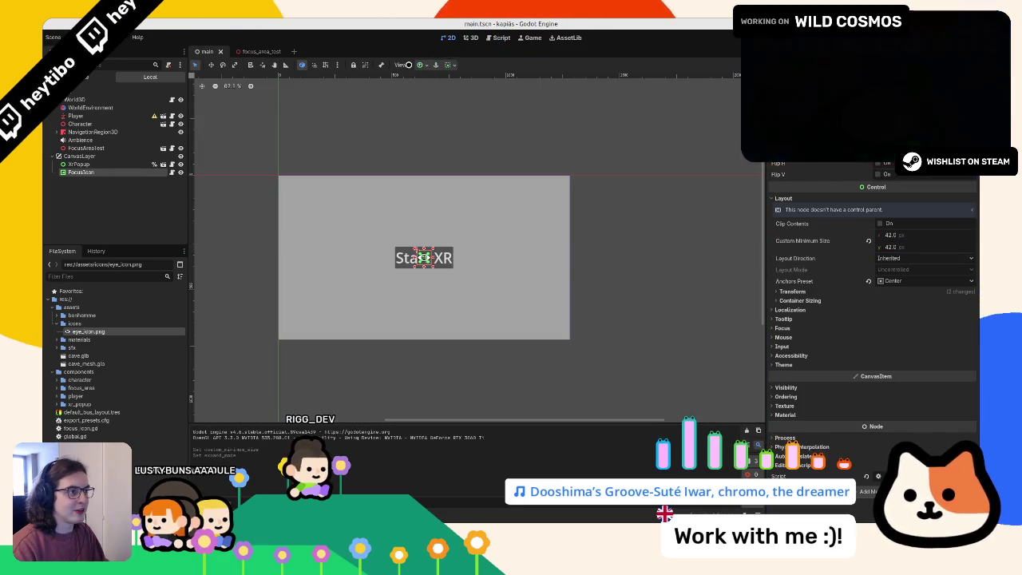
pyautogui.click(422, 64)
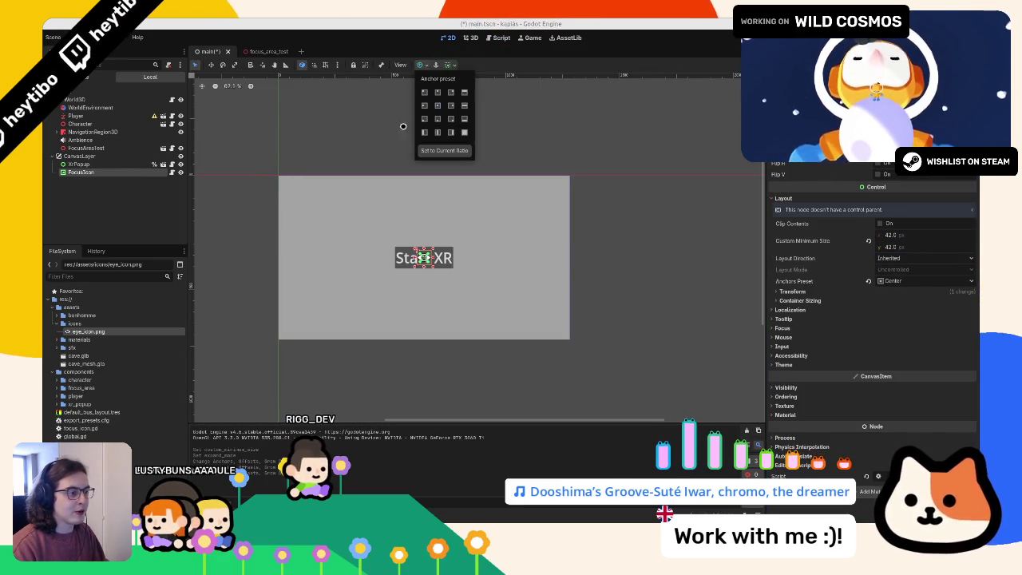
pyautogui.press('F5')
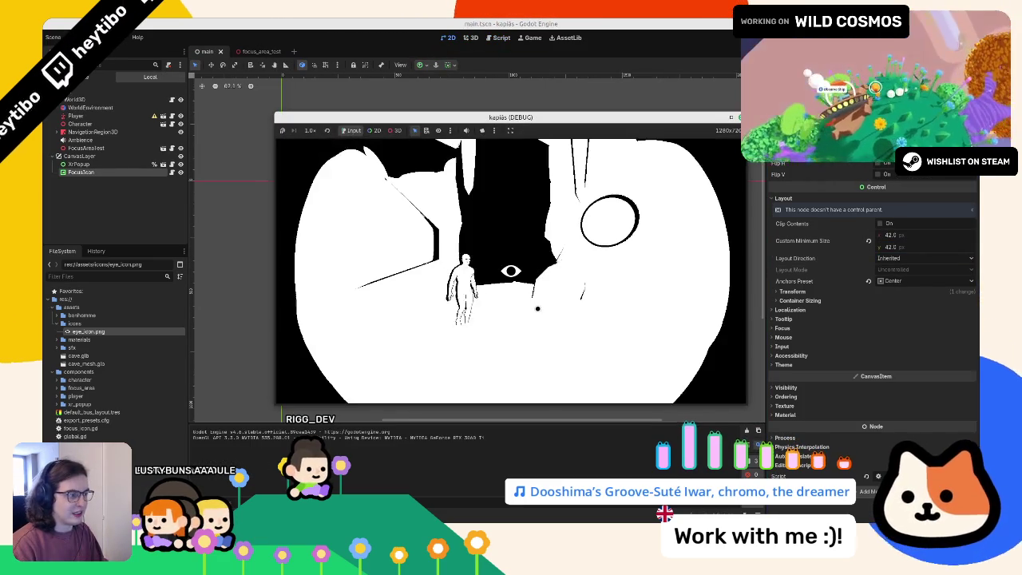
pyautogui.click(919, 233)
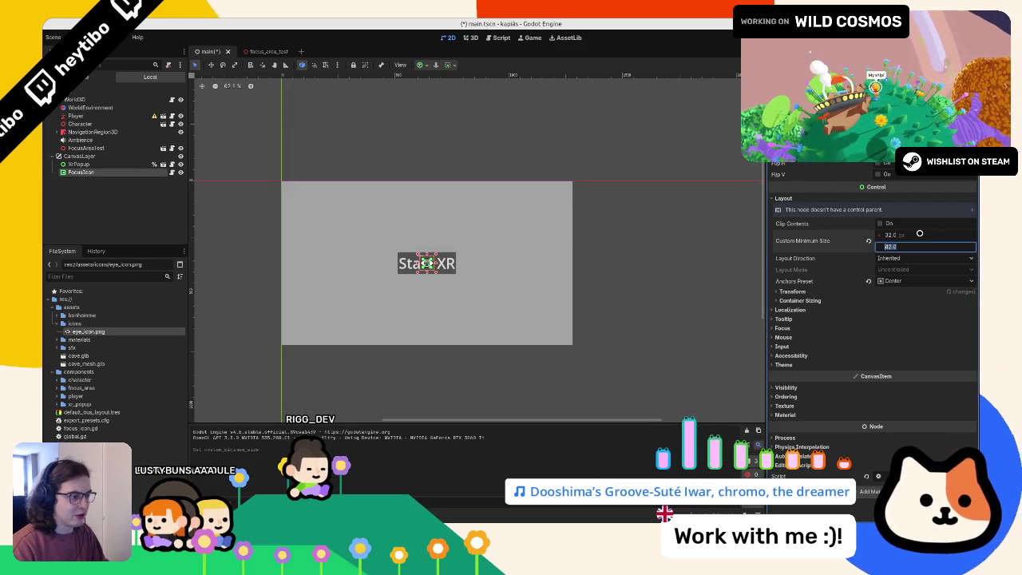
pyautogui.click(423, 64)
pyautogui.click(462, 133)
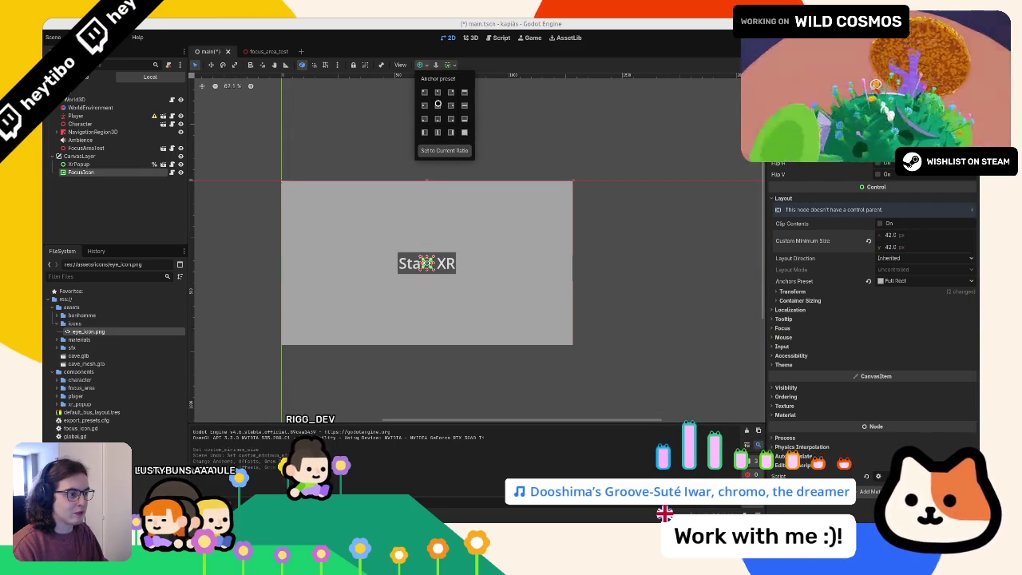
pyautogui.hotkey('ctrl', 'z')
pyautogui.press('F5')
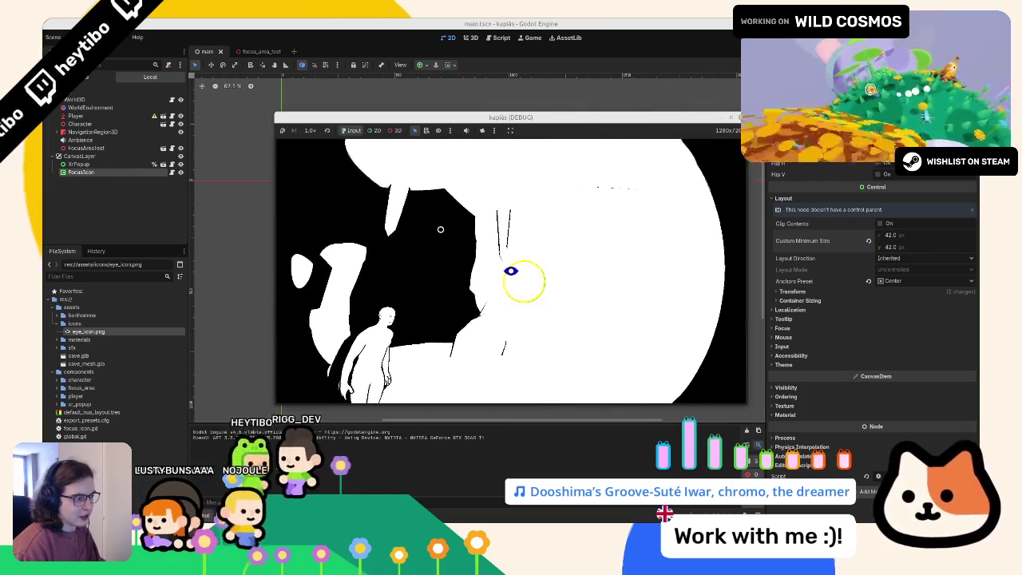
pyautogui.press('F8')
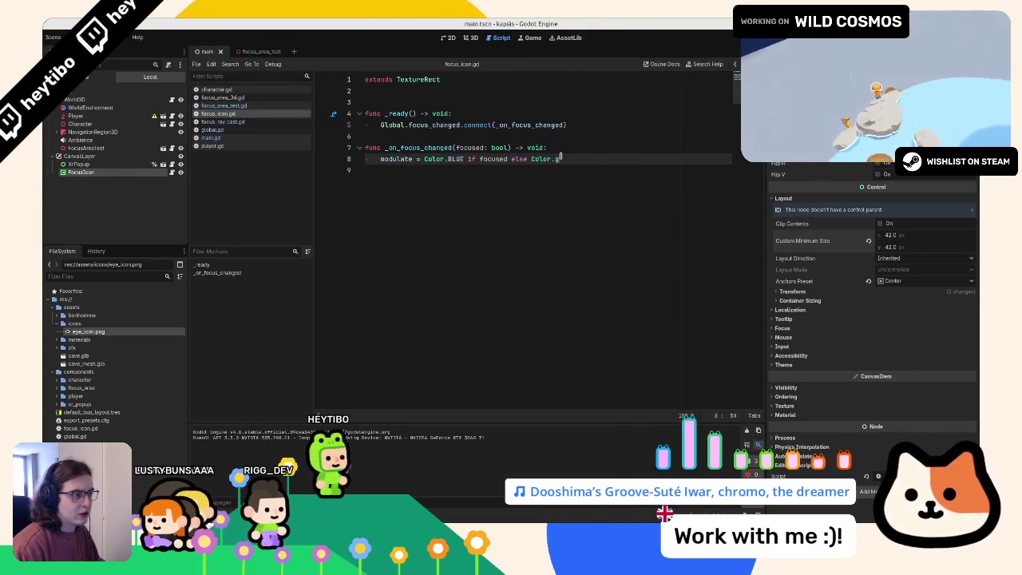
# Step: Change the unfocused colour to Color.GRAY and add modulate = Color.GRAY in _ready
pyautogui.write('gra')
pyautogui.press('Return')
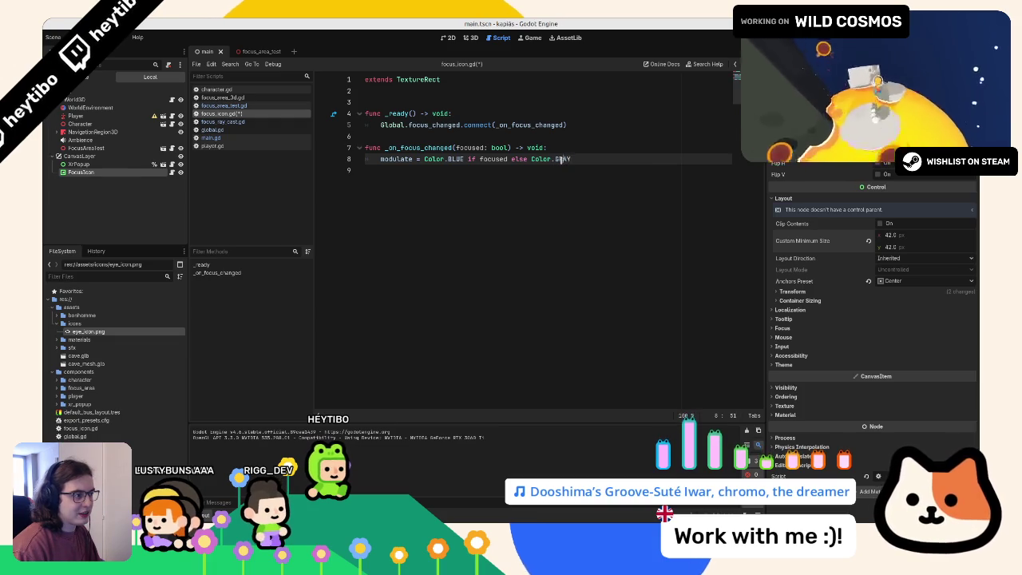
pyautogui.click(587, 119)
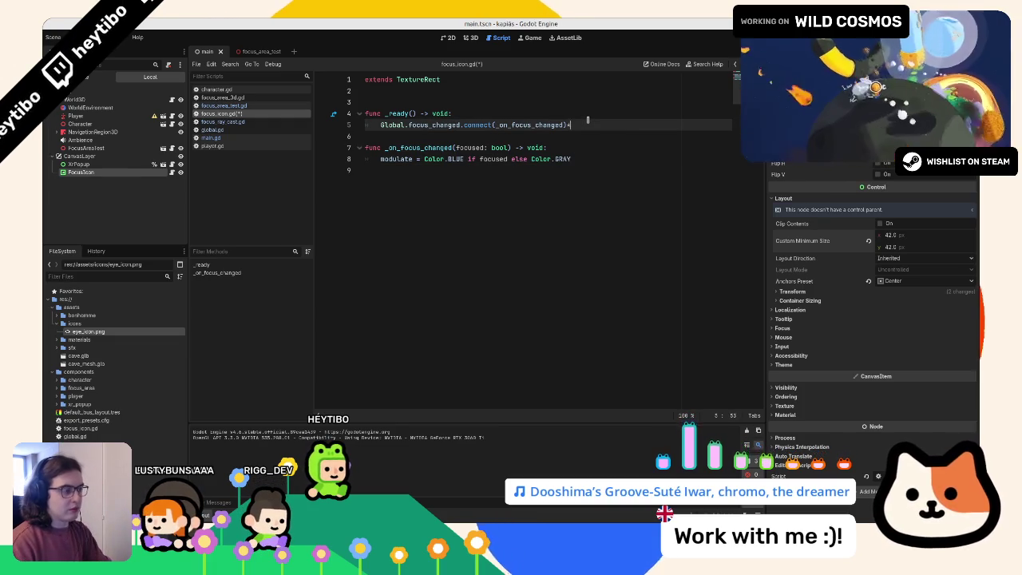
pyautogui.press('Return')
pyautogui.write('modulate ')
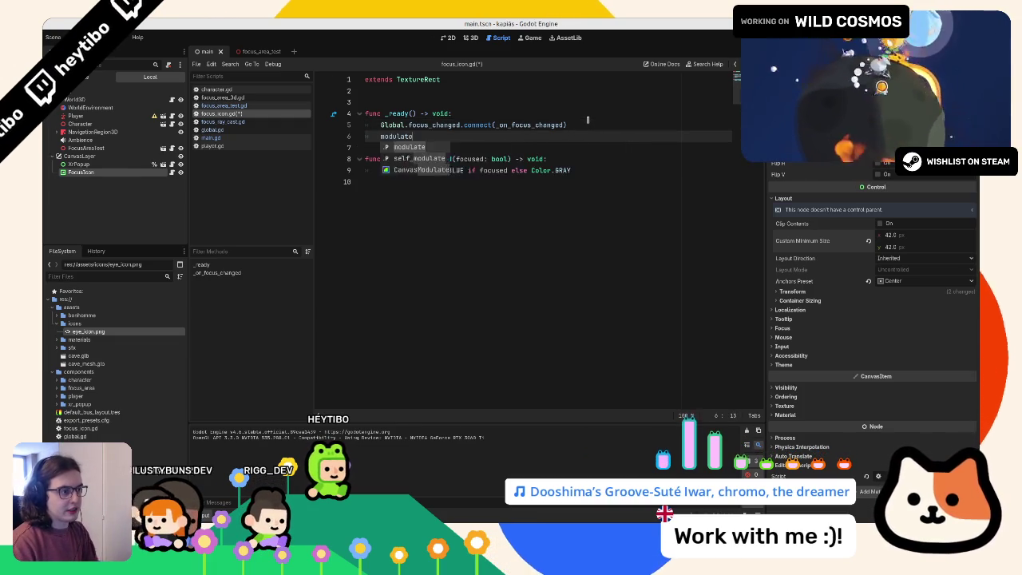
pyautogui.write('= Color.GRAY')
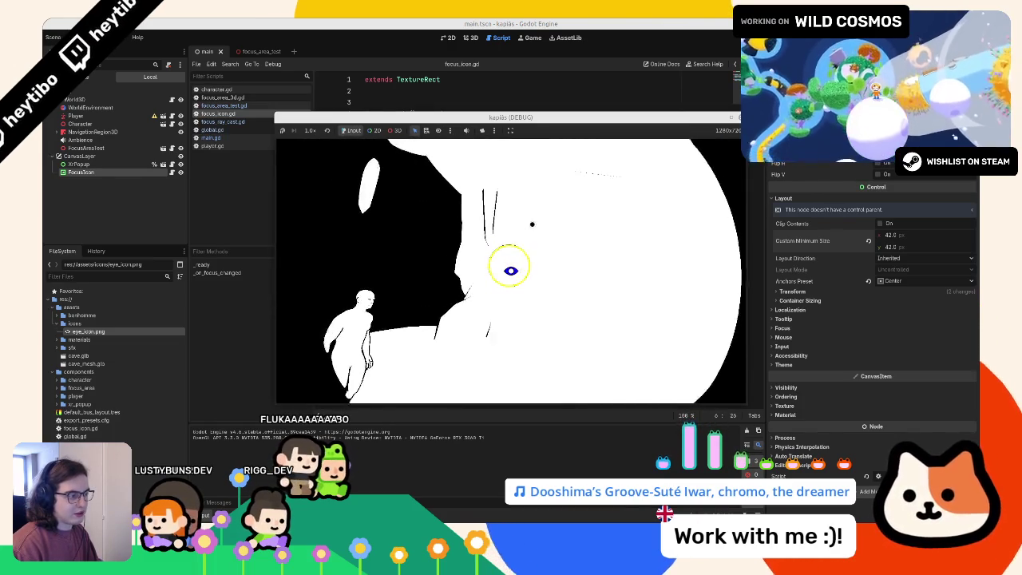
# Step: Change the focused colour on line 9 from BLUE to WHITE and test it in the game
pyautogui.press('F8')
pyautogui.doubleClick(455, 170)
pyautogui.write('it')
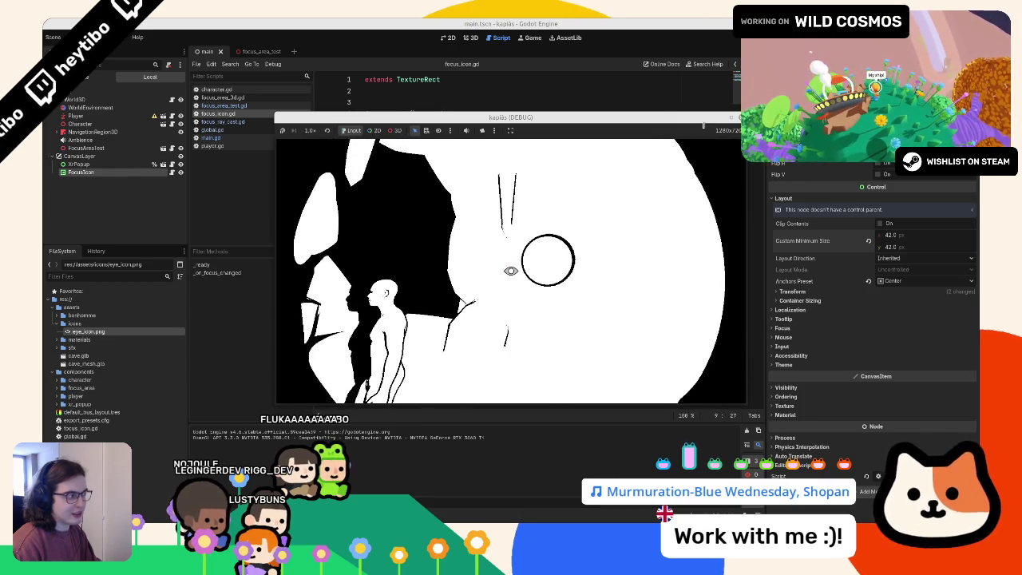
pyautogui.press('F8')
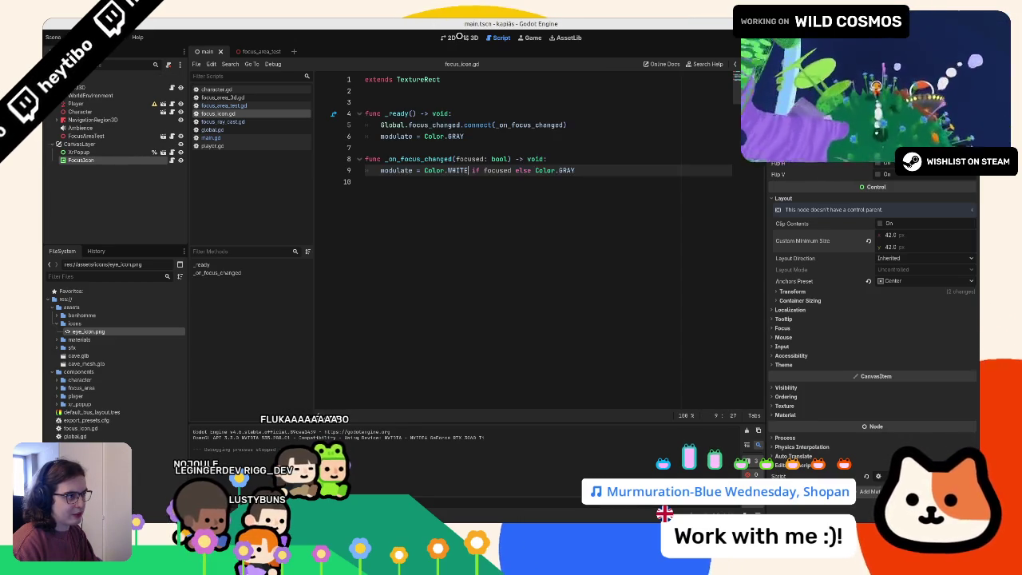
# Step: Open the focus_area_test scene, review the sphere MeshInstance3D's materials, then open focus_area_test.gd
pyautogui.click(461, 37)
pyautogui.moveTo(475, 209)
pyautogui.mouseDown()
pyautogui.moveTo(401, 175)
pyautogui.moveTo(396, 229)
pyautogui.mouseUp()
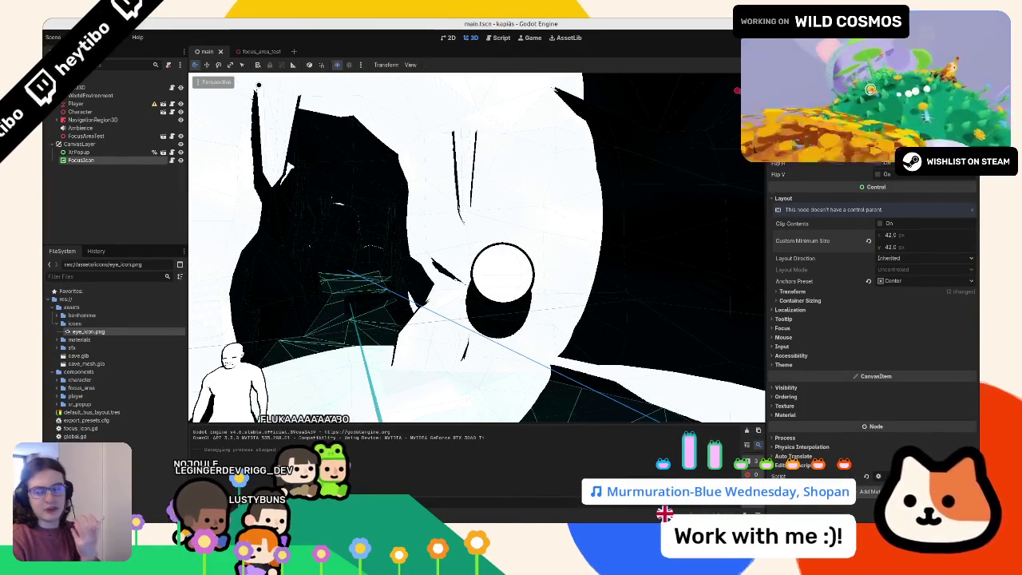
pyautogui.click(268, 53)
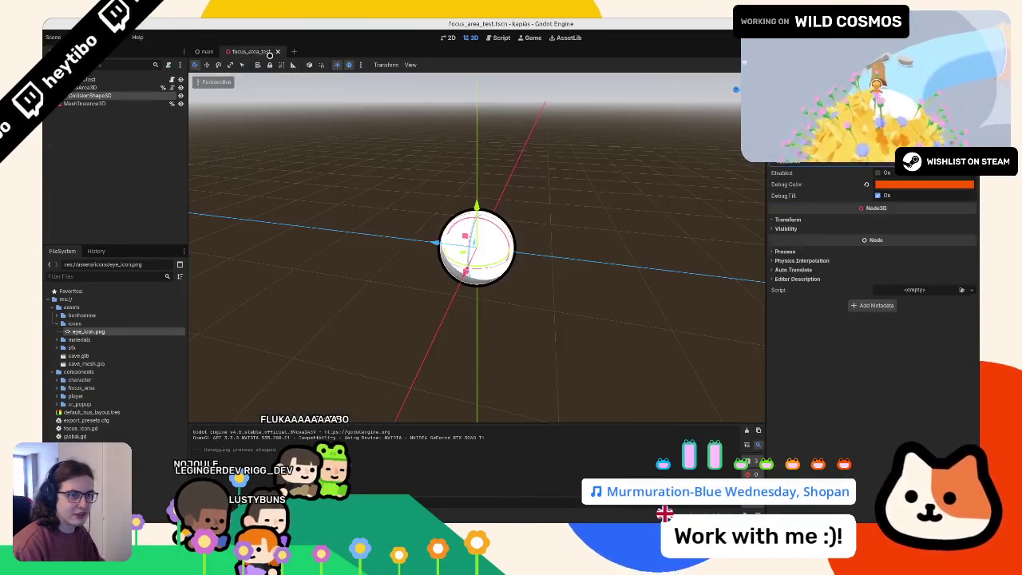
pyautogui.click(84, 104)
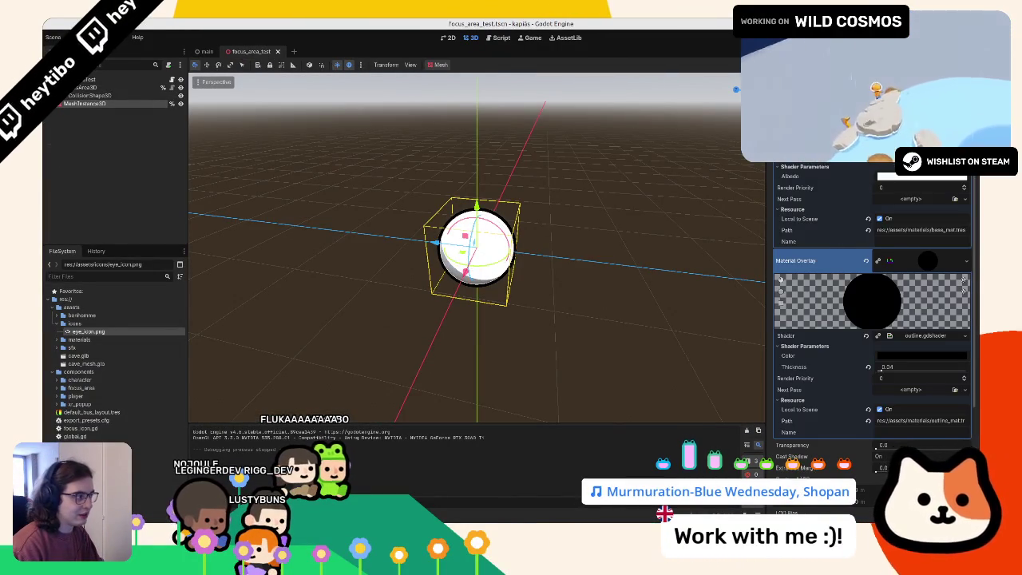
pyautogui.scroll(3, 872, 304)
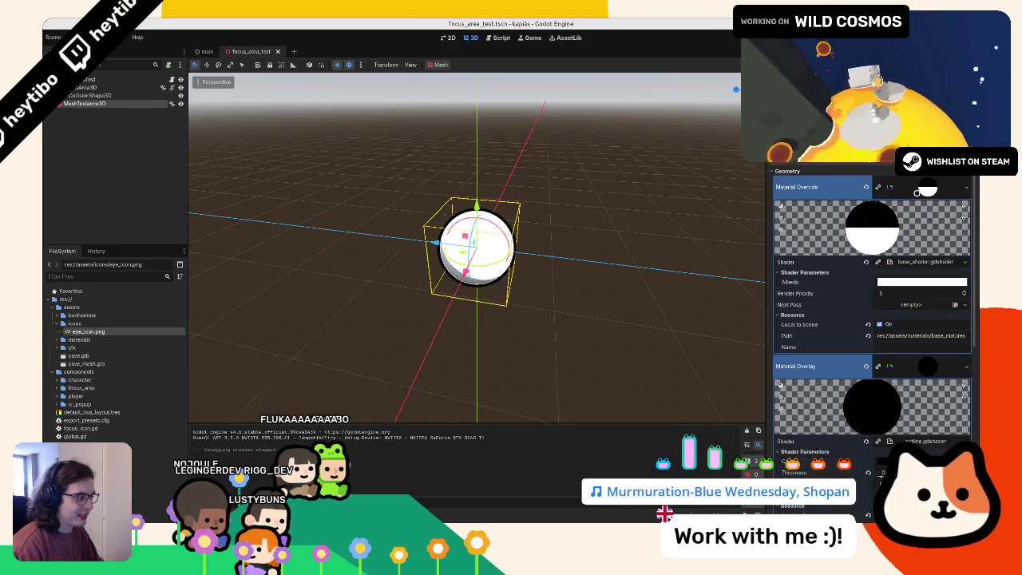
pyautogui.click(905, 186)
pyautogui.click(169, 79)
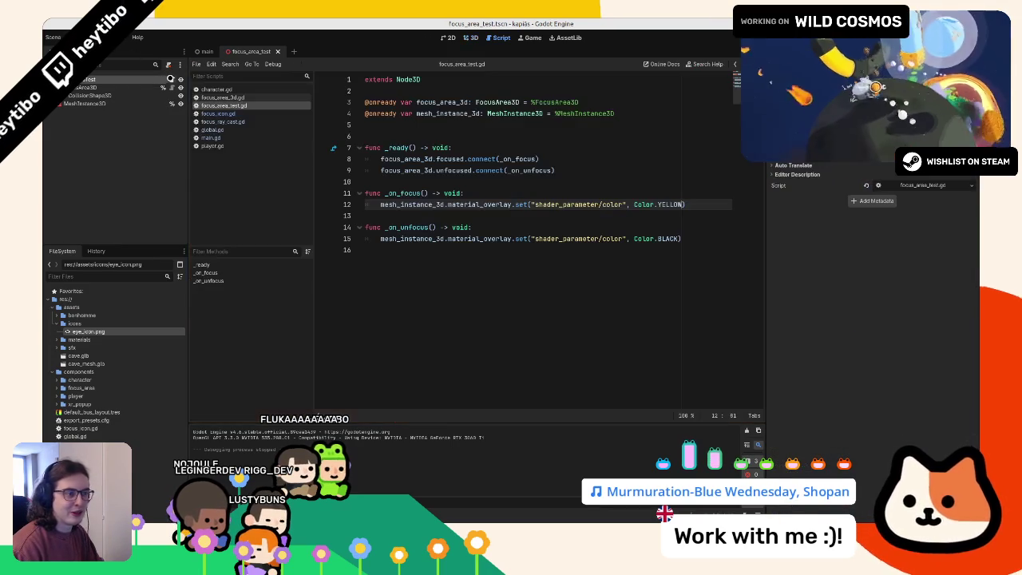
# Step: Replace the invalid blue on line 12 with Color.DODGER_BLUE, save the script, and run the game
pyautogui.moveTo(766, 226); pyautogui.dragTo(814, 226)
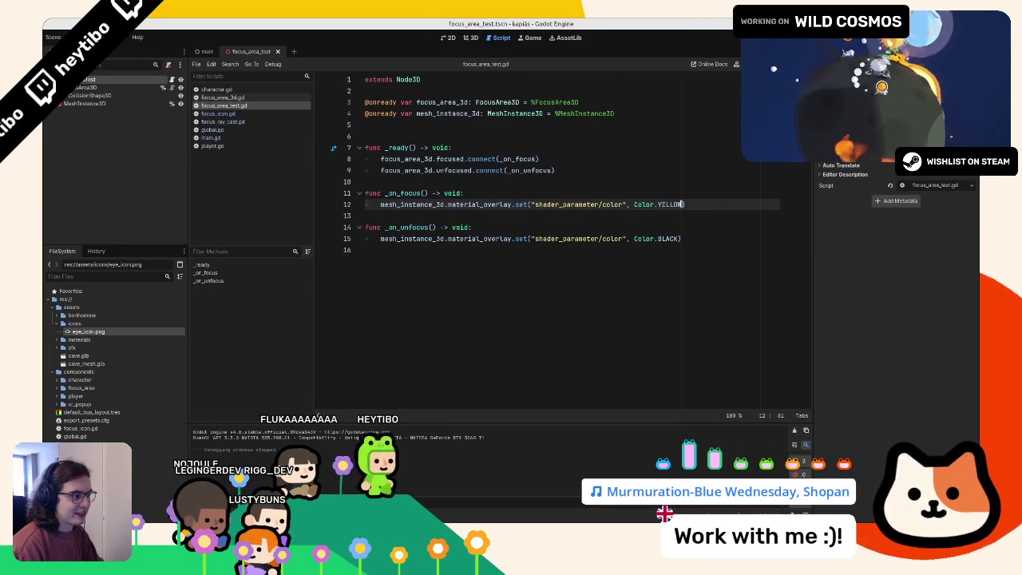
pyautogui.write('blu')
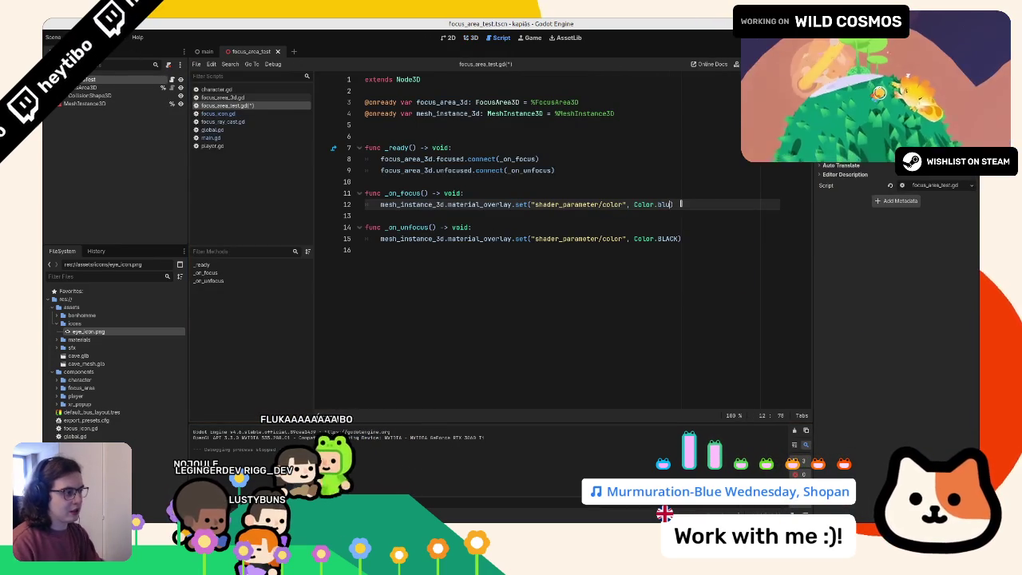
pyautogui.write('e')
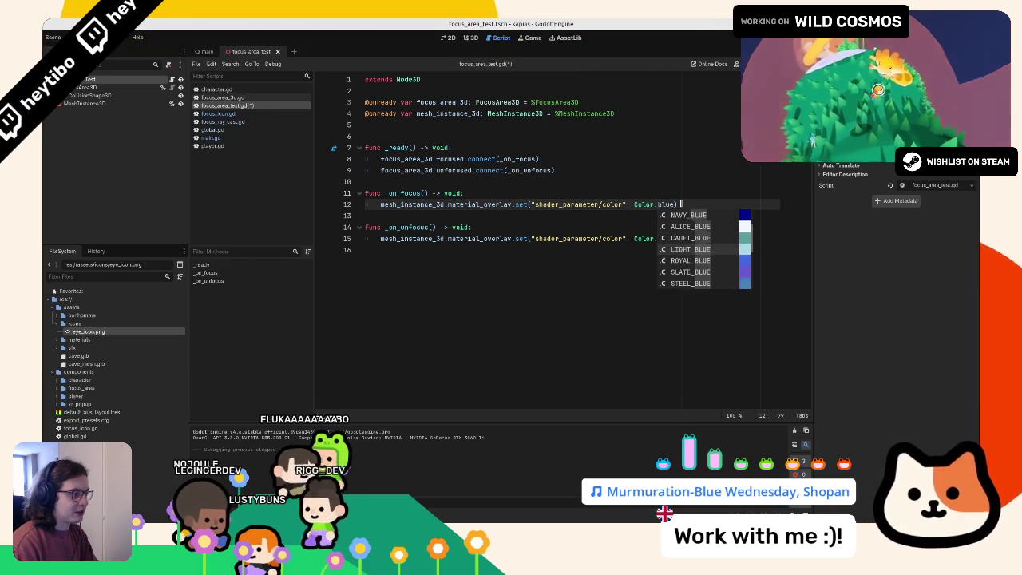
pyautogui.press('Down')
pyautogui.press('Down')
pyautogui.press('Return')
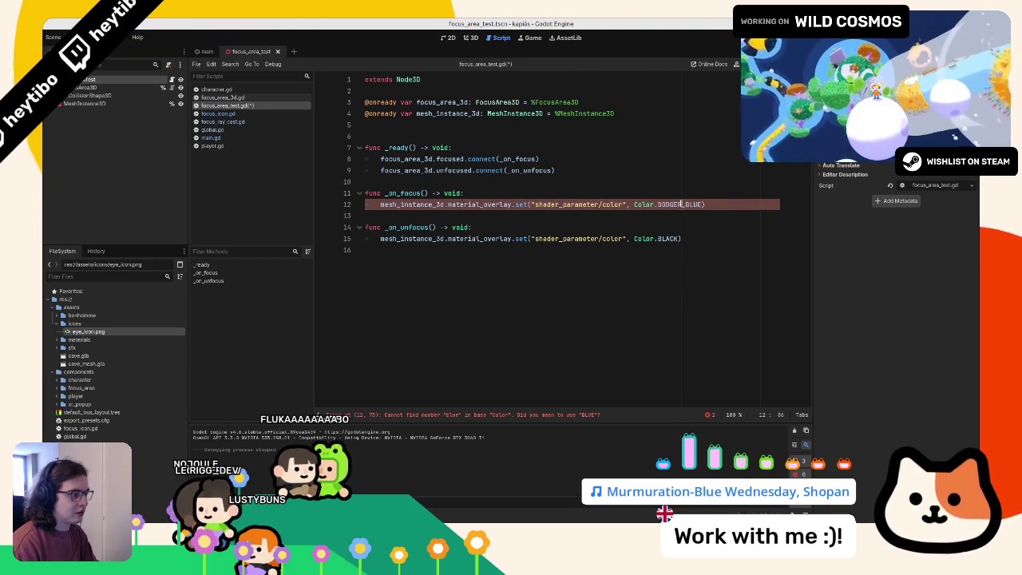
pyautogui.hotkey('ctrl', 's')
pyautogui.press('Escape')
pyautogui.press('F6')
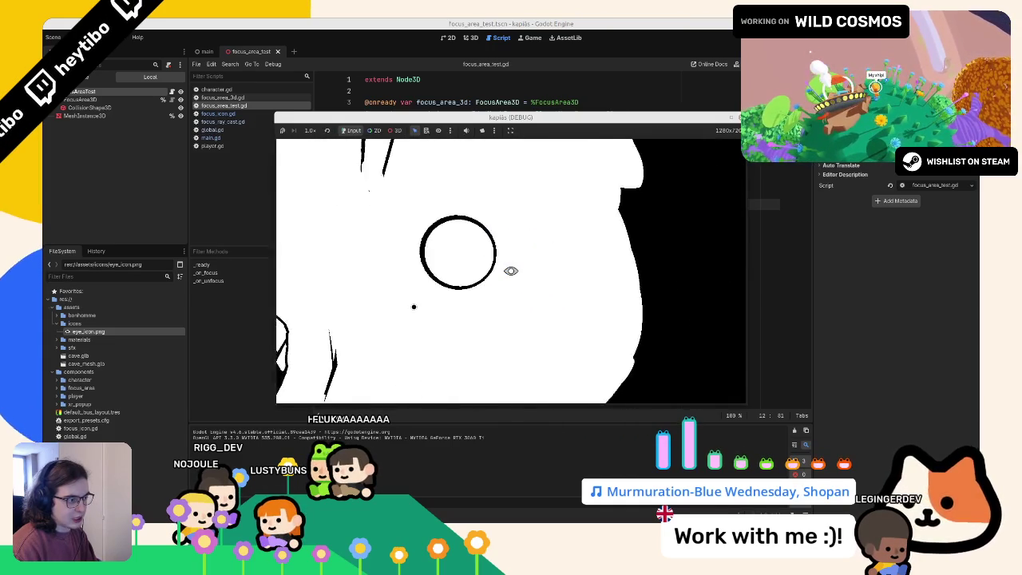
# Step: Stop the game and duplicate FocusAreaTest in the main scene's 3D view to make FocusAreaTest2–4
pyautogui.press('F8')
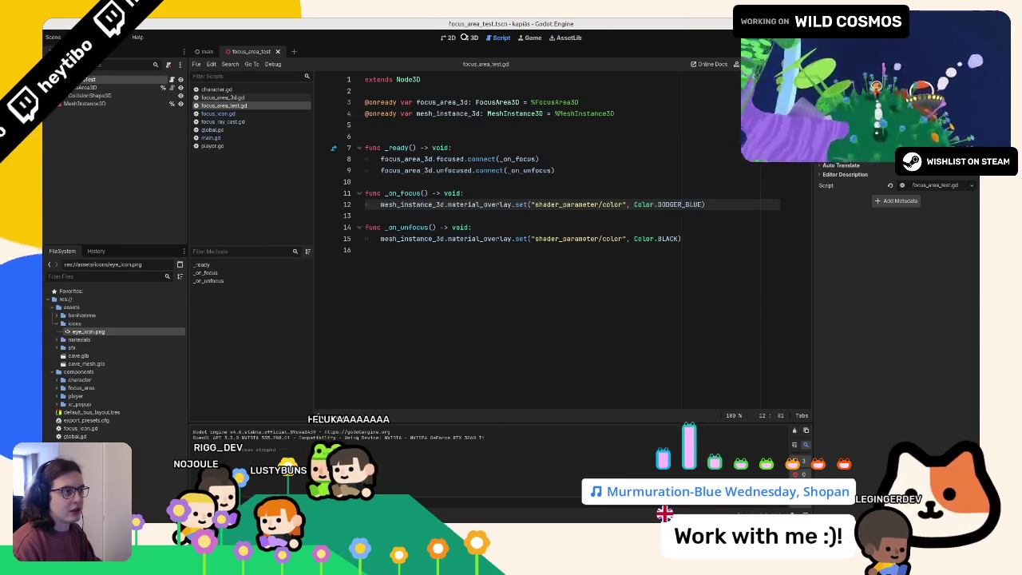
pyautogui.hotkey('ctrl', 'F2')
pyautogui.click(202, 50)
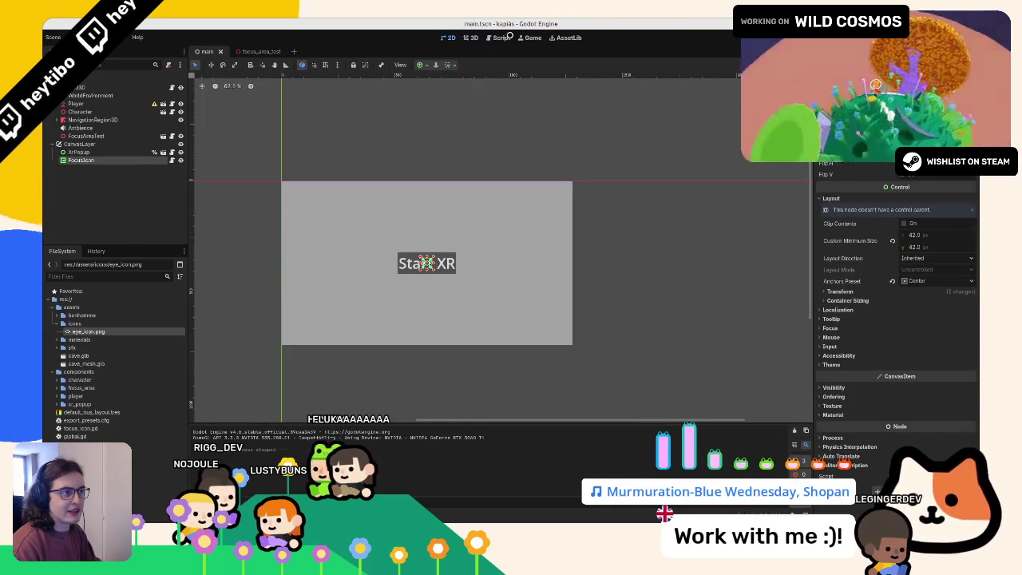
pyautogui.click(500, 37)
pyautogui.click(471, 38)
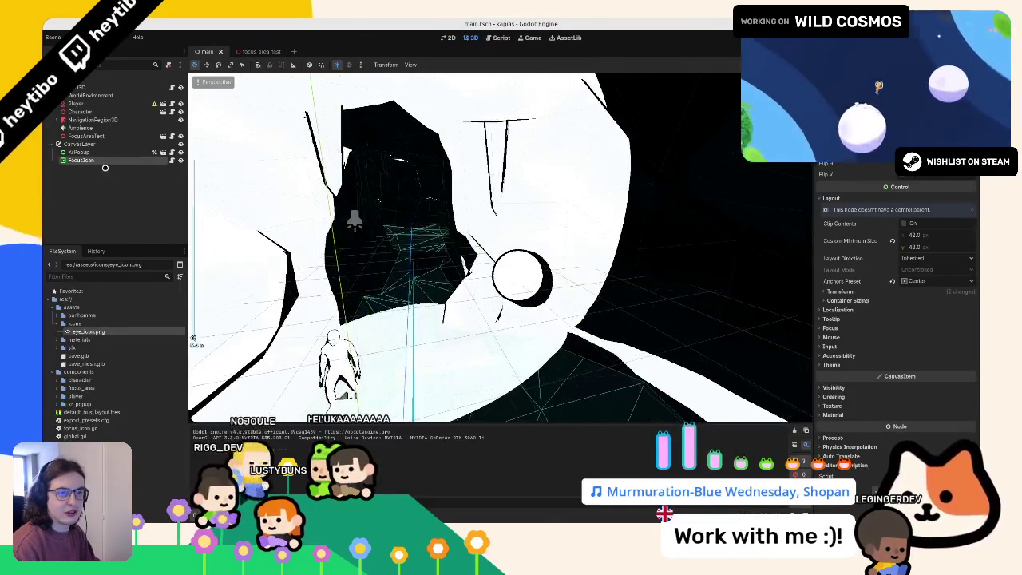
pyautogui.click(85, 135)
pyautogui.hotkey('ctrl', 'd')
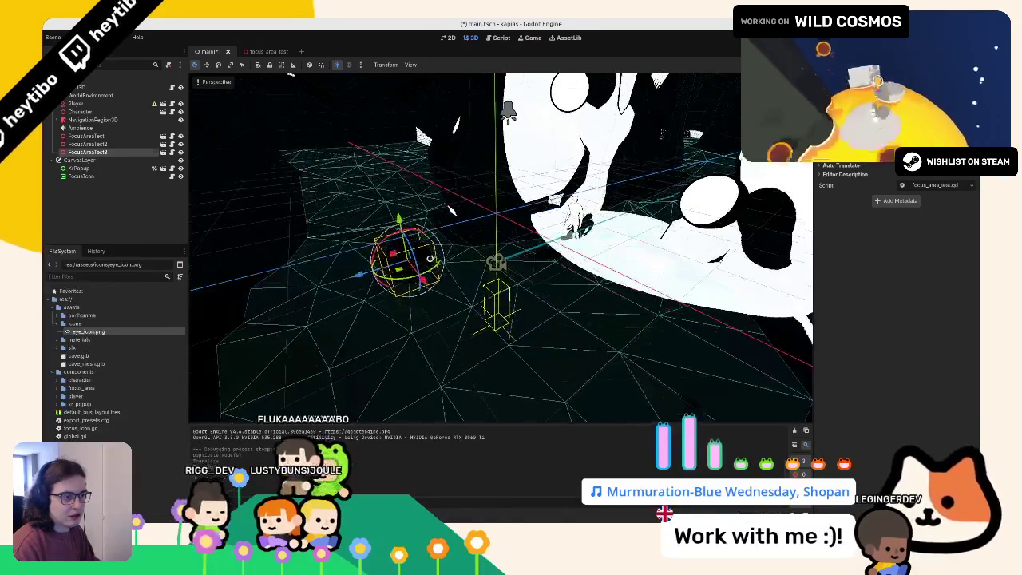
# Step: Save and play-test the main scene, then return to the focus_area_test scene
pyautogui.press('F5')
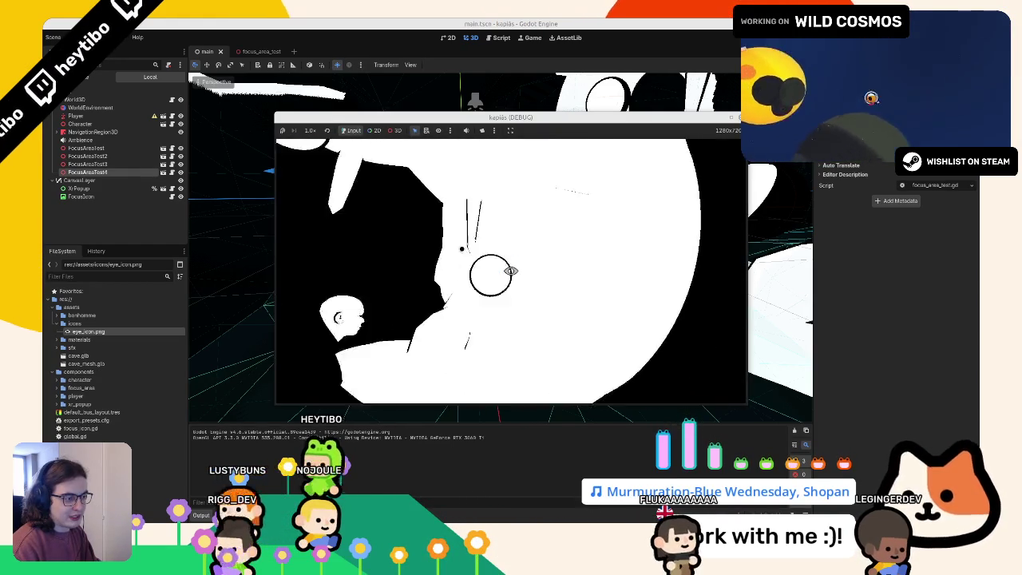
pyautogui.press('F8')
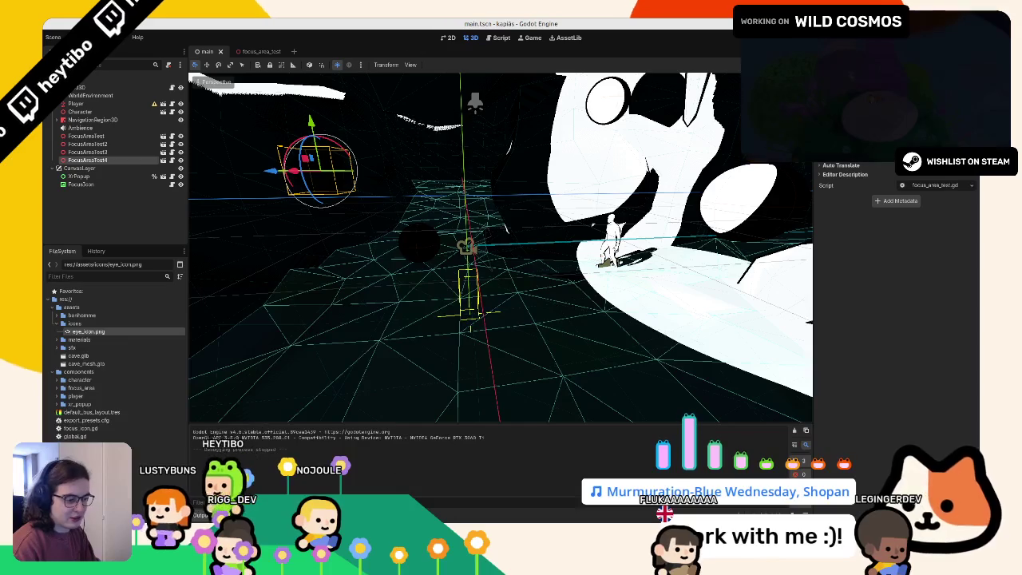
pyautogui.hotkey('alt', 'Tab')
pyautogui.hotkey('alt', 'Tab')
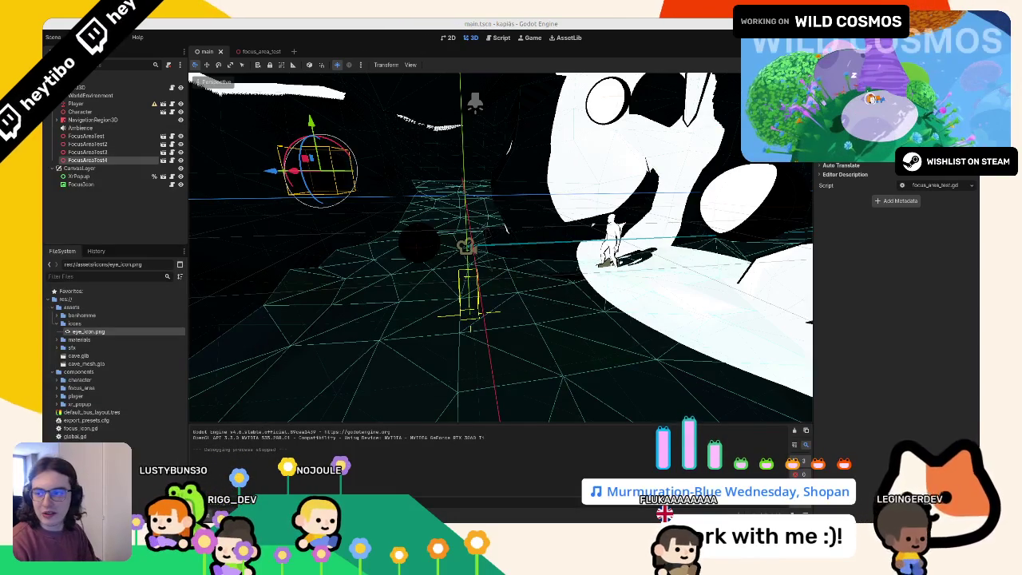
pyautogui.click(252, 50)
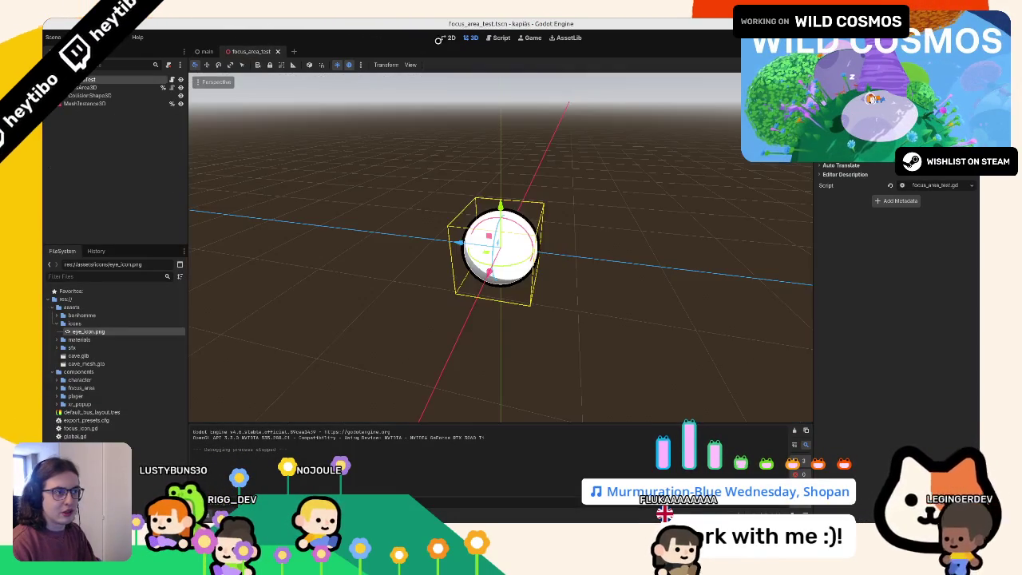
# Step: In _on_focus, add 'var t : Tween = create_tween()' and begin a tween_property call
pyautogui.click(171, 78)
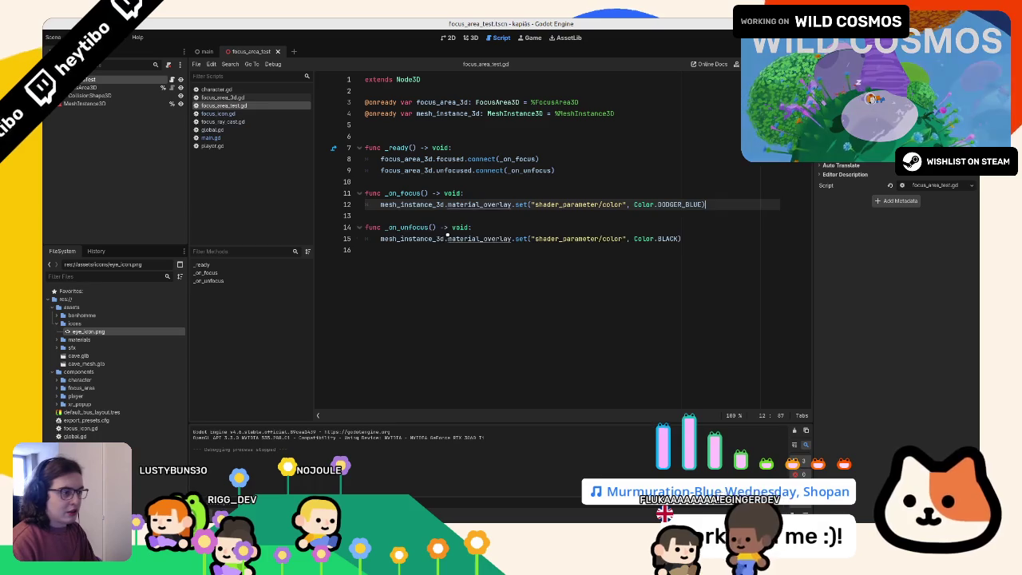
pyautogui.press('Return')
pyautogui.write('var r')
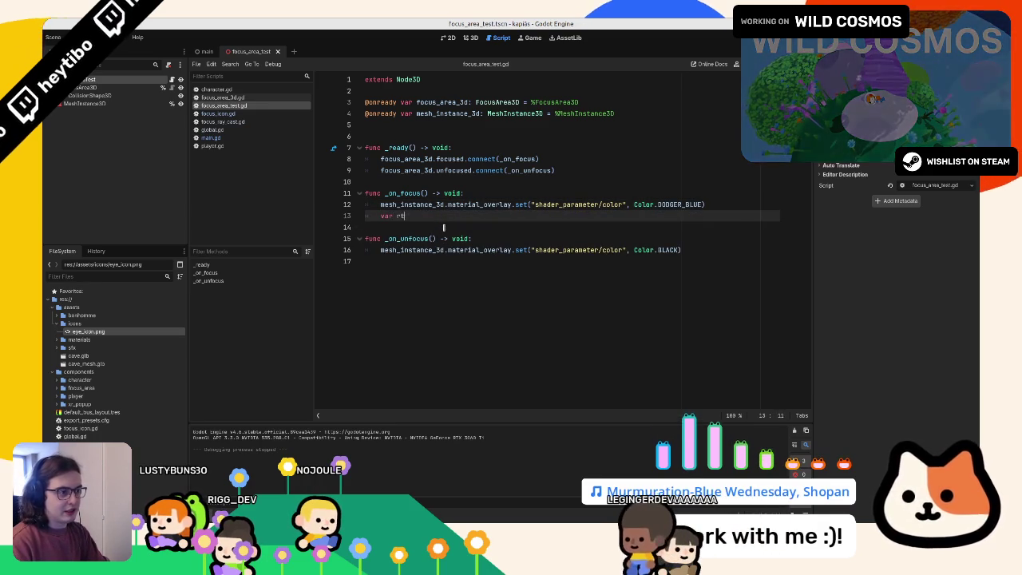
pyautogui.write(' t : crea')
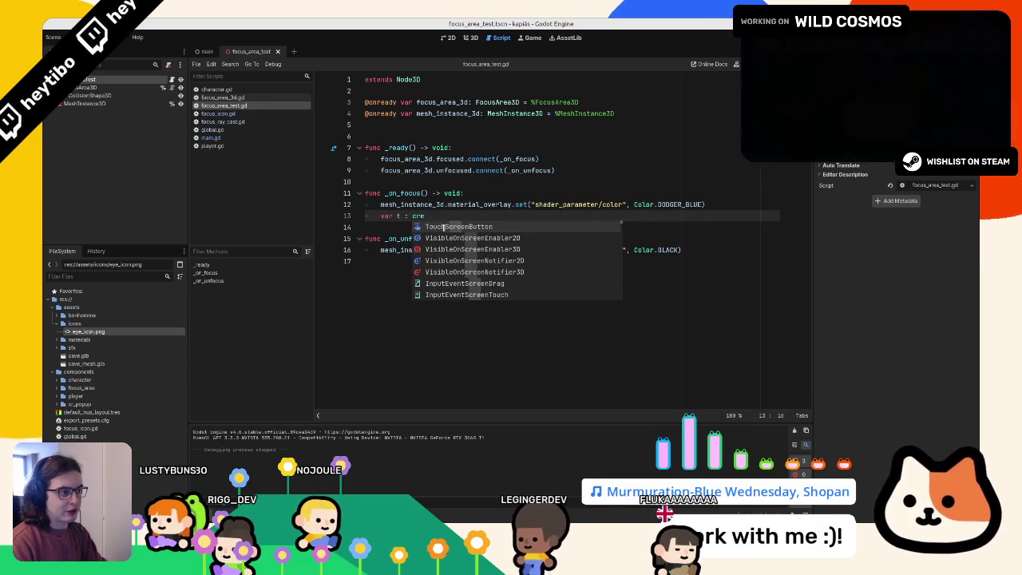
pyautogui.press('BackSpace')
pyautogui.press('BackSpace')
pyautogui.press('BackSpace')
pyautogui.write('Tween')
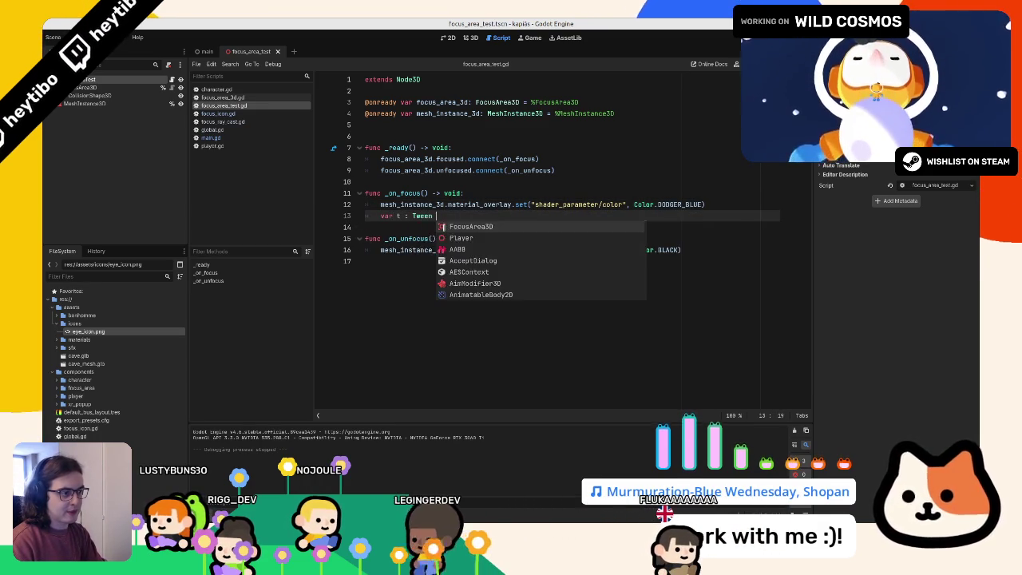
pyautogui.write(' = crea')
pyautogui.press('Return')
pyautogui.press('Return')
pyautogui.write('t')
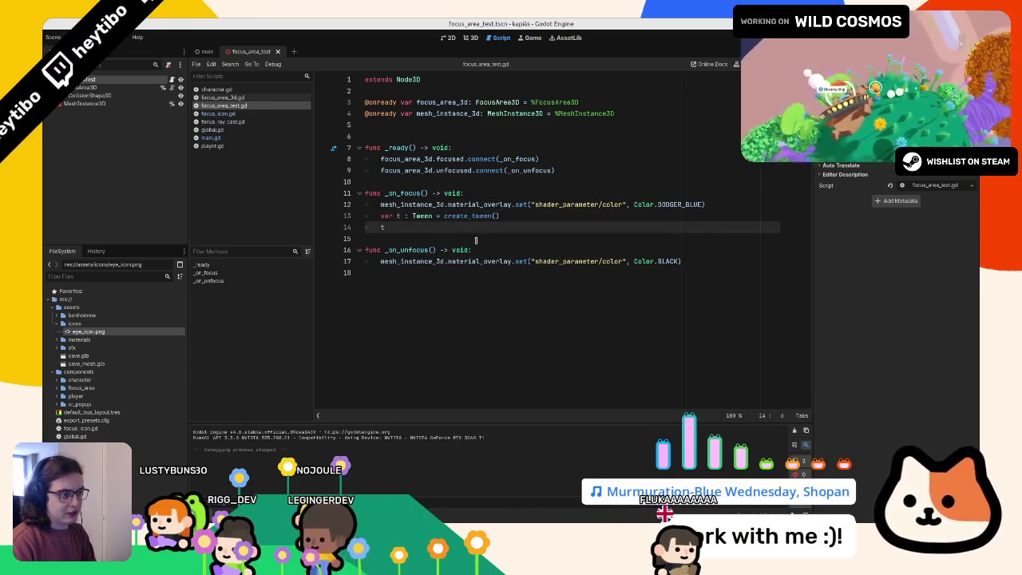
pyautogui.write('ween_pro')
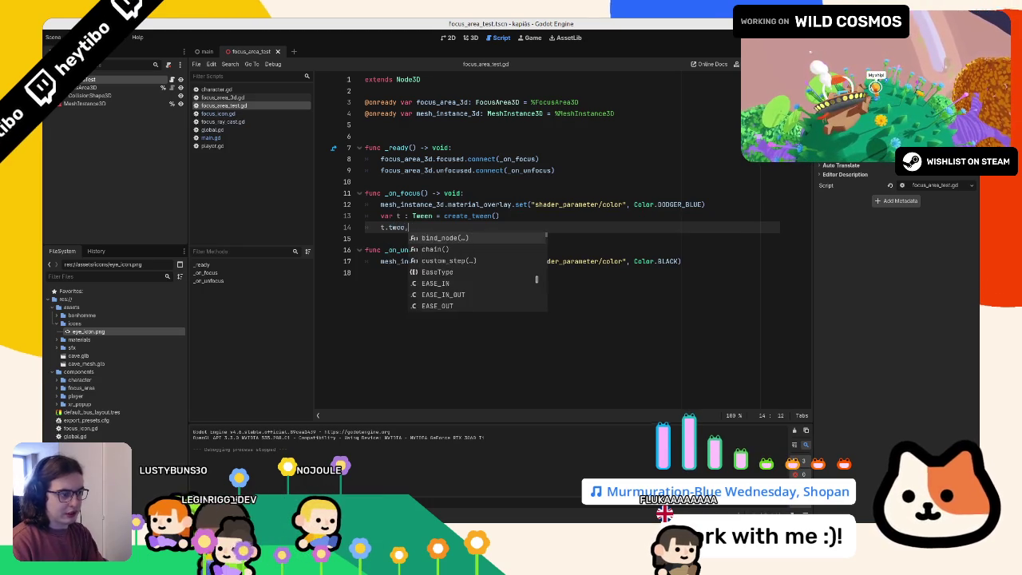
pyautogui.press('Return')
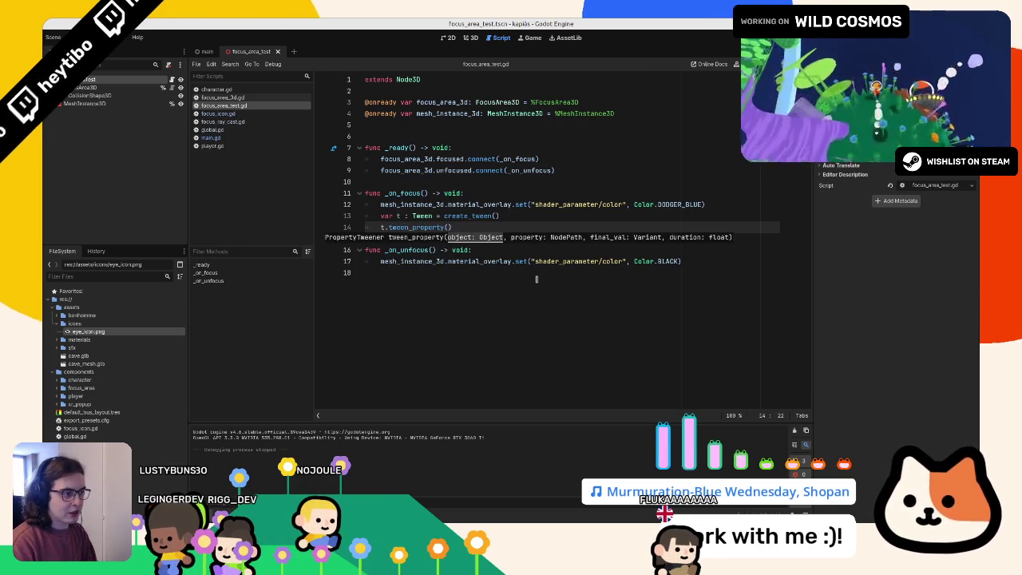
# Step: Tween mesh_instance_3d's material_override albedo shader parameter to Color.DODGER_BLUE
pyautogui.write('mesh_instance_3d')
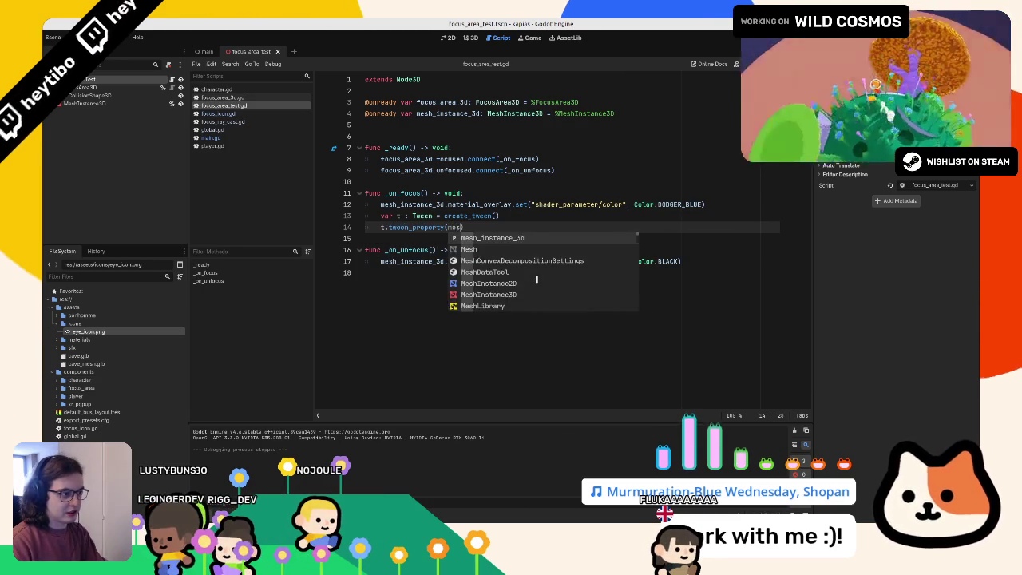
pyautogui.press('Return')
pyautogui.write('.mate')
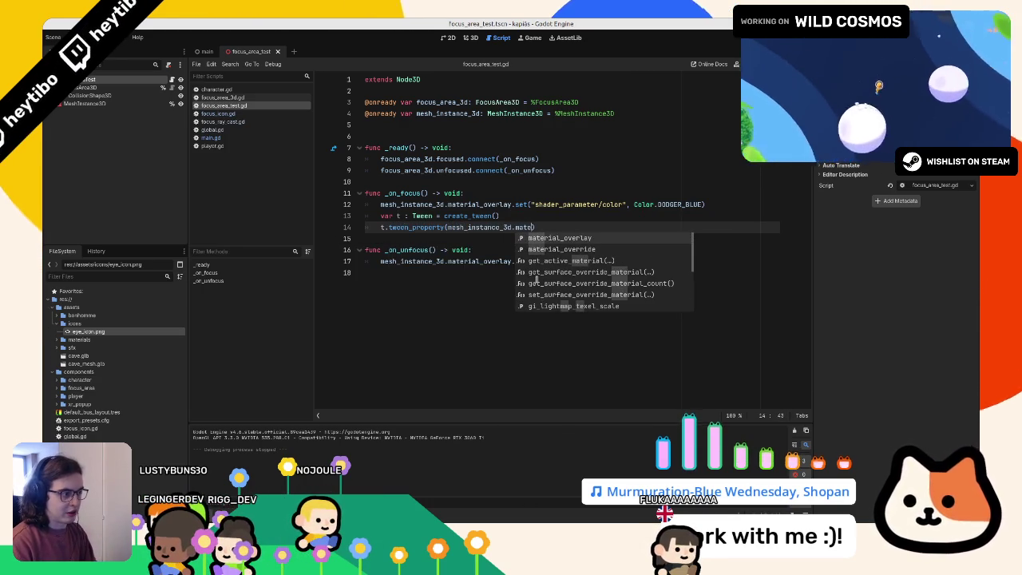
pyautogui.press('Down')
pyautogui.press('Return')
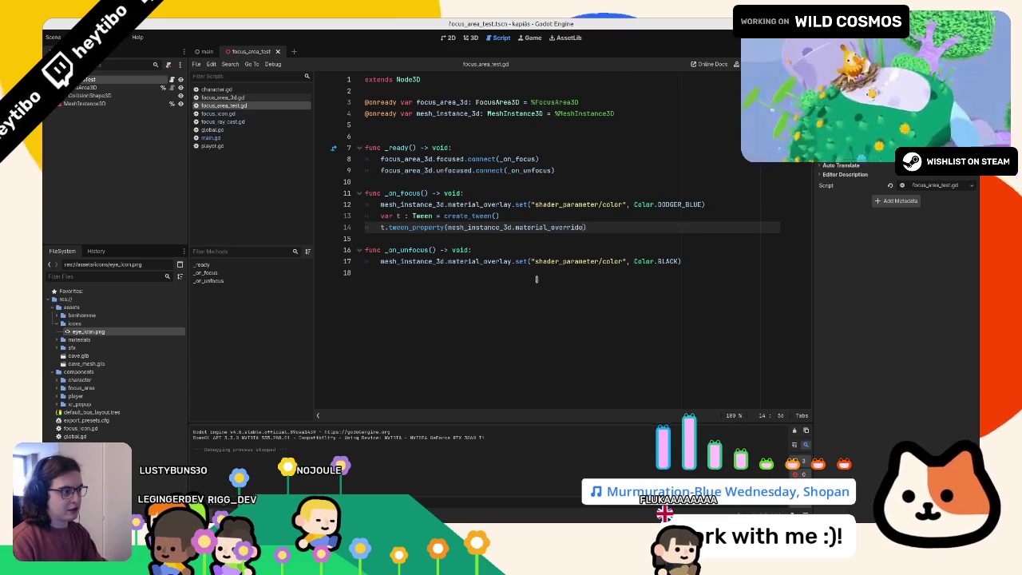
pyautogui.write('"')
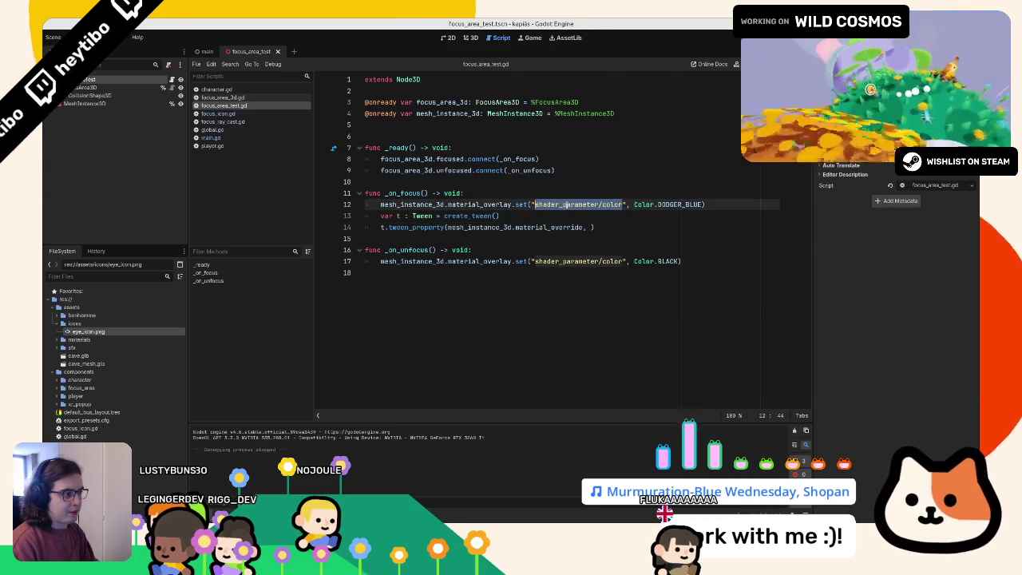
pyautogui.write('shader_parameter/color')
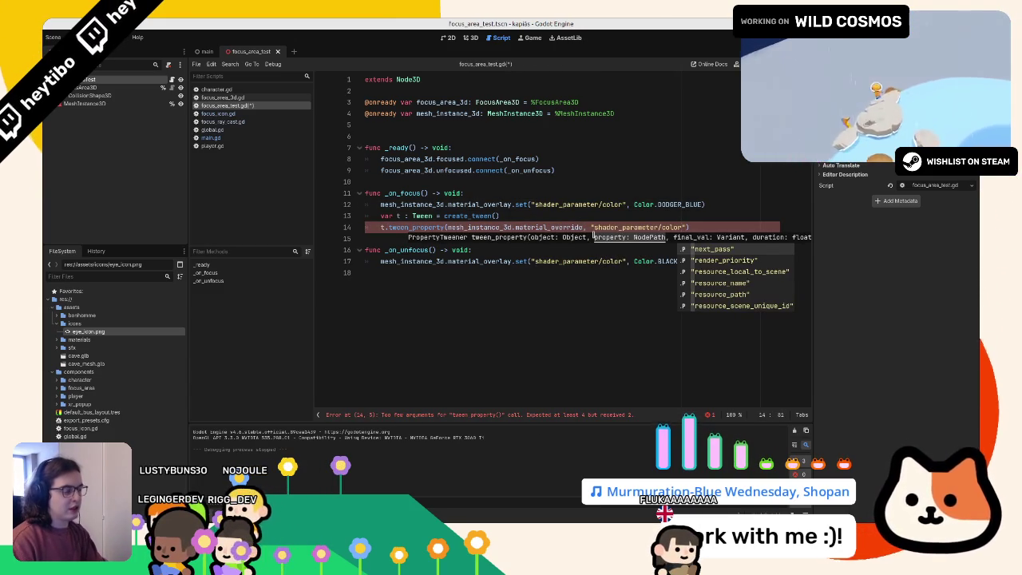
pyautogui.press('BackSpace')
pyautogui.press('BackSpace')
pyautogui.press('BackSpace')
pyautogui.write('a')
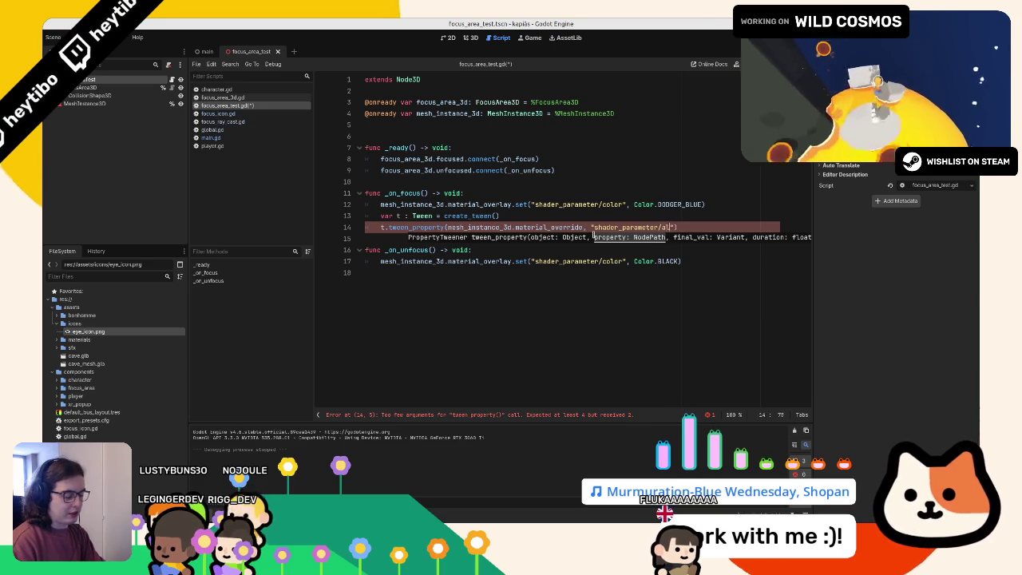
pyautogui.write('Colo')
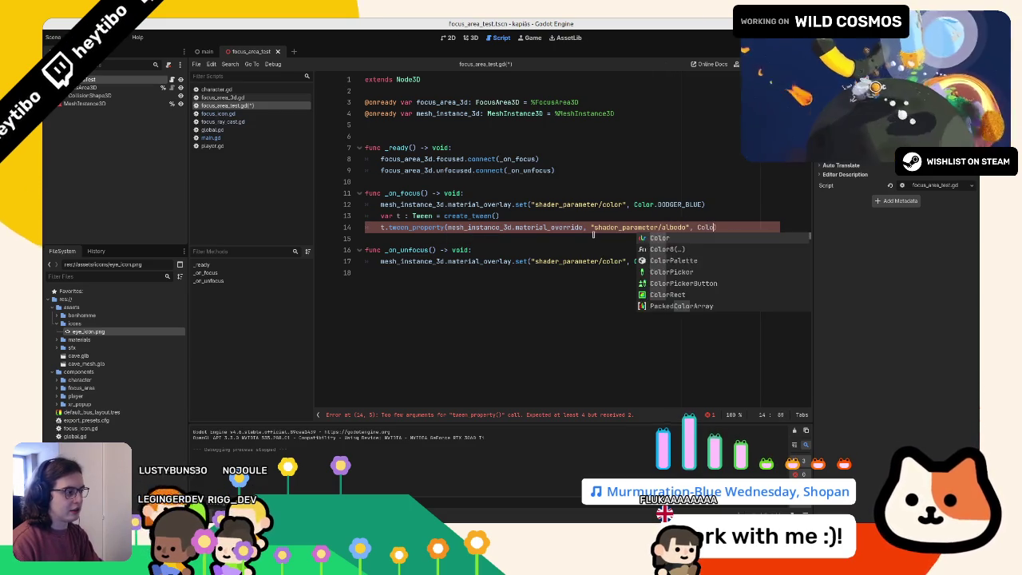
pyautogui.write('r.o')
pyautogui.press('Return')
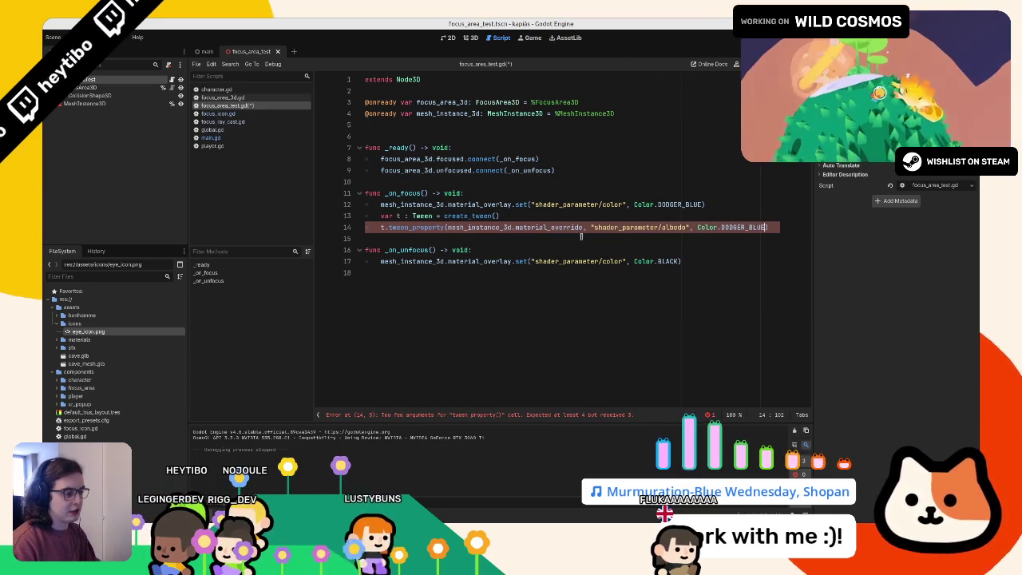
pyautogui.hotkey('ctrl', 'Left')
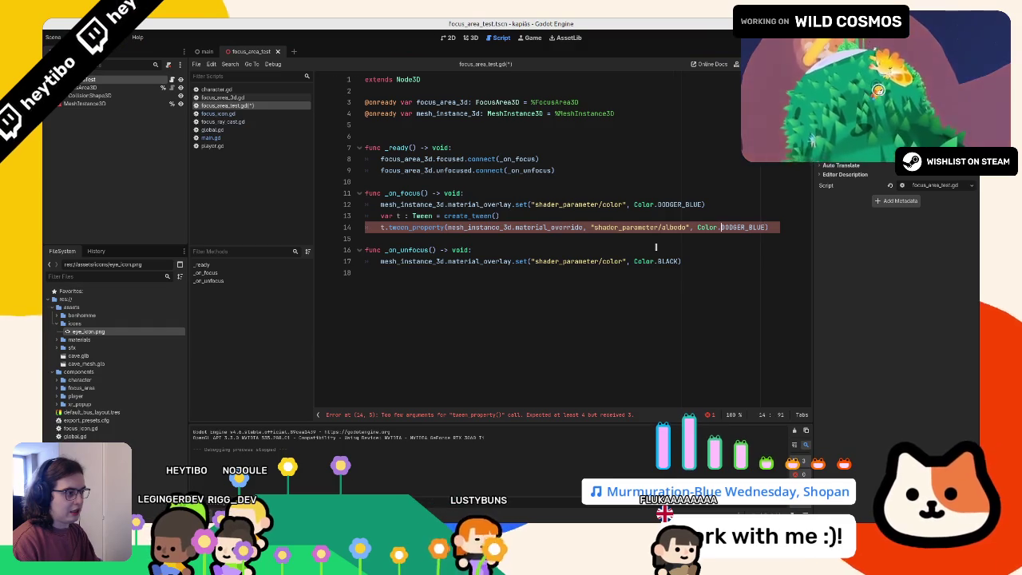
pyautogui.hotkey('ctrl', 'Right')
pyautogui.write(',')
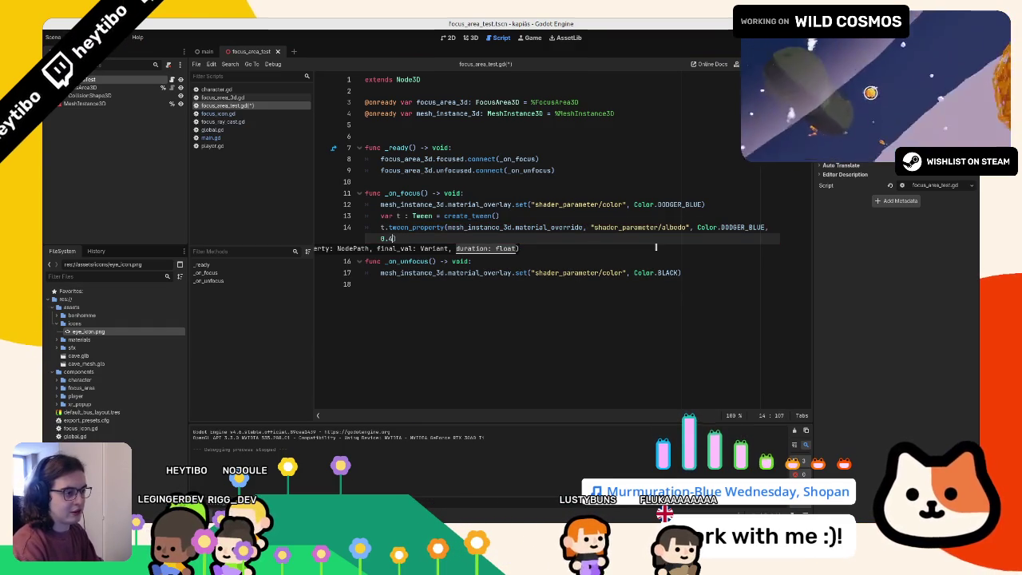
# Step: Duplicate the tween line as a second step that tweens the colour to WHITE
pyautogui.hotkey('ctrl', 'shift', 'd')
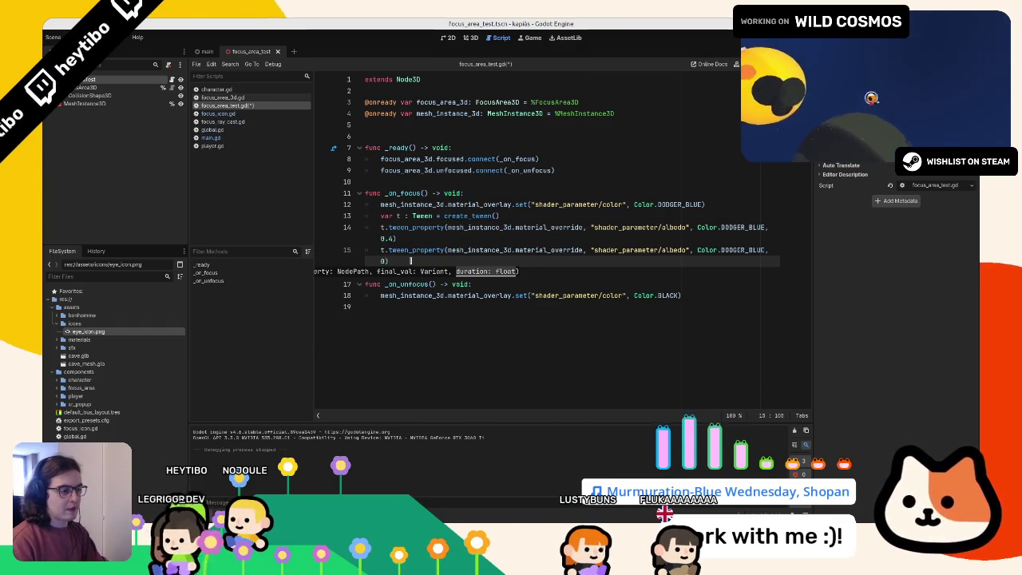
pyautogui.write('1.')
pyautogui.doubleClick(742, 250)
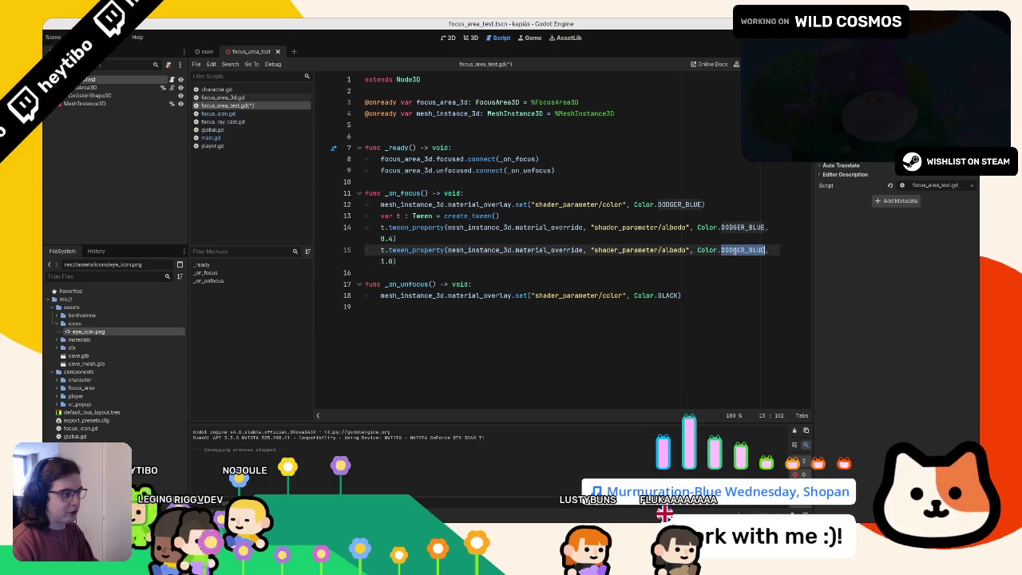
pyautogui.write('Whit')
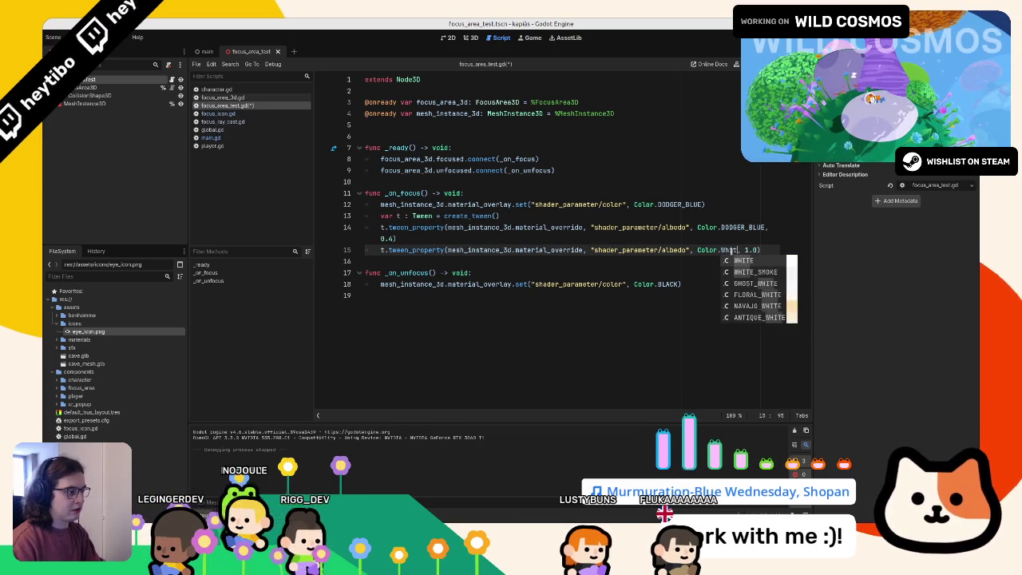
pyautogui.press('Return')
pyautogui.moveTo(812, 218); pyautogui.dragTo(893, 217)
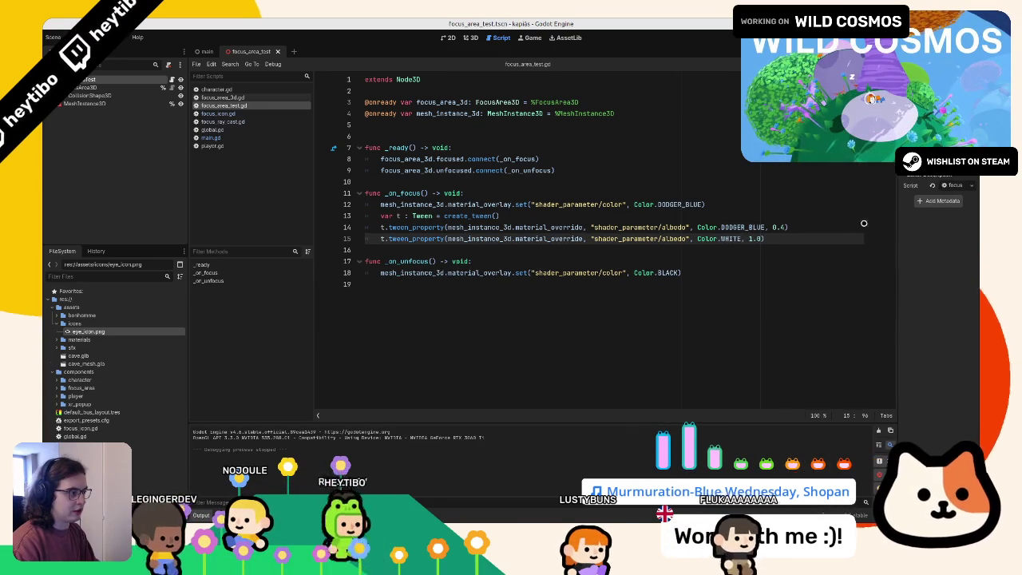
# Step: Test-run the colour tween, then start appending .set_ease() to create_tween()
pyautogui.press('F6')
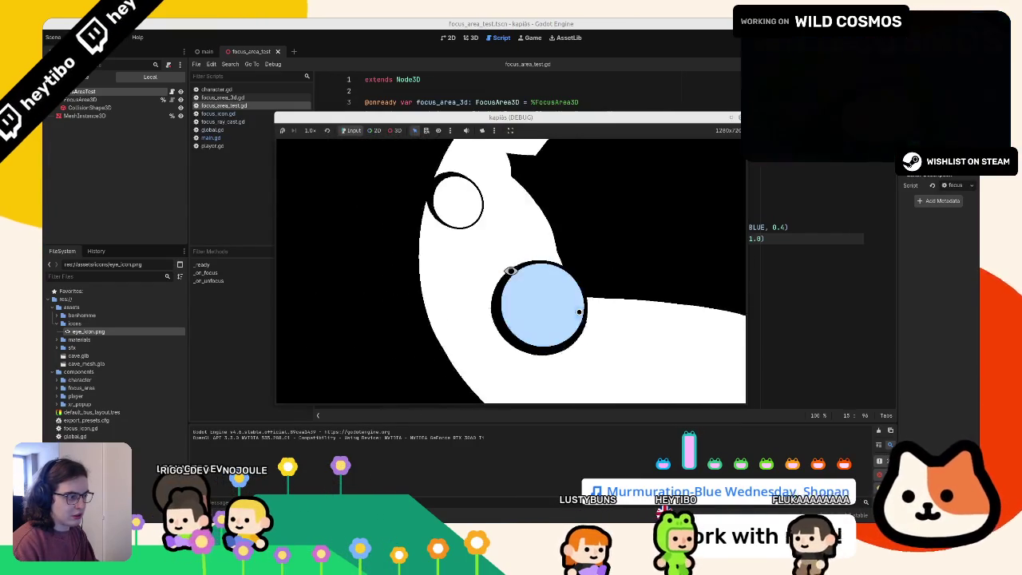
pyautogui.press('F8')
pyautogui.hotkey('shift', 'Left')
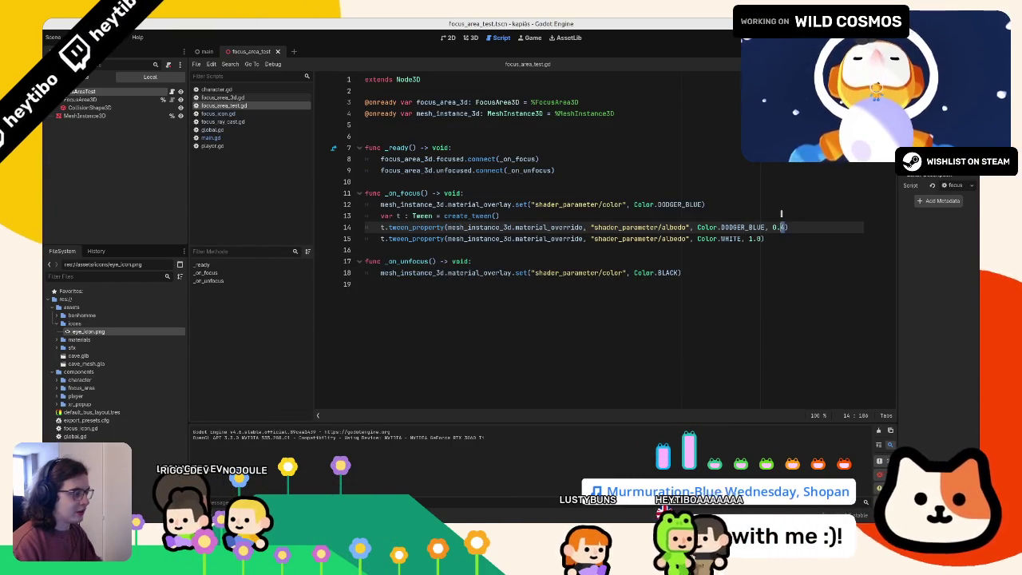
pyautogui.press('Up')
pyautogui.write('.set_ease(')
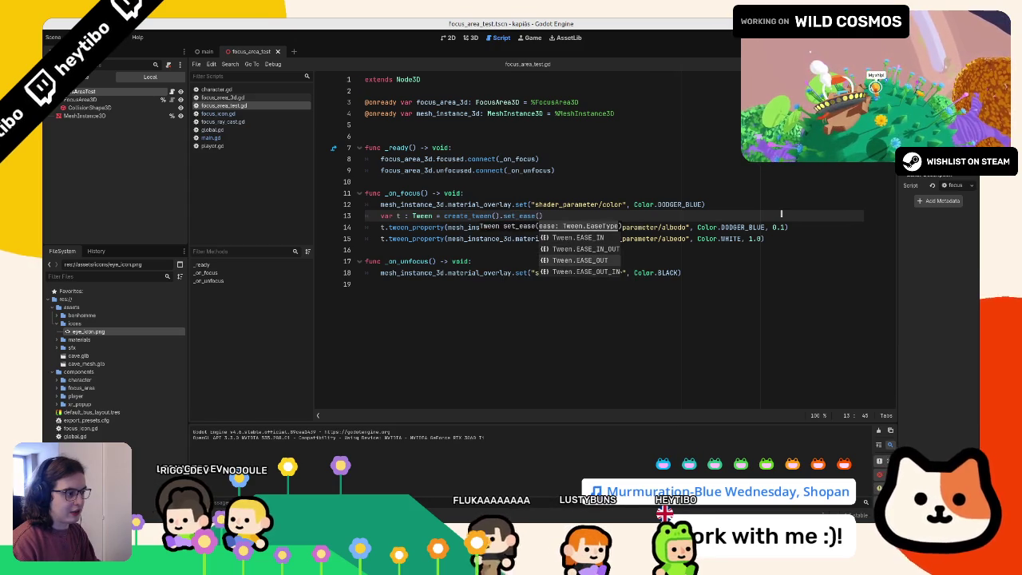
# Step: Give the tween Tween.EASE_OUT easing and a set_trans of Tween.TRANS_SINE
pyautogui.press('Down')
pyautogui.press('Down')
pyautogui.press('Return')
pyautogui.write(').set_t')
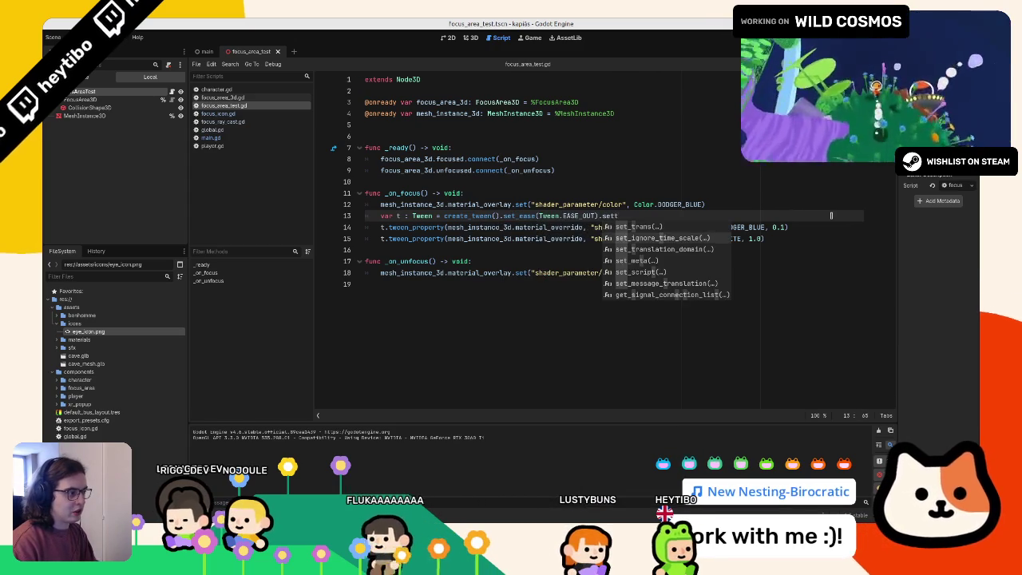
pyautogui.press('Return')
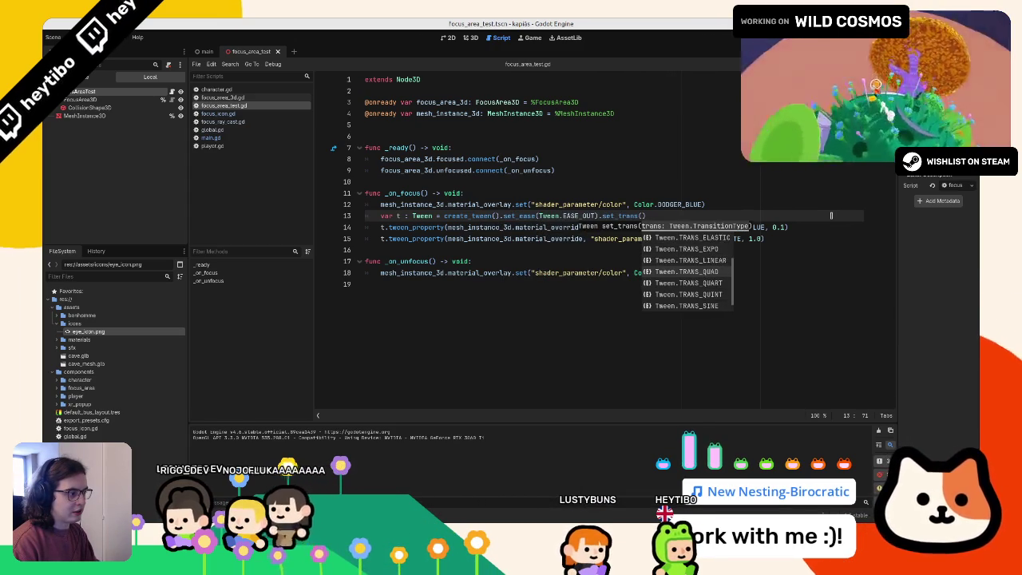
pyautogui.write('sin')
pyautogui.press('Return')
# Step: Test-run the eased tween, then return to the scene's 3D view
pyautogui.press('F6')
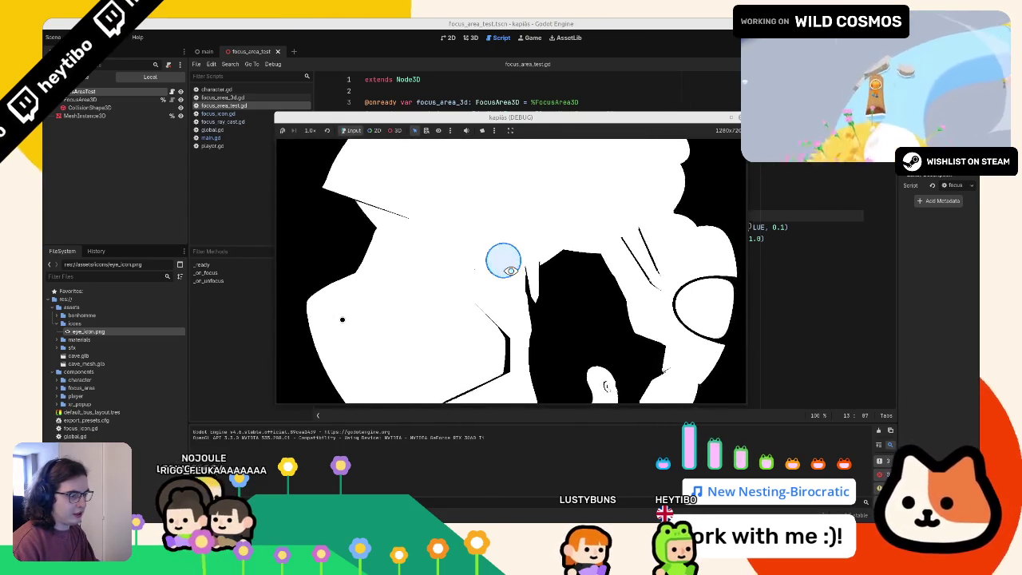
pyautogui.press('F8')
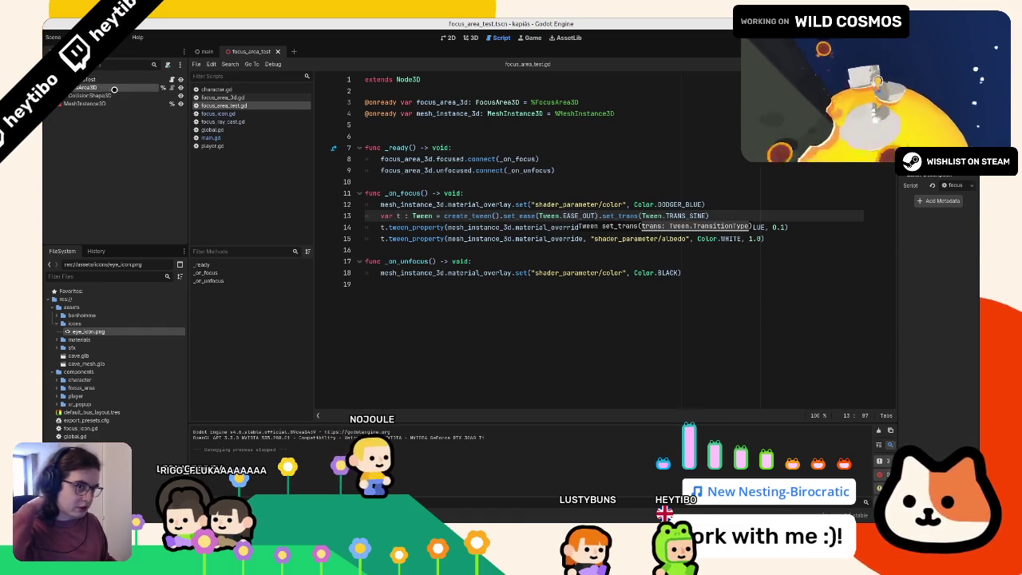
pyautogui.hotkey('ctrl', 'F2')
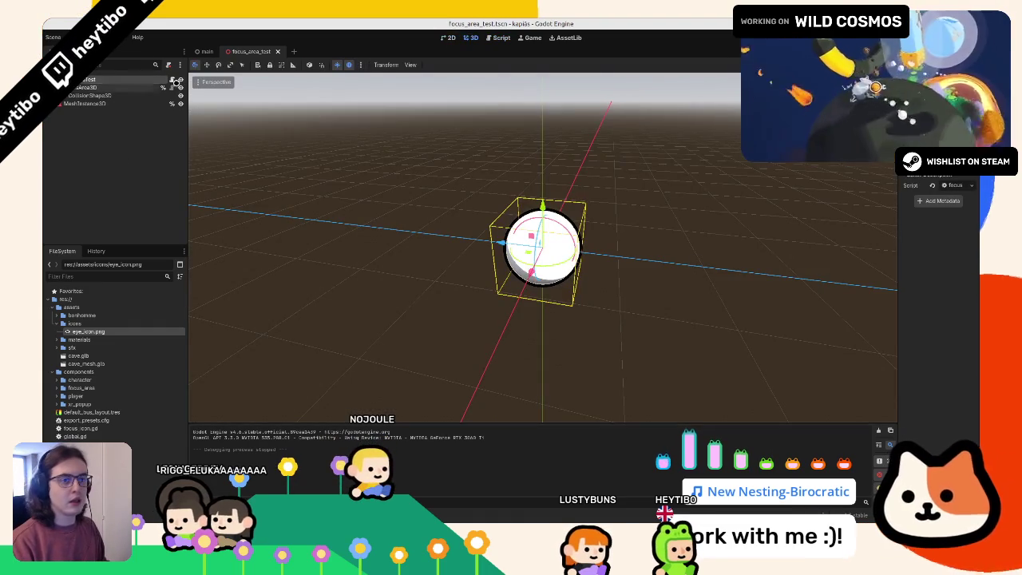
# Step: Add an AudioStreamPlayer3D node, save the scene, and preview jingle_chime_10_positive.wav
pyautogui.hotkey('ctrl', 'a')
pyautogui.write('au')
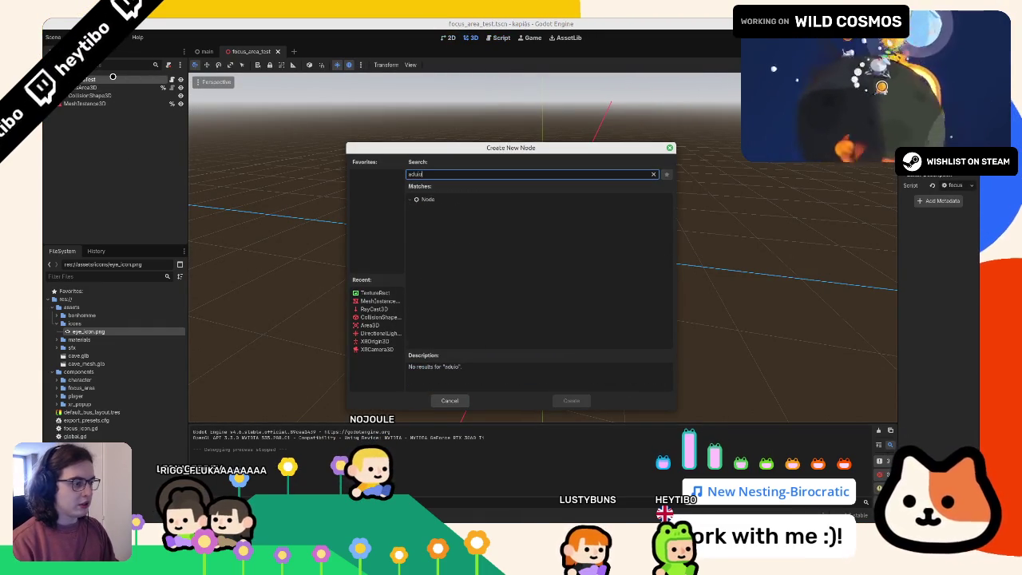
pyautogui.write('dio')
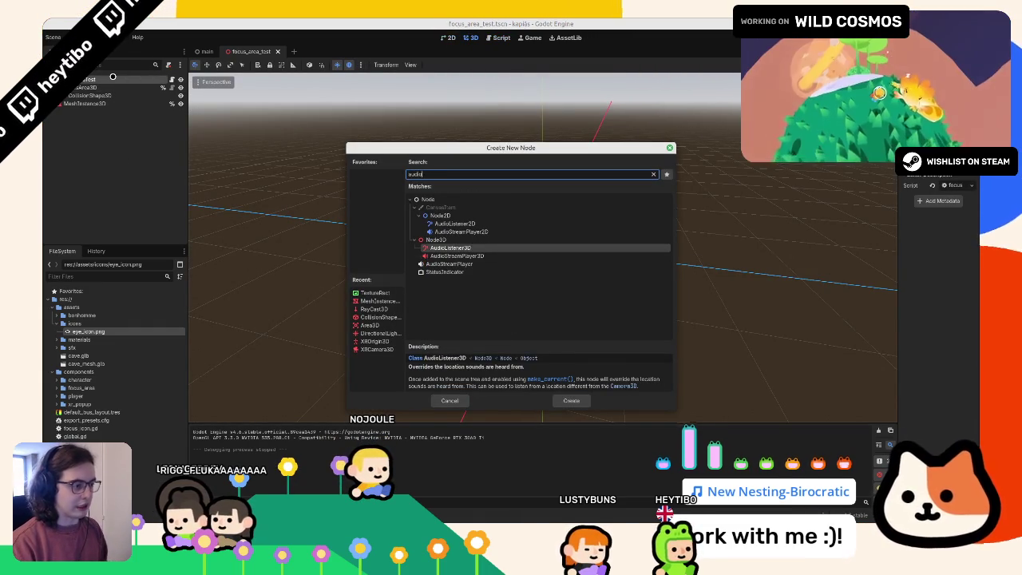
pyautogui.press('Down')
pyautogui.press('Return')
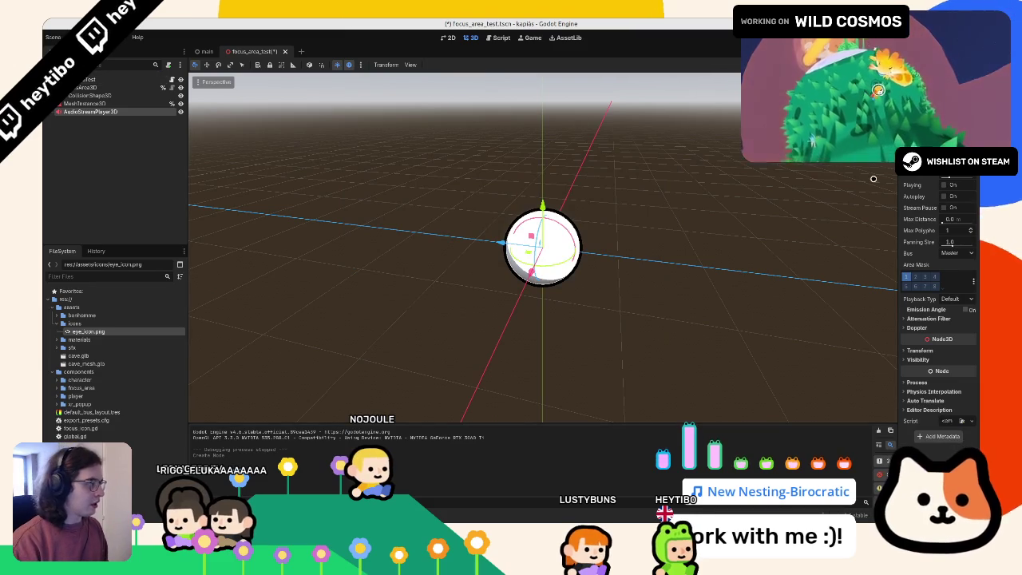
pyautogui.press('Escape')
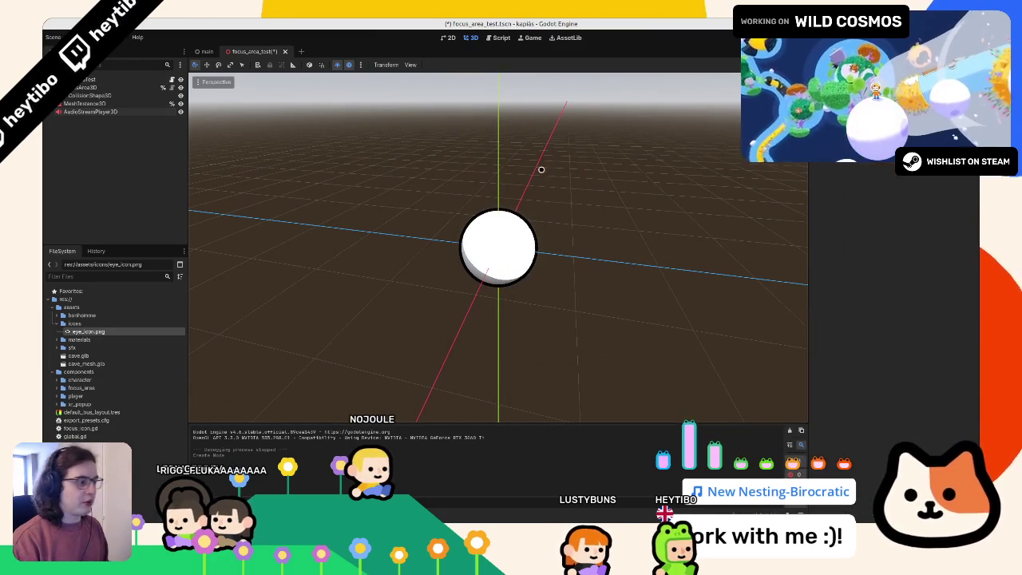
pyautogui.hotkey('ctrl', 's')
pyautogui.click(487, 244)
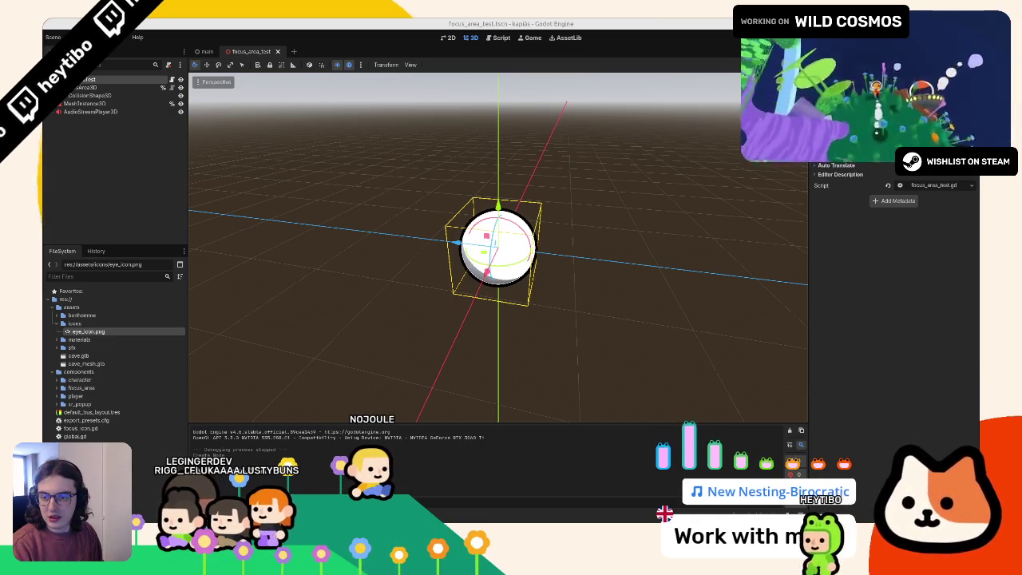
pyautogui.moveTo(0, 172); pyautogui.dragTo(267, 170)
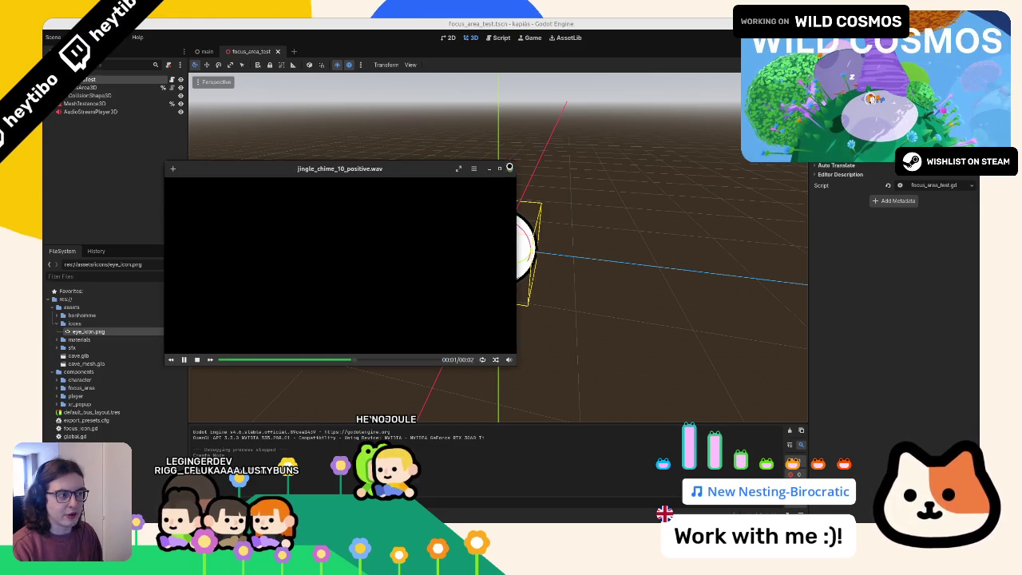
# Step: Move jingle_chime_10_positive.wav into the focus_area folder
pyautogui.click(513, 170)
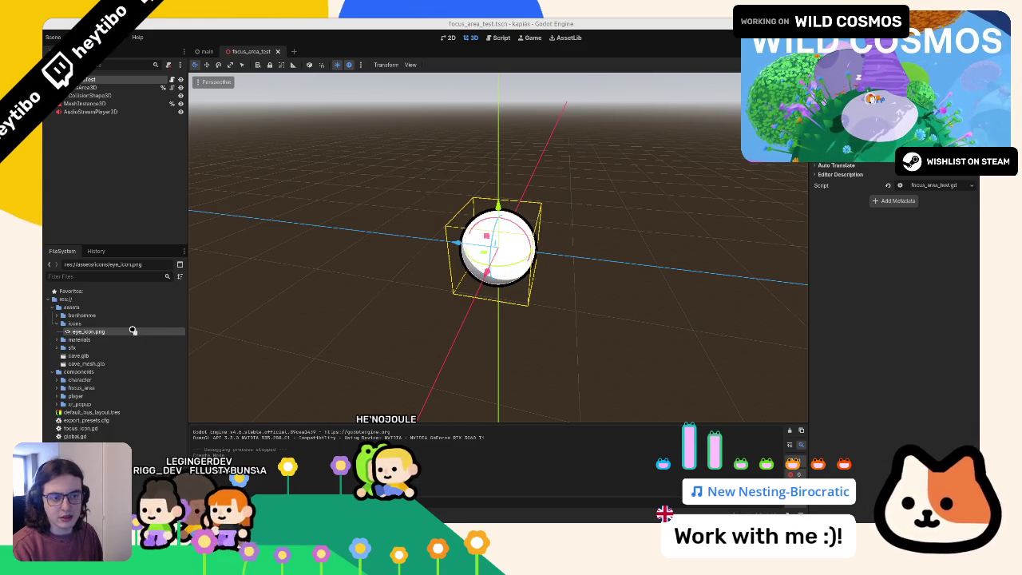
pyautogui.moveTo(104, 339)
pyautogui.mouseDown()
pyautogui.moveTo(97, 388)
pyautogui.moveTo(84, 396)
pyautogui.mouseUp()
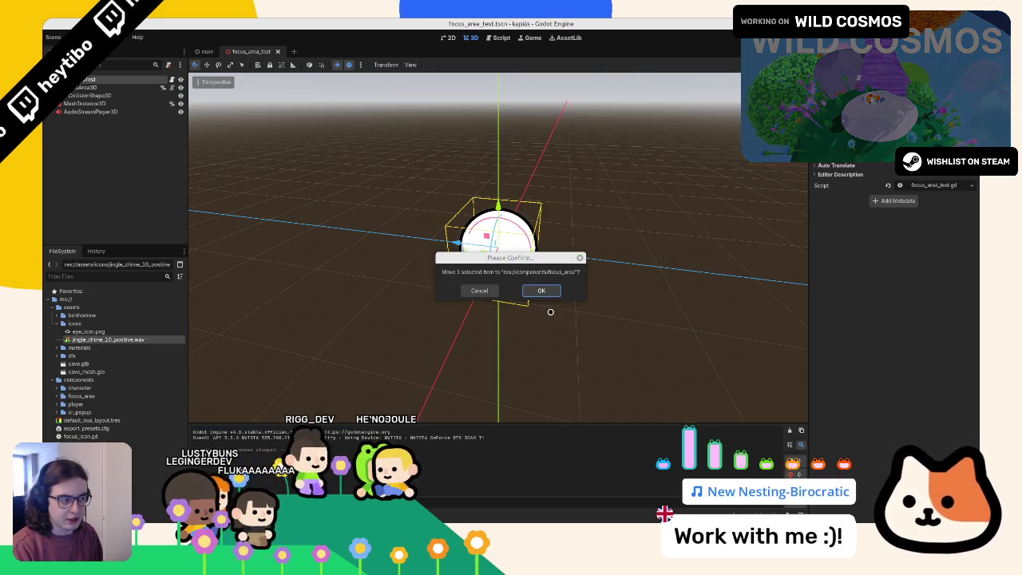
pyautogui.click(541, 291)
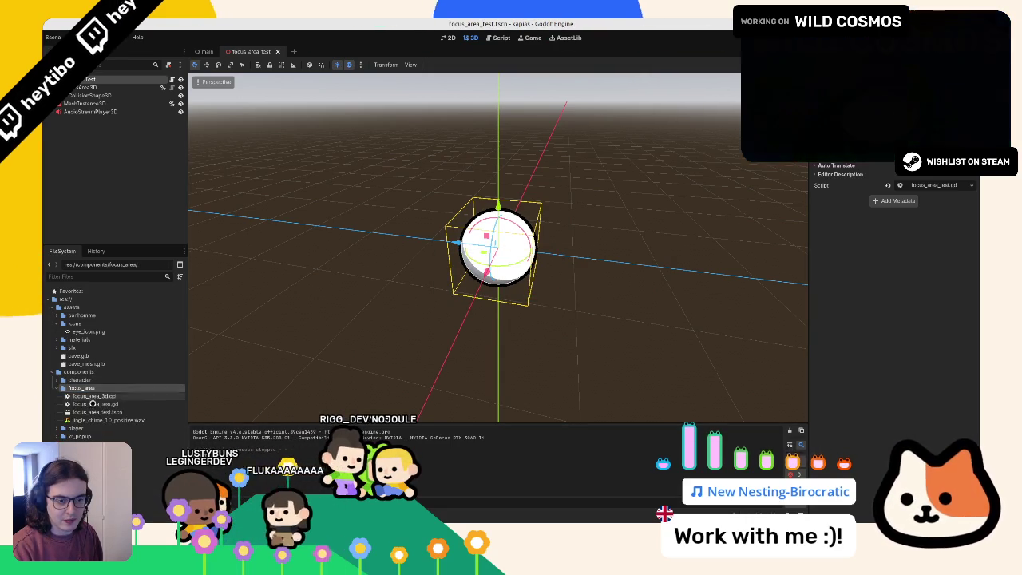
pyautogui.click(89, 420)
pyautogui.moveTo(89, 419)
pyautogui.mouseDown()
pyautogui.moveTo(132, 174)
pyautogui.moveTo(90, 111)
pyautogui.mouseUp()
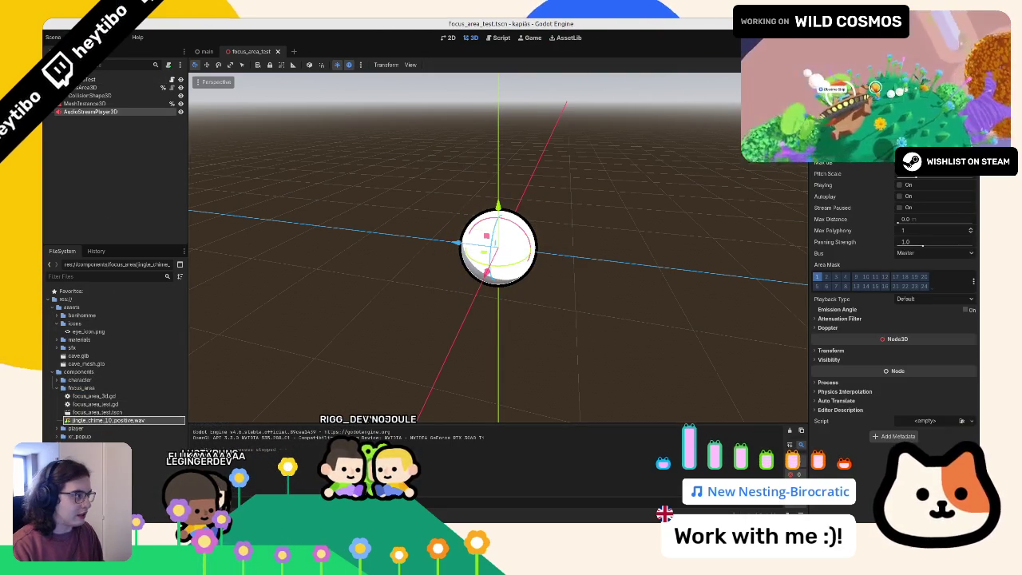
# Step: Set the audio player's Stream to a randomizer with the chime as its element, and preview it
pyautogui.click(958, 152)
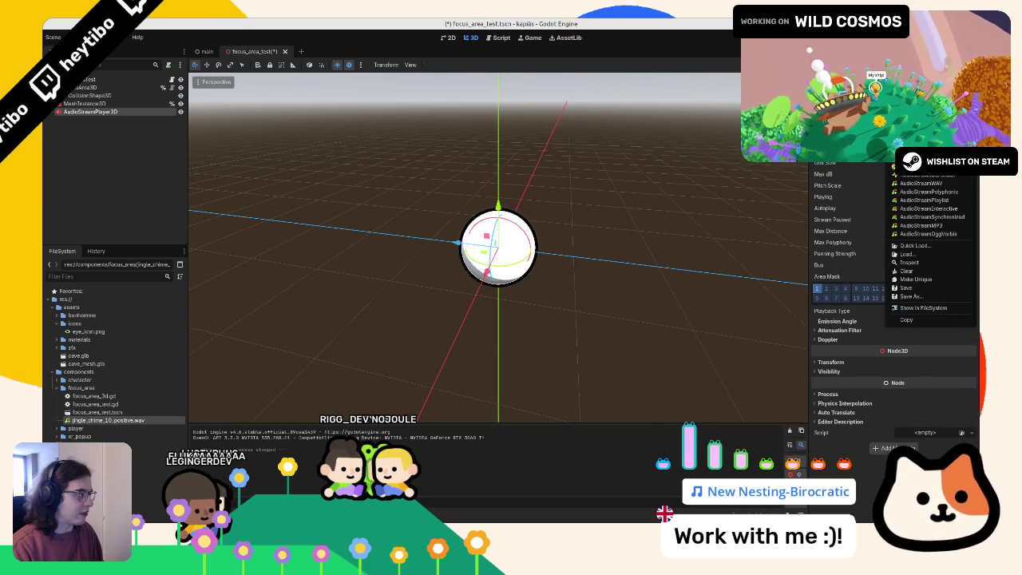
pyautogui.click(946, 190)
pyautogui.scroll(3, 894, 319)
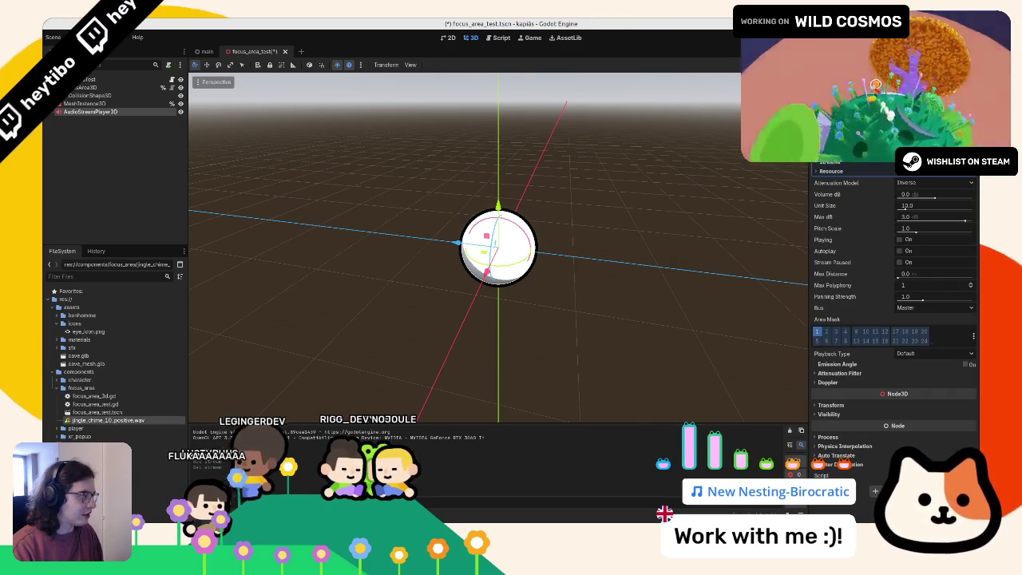
pyautogui.scroll(1, 894, 319)
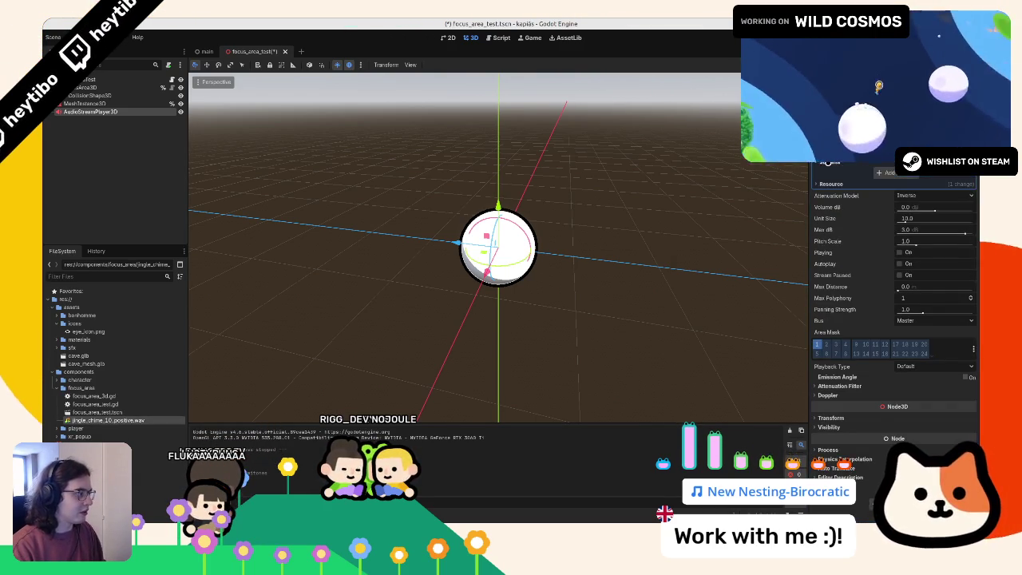
pyautogui.click(922, 173)
pyautogui.moveTo(107, 420); pyautogui.dragTo(911, 177)
pyautogui.click(904, 292)
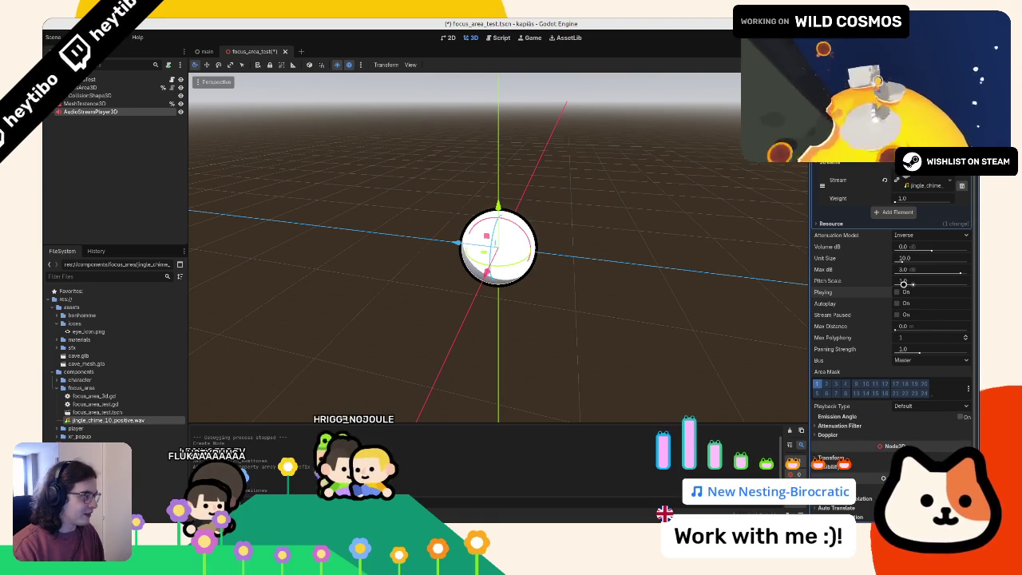
pyautogui.click(906, 293)
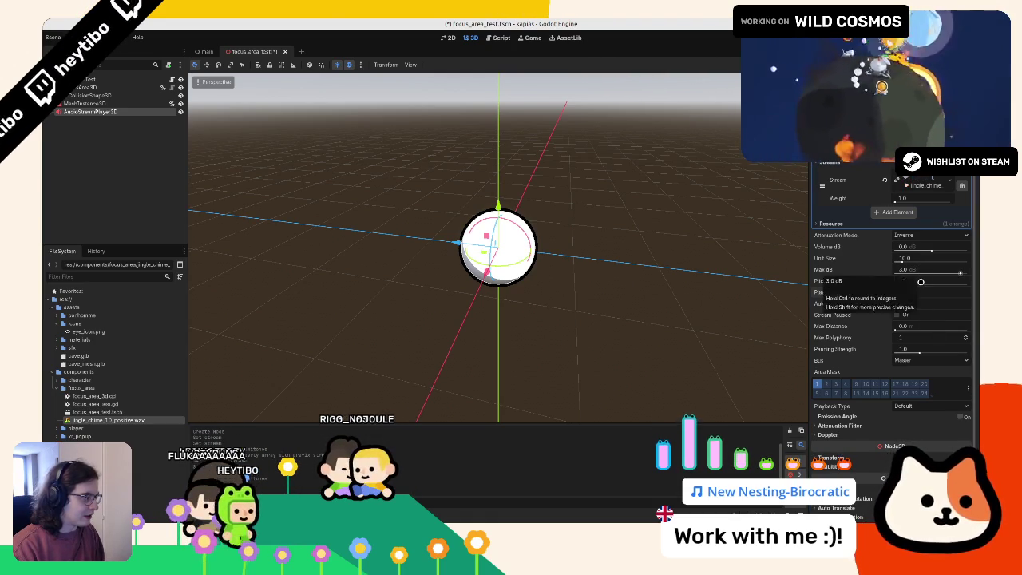
# Step: Try Pitch Scale 1.5, then settle on a Pitch Scale of 2.0
pyautogui.click(923, 277)
pyautogui.write('1.5')
pyautogui.click(928, 289)
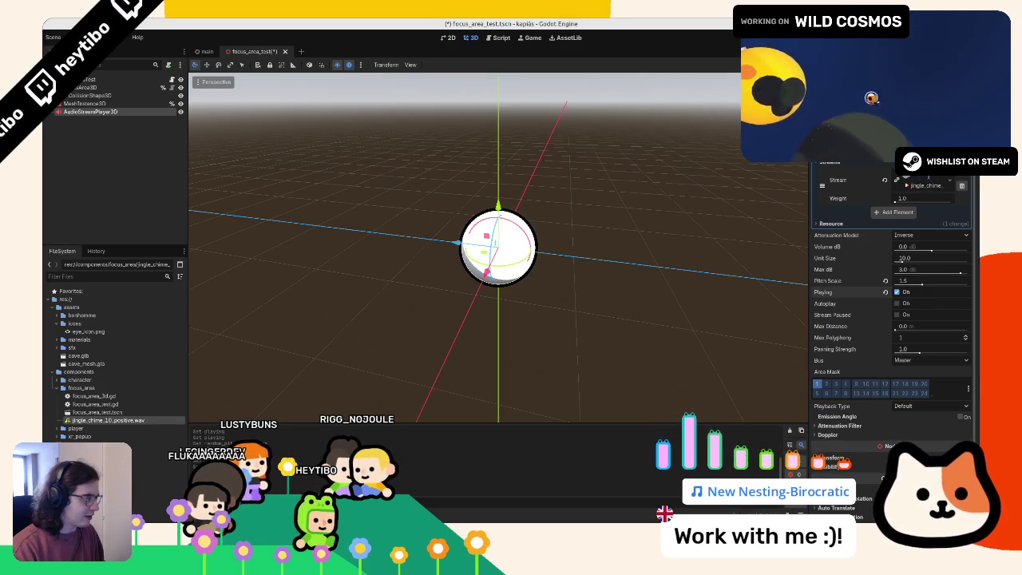
pyautogui.click(905, 291)
pyautogui.write('2')
pyautogui.press('Tab')
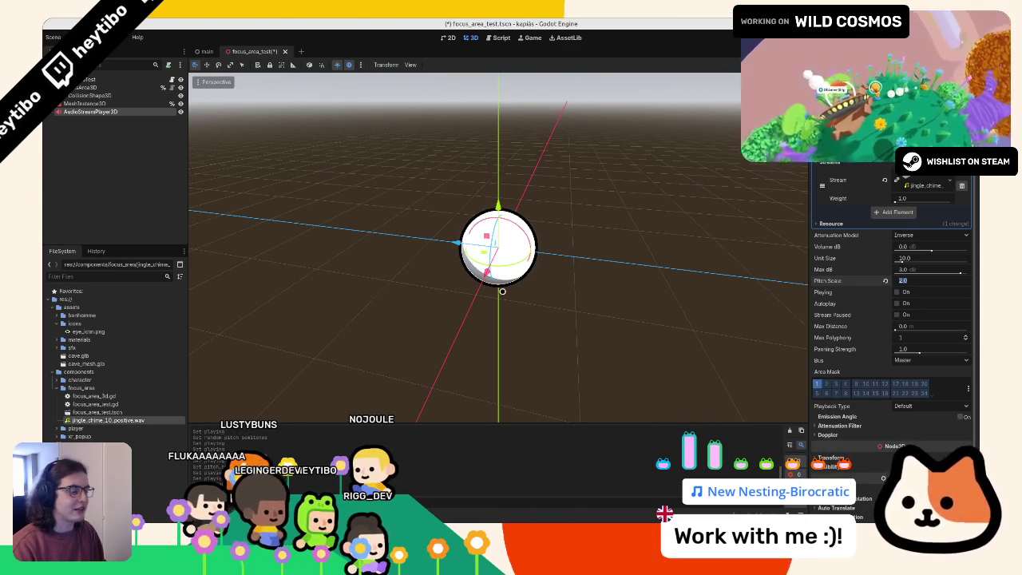
pyautogui.rightClick(157, 109)
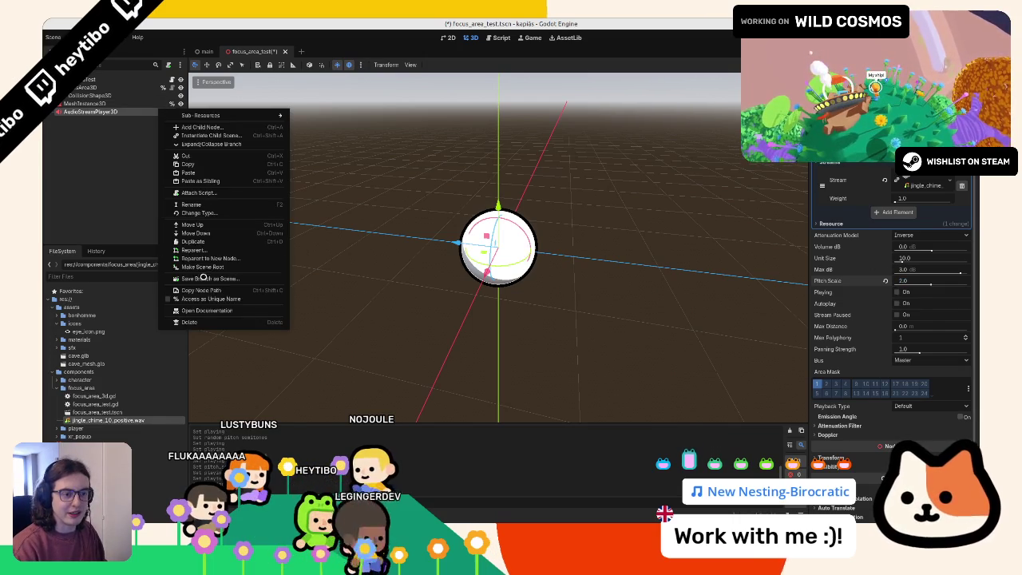
pyautogui.click(158, 221)
pyautogui.click(170, 81)
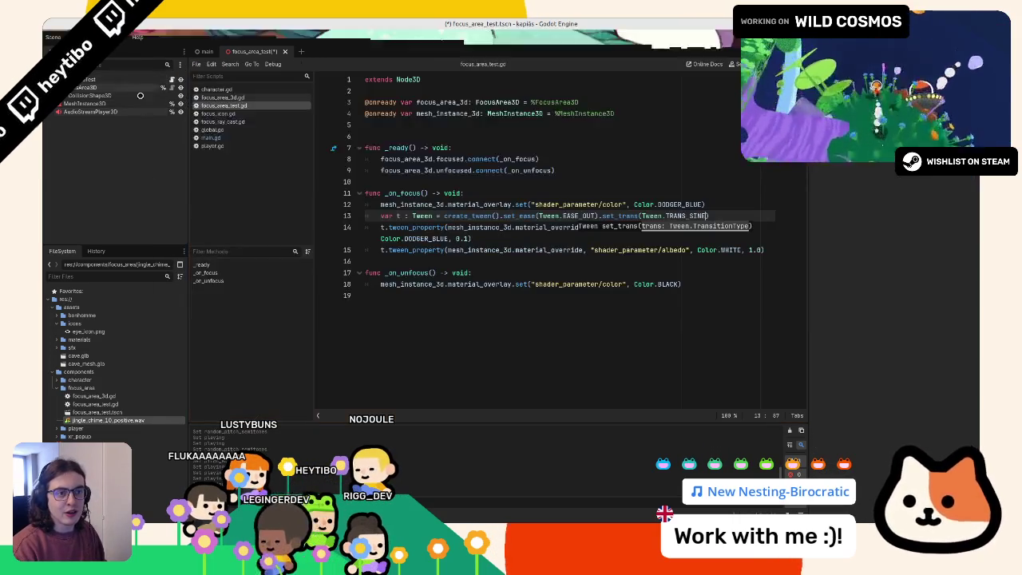
pyautogui.click(114, 113)
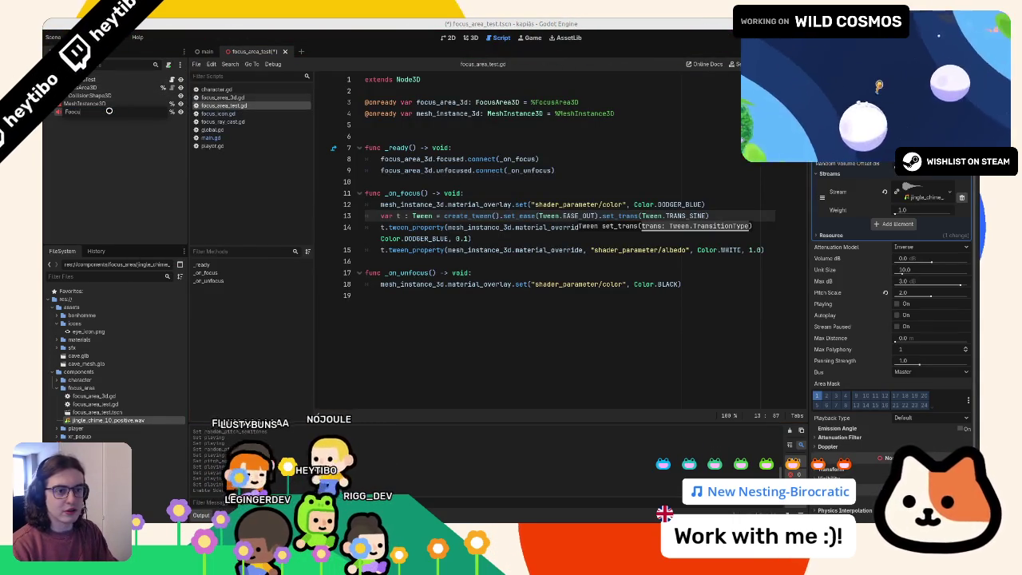
pyautogui.write('sA')
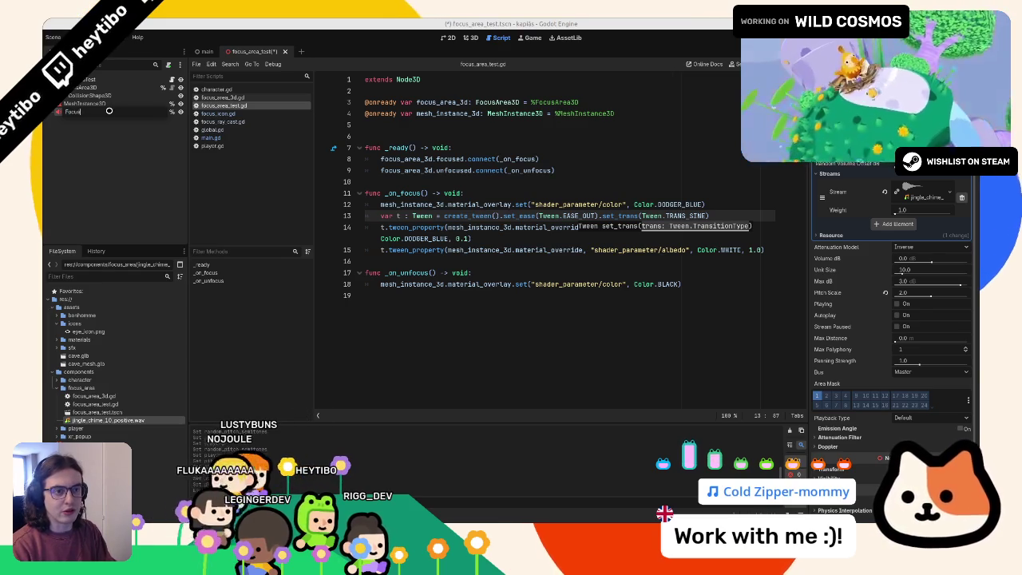
pyautogui.write('udio')
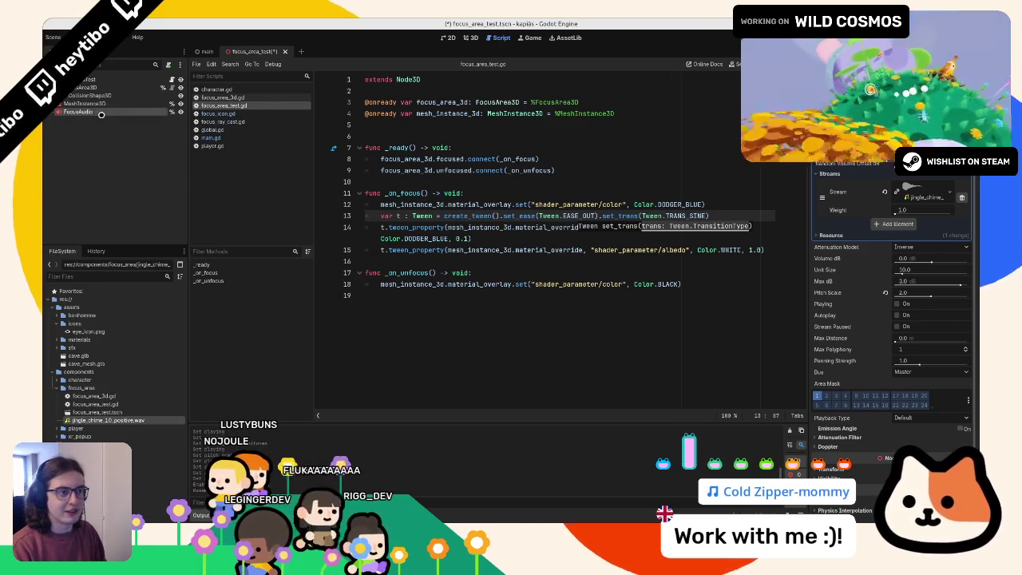
pyautogui.moveTo(98, 114); pyautogui.dragTo(399, 130)
# Step: Add focus_audio.play() to _on_focus and run the game to hear it
pyautogui.click(550, 204)
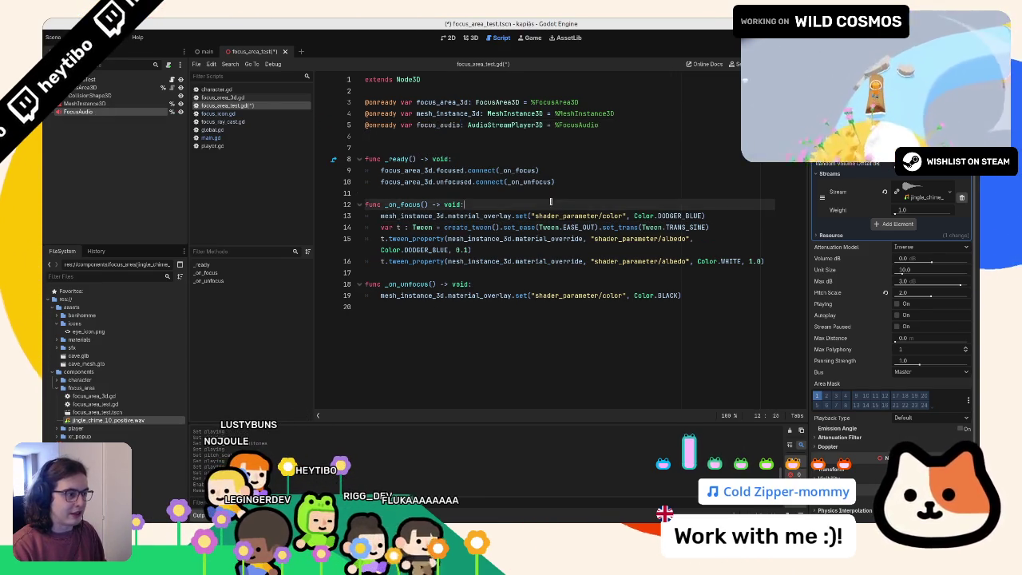
pyautogui.press('Return')
pyautogui.write('focus_audio.pl')
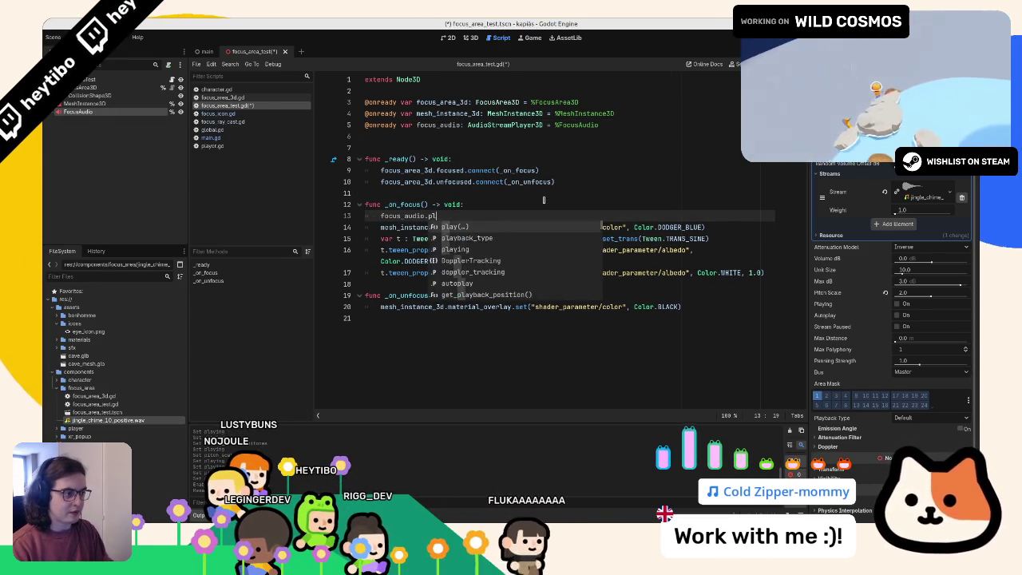
pyautogui.press('Return')
pyautogui.press('F6')
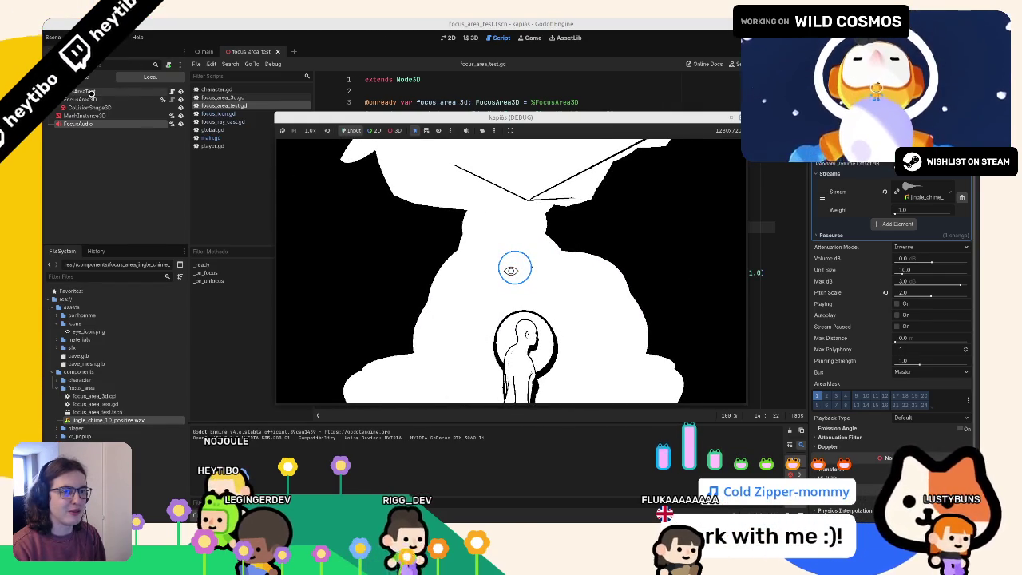
# Step: Open and close character.tscn, open player.tscn with its script, and run the project
pyautogui.click(205, 52)
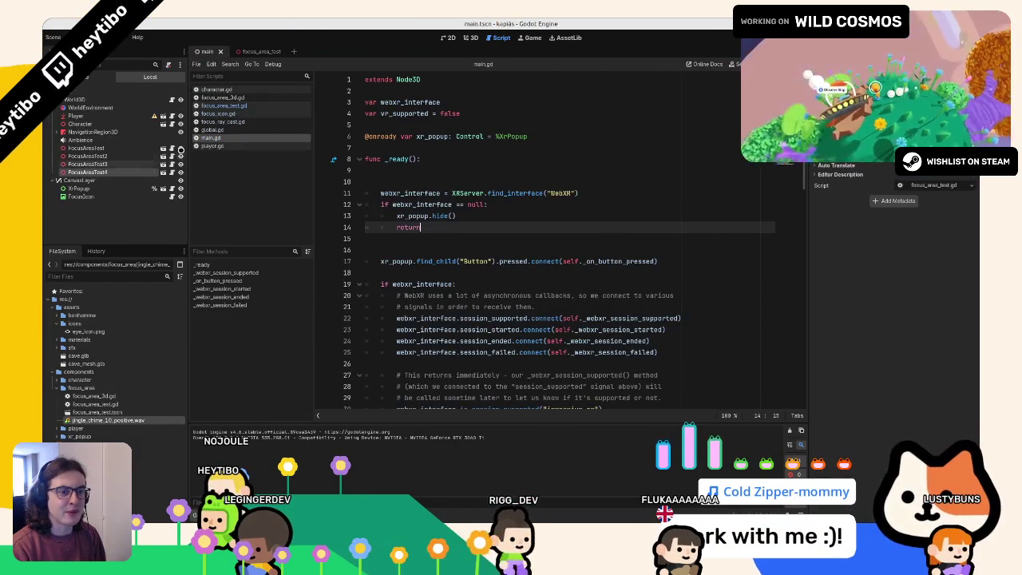
pyautogui.doubleClick(96, 124)
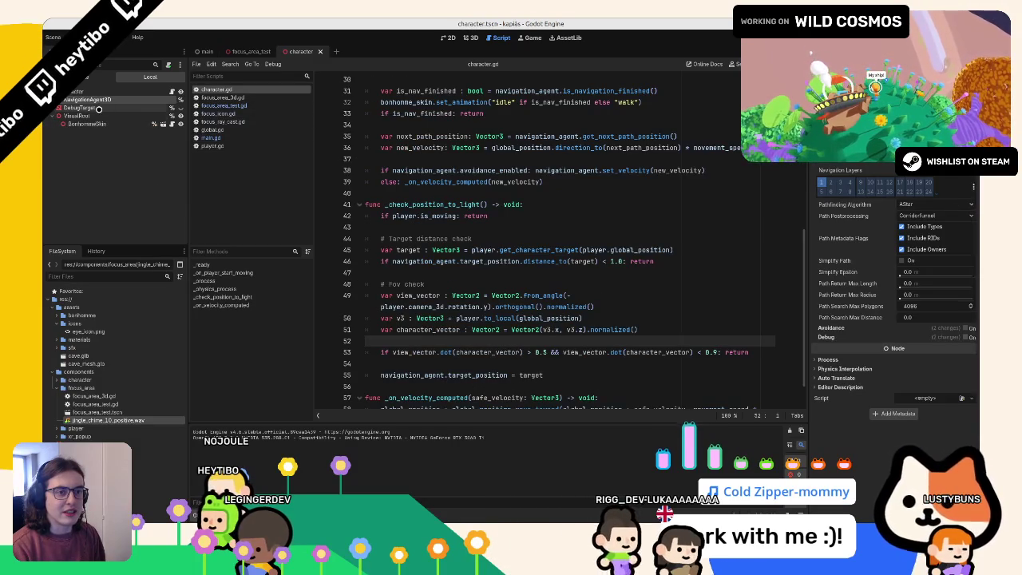
pyautogui.middleClick(289, 51)
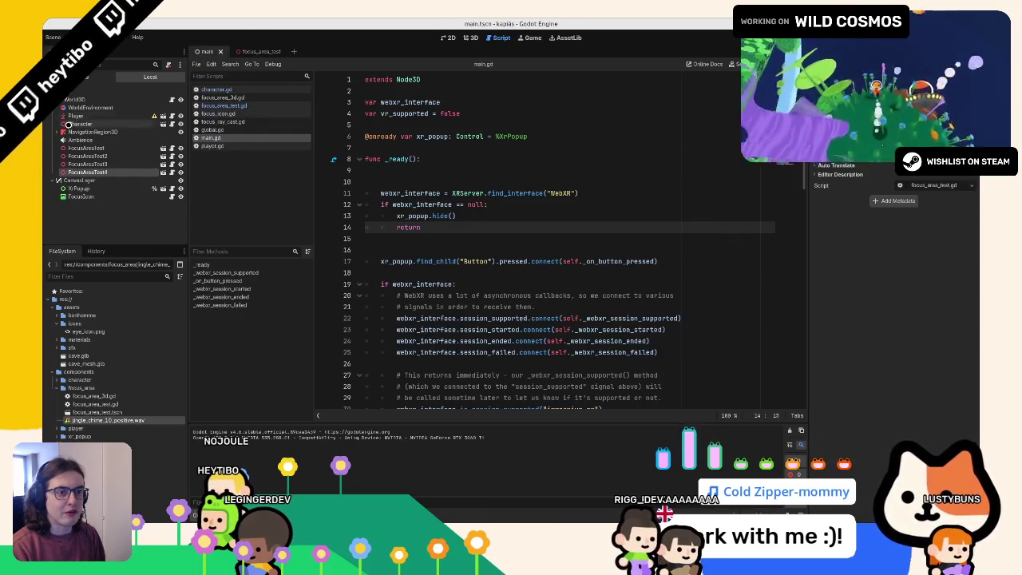
pyautogui.click(164, 115)
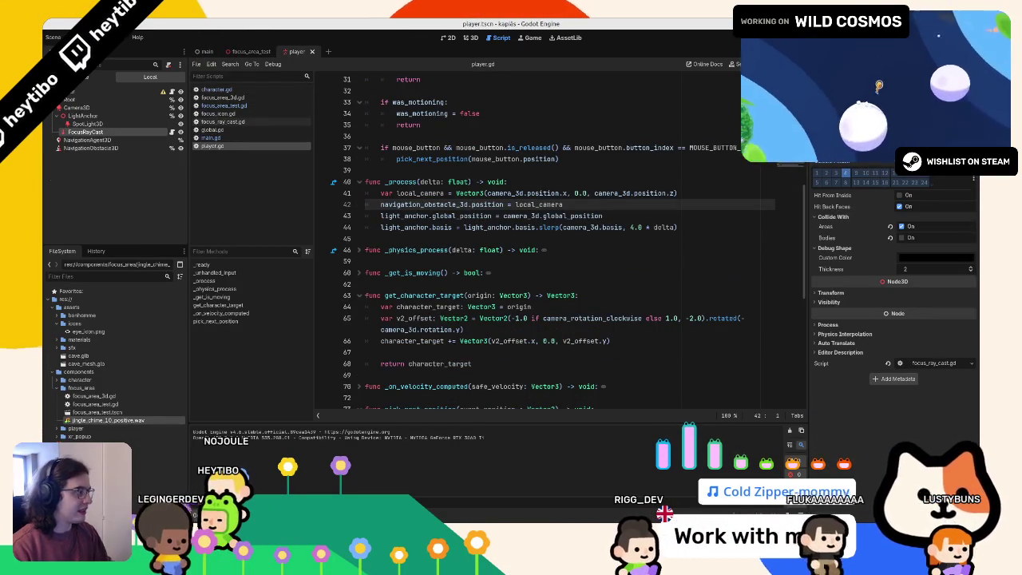
pyautogui.press('F5')
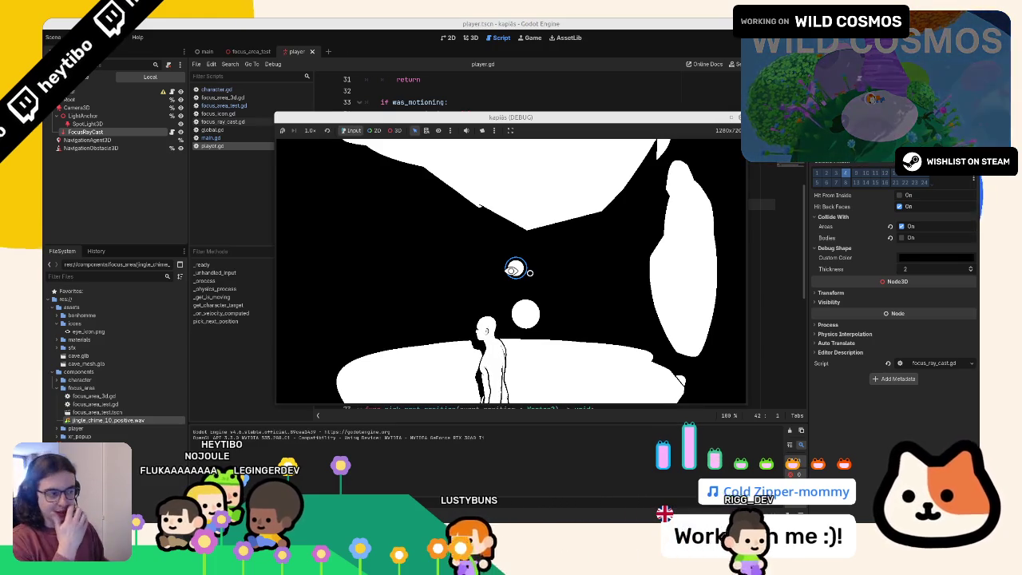
# Step: Walk the character to the eye focus spot, then stop and re-run the game
pyautogui.click(527, 272)
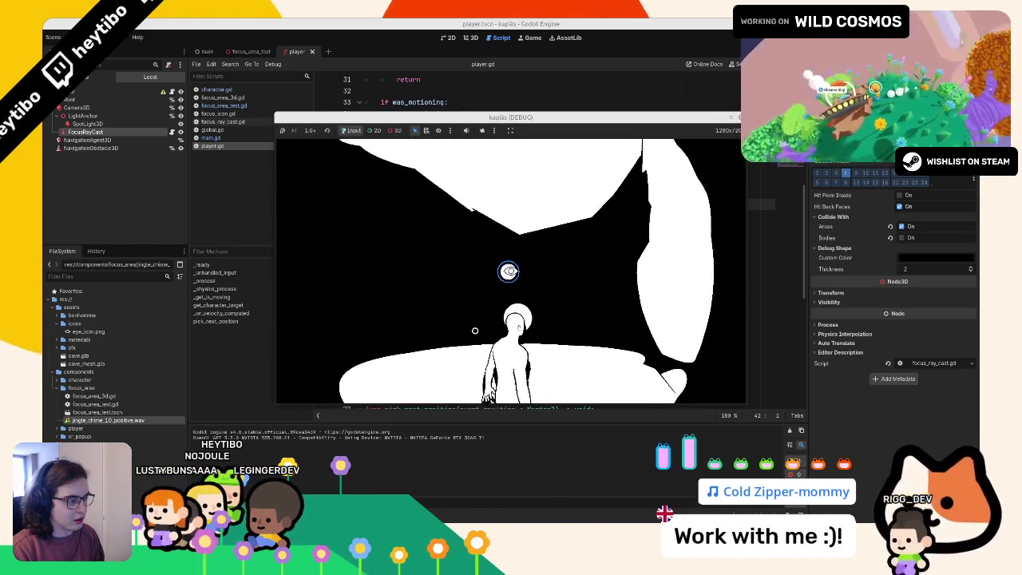
pyautogui.press('F8')
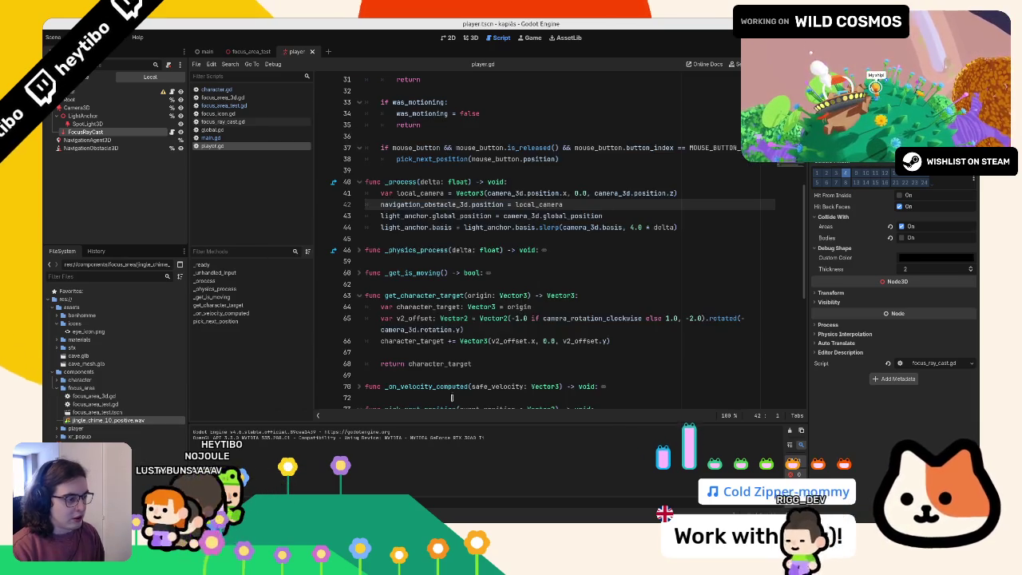
pyautogui.press('F5')
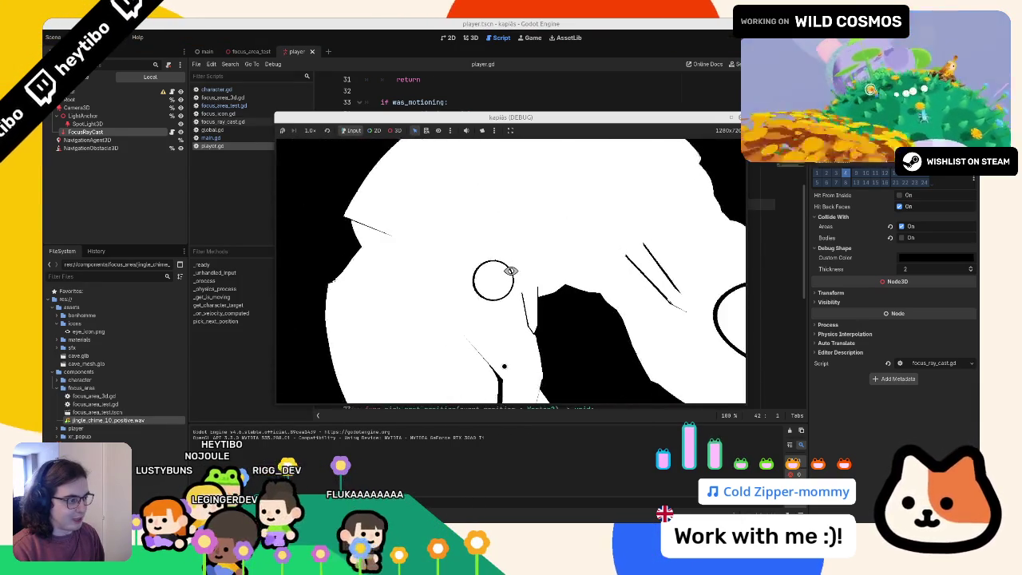
pyautogui.press('F8')
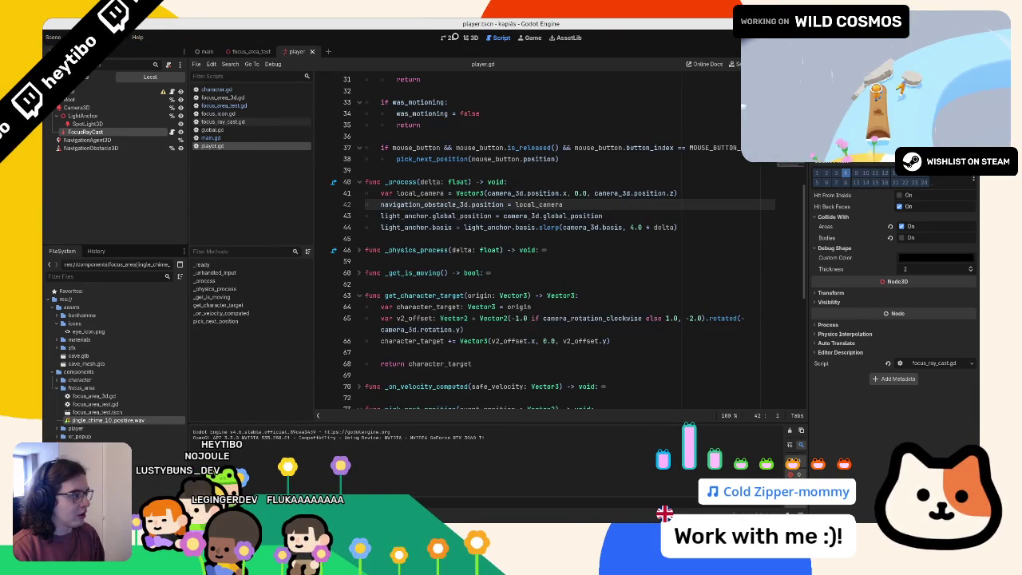
# Step: In the 3D view, close the player and focus_area_test scene tabs
pyautogui.click(468, 38)
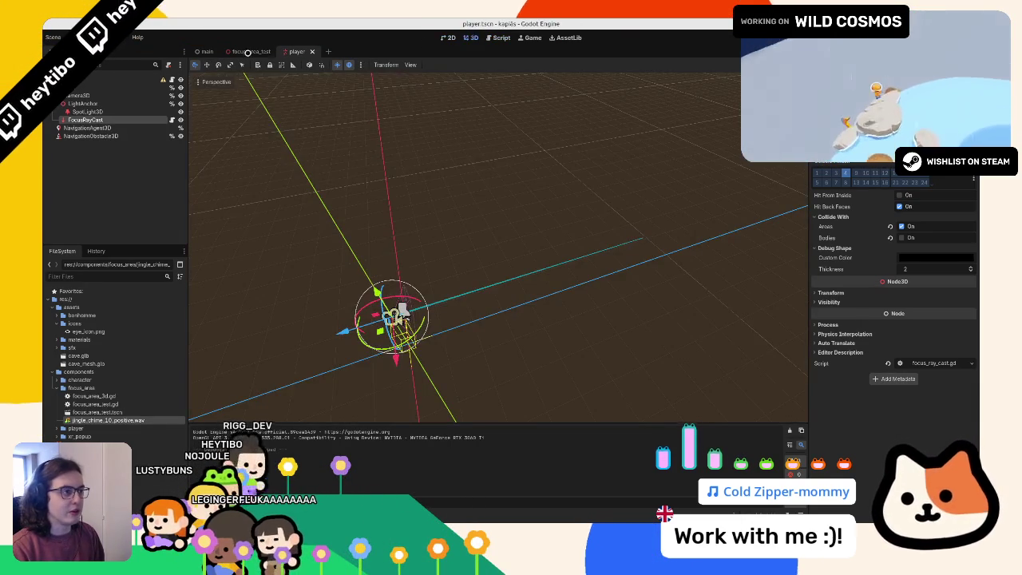
pyautogui.click(241, 51)
pyautogui.click(306, 52)
pyautogui.click(277, 51)
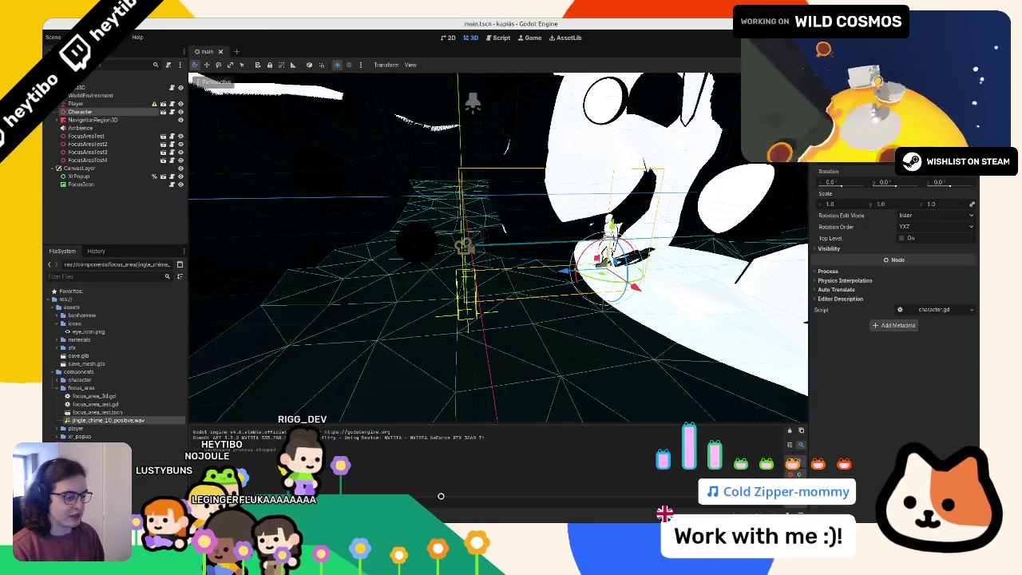
# Step: Check the Debugger output and Audio bus layout, then run and stop the game
pyautogui.hotkey('alt', 'Tab')
pyautogui.hotkey('alt', 'Tab')
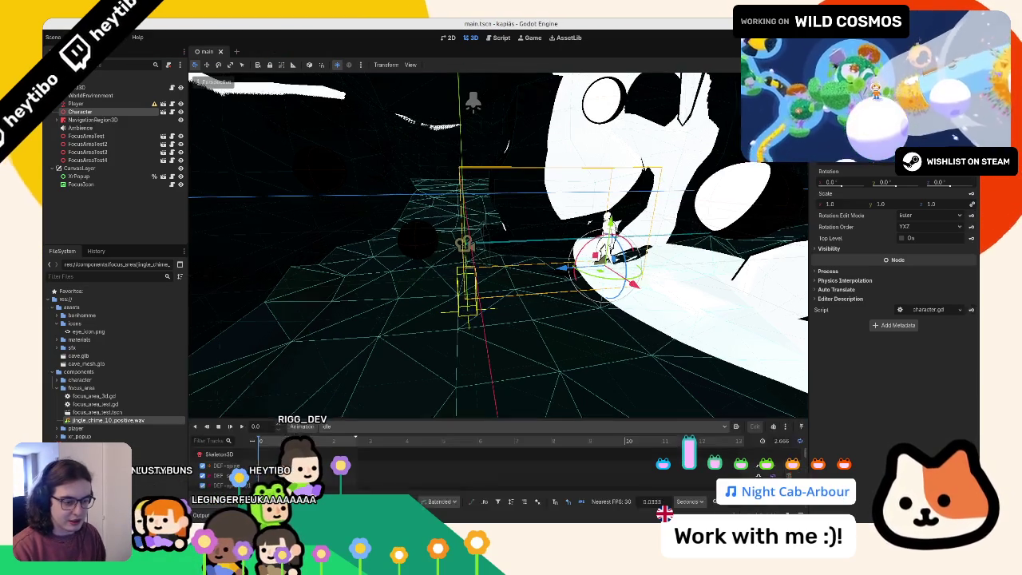
pyautogui.click(233, 515)
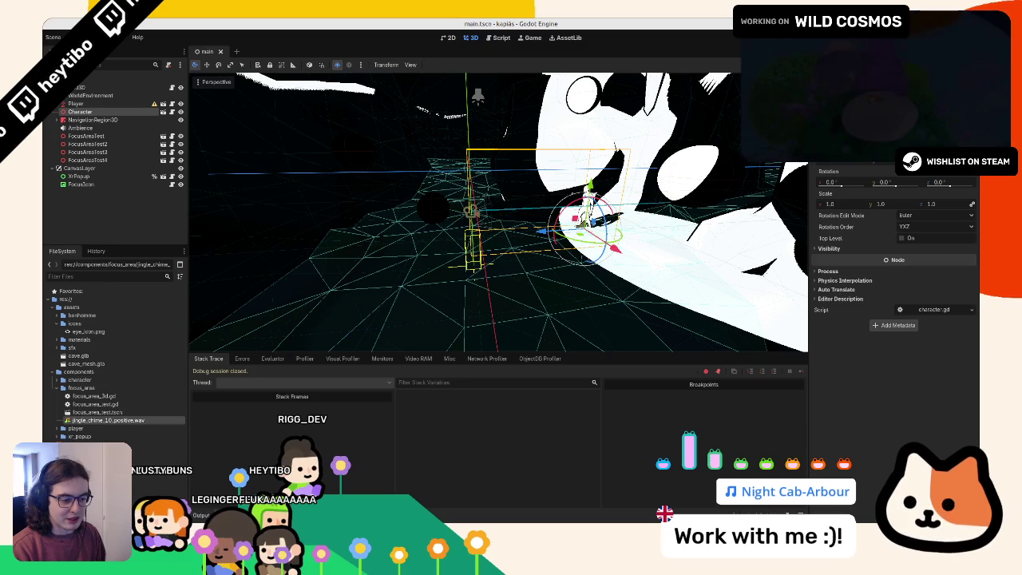
pyautogui.click(268, 515)
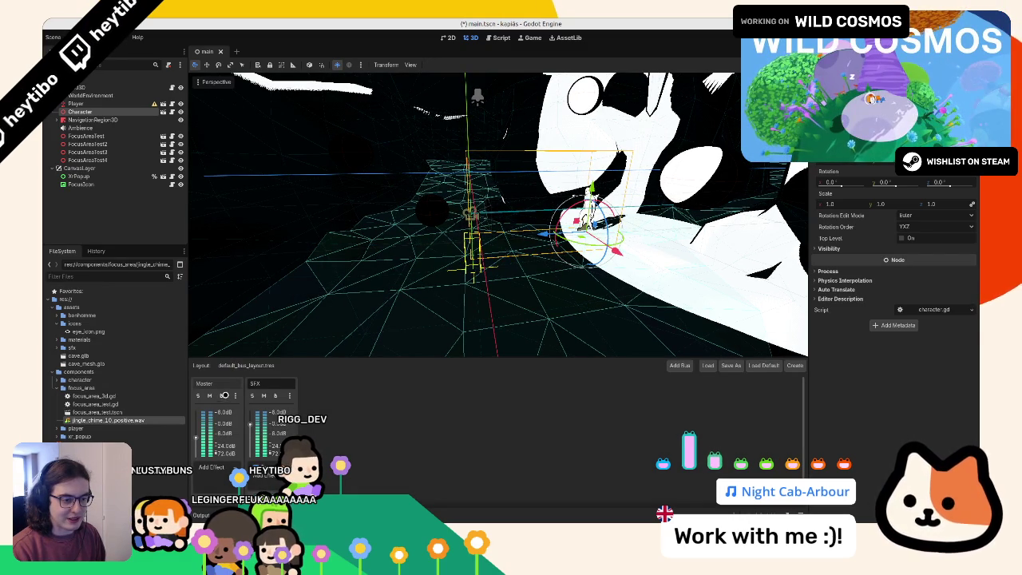
pyautogui.press('F5')
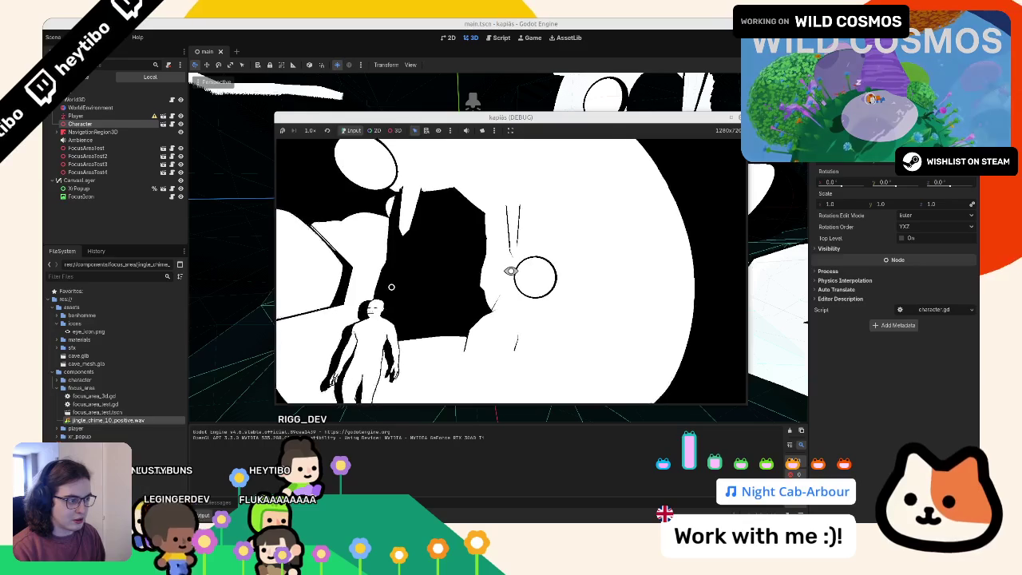
pyautogui.press('F8')
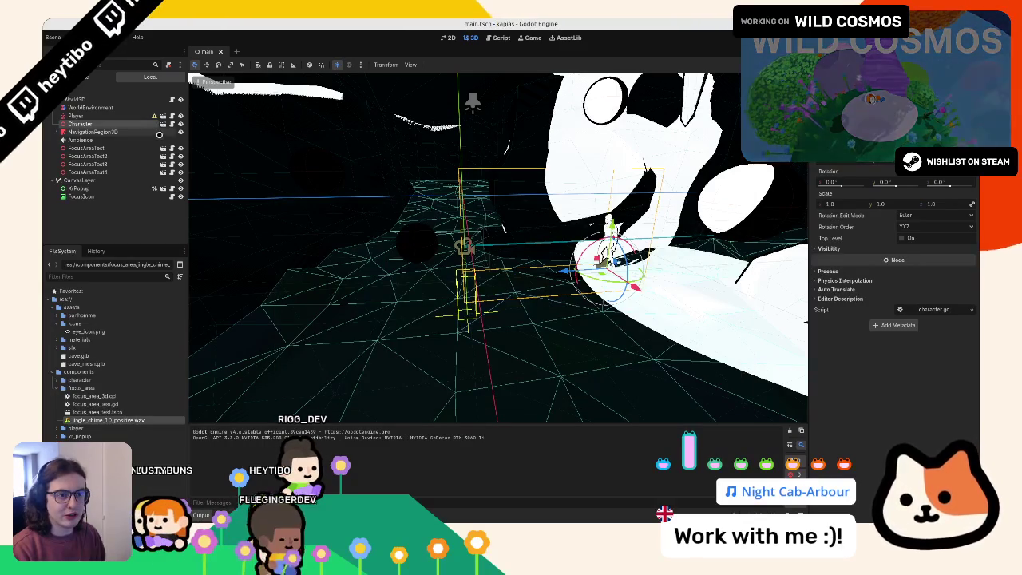
# Step: Open focus_area_test, set FocusAudio's Max dB to 0.0, and test the chime
pyautogui.click(162, 147)
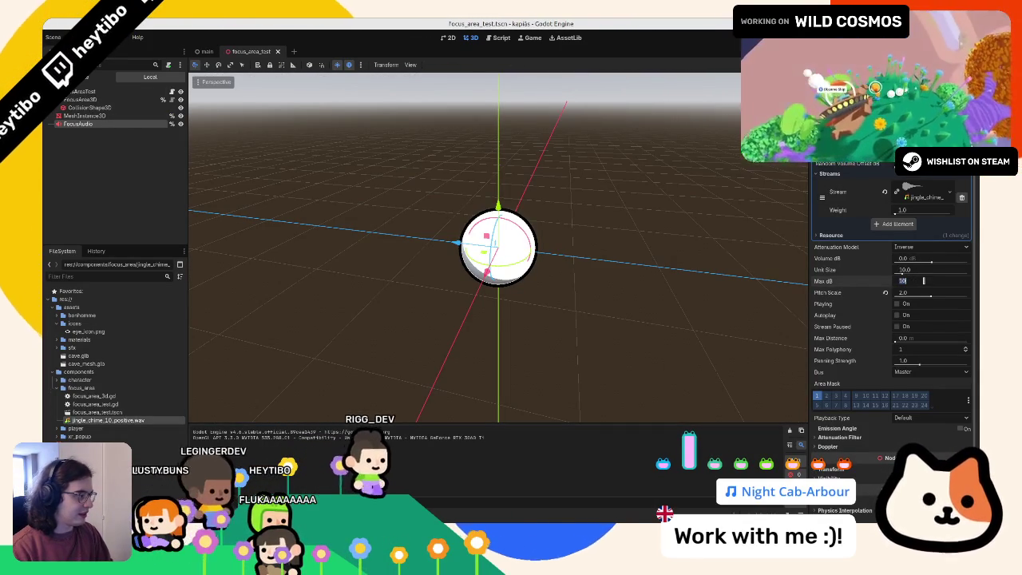
pyautogui.write('0')
pyautogui.press('Tab')
pyautogui.press('F5')
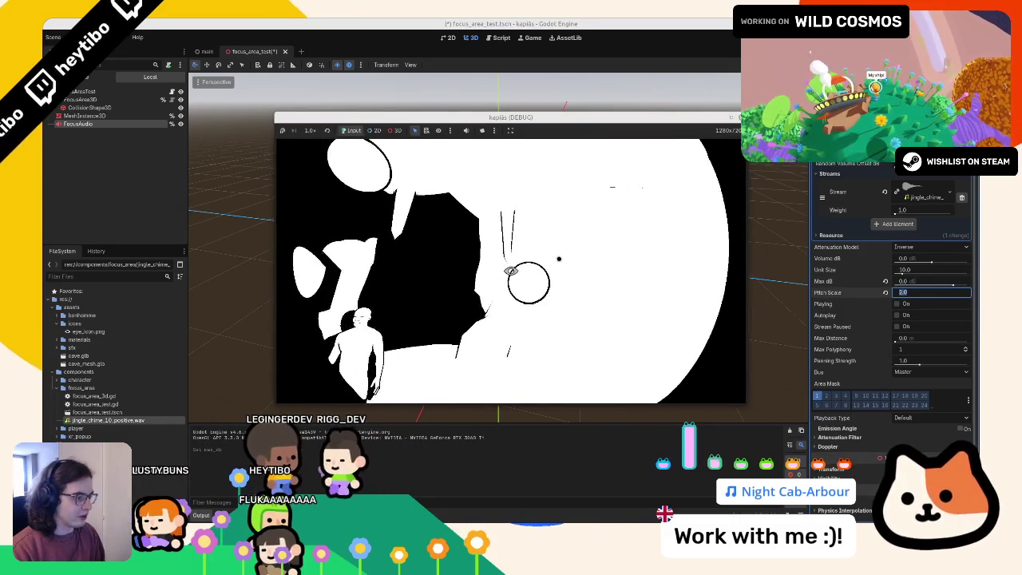
pyautogui.press('F8')
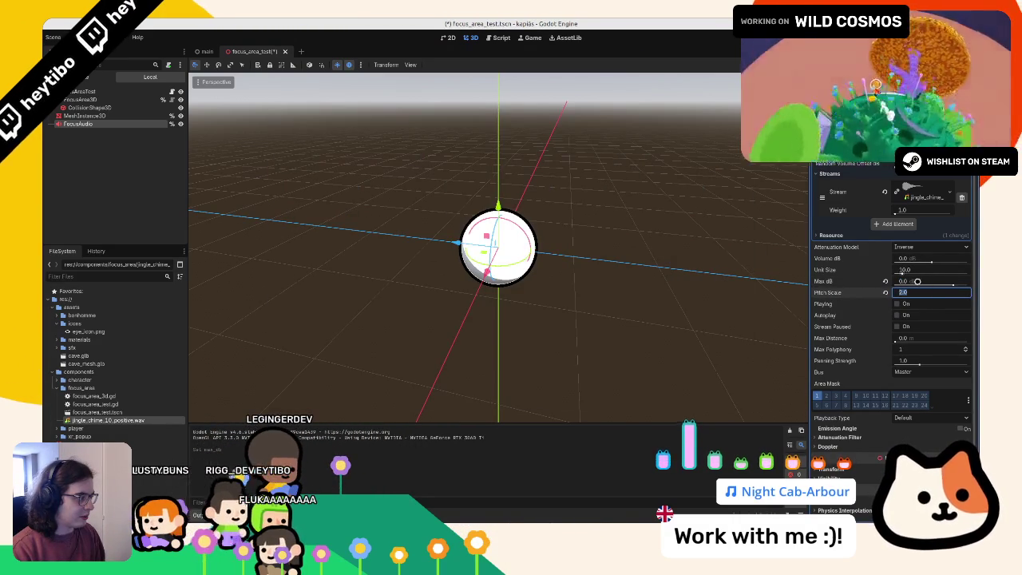
# Step: Set Max Distance to 10 m, test the chime range, and switch to the task board
pyautogui.click(912, 336)
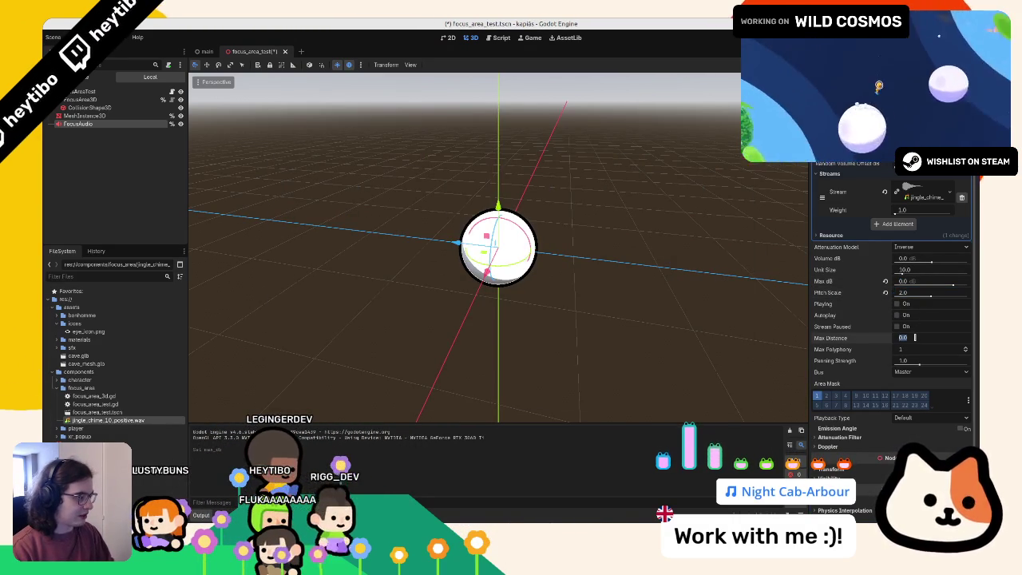
pyautogui.write('10')
pyautogui.press('Tab')
pyautogui.press('F5')
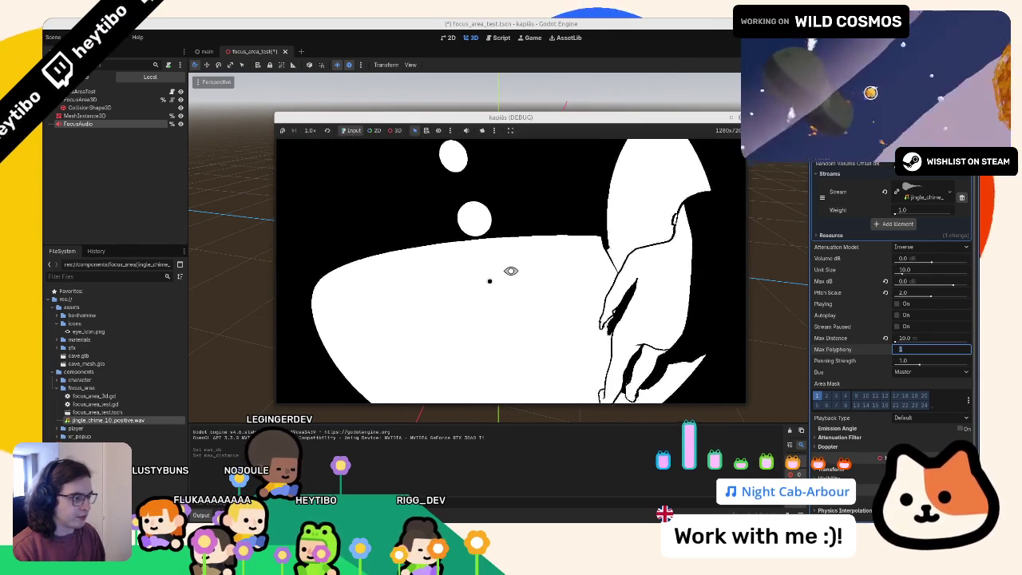
pyautogui.press('F8')
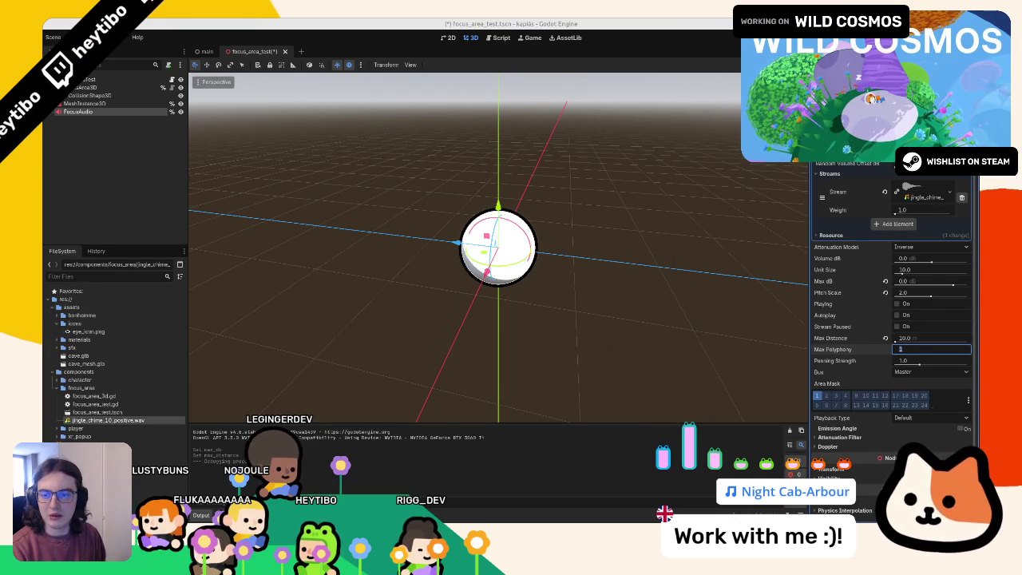
pyautogui.hotkey('alt', 'Tab')
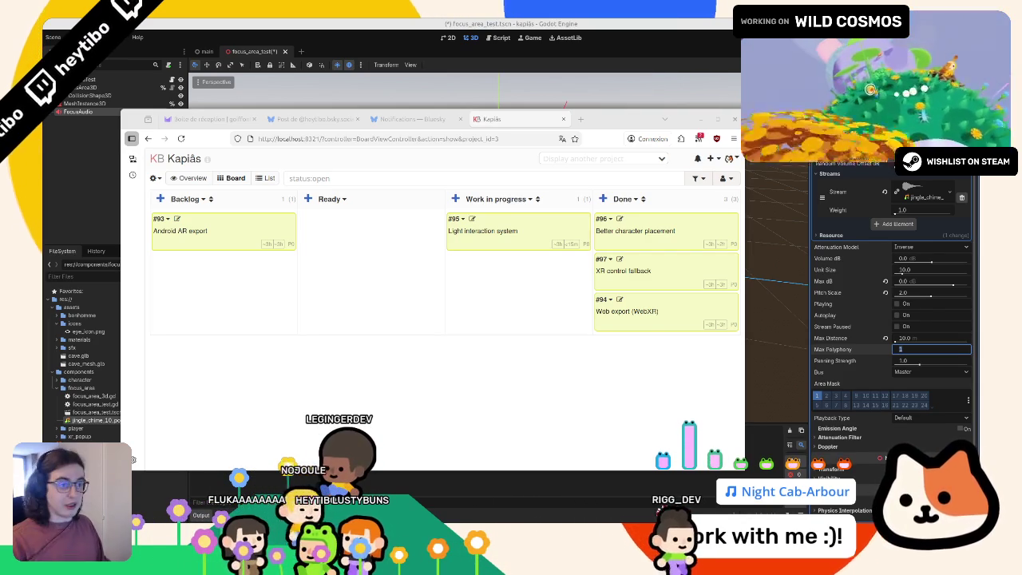
# Step: Move card #95 'Light interaction system' to Done, then close Godot's focus_area_test scene
pyautogui.moveTo(477, 223)
pyautogui.mouseDown()
pyautogui.moveTo(628, 202)
pyautogui.moveTo(652, 224)
pyautogui.mouseUp()
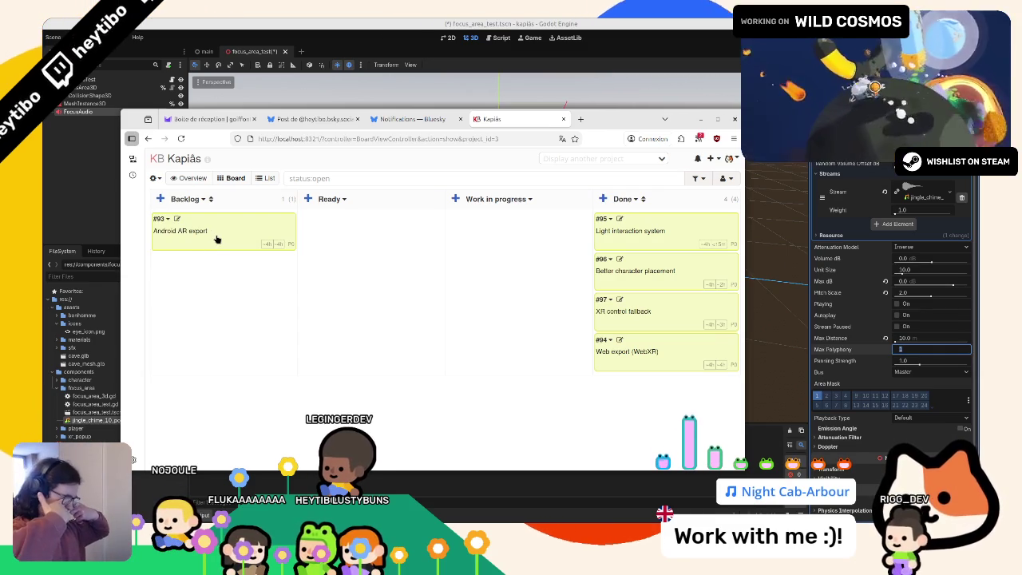
pyautogui.click(223, 26)
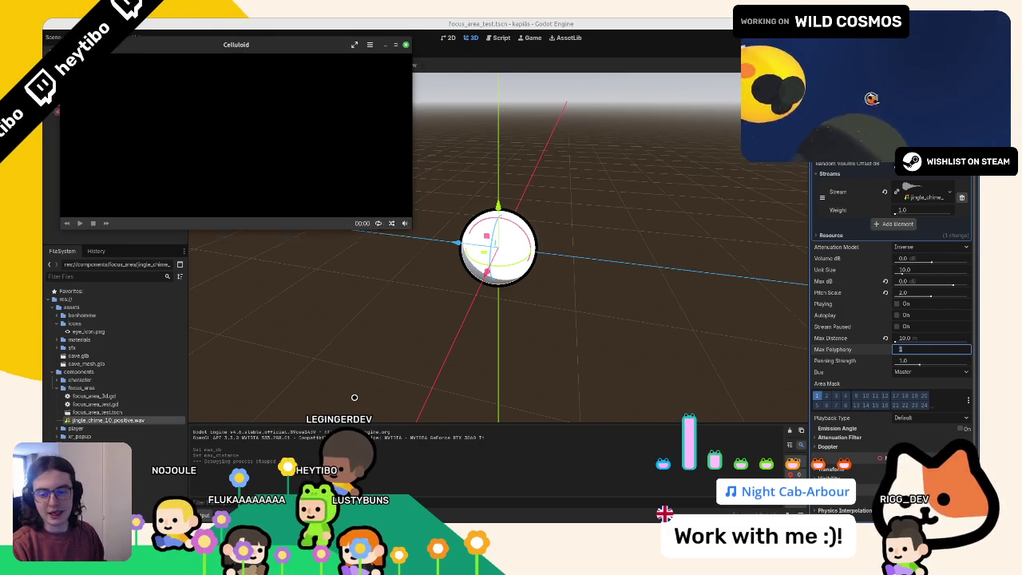
pyautogui.click(406, 46)
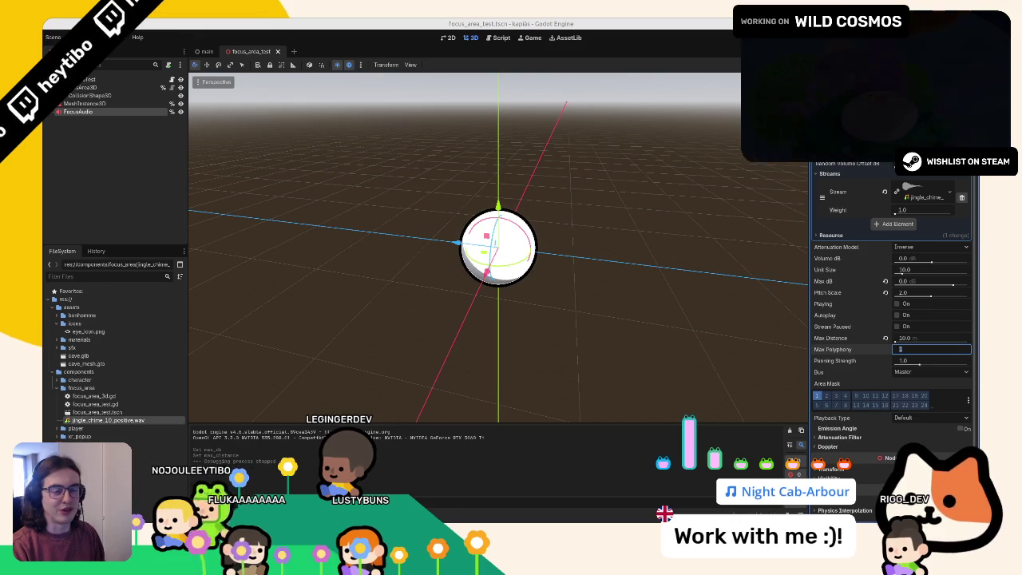
pyautogui.middleClick(239, 50)
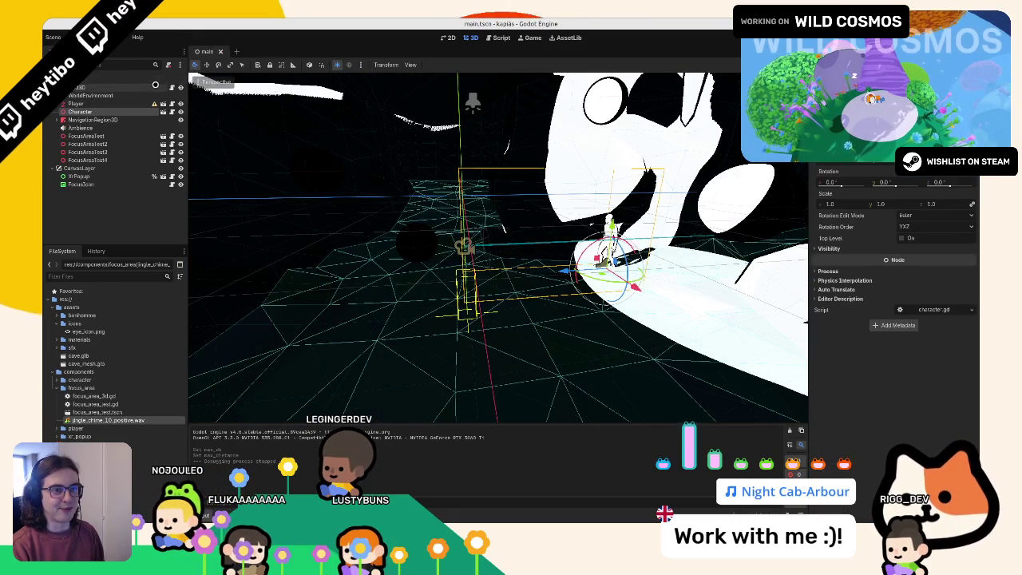
# Step: Open main.gd from the main scene's root node, save it, and delete the blank line after return
pyautogui.click(156, 86)
pyautogui.click(171, 85)
pyautogui.scroll(-15, 508, 219)
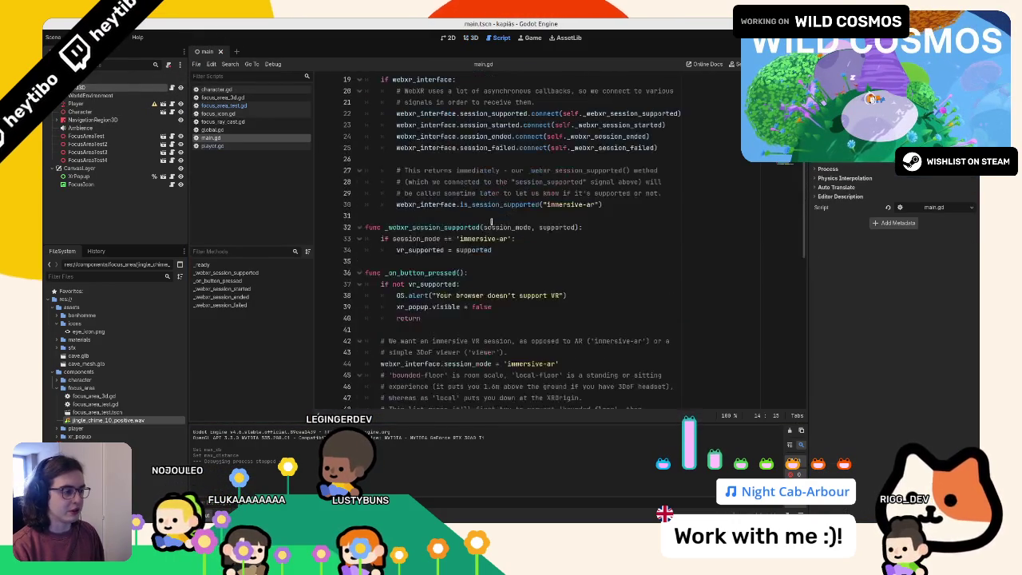
pyautogui.scroll(15, 766, 210)
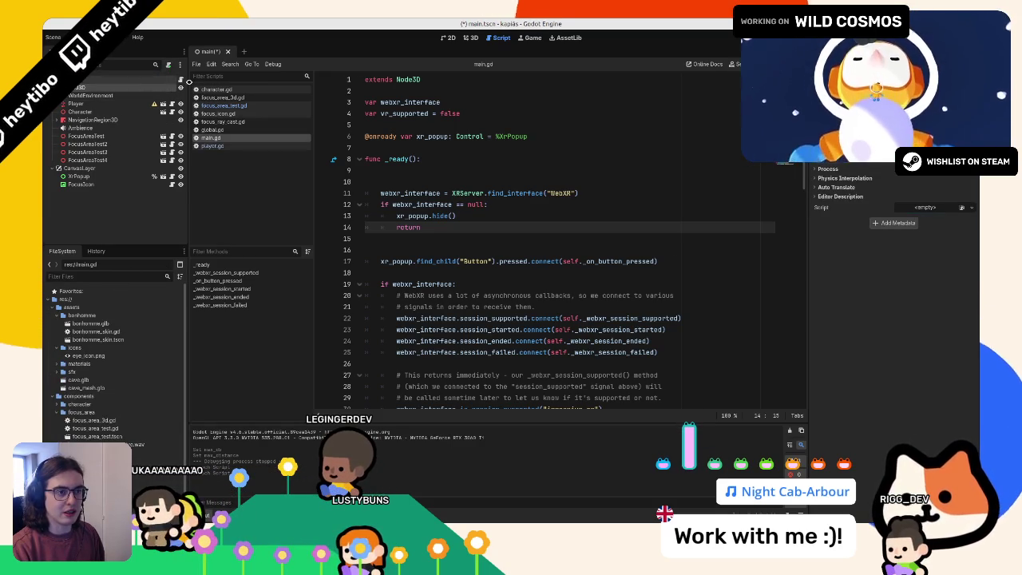
pyautogui.hotkey('ctrl', 's')
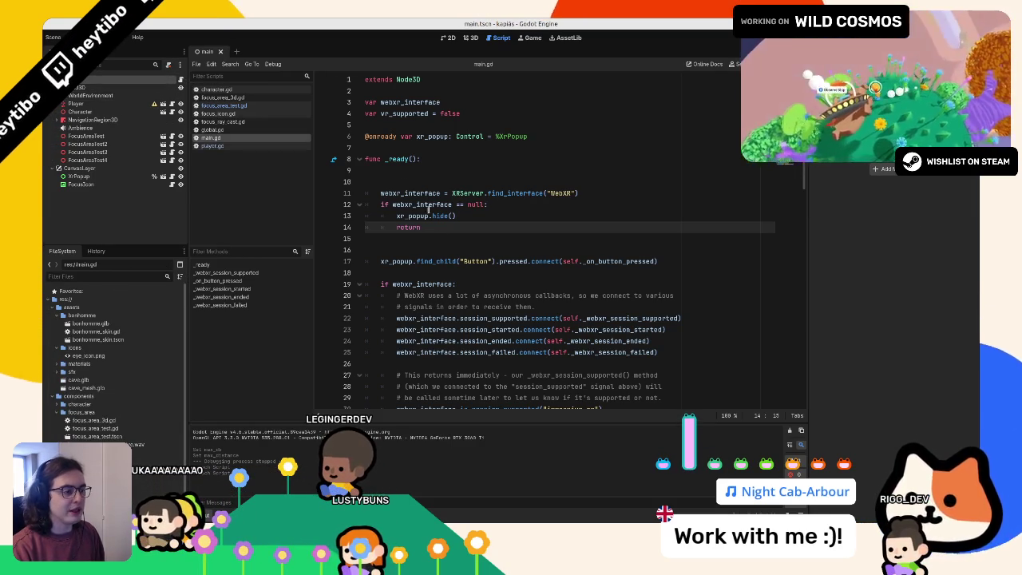
pyautogui.click(427, 235)
pyautogui.press('BackSpace')
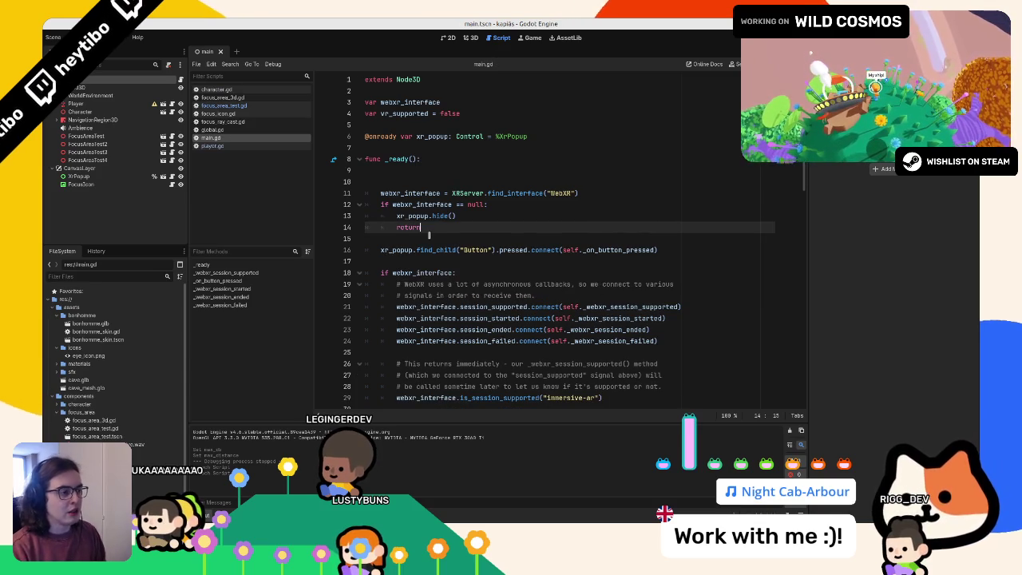
# Step: Search main.gd to locate every vr_supported occurrence
pyautogui.doubleClick(429, 206)
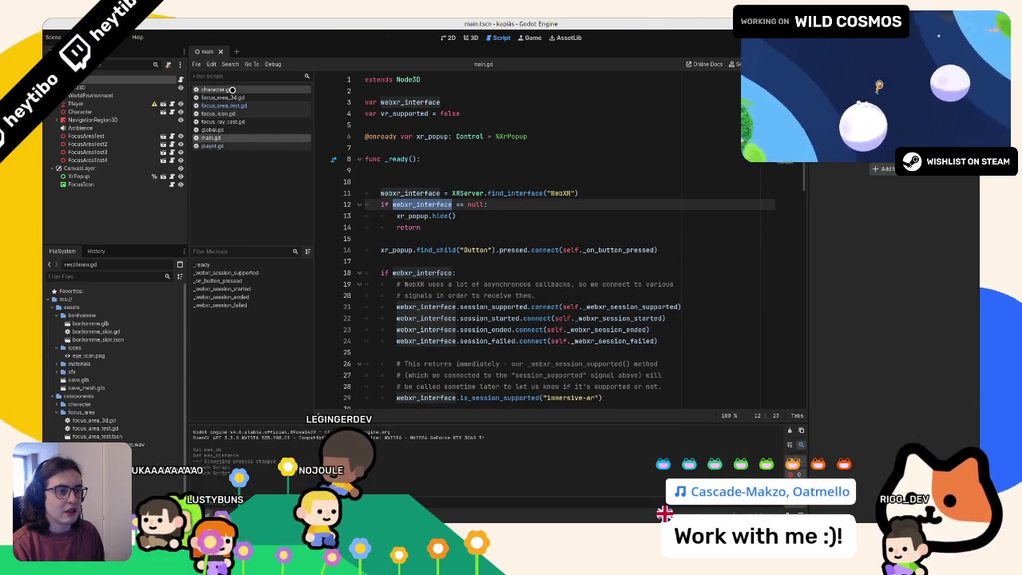
pyautogui.scroll(-3, 232, 90)
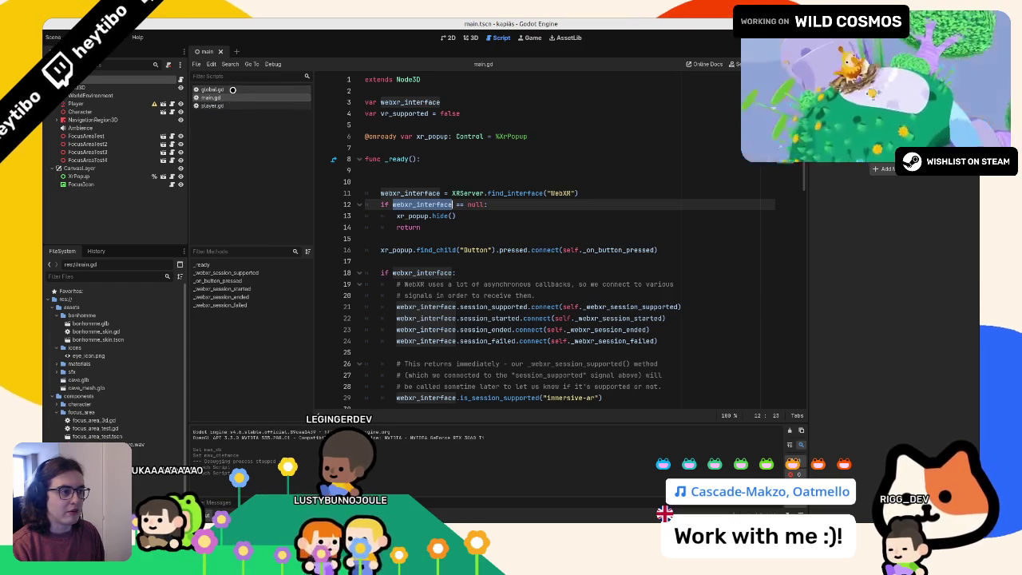
pyautogui.doubleClick(403, 113)
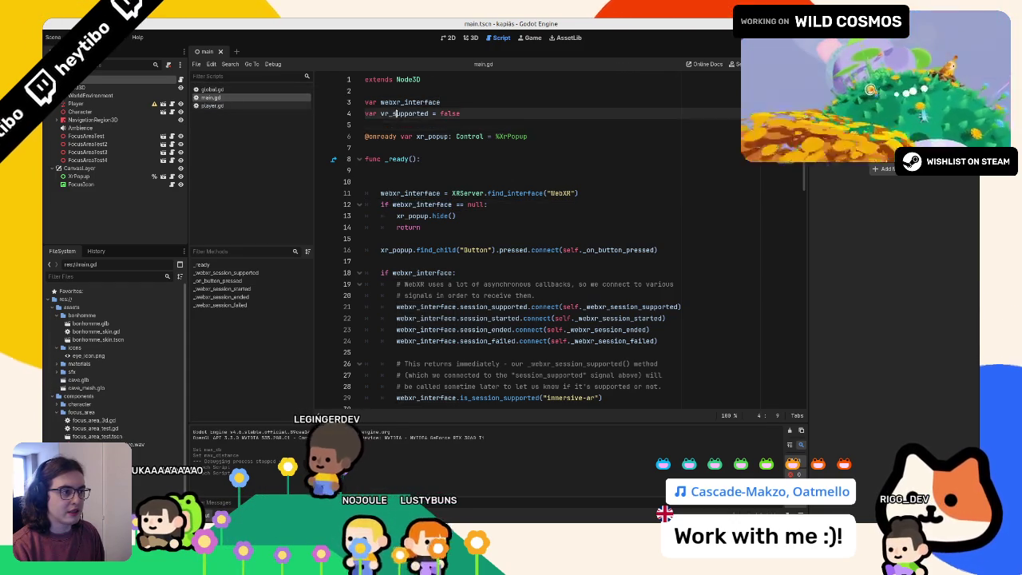
pyautogui.hotkey('ctrl', 'f')
pyautogui.press('Return')
pyautogui.press('Return')
pyautogui.press('Return')
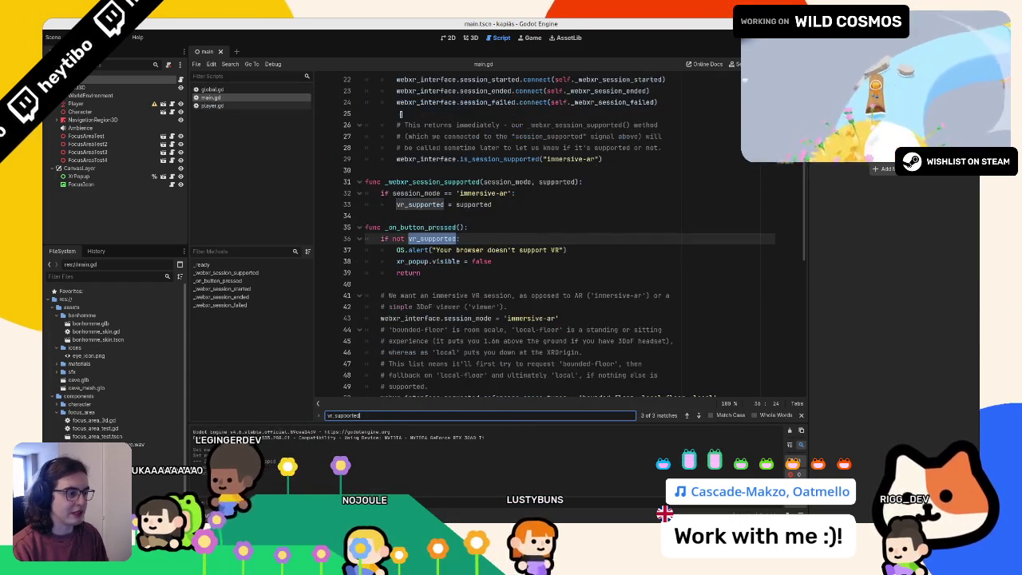
pyautogui.press('Escape')
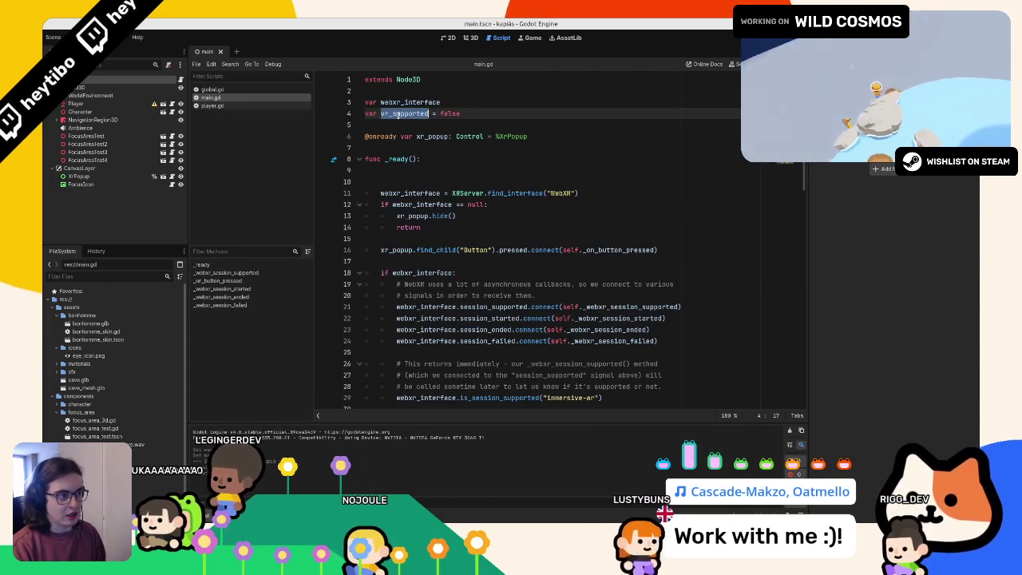
# Step: Declare var vr_supported = false in global.gd above the signals
pyautogui.click(227, 90)
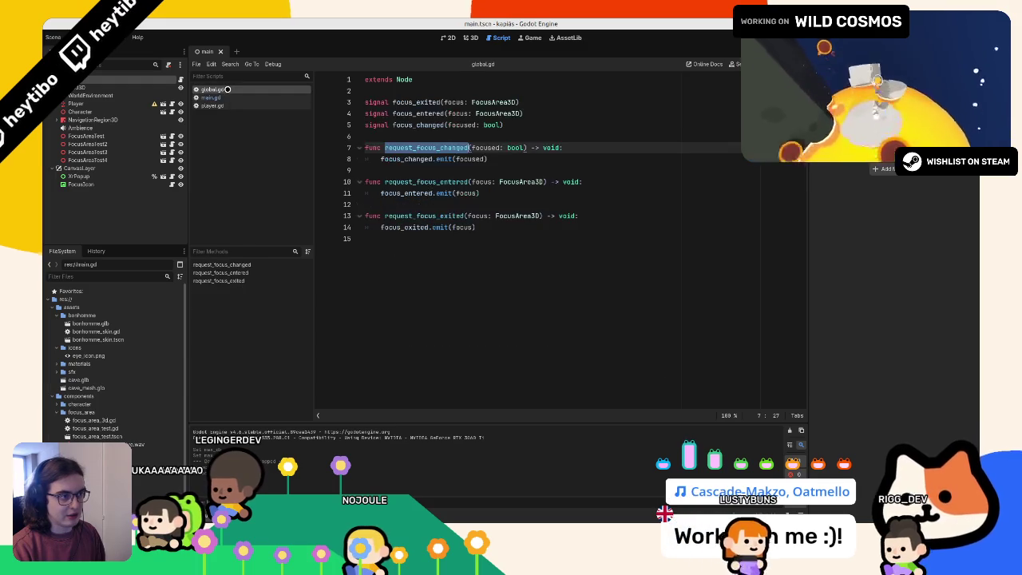
pyautogui.click(224, 97)
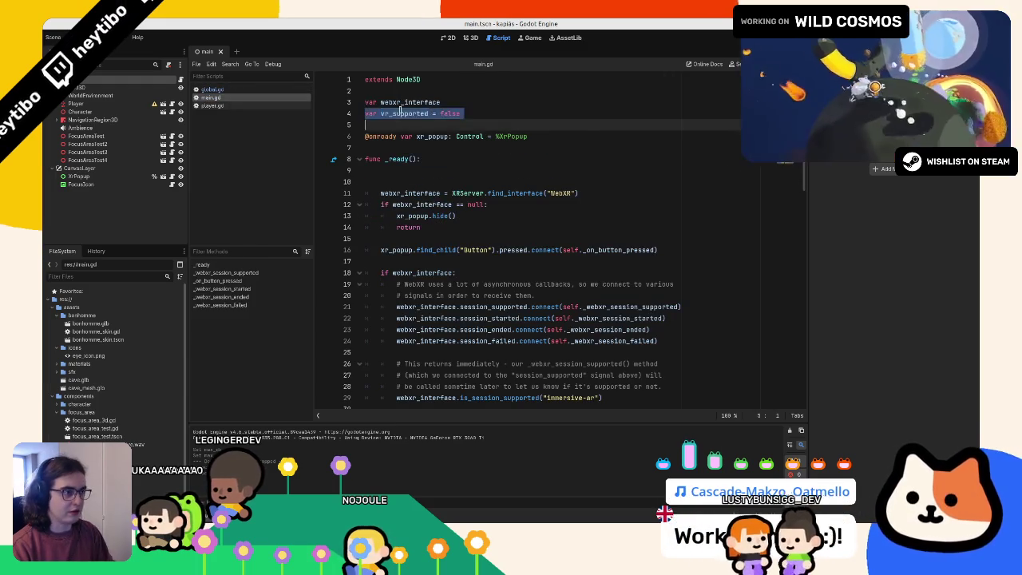
pyautogui.click(269, 88)
pyautogui.click(370, 90)
pyautogui.press('Return')
pyautogui.press('Return')
pyautogui.press('Up')
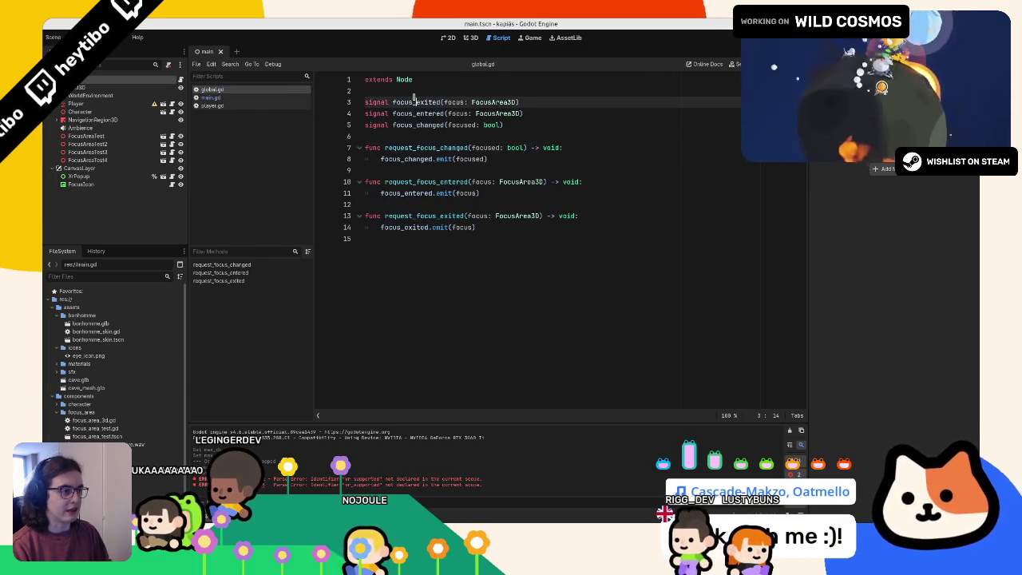
pyautogui.write('var vr_supported = false')
pyautogui.press('Down')
pyautogui.click(390, 102)
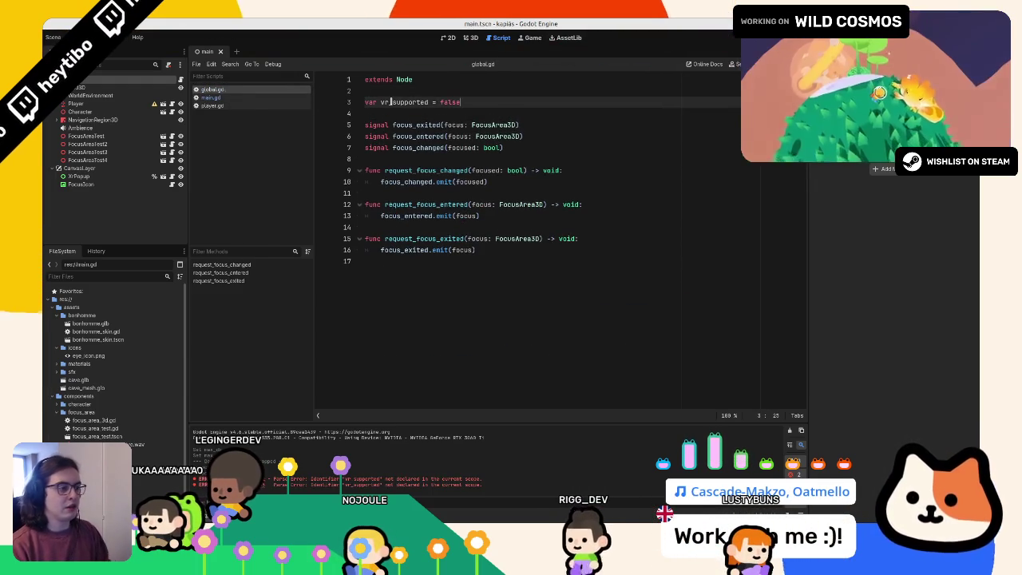
pyautogui.doubleClick(399, 102)
# Step: Change main.gd's line-32 reference to Global.vr_supported and confirm no unqualified uses remain
pyautogui.click(258, 96)
pyautogui.click(447, 415)
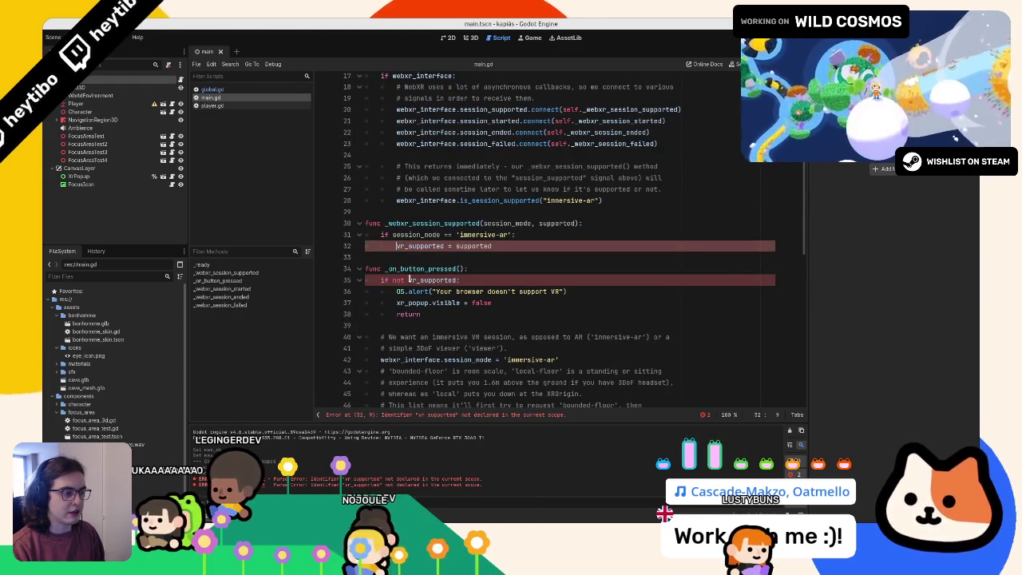
pyautogui.write('Glob')
pyautogui.press('BackSpace')
pyautogui.press('BackSpace')
pyautogui.press('BackSpace')
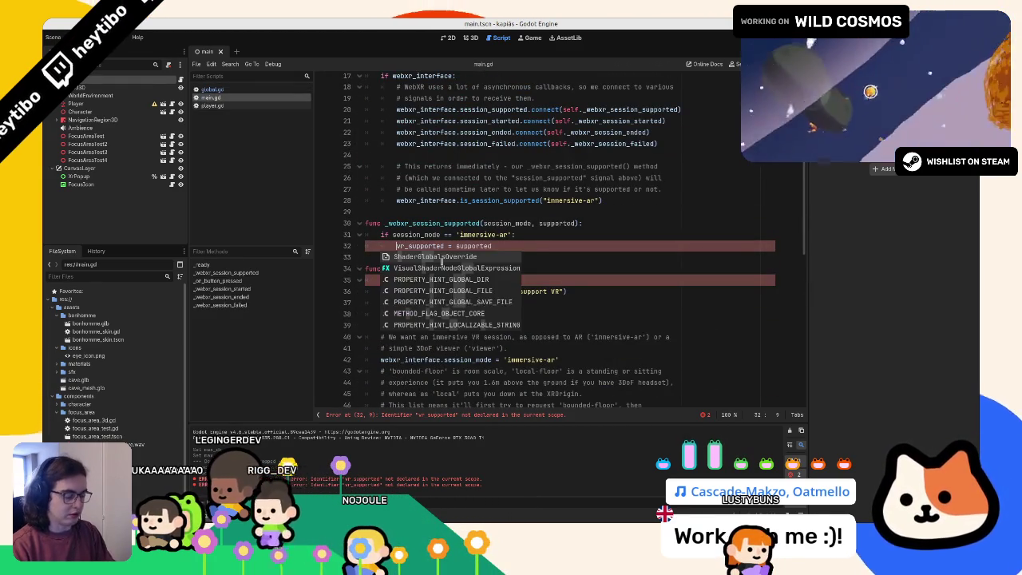
pyautogui.press('BackSpace')
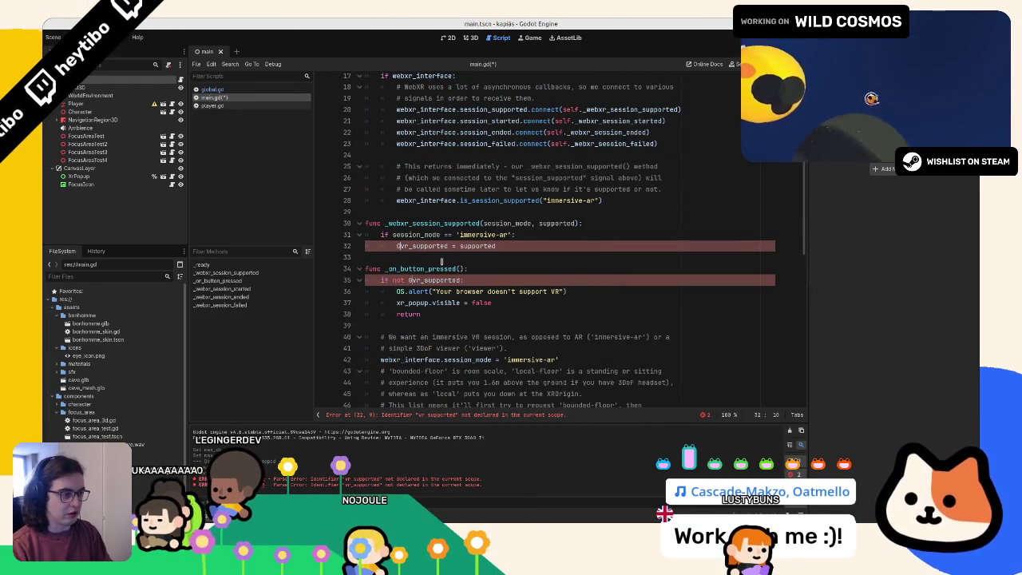
pyautogui.write('lobal.')
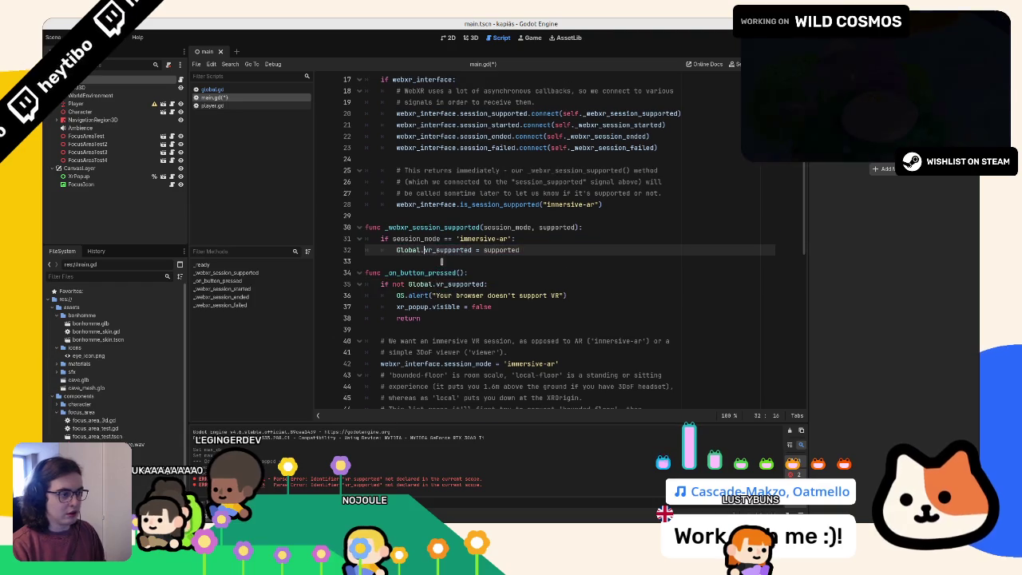
pyautogui.hotkey('ctrl', 'f')
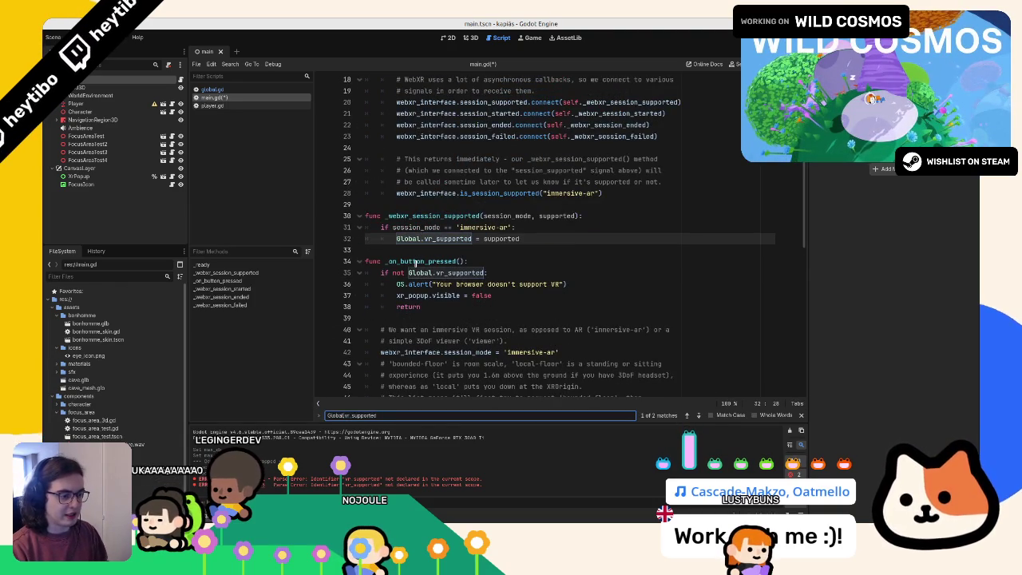
pyautogui.press('BackSpace')
pyautogui.press('BackSpace')
pyautogui.press('BackSpace')
pyautogui.press('Return')
pyautogui.press('Escape')
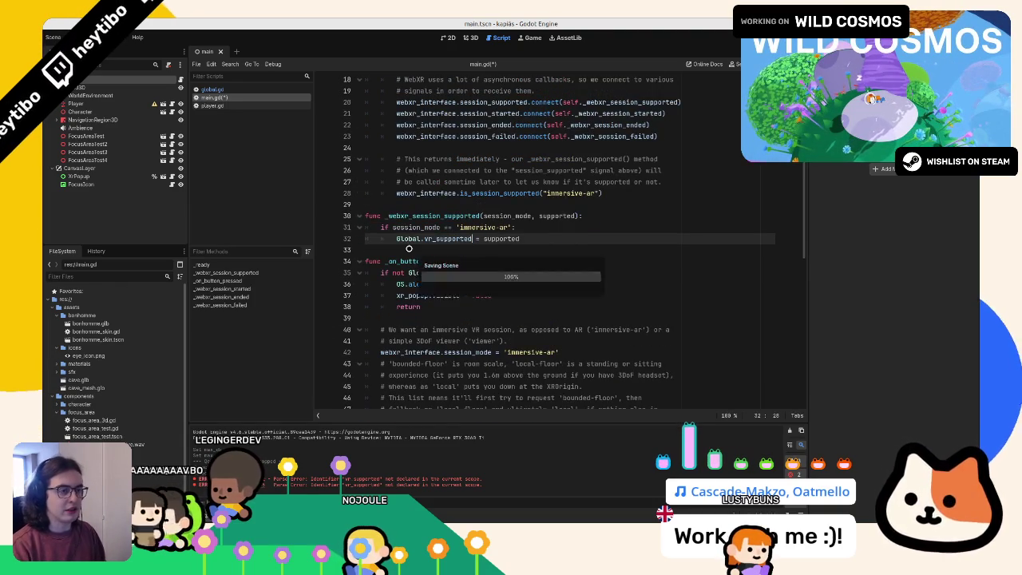
pyautogui.click(210, 90)
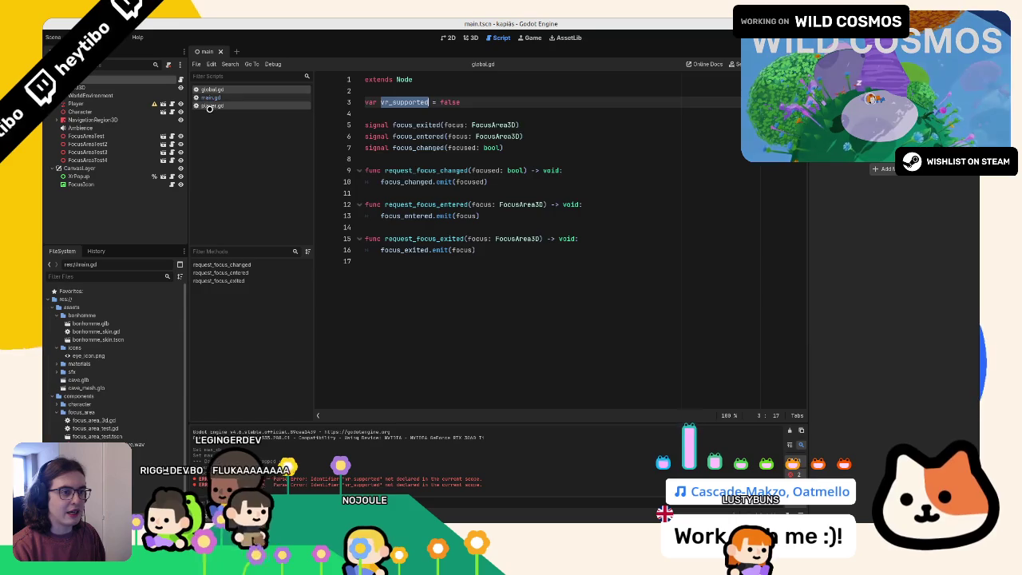
# Step: Add 'if Global.vr_supported: return' as the first line of player.gd's _unhandled_input
pyautogui.click(210, 107)
pyautogui.scroll(7, 540, 216)
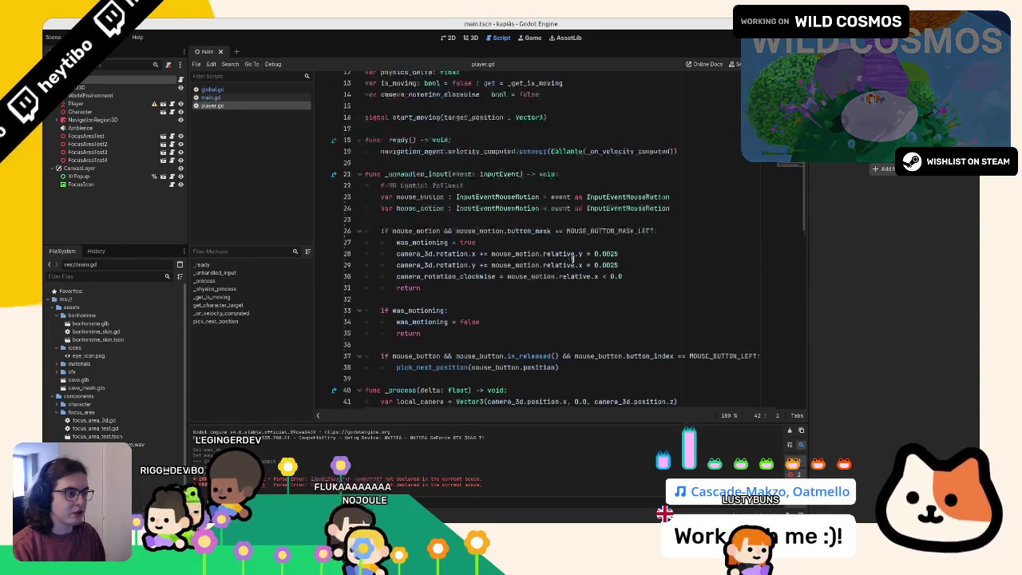
pyautogui.click(405, 253)
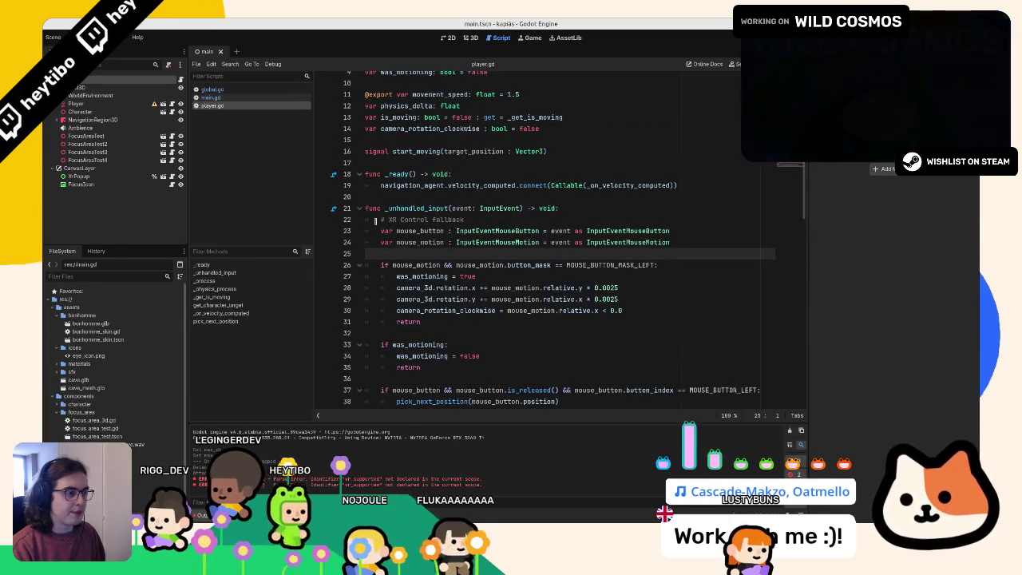
pyautogui.click(610, 207)
pyautogui.press('Return')
pyautogui.write('if ')
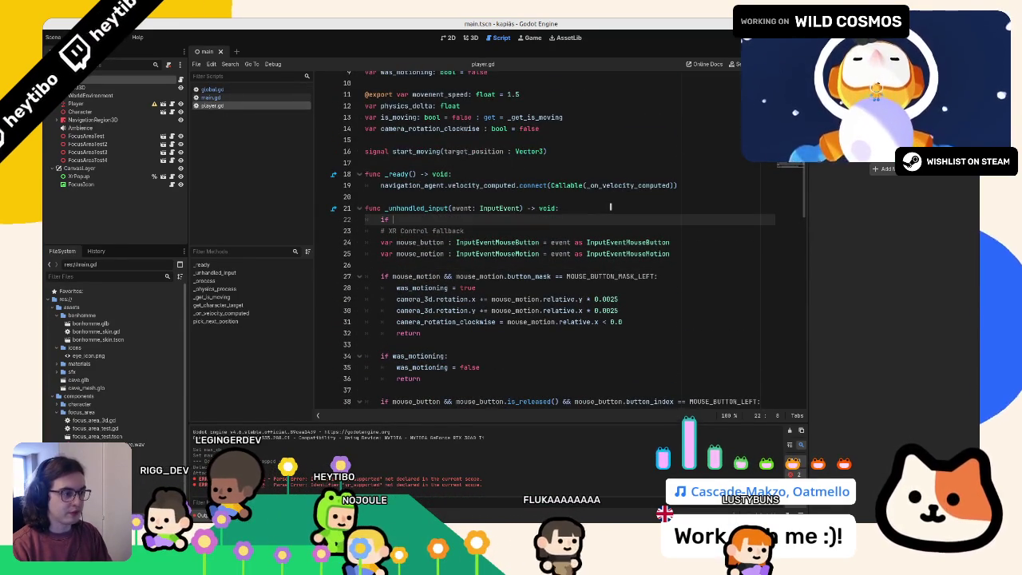
pyautogui.write('vr')
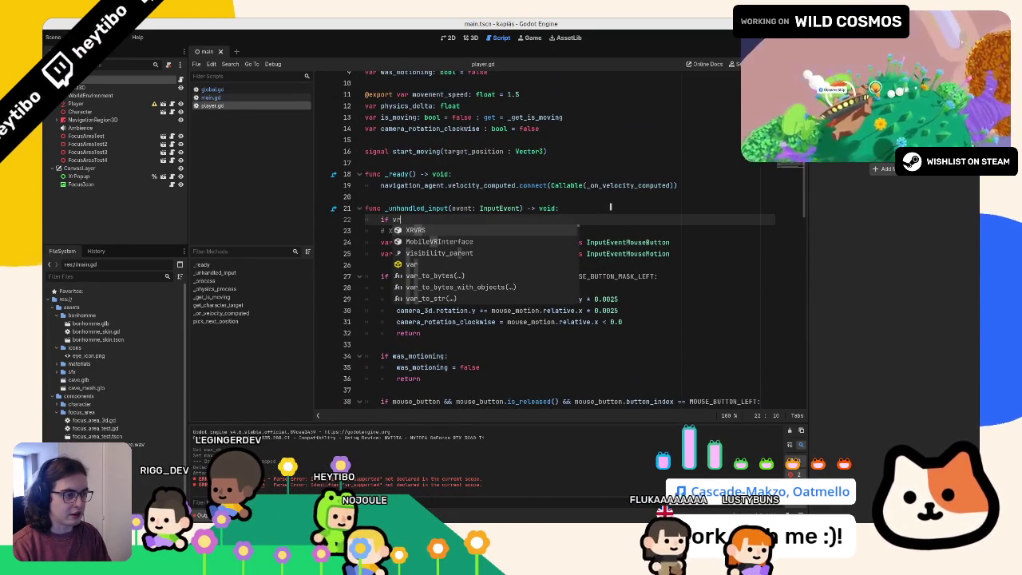
pyautogui.press('BackSpace')
pyautogui.press('BackSpace')
pyautogui.write('Glob')
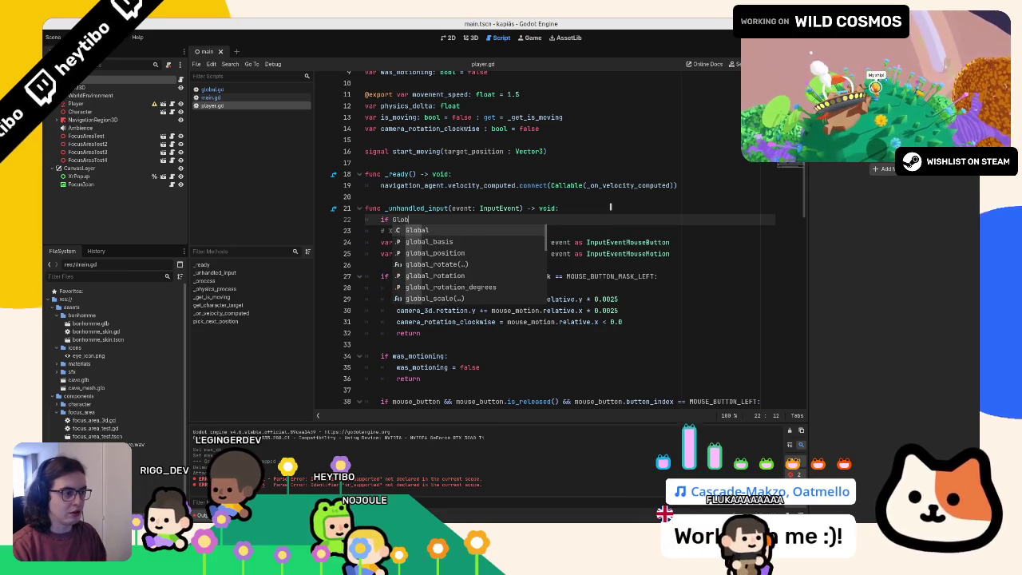
pyautogui.write('al.vr')
pyautogui.press('Return')
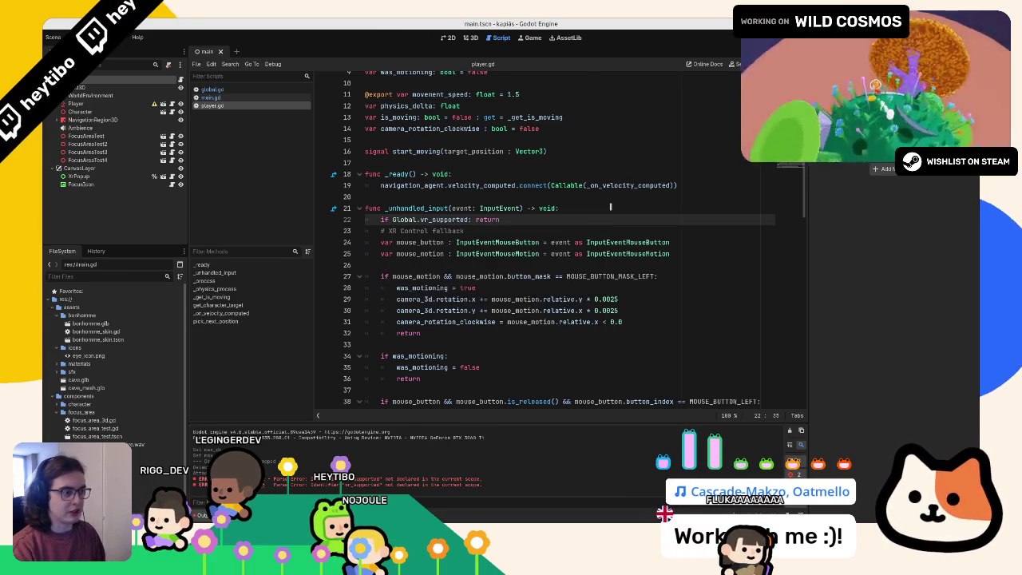
# Step: Run the game, switch main.gd from extends Node3D to extends Node, and run again
pyautogui.press('F5')
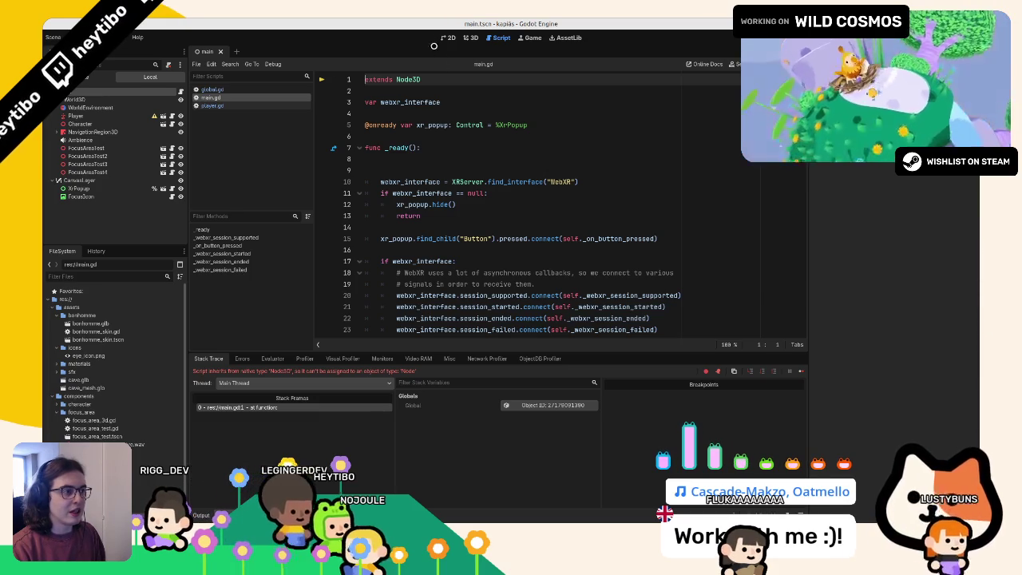
pyautogui.press('BackSpace')
pyautogui.press('F5')
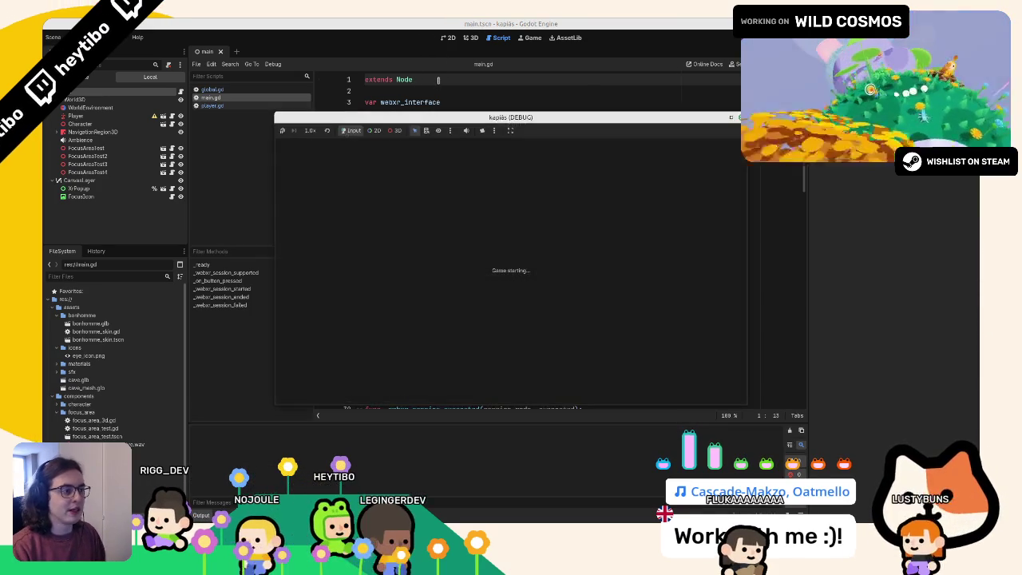
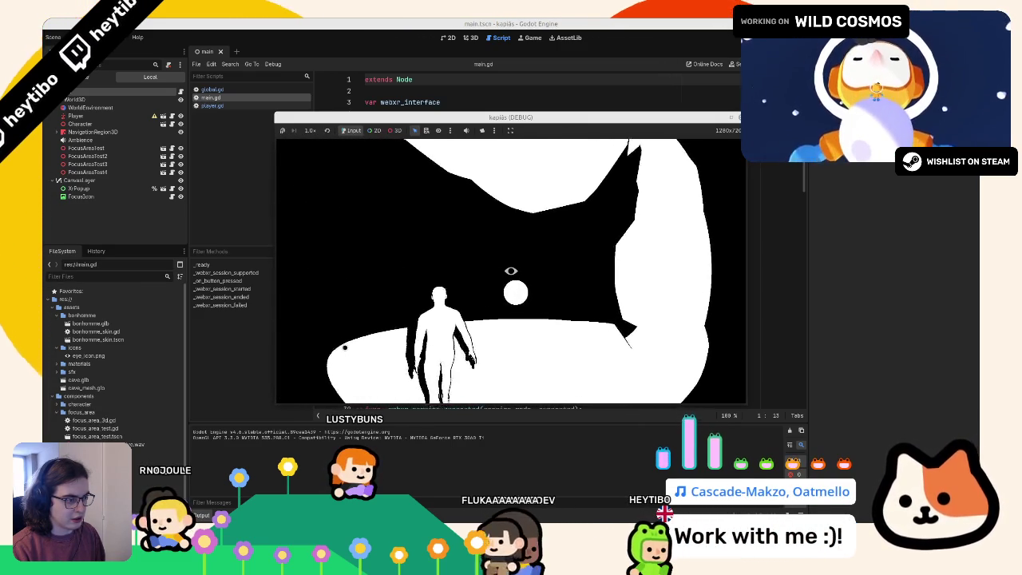
# Step: Stop the game and select the vr_supported flag in global.gd to rename it xr_supported
pyautogui.click(397, 22)
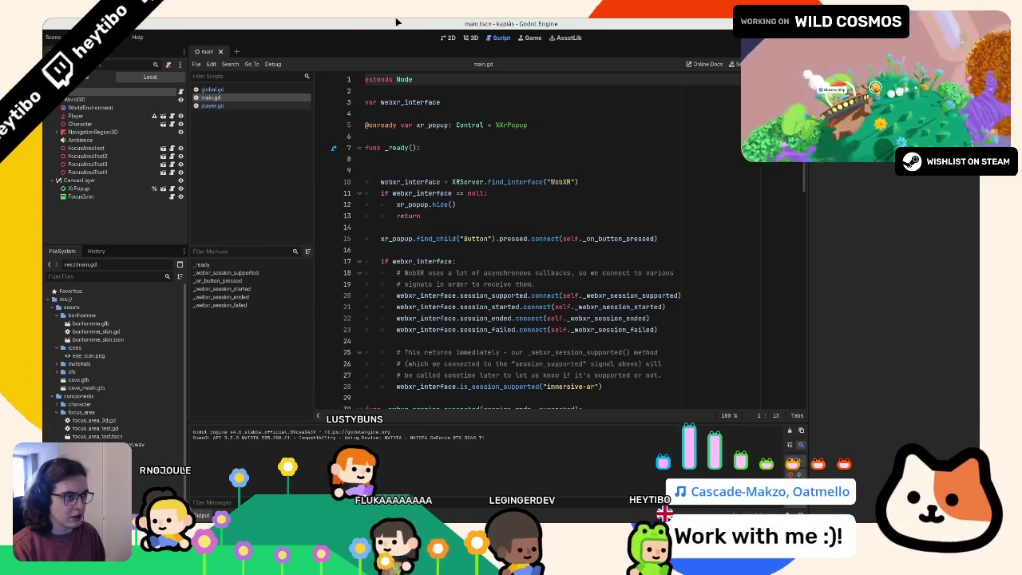
pyautogui.click(229, 92)
pyautogui.click(391, 102)
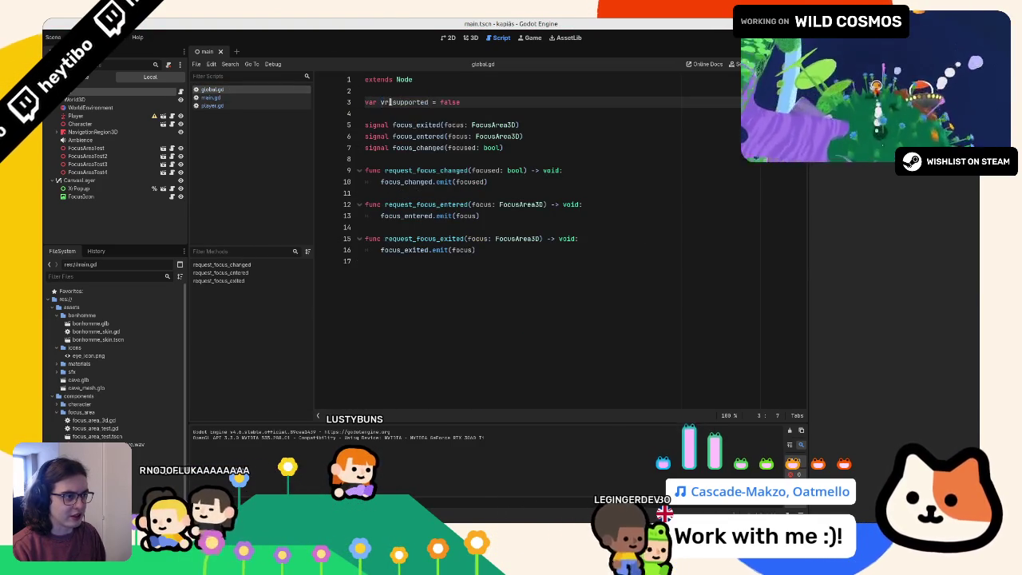
pyautogui.doubleClick(390, 102)
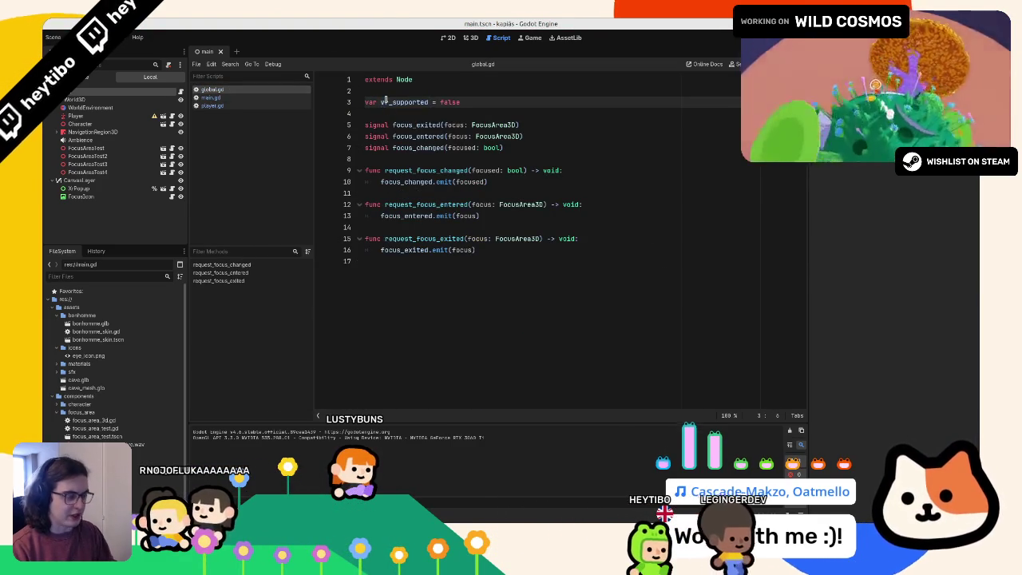
pyautogui.doubleClick(386, 101)
# Step: Check the flag's uses in player.gd and main.gd, then test-run the game with F5
pyautogui.click(290, 106)
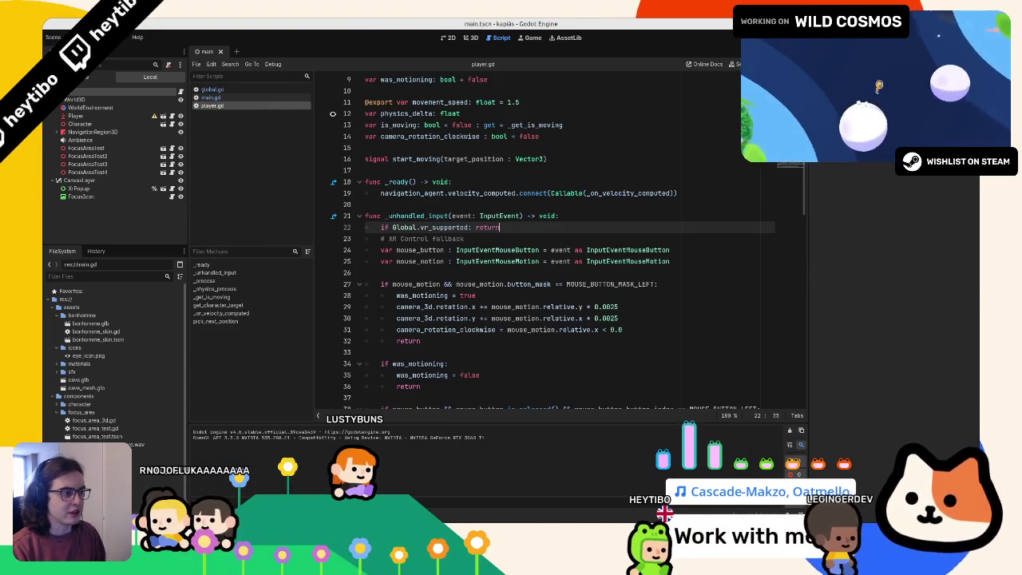
pyautogui.click(242, 98)
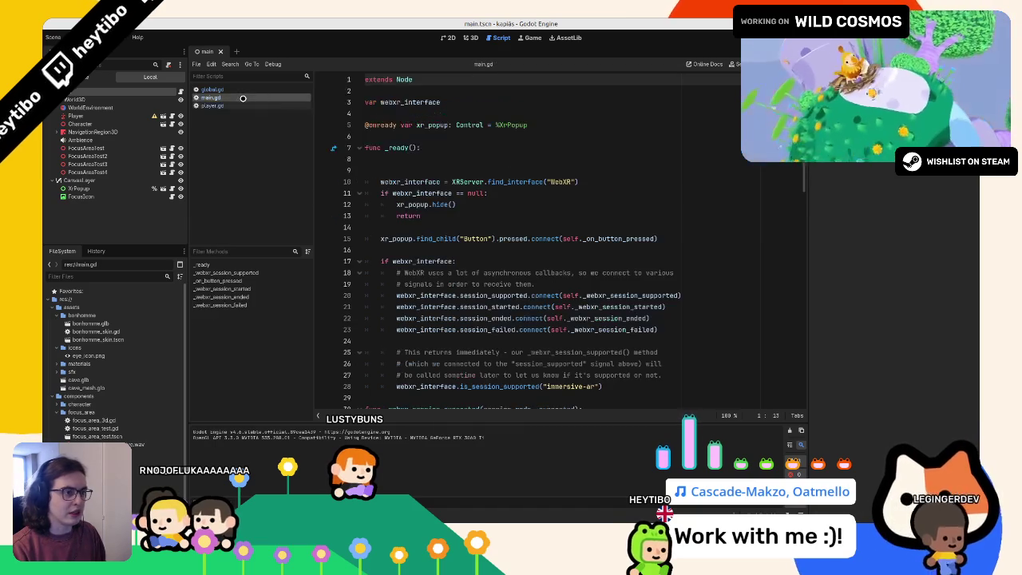
pyautogui.scroll(-8, 408, 238)
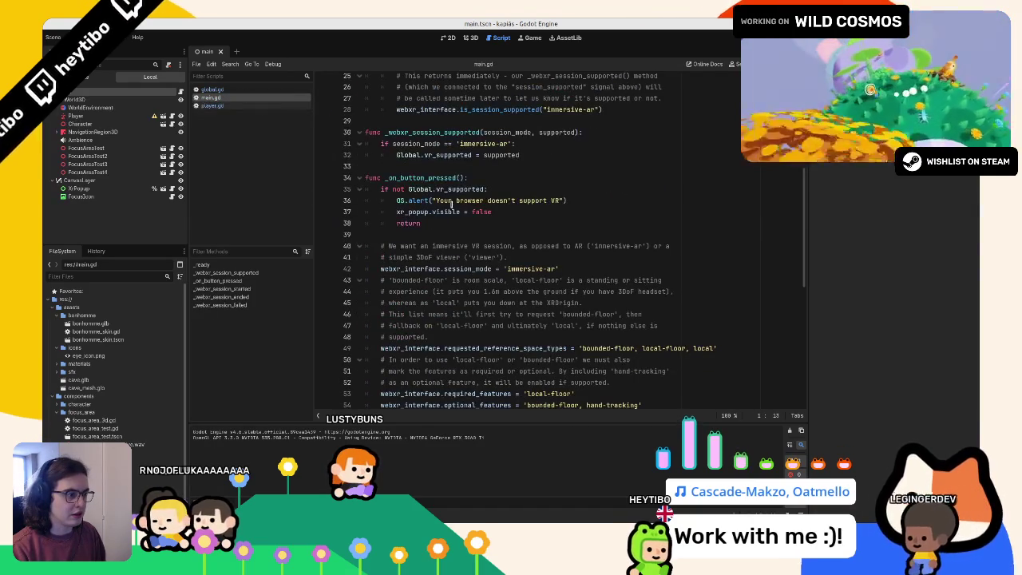
pyautogui.click(452, 157)
pyautogui.press('F5')
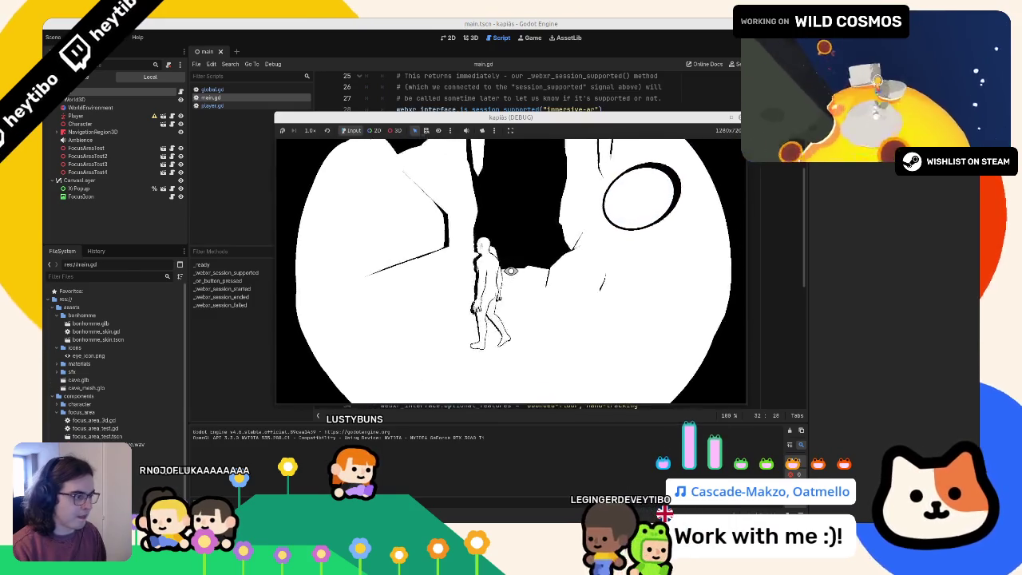
pyautogui.press('F8')
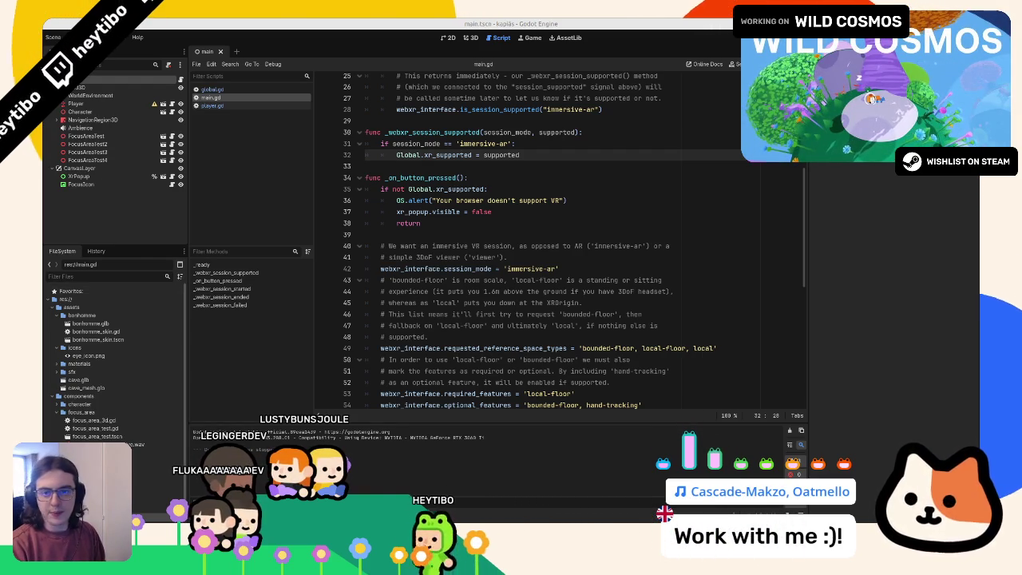
# Step: Browse player.gd, including _physics_process and navigation_obstacle_3d and light_anchor on lines 43–44
pyautogui.scroll(-10, 399, 213)
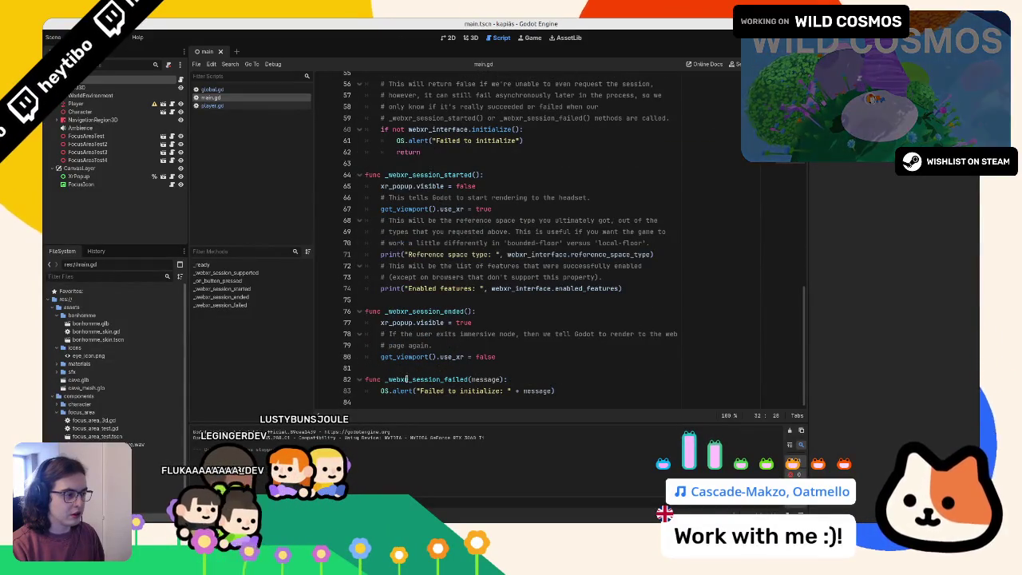
pyautogui.click(225, 107)
pyautogui.scroll(-10, 487, 225)
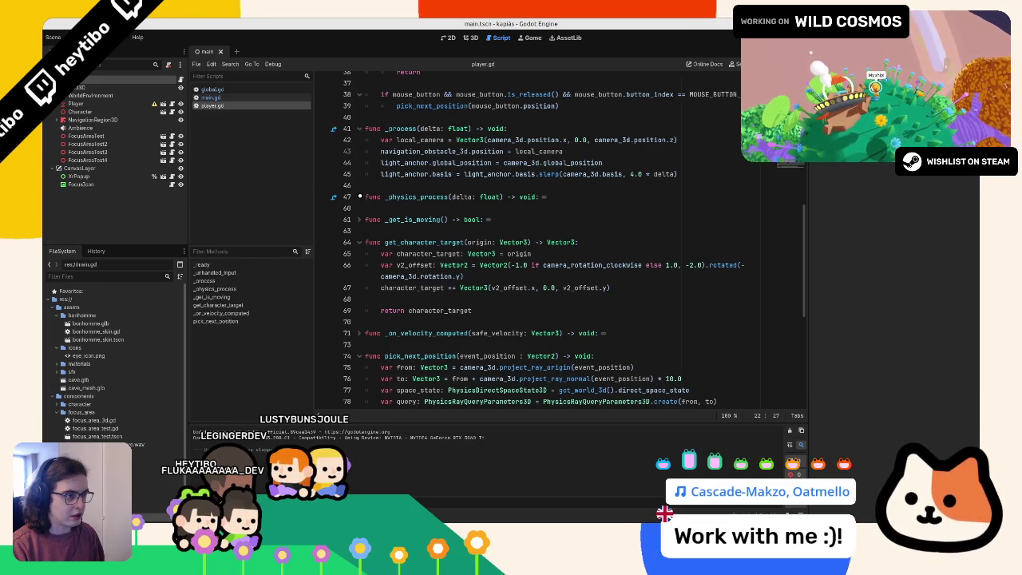
pyautogui.click(359, 196)
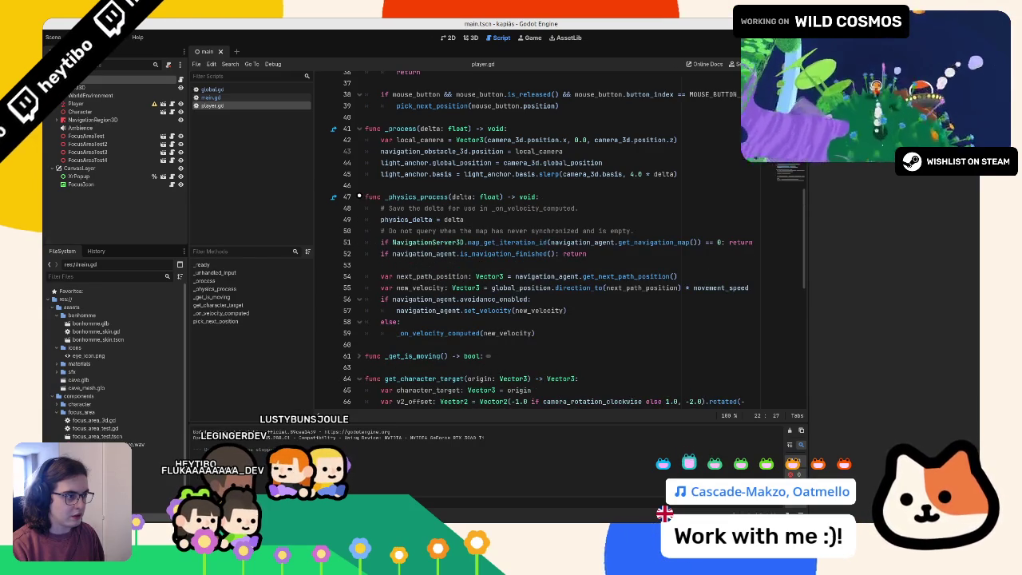
pyautogui.click(359, 197)
pyautogui.doubleClick(423, 151)
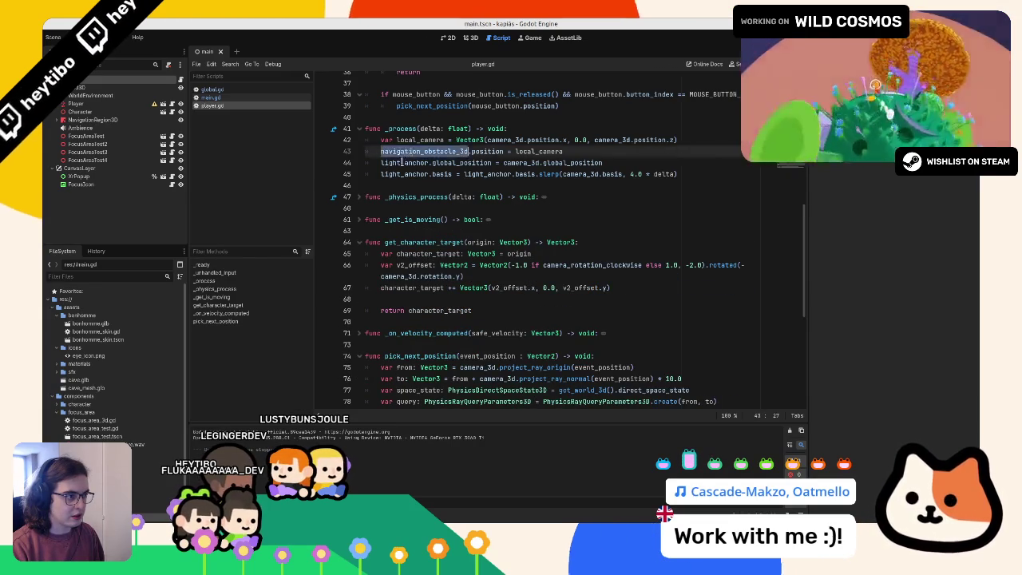
pyautogui.doubleClick(404, 162)
# Step: Return to the top of player.gd and run the game again to test it
pyautogui.scroll(-10, 356, 216)
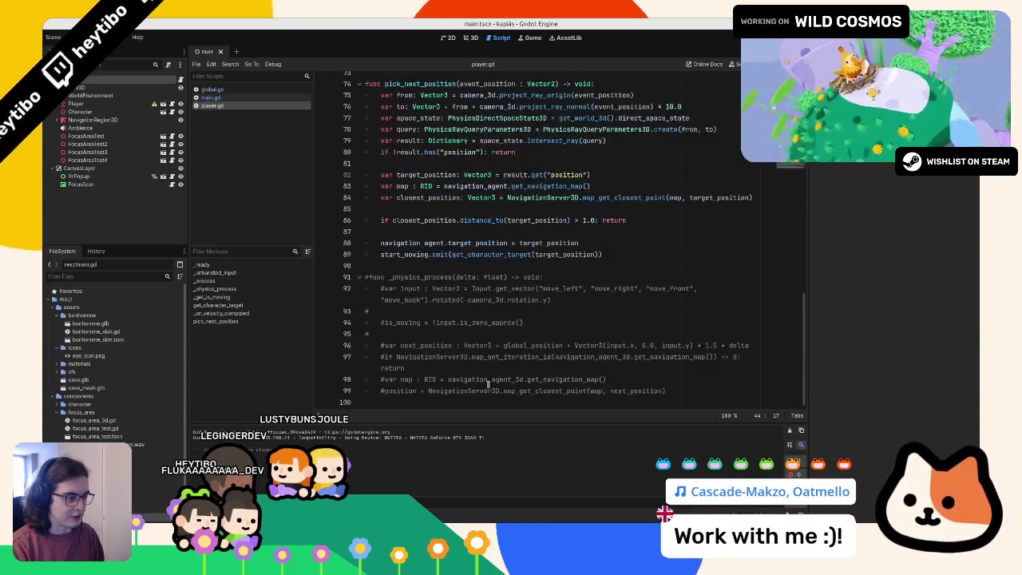
pyautogui.scroll(12, 381, 241)
pyautogui.scroll(10, 399, 199)
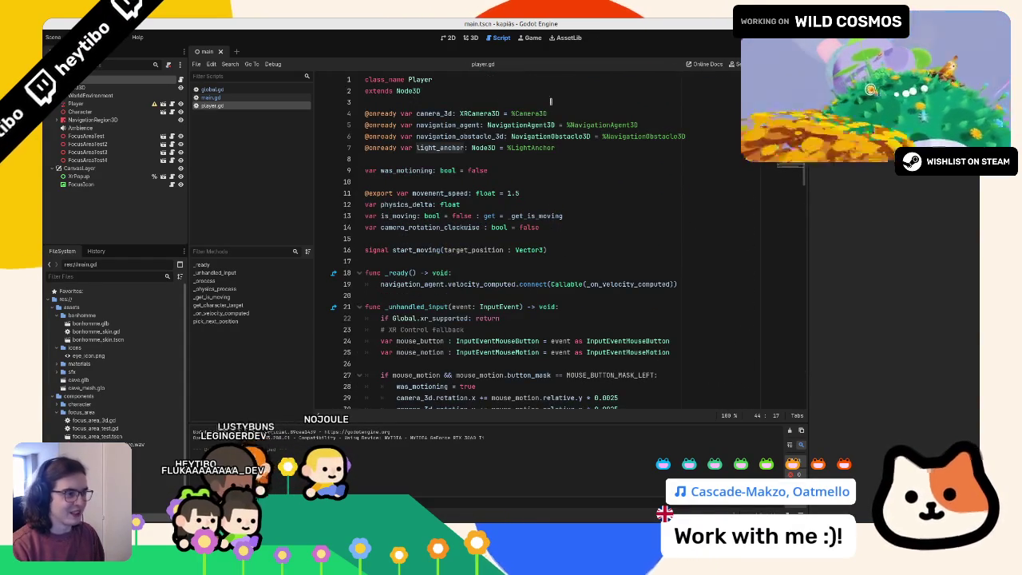
pyautogui.click(446, 102)
pyautogui.press('F5')
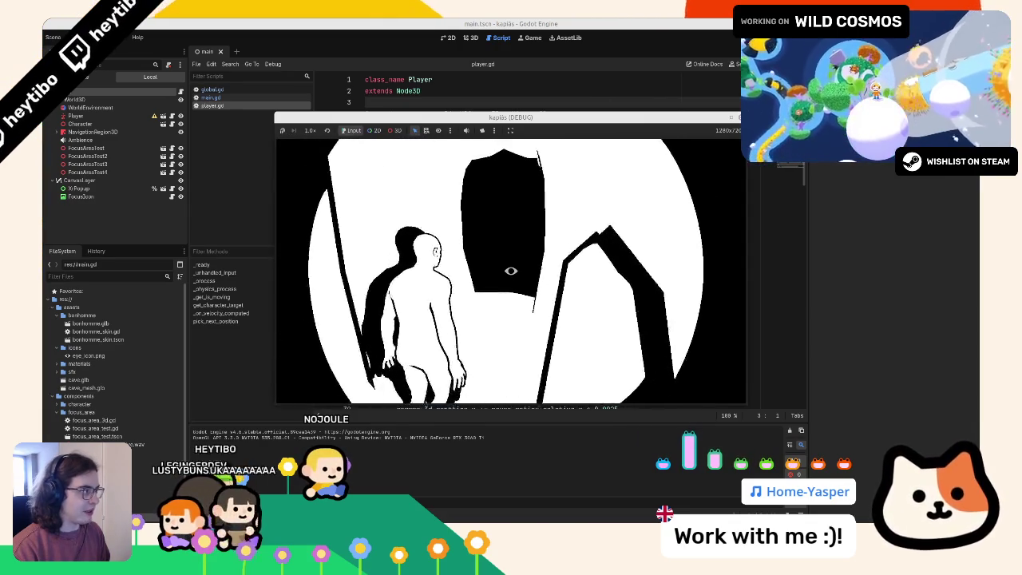
pyautogui.press('F8')
# Step: In the 3D view, create a folder named ping inside res://components
pyautogui.click(471, 38)
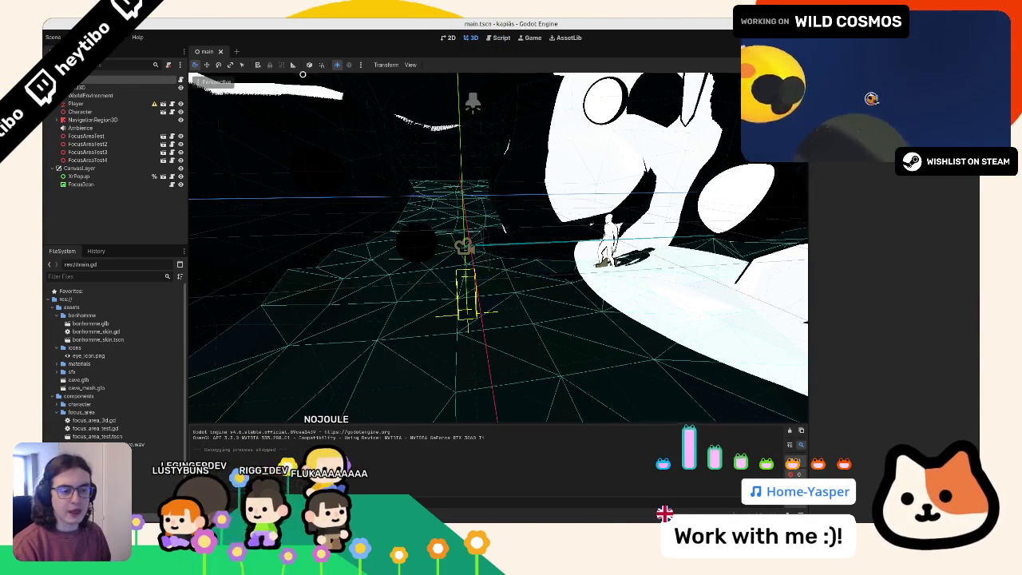
pyautogui.click(53, 317)
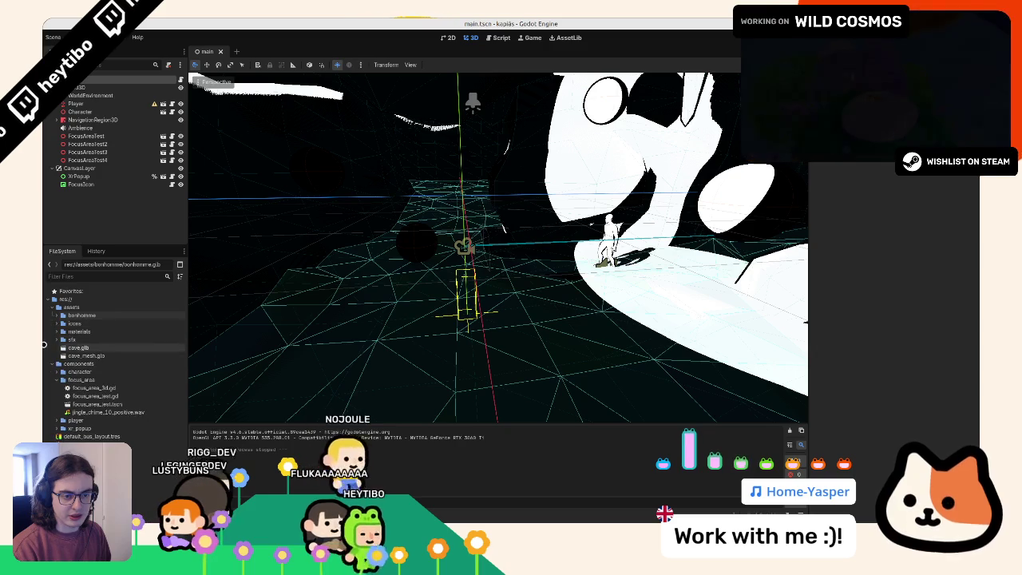
pyautogui.click(53, 308)
pyautogui.click(53, 323)
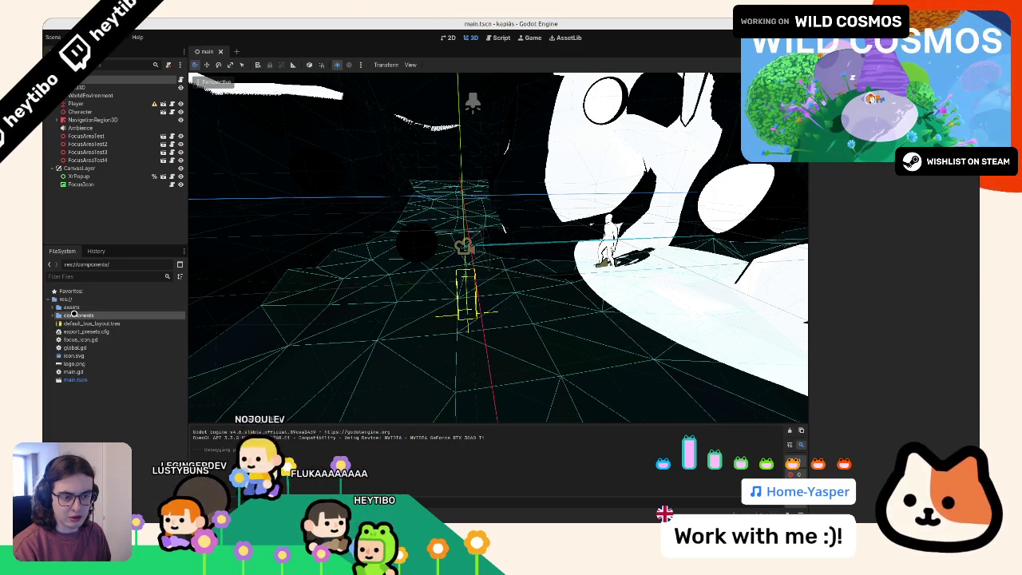
pyautogui.rightClick(74, 315)
pyautogui.click(206, 320)
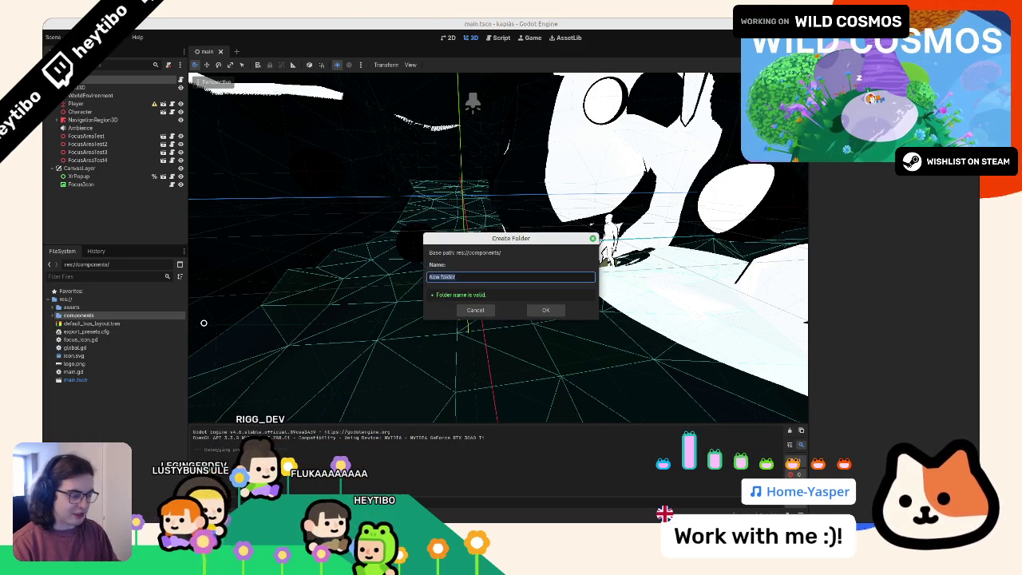
pyautogui.press('Return')
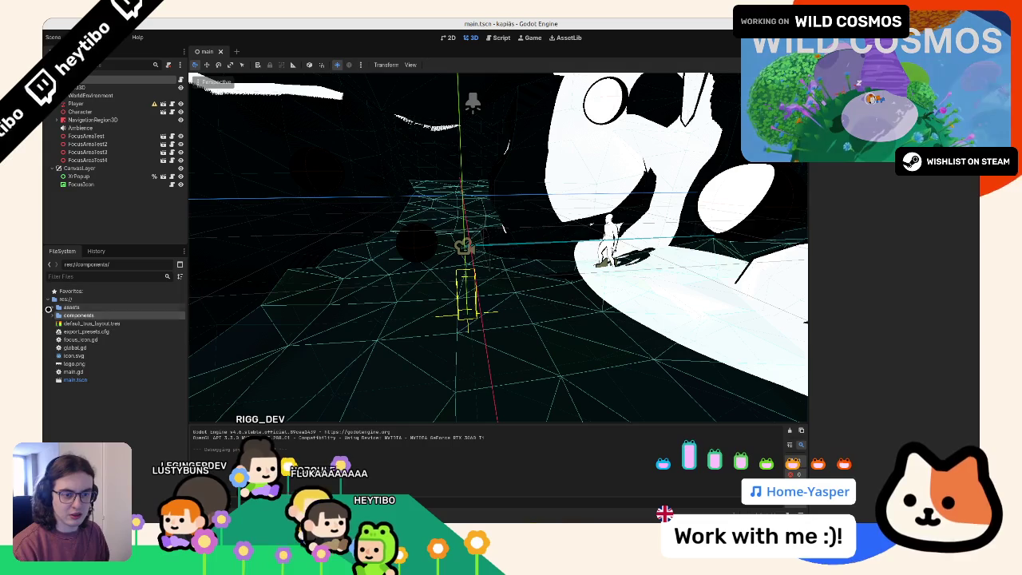
# Step: Create a new 3D Scene named ping inside the ping folder
pyautogui.rightClick(98, 341)
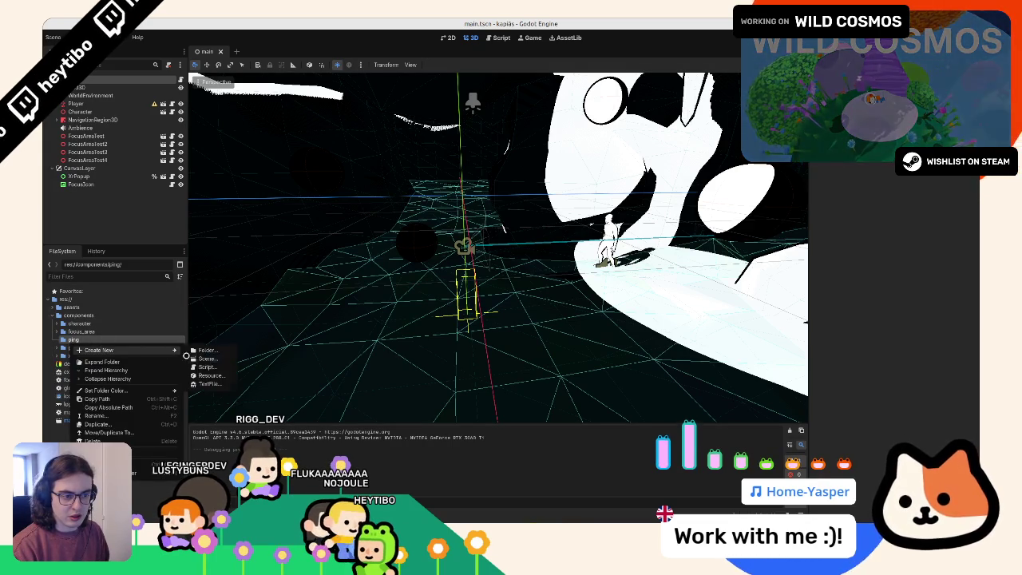
pyautogui.click(208, 359)
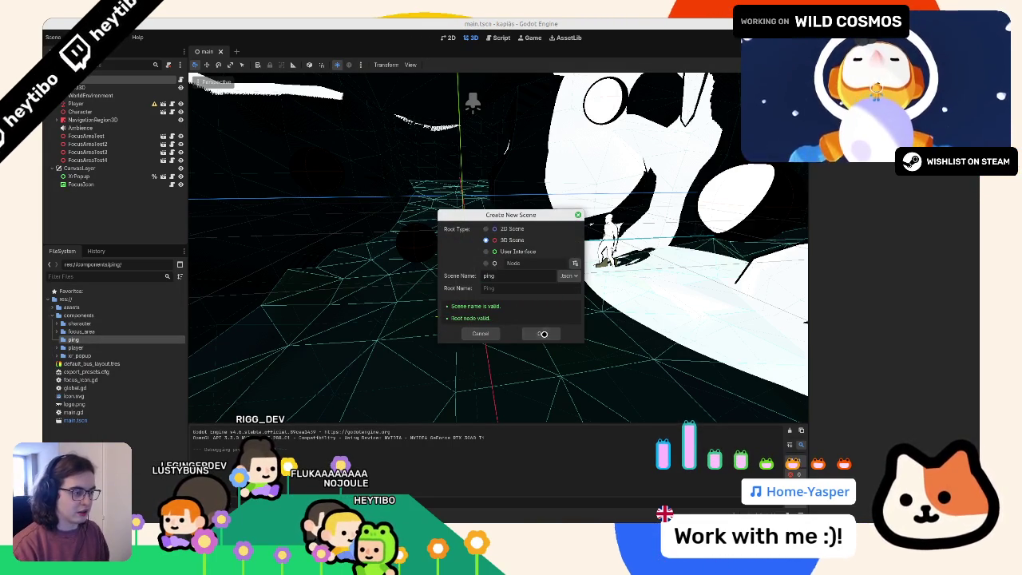
pyautogui.click(539, 333)
# Step: Add a MeshInstance3D node to the ping scene and give it a new SphereMesh
pyautogui.click(103, 82)
pyautogui.hotkey('ctrl', 'a')
pyautogui.write('u')
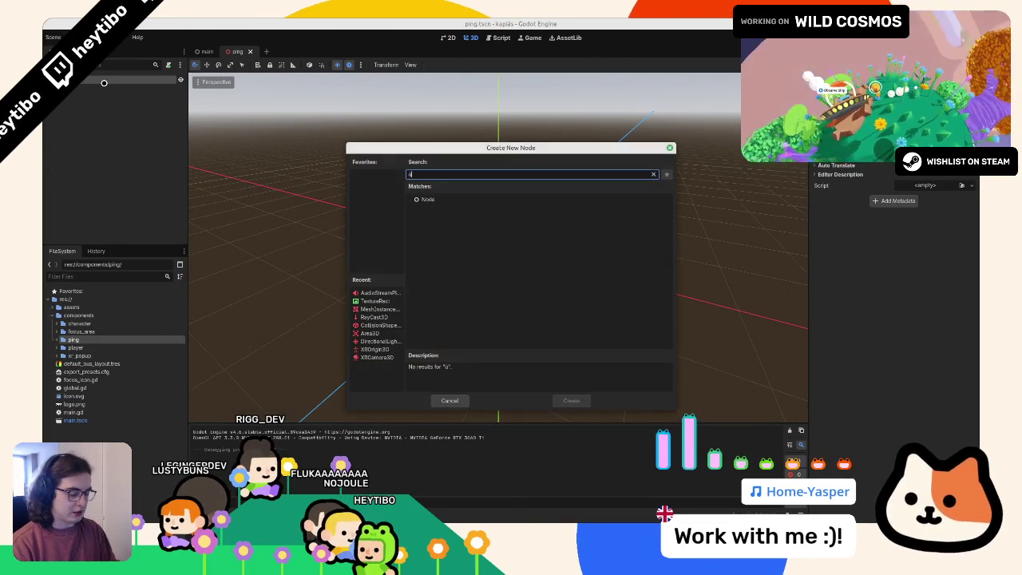
pyautogui.press('BackSpace')
pyautogui.write('meshinst')
pyautogui.press('Return')
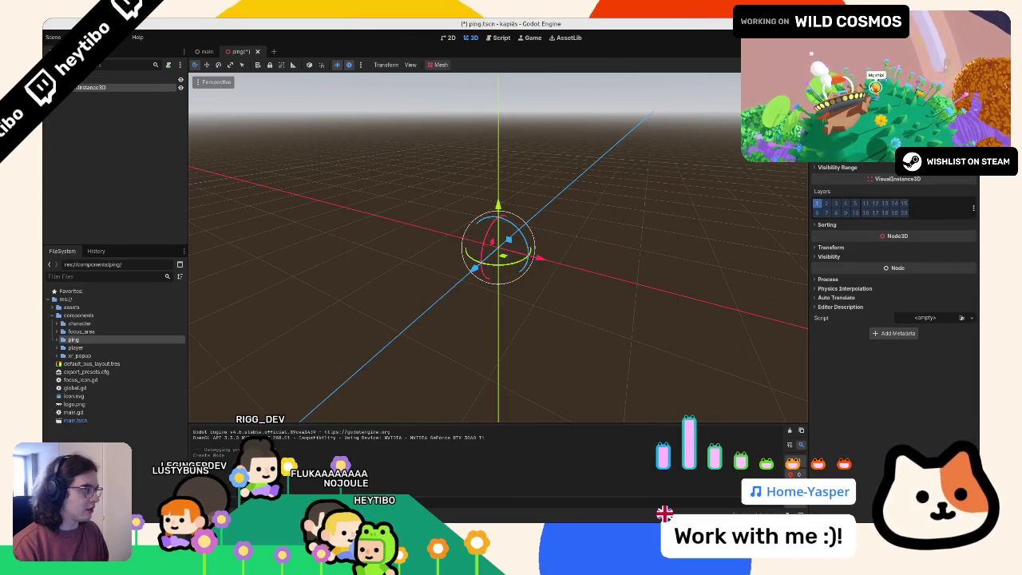
pyautogui.click(950, 103)
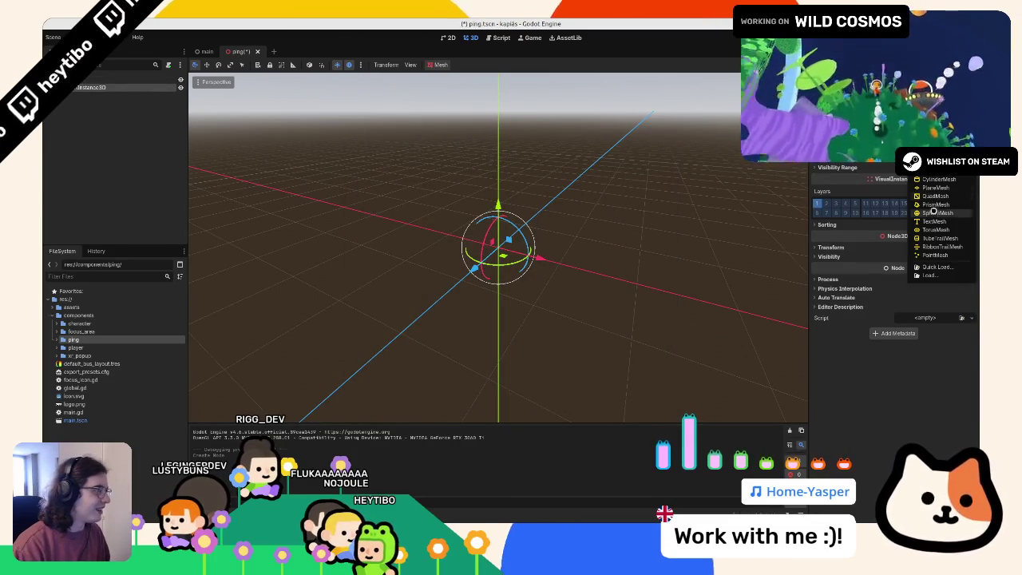
pyautogui.click(935, 213)
# Step: Set Material Override to a new ShaderMaterial using a new ping.gdshader, open it, and select its vertex function
pyautogui.click(847, 169)
pyautogui.click(966, 187)
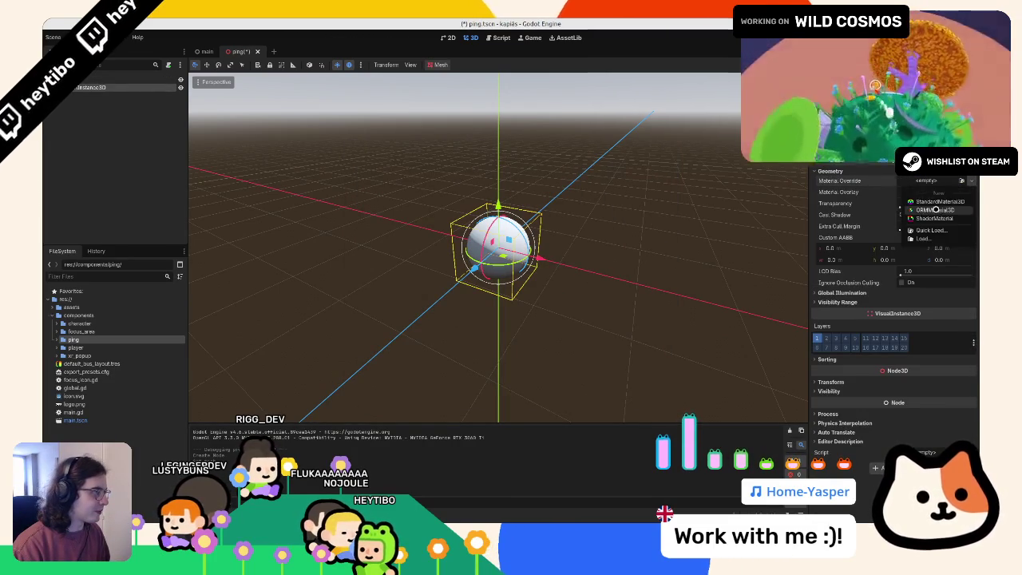
pyautogui.click(926, 217)
pyautogui.click(922, 262)
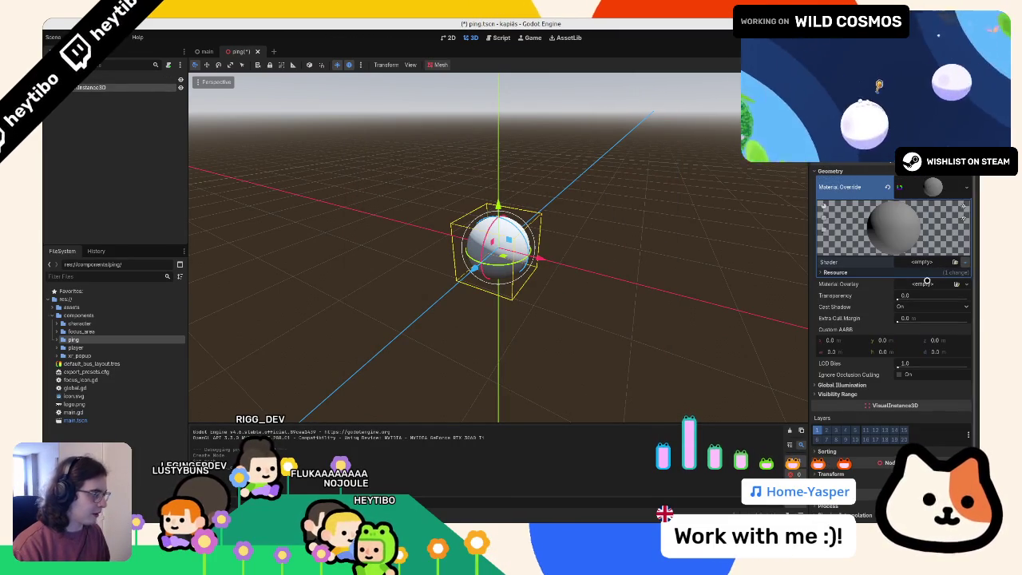
pyautogui.click(926, 281)
pyautogui.press('Return')
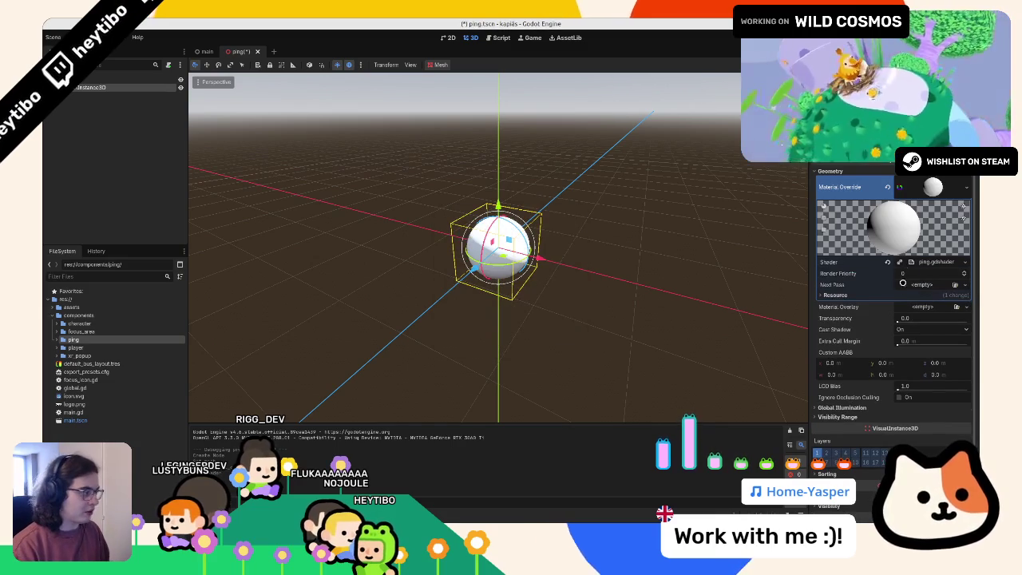
pyautogui.click(924, 262)
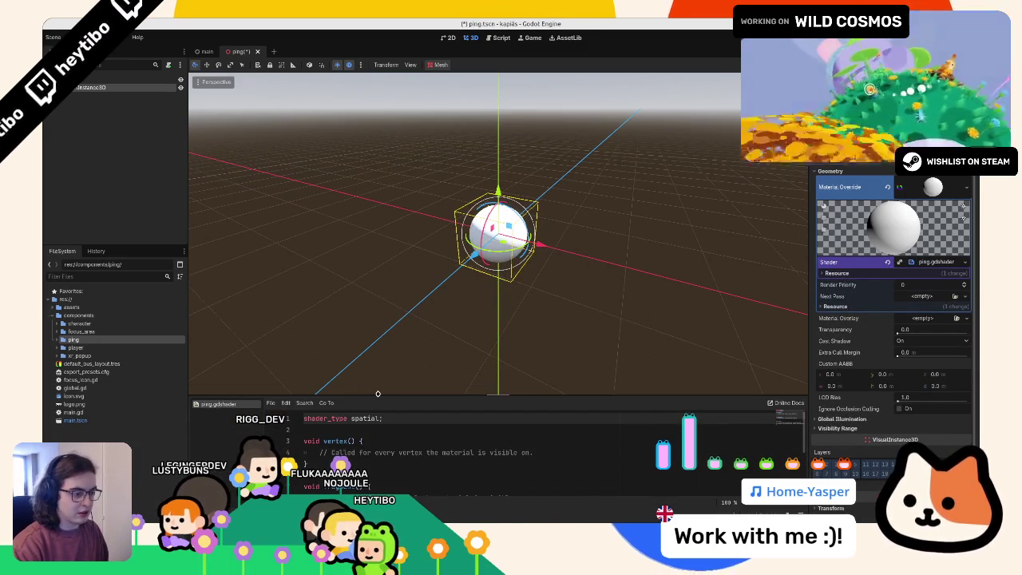
pyautogui.moveTo(377, 393); pyautogui.dragTo(378, 289)
pyautogui.moveTo(311, 371)
pyautogui.mouseDown()
pyautogui.moveTo(303, 336)
pyautogui.moveTo(282, 325)
pyautogui.mouseUp()
# Step: Replace the vertex function with 'render_mode unshaded;', save, and delete the commented light function
pyautogui.press('BackSpace')
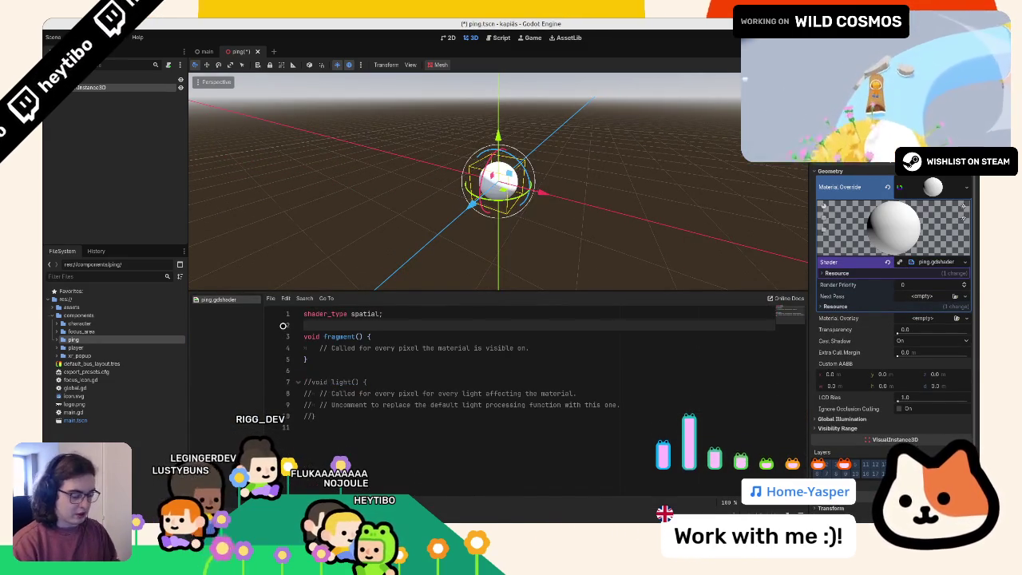
pyautogui.press('Return')
pyautogui.write('render_mode')
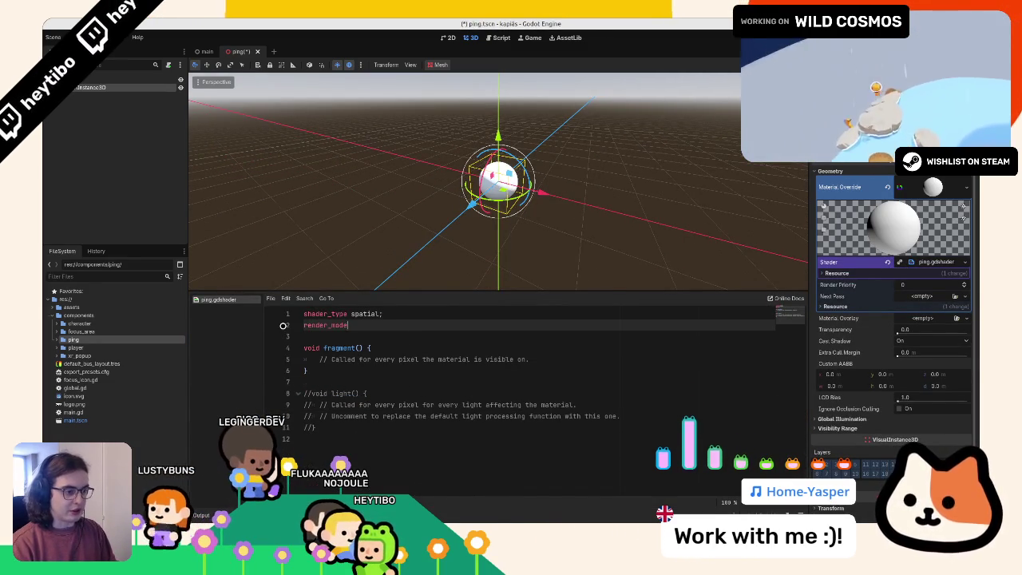
pyautogui.write('nsh;')
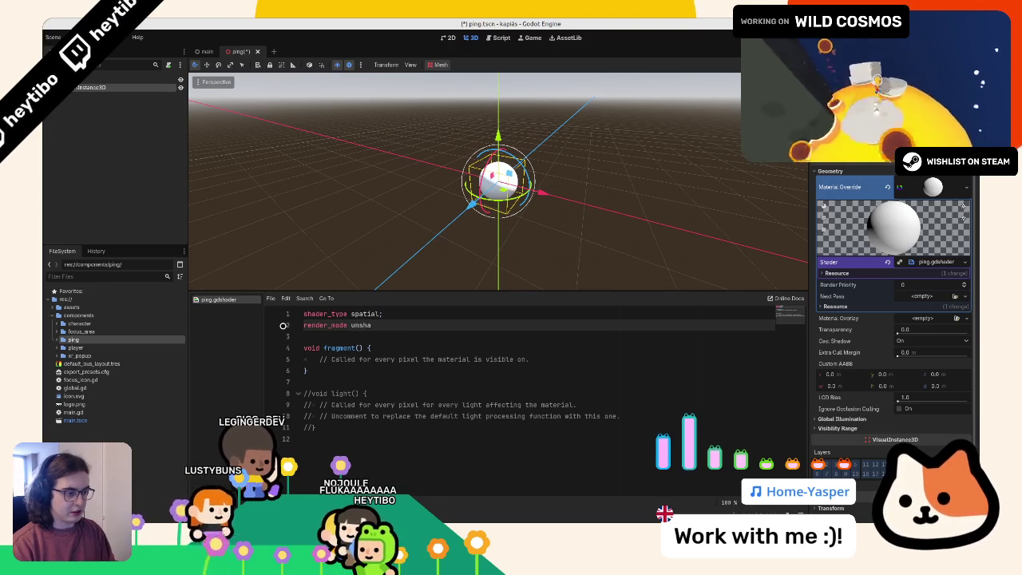
pyautogui.write('ded;')
pyautogui.hotkey('ctrl', 's')
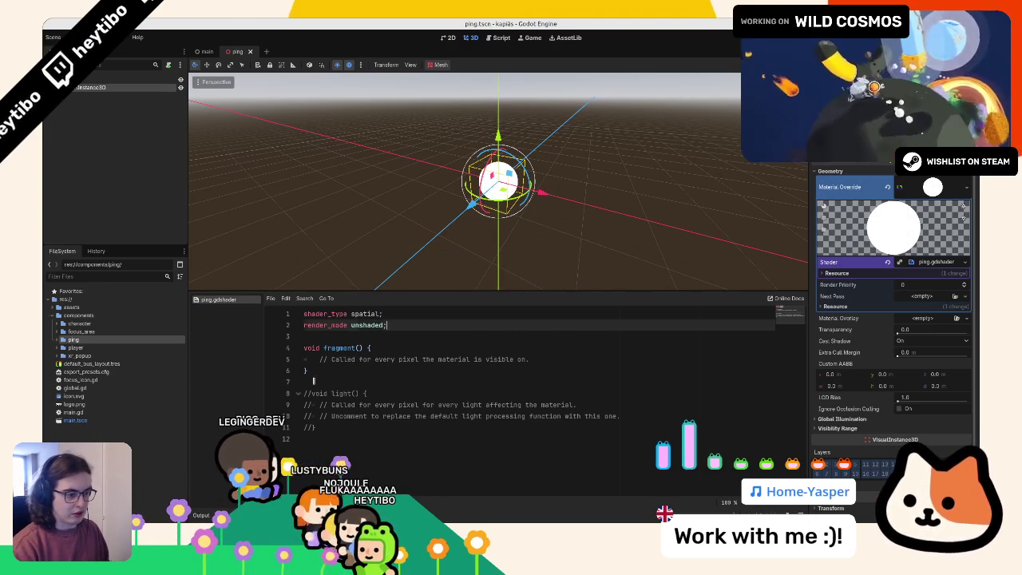
pyautogui.moveTo(315, 376); pyautogui.dragTo(319, 439)
pyautogui.press('BackSpace')
# Step: Replace the fragment comment with 'ALPHA = COLOR' and save the shader
pyautogui.moveTo(551, 359); pyautogui.dragTo(552, 346)
pyautogui.press('Return')
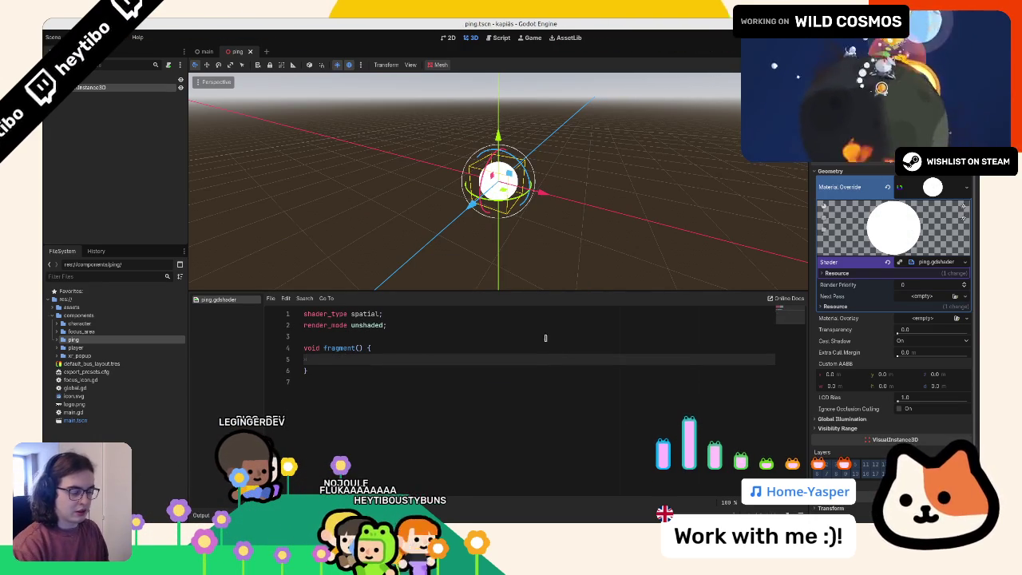
pyautogui.write('ALPHA *=')
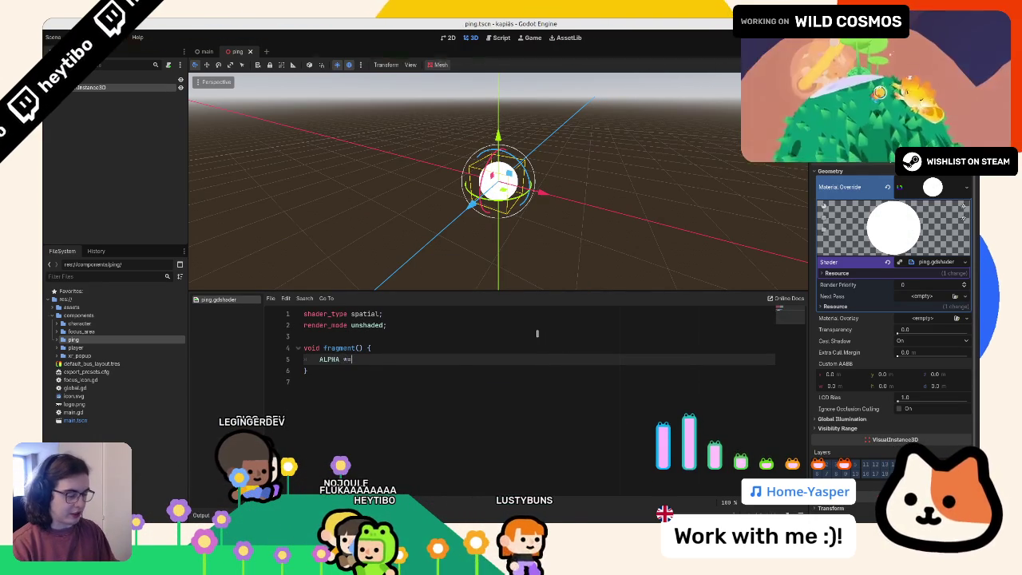
pyautogui.press('BackSpace')
pyautogui.press('BackSpace')
pyautogui.press('BackSpace')
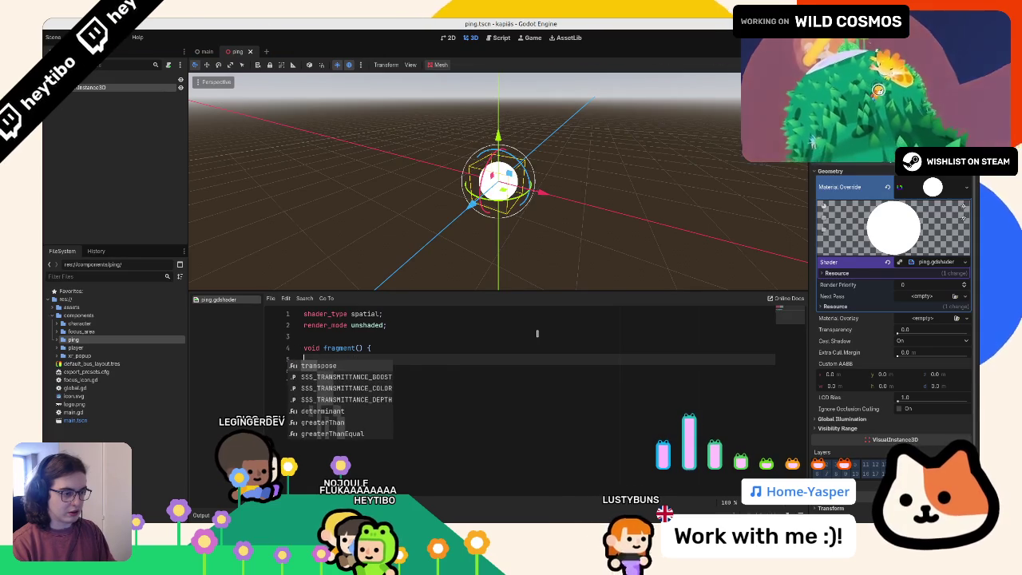
pyautogui.press('Return')
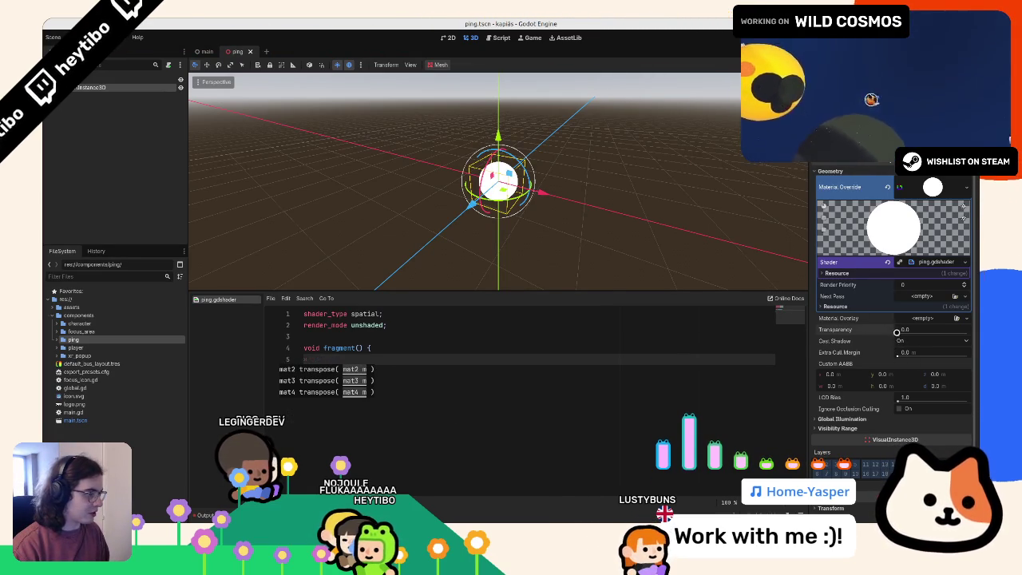
pyautogui.click(612, 359)
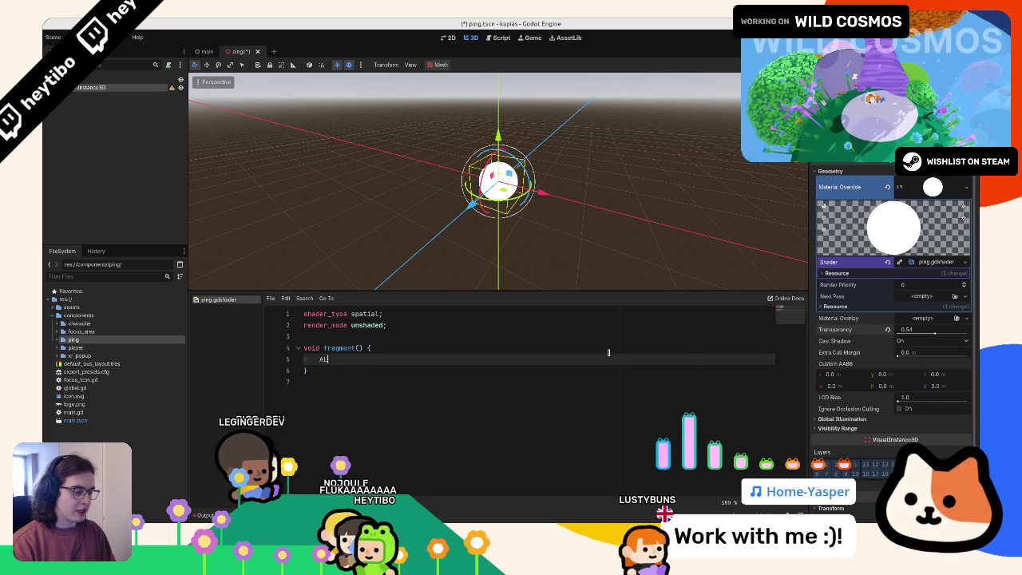
pyautogui.write('ALPHA = COLOR')
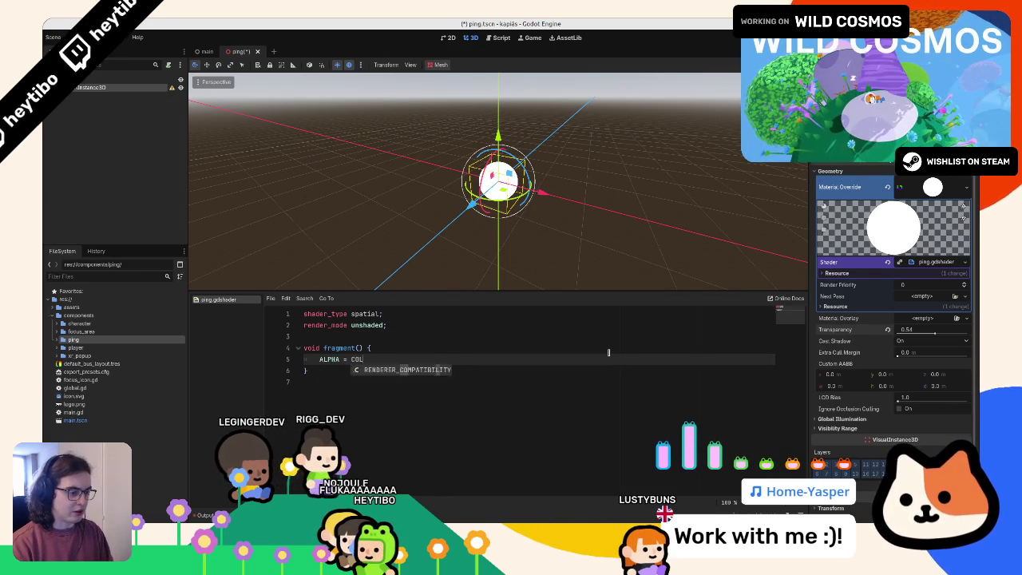
pyautogui.hotkey('ctrl', 's')
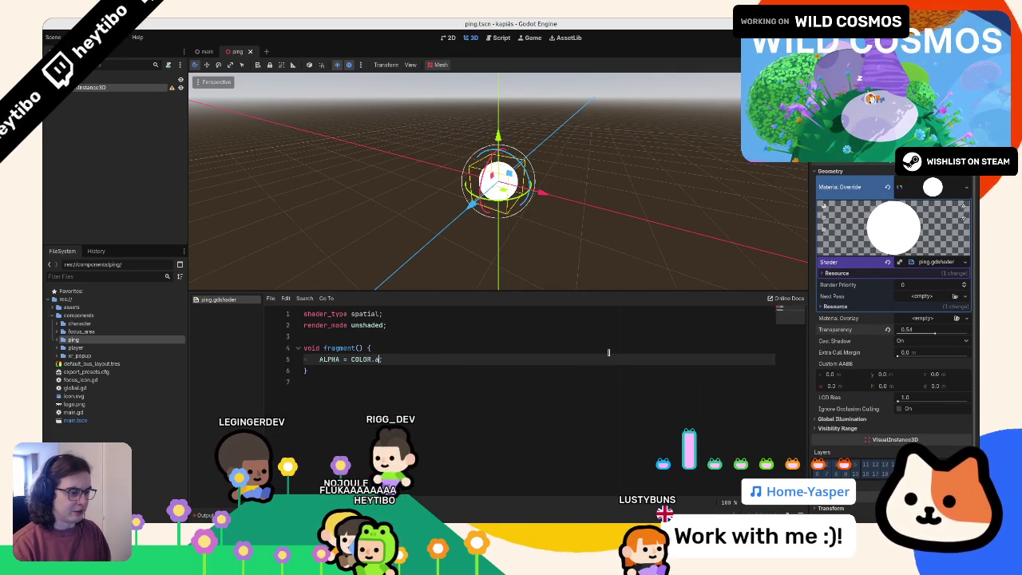
# Step: Edit the ALPHA line again, then delete the whole fragment function
pyautogui.press('BackSpace')
pyautogui.press('BackSpace')
pyautogui.press('BackSpace')
pyautogui.press('BackSpace')
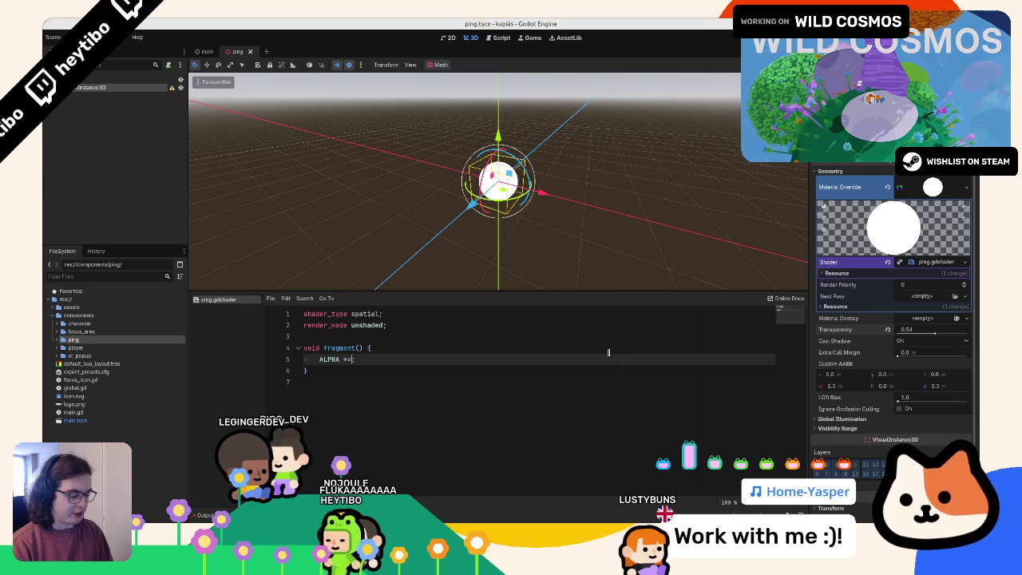
pyautogui.write(' ALPHA')
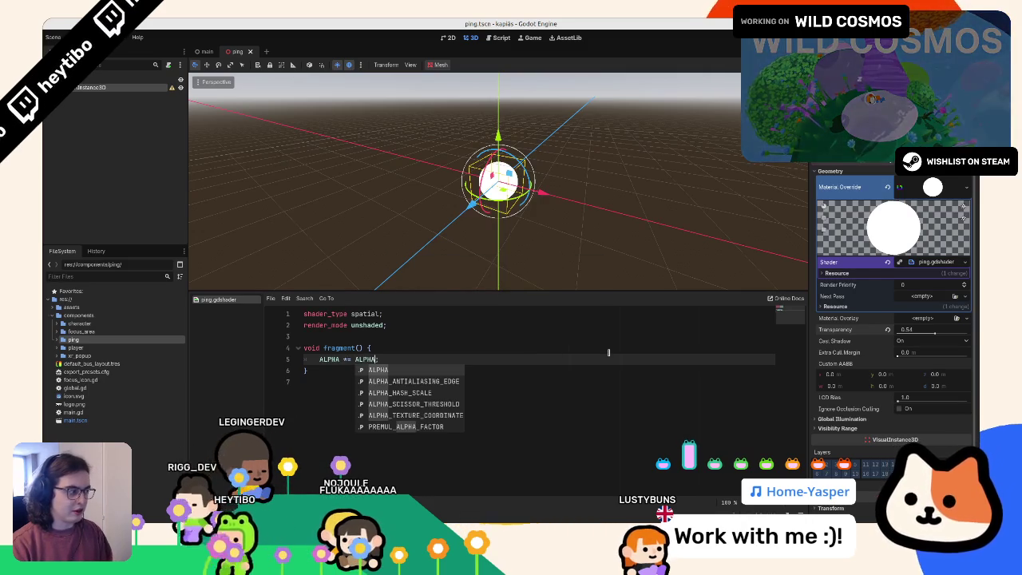
pyautogui.moveTo(840, 327)
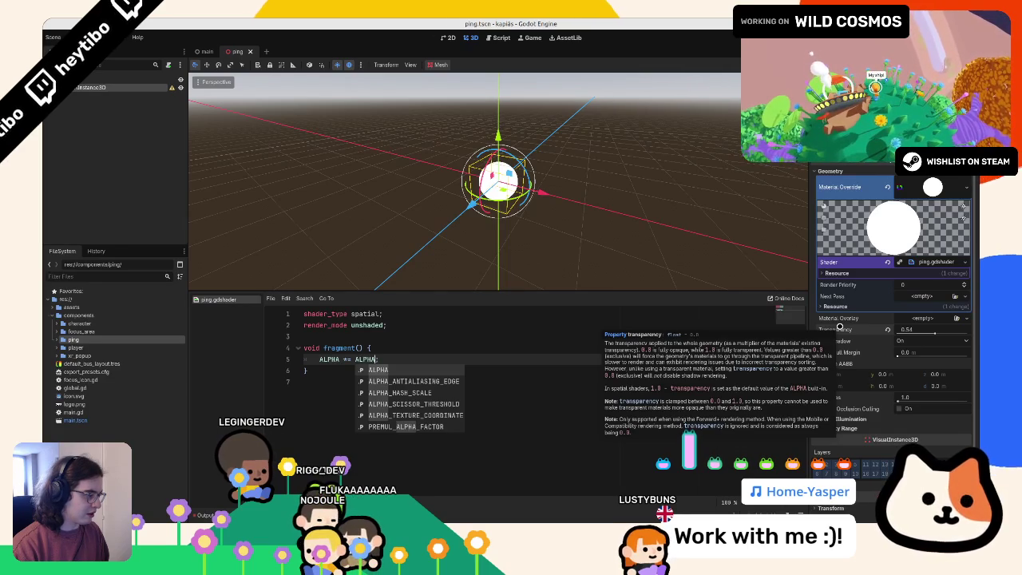
pyautogui.press('Escape')
pyautogui.hotkey('shift', 'Up')
pyautogui.hotkey('shift', 'Up')
pyautogui.press('BackSpace')
# Step: Delete the 'render_mode unshaded;' line, leaving only 'shader_type spatial;'
pyautogui.scroll(8, 507, 238)
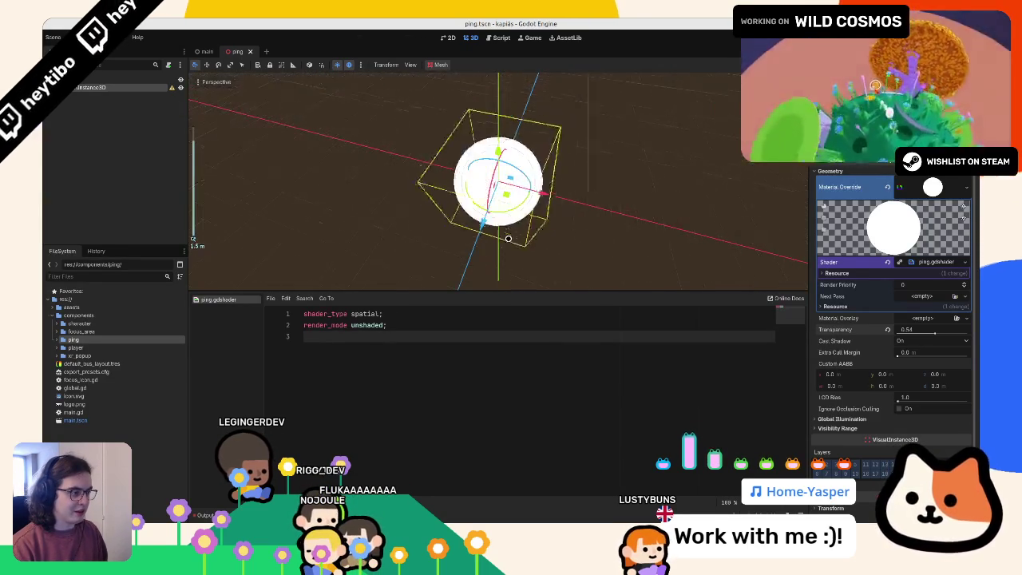
pyautogui.press('BackSpace')
pyautogui.hotkey('shift', 'Home')
pyautogui.press('BackSpace')
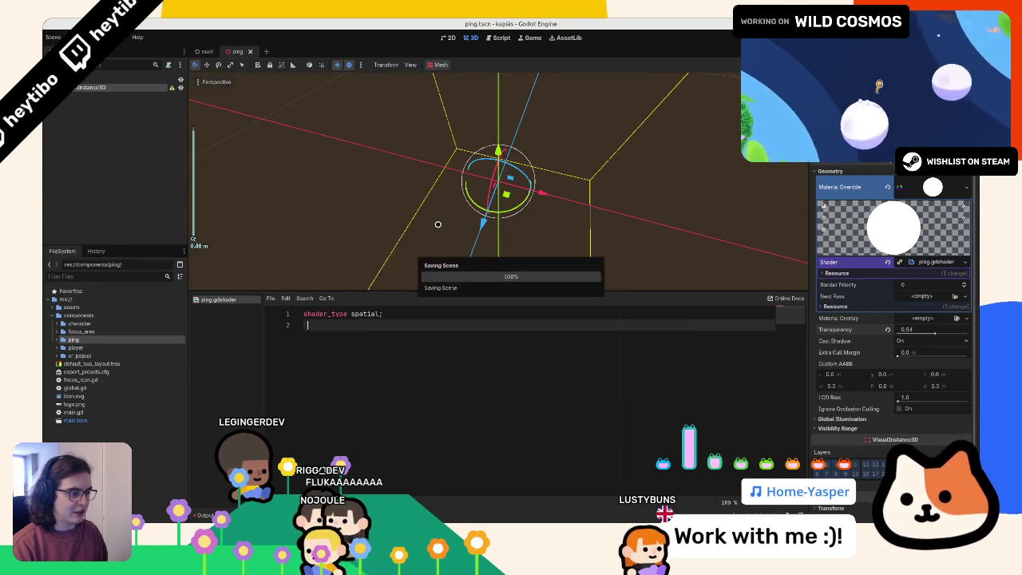
# Step: Revert the sphere's Material Override to empty and show the new-material choices
pyautogui.scroll(-3, 483, 220)
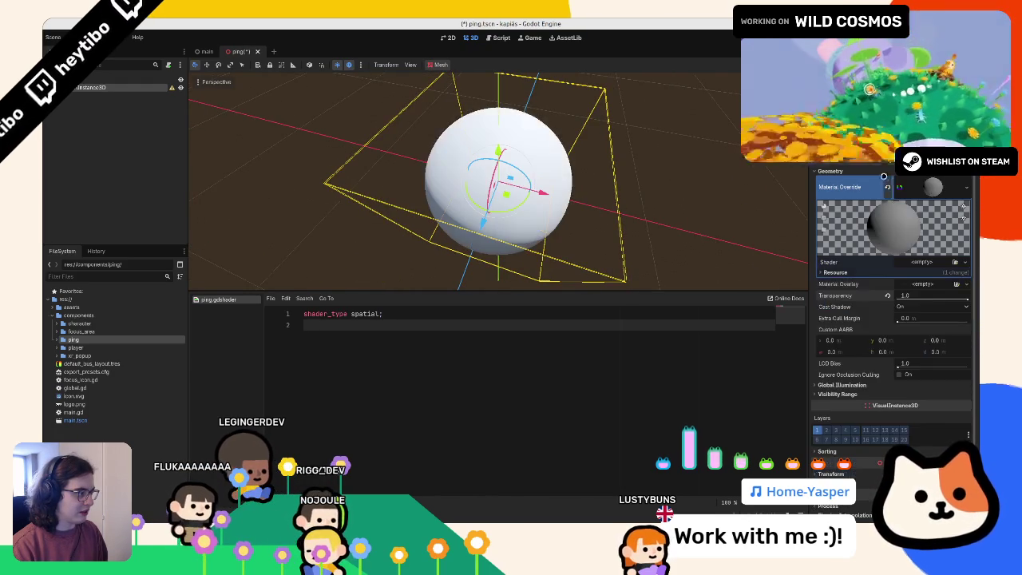
pyautogui.click(886, 187)
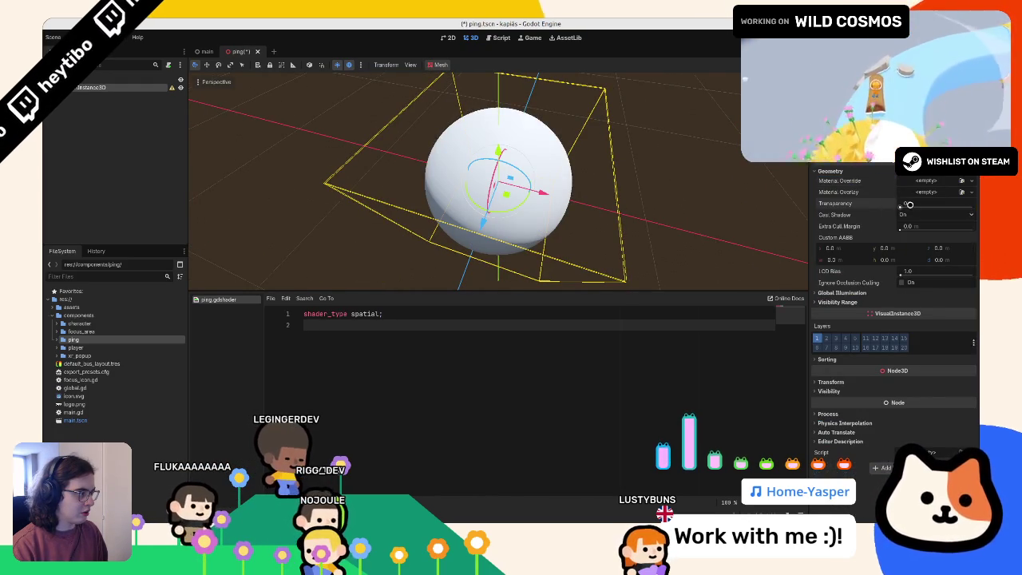
pyautogui.click(930, 182)
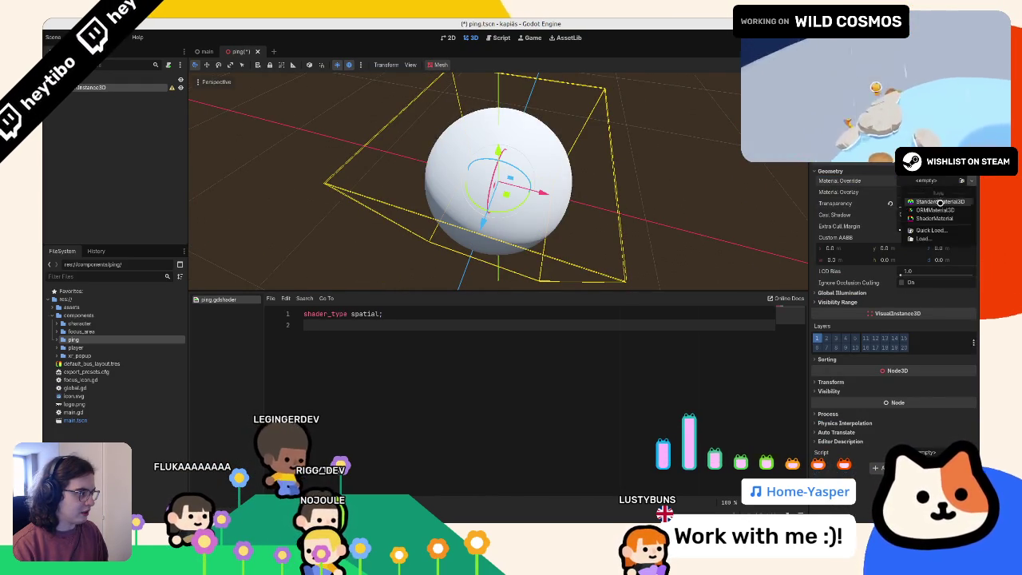
# Step: Give the sphere a new StandardMaterial3D with Unshaded shading and Alpha transparency
pyautogui.click(931, 191)
pyautogui.click(831, 288)
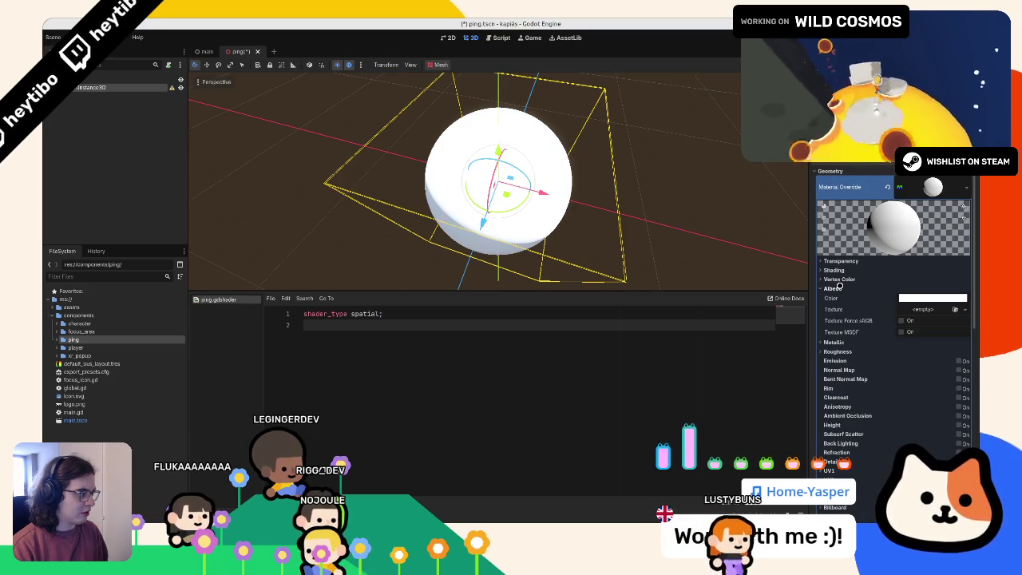
pyautogui.click(830, 288)
pyautogui.click(833, 270)
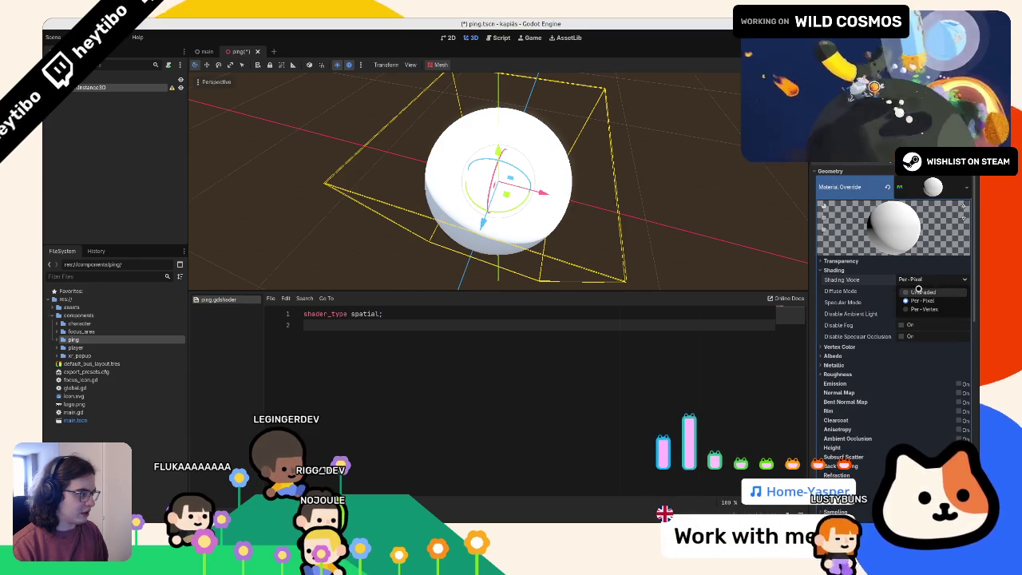
pyautogui.click(920, 279)
pyautogui.click(917, 289)
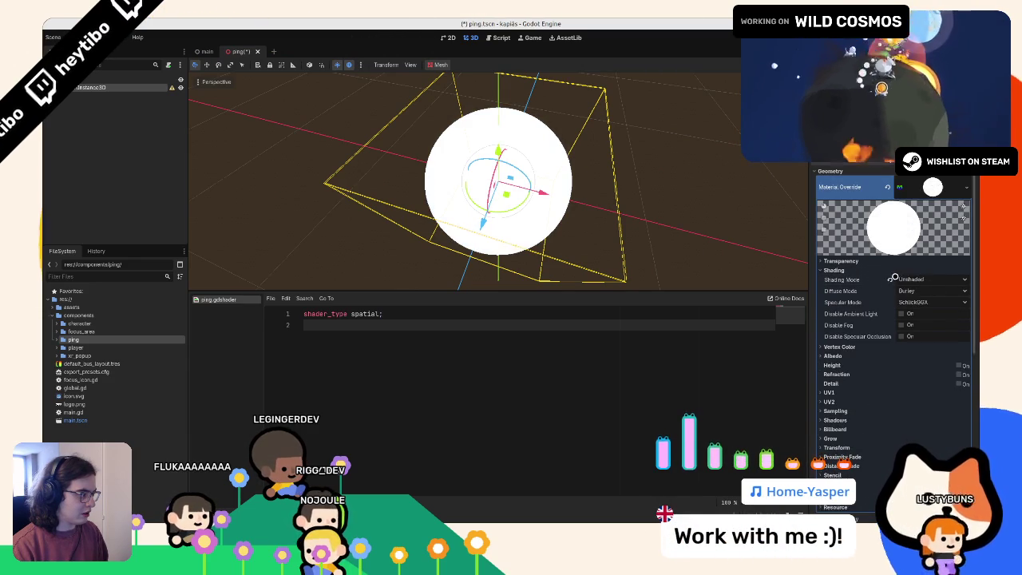
pyautogui.click(833, 270)
pyautogui.click(885, 261)
pyautogui.click(910, 270)
pyautogui.click(896, 289)
# Step: Try the sphere's transparency at 1.0, reset it to 0, and set Cast Shadow to Off
pyautogui.scroll(-5, 897, 291)
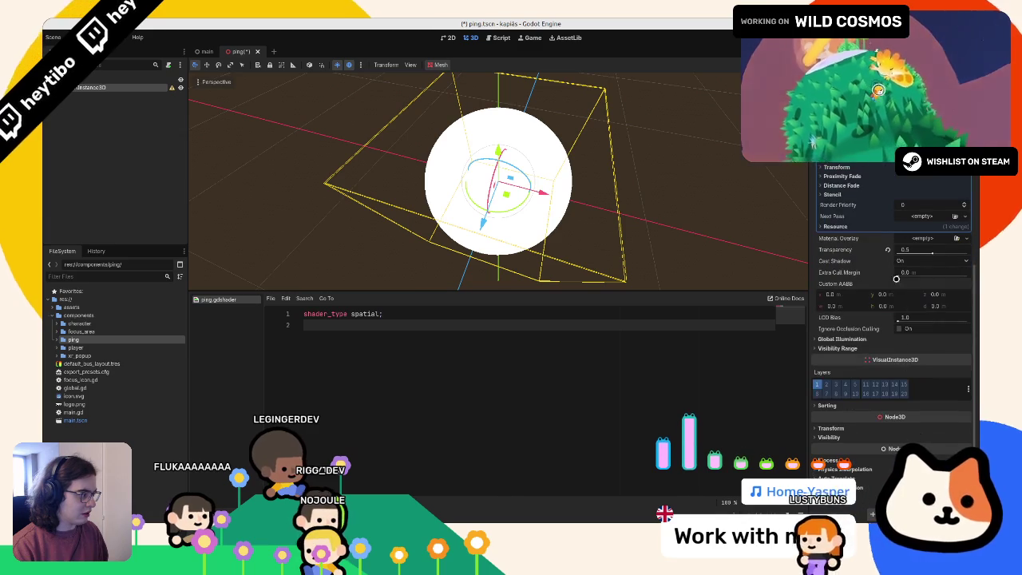
pyautogui.moveTo(931, 252); pyautogui.dragTo(978, 266)
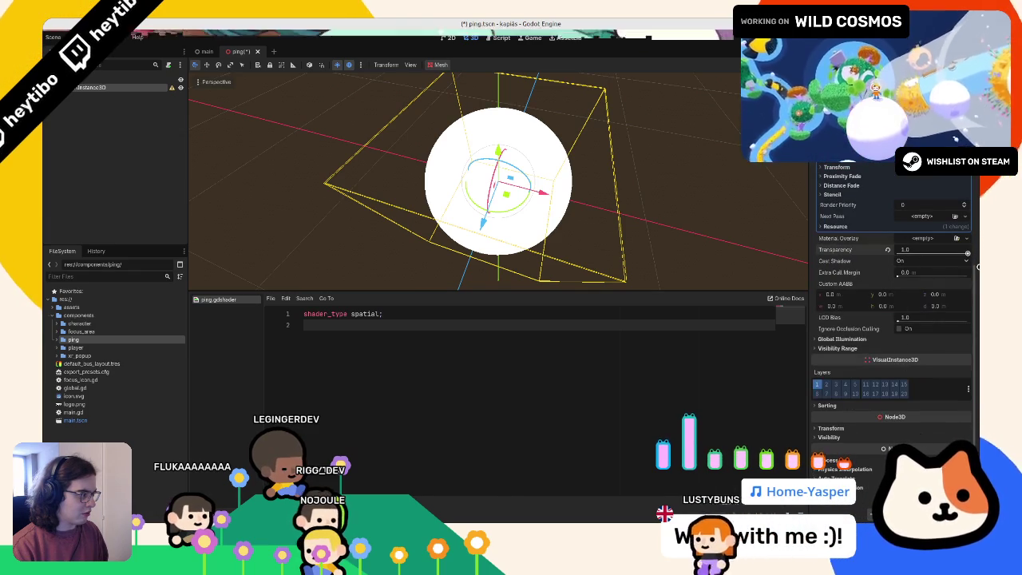
pyautogui.click(886, 250)
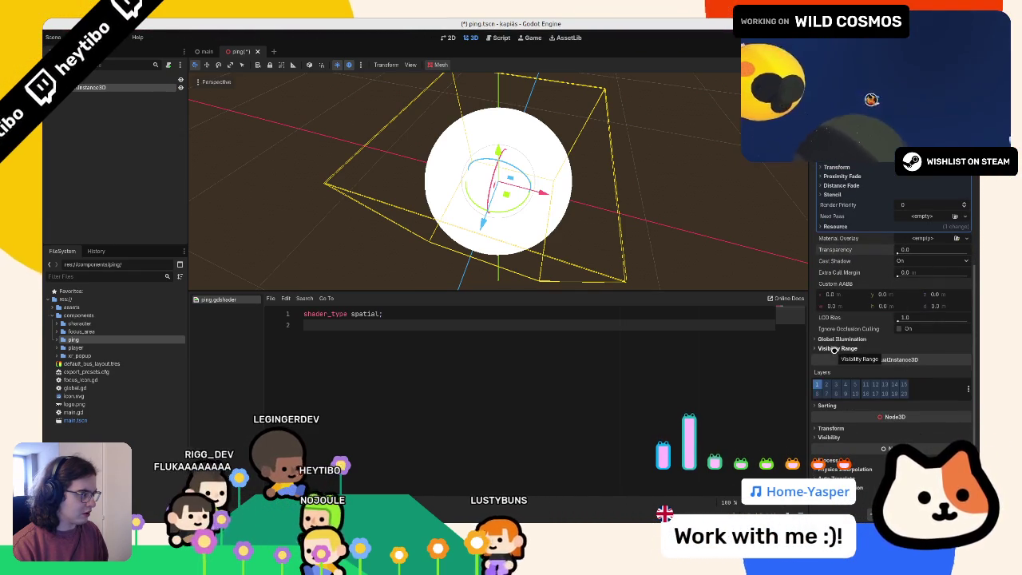
pyautogui.click(910, 265)
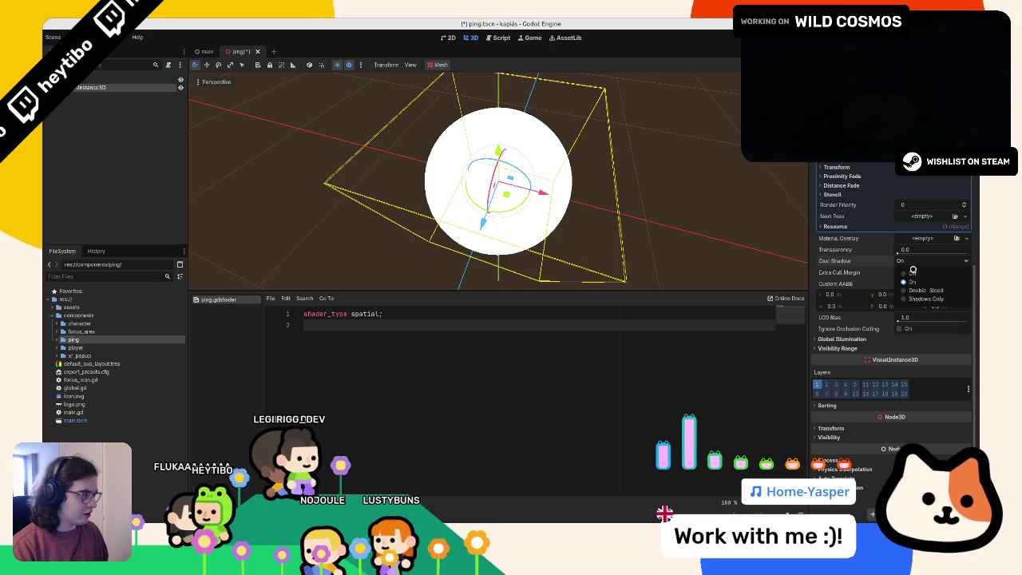
pyautogui.click(910, 273)
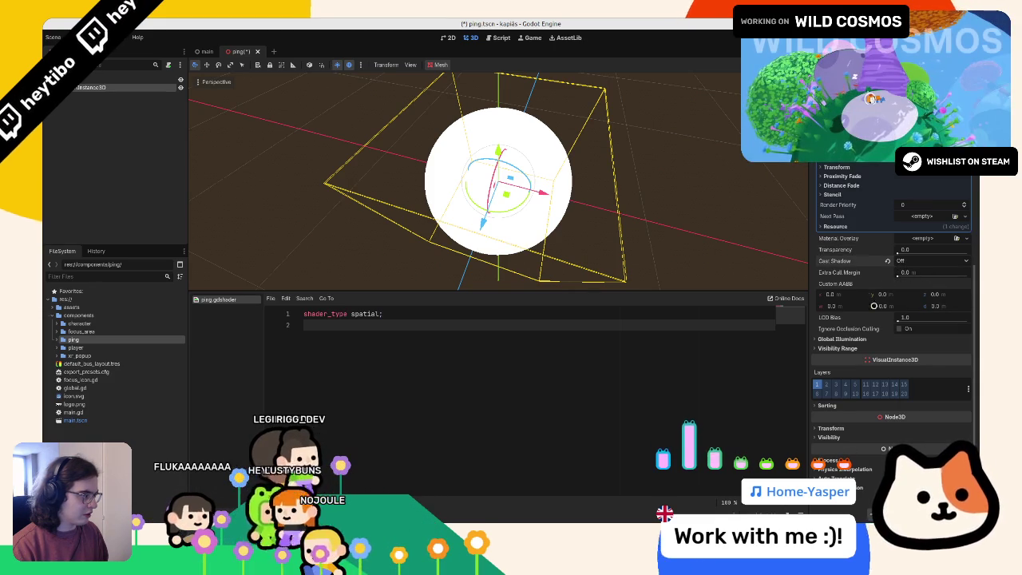
# Step: Delete ping.gdshader from the ping folder and select ping.tscn
pyautogui.doubleClick(73, 339)
pyautogui.click(82, 347)
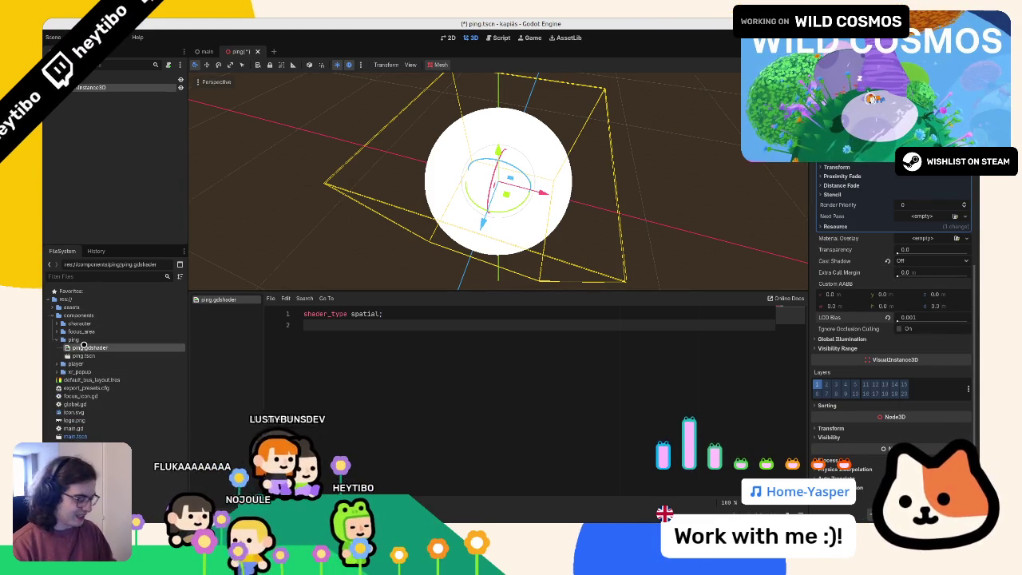
pyautogui.press('Delete')
pyautogui.press('Return')
pyautogui.click(82, 347)
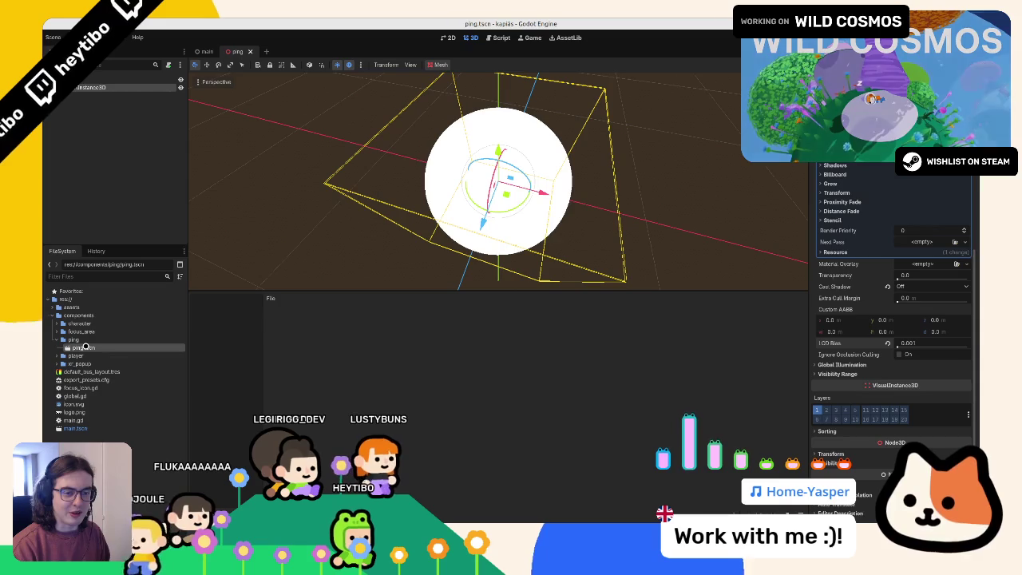
# Step: Try different material depth draw modes, save the scene, and change the blend mode
pyautogui.scroll(5, 855, 312)
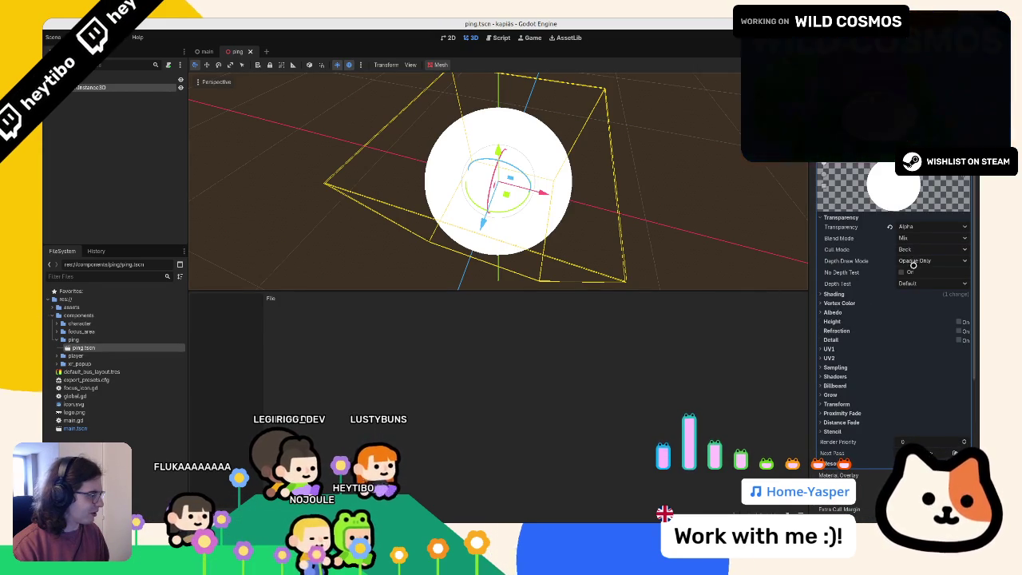
pyautogui.click(910, 262)
pyautogui.click(910, 281)
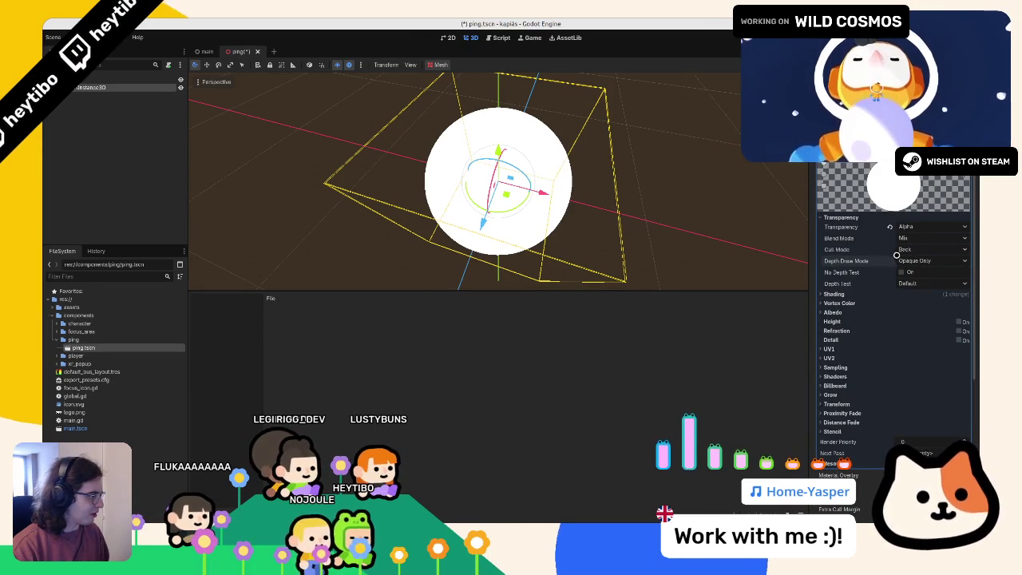
pyautogui.hotkey('ctrl', 's')
pyautogui.click(904, 239)
pyautogui.click(911, 251)
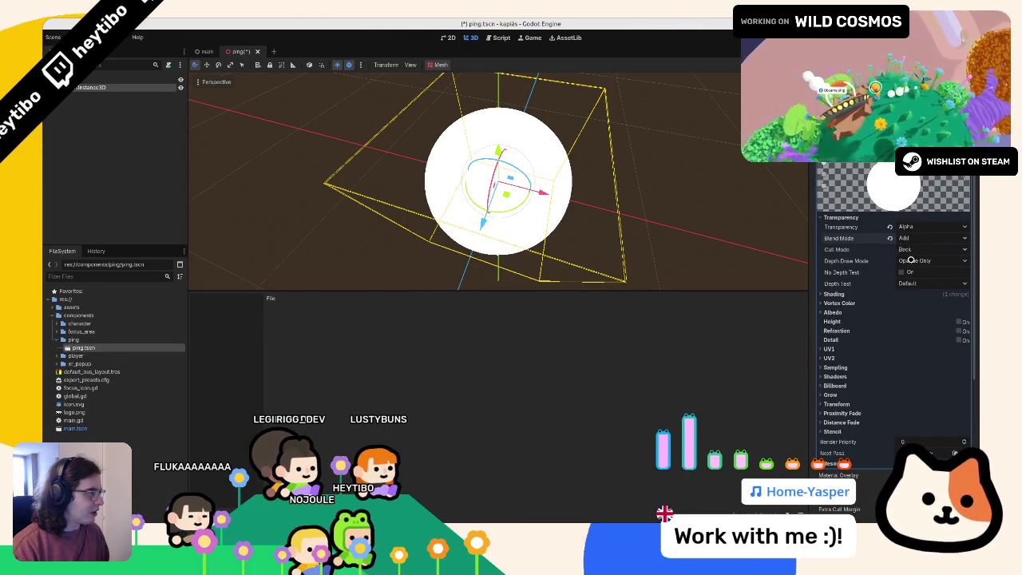
# Step: Try Alpha Hash transparency on the material, then switch it back to Alpha
pyautogui.click(903, 228)
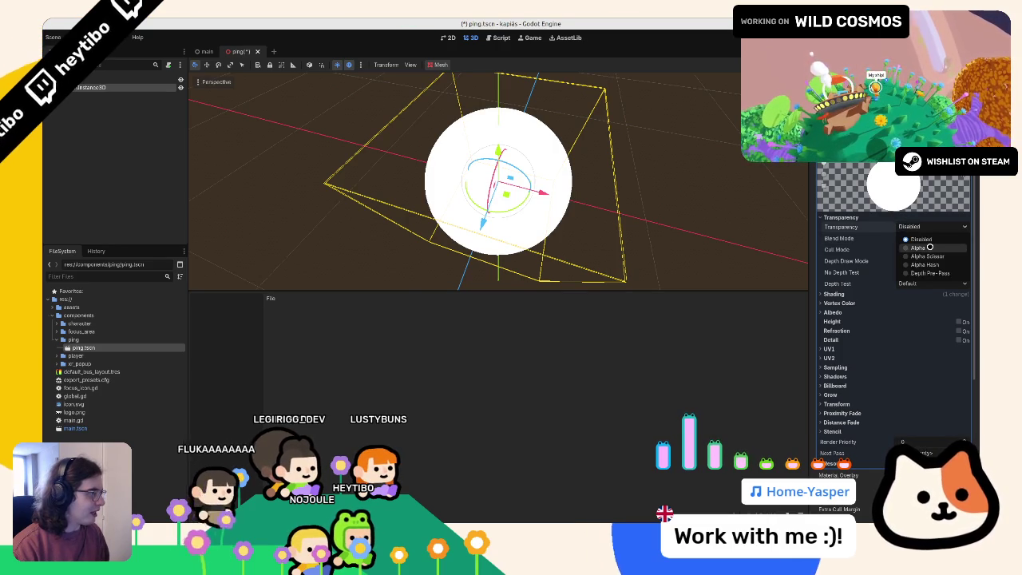
pyautogui.click(930, 248)
pyautogui.click(926, 227)
pyautogui.click(918, 264)
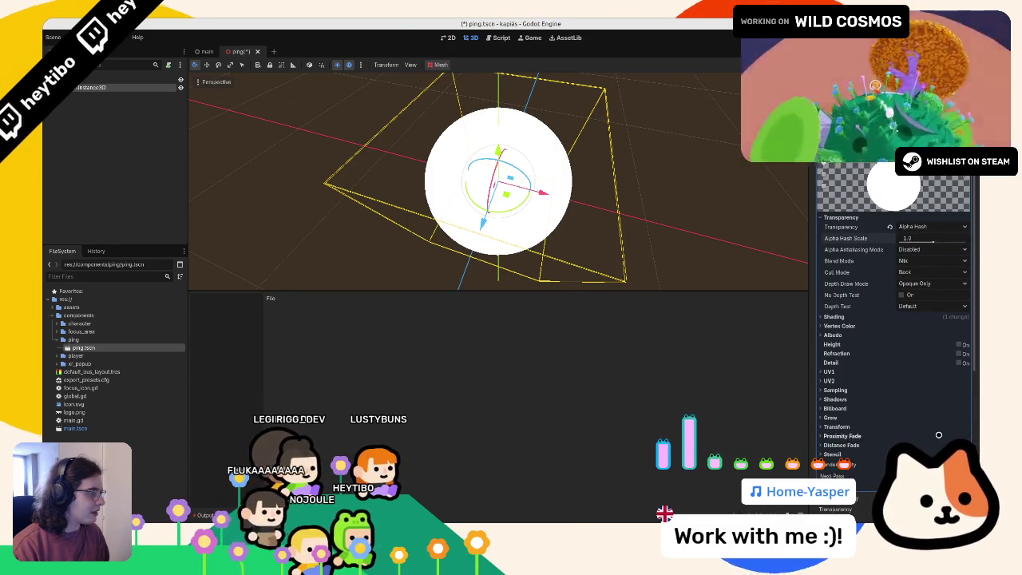
pyautogui.scroll(-3, 938, 435)
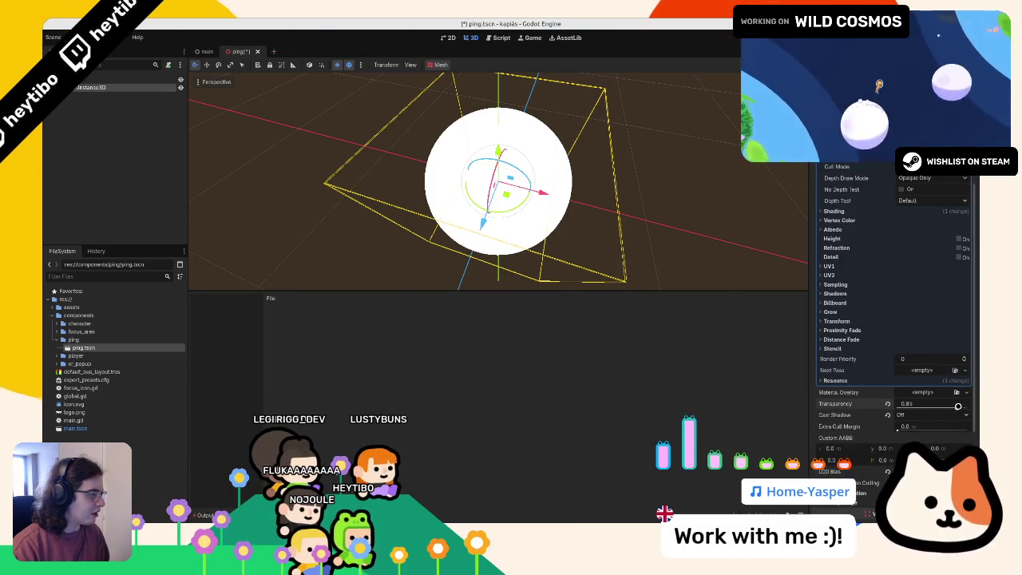
pyautogui.scroll(-2, 943, 417)
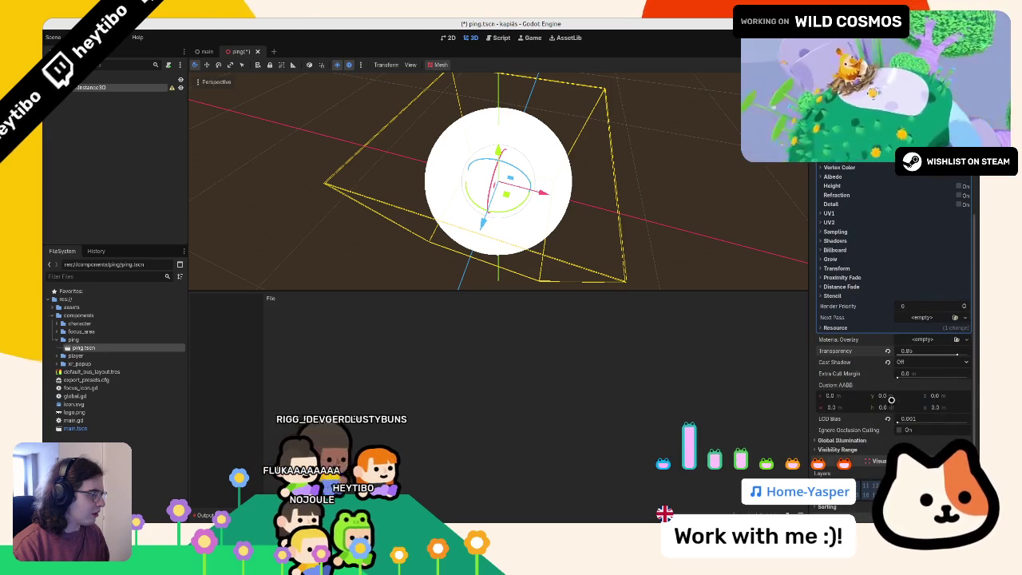
pyautogui.scroll(-2, 852, 437)
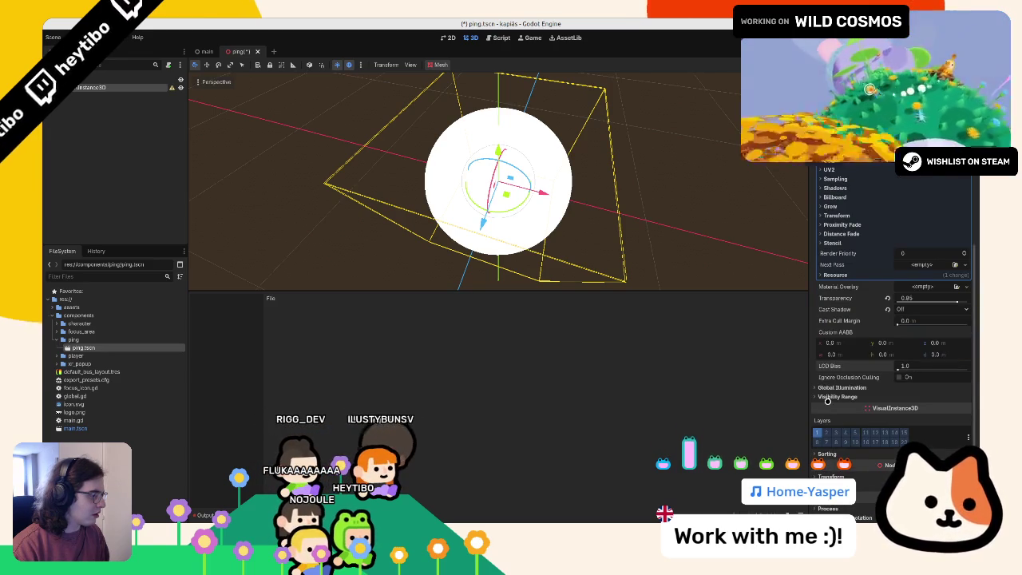
pyautogui.click(831, 397)
pyautogui.scroll(10, 830, 396)
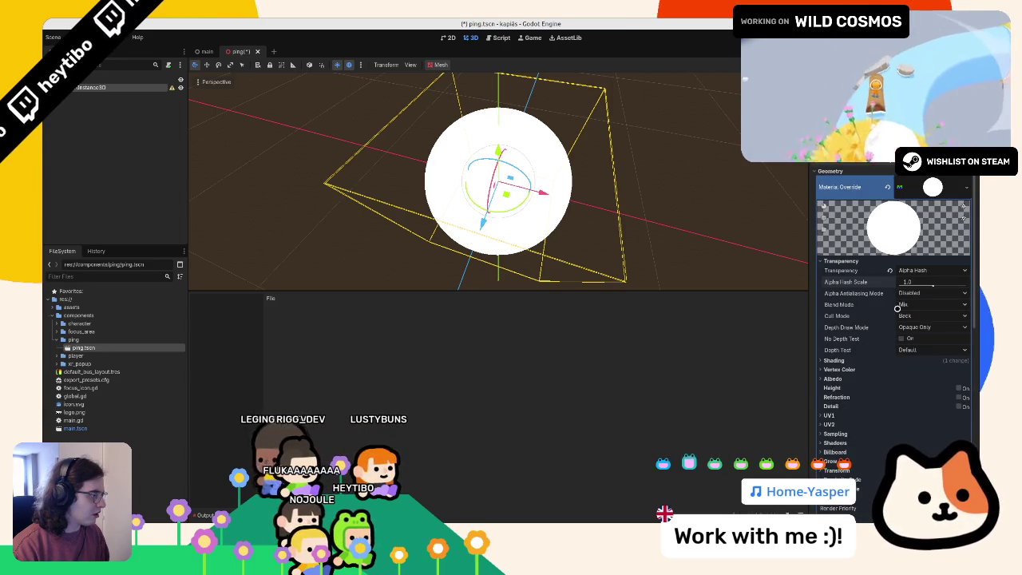
pyautogui.click(926, 270)
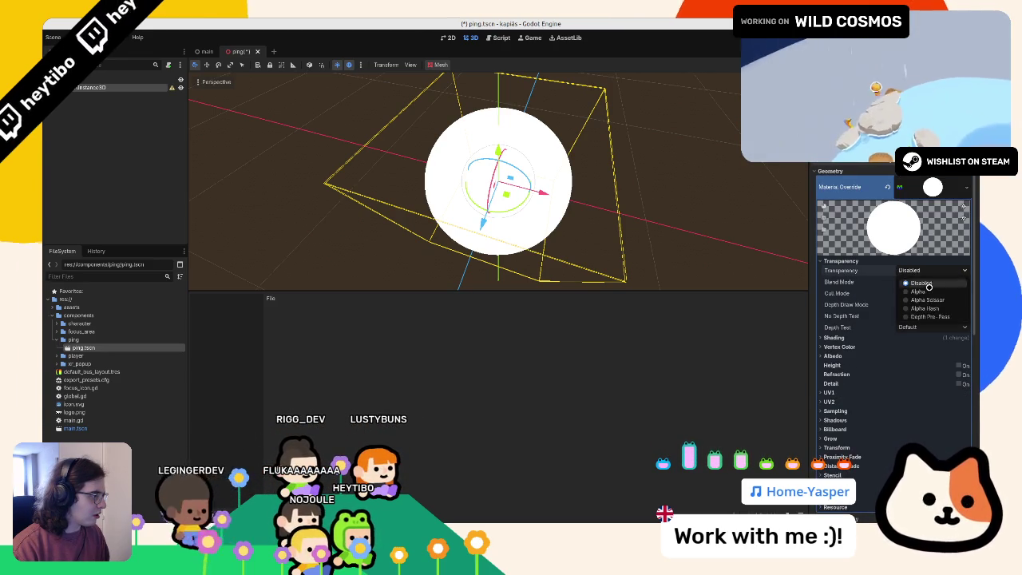
pyautogui.click(929, 288)
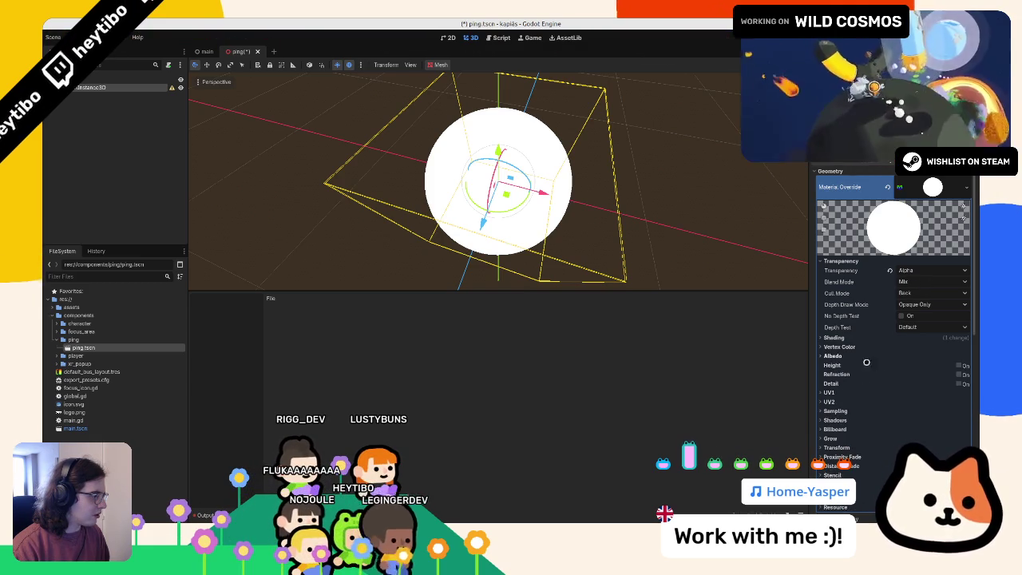
# Step: Set the sphere's GeometryInstance transparency to 0.55 and save the scene
pyautogui.scroll(-5, 857, 358)
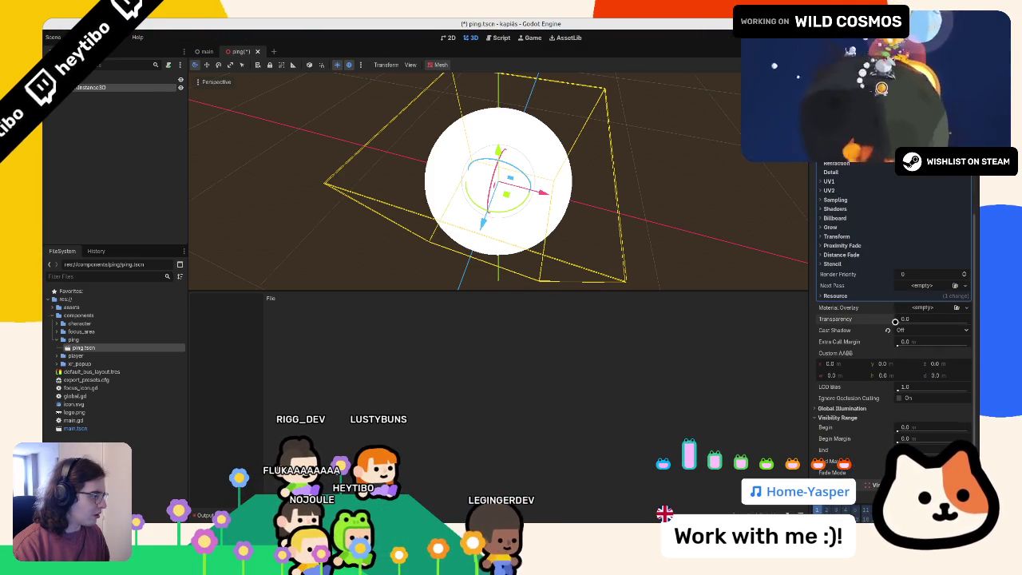
pyautogui.moveTo(901, 319); pyautogui.dragTo(935, 319)
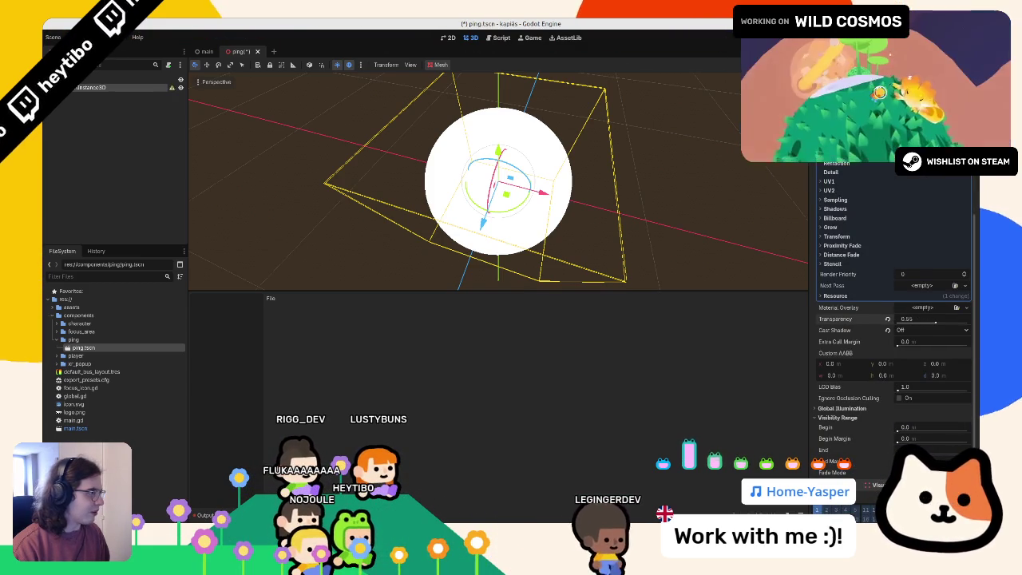
pyautogui.hotkey('ctrl', 's')
# Step: Revert the sphere's Material Override and show the choice of new material types
pyautogui.scroll(5, 884, 239)
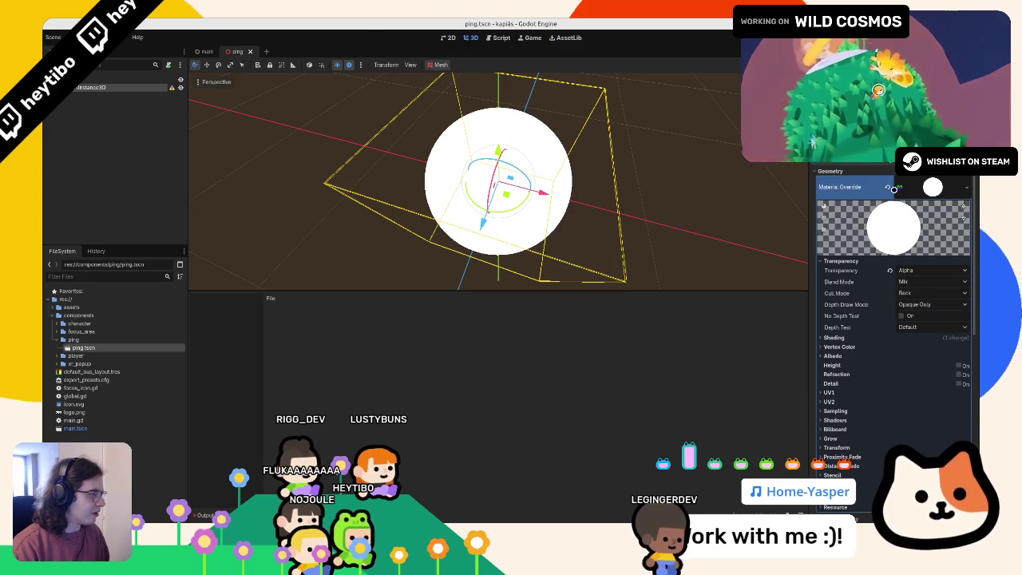
pyautogui.click(889, 188)
pyautogui.click(966, 180)
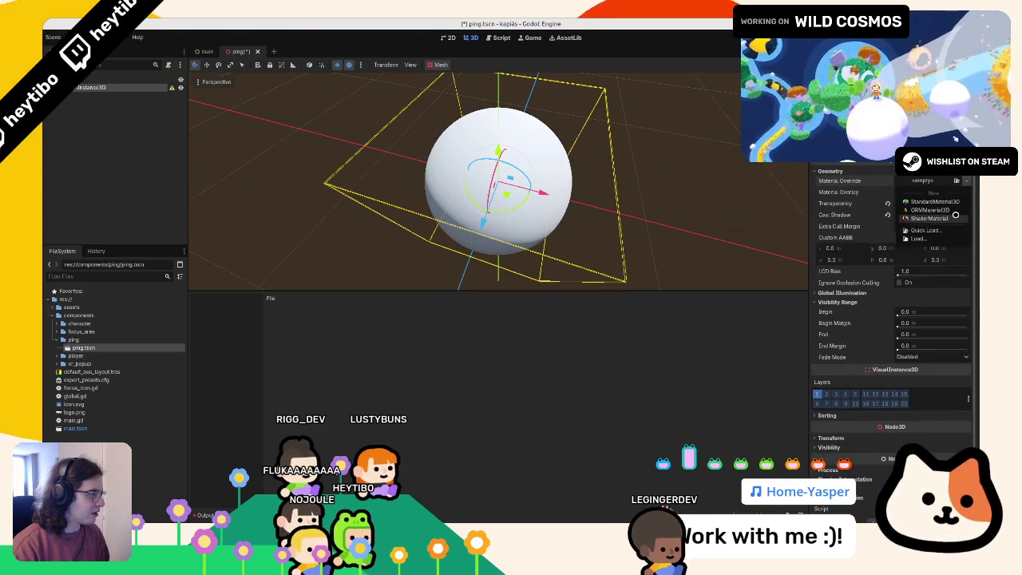
# Step: Give the sphere a new ShaderMaterial with a new shader file, ping.gdshader
pyautogui.click(955, 216)
pyautogui.click(932, 274)
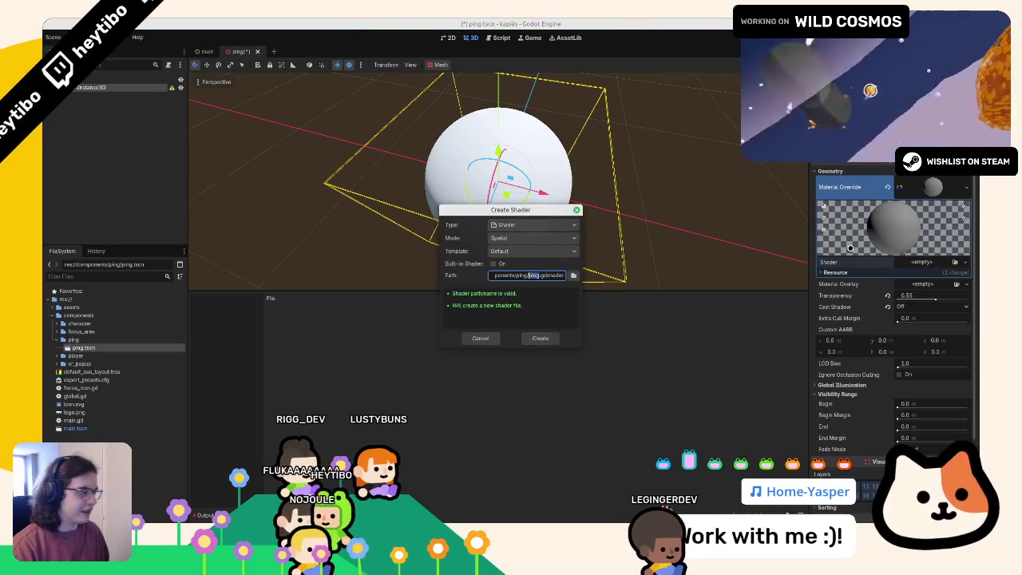
pyautogui.press('Return')
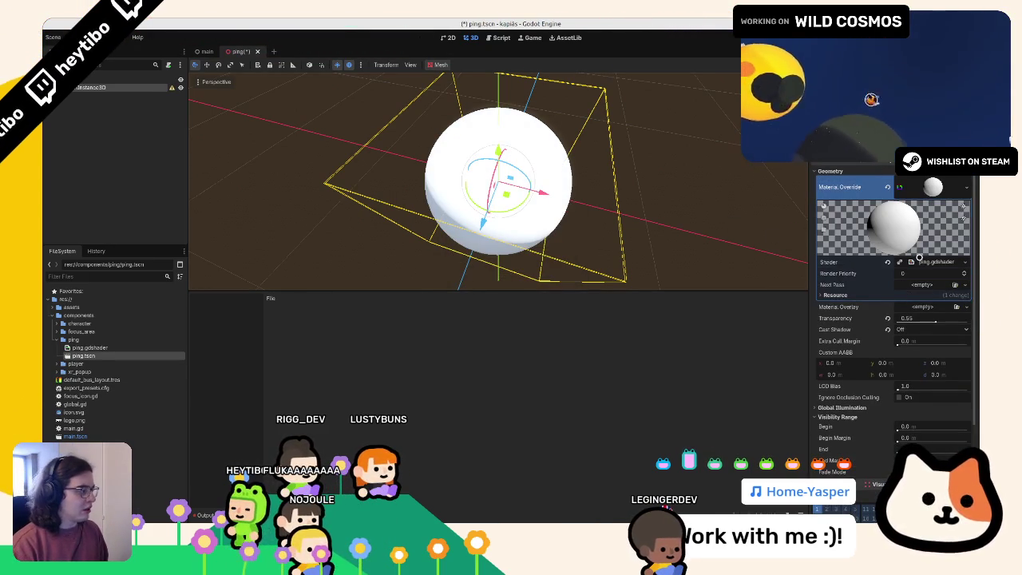
# Step: Strip the template's light() and vertex() code, write an ALPHA assignment in fragment(), and save
pyautogui.moveTo(558, 462)
pyautogui.mouseDown()
pyautogui.moveTo(303, 438)
pyautogui.moveTo(266, 416)
pyautogui.mouseUp()
pyautogui.press('BackSpace')
pyautogui.moveTo(311, 359)
pyautogui.mouseDown()
pyautogui.moveTo(266, 335)
pyautogui.moveTo(540, 359)
pyautogui.mouseUp()
pyautogui.press('BackSpace')
pyautogui.press('BackSpace')
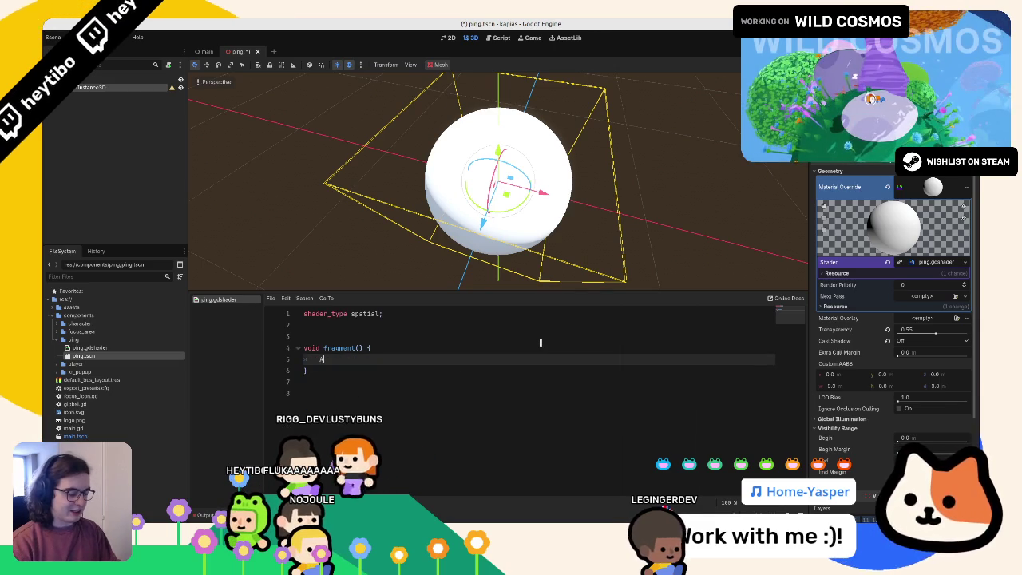
pyautogui.write('LPHA = 0.5')
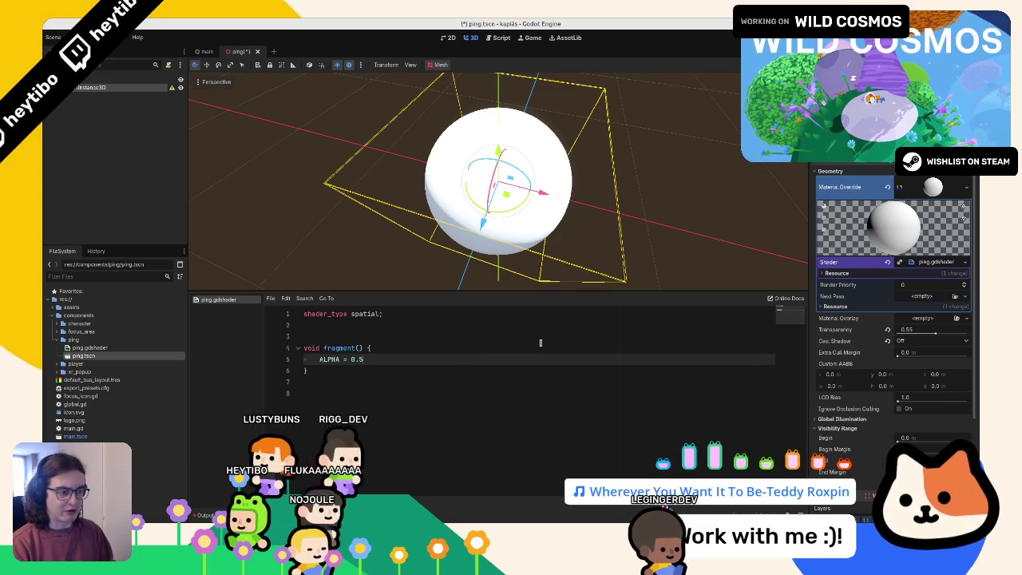
pyautogui.write(';')
pyautogui.hotkey('ctrl', 's')
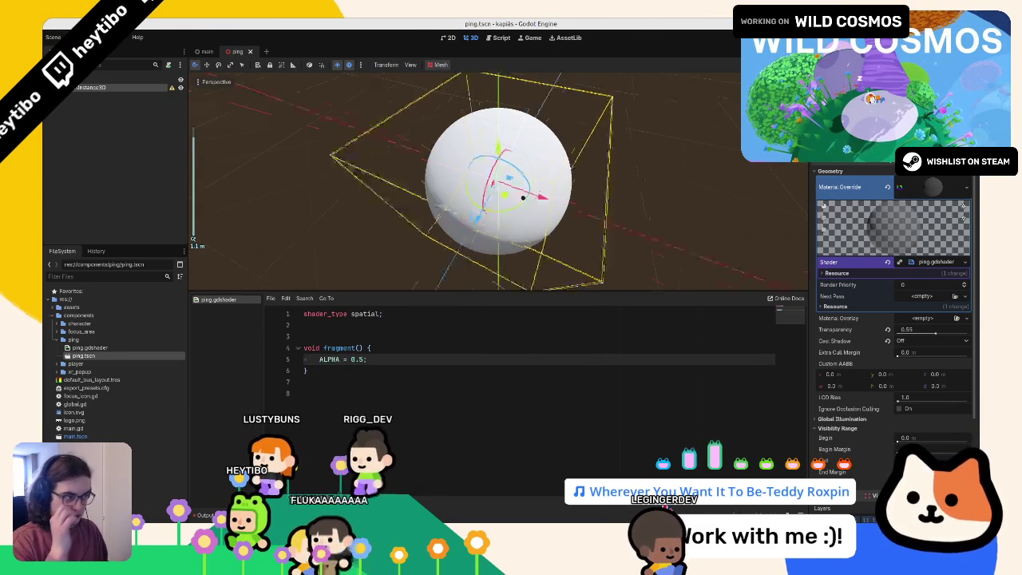
# Step: Add 'render_mode unshaded;' below the shader_type line
pyautogui.moveTo(538, 210); pyautogui.dragTo(455, 290)
pyautogui.click(418, 320)
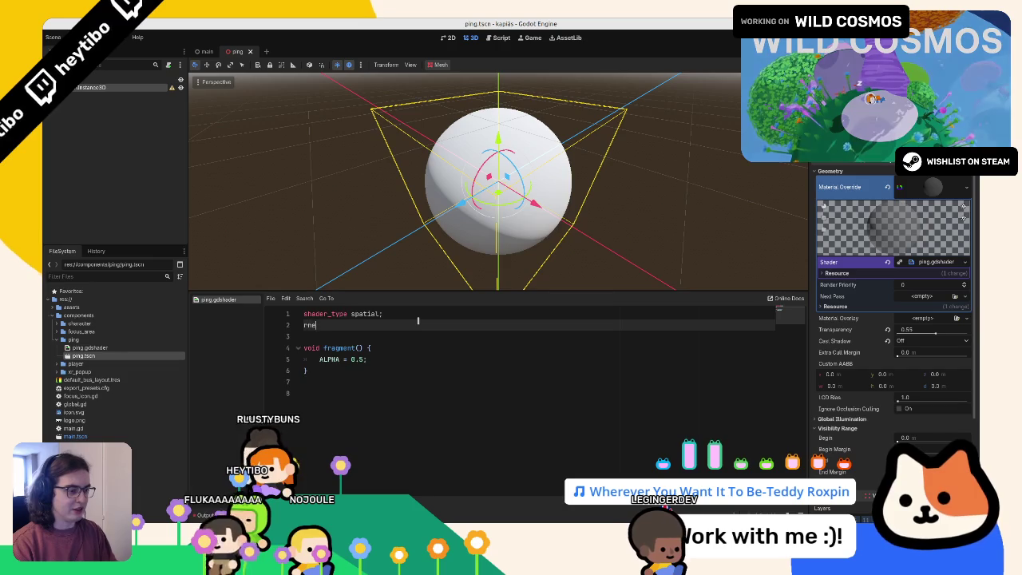
pyautogui.press('BackSpace')
pyautogui.press('BackSpace')
pyautogui.write('e')
pyautogui.press('Return')
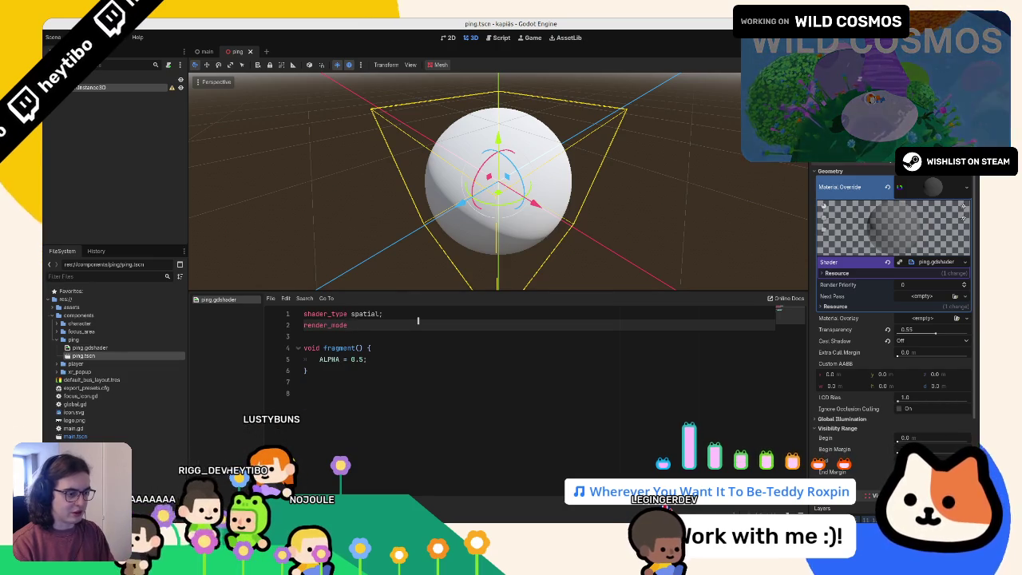
pyautogui.write('u')
pyautogui.press('Return')
pyautogui.write(';')
# Step: Make the fragment multiply ALPHA by 0.1 instead of assigning it
pyautogui.scroll(-3, 498, 182)
pyautogui.click(359, 358)
pyautogui.hotkey('ctrl', 's')
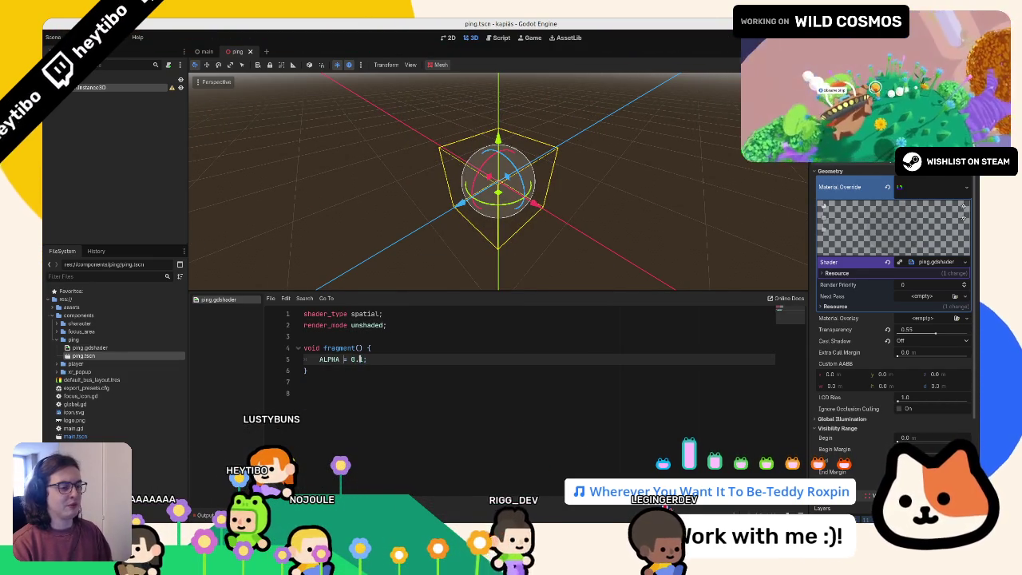
pyautogui.hotkey('ctrl', 's')
pyautogui.write('*')
# Step: Preview the sphere with raised Transparency, then reset Transparency to 0.0
pyautogui.click(748, 219)
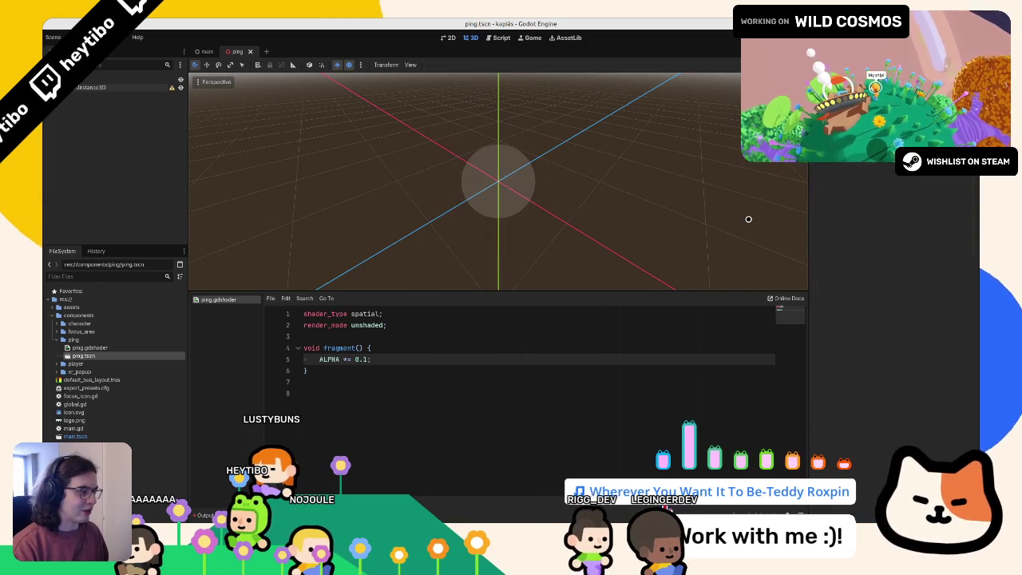
pyautogui.click(534, 189)
pyautogui.moveTo(934, 196); pyautogui.dragTo(947, 195)
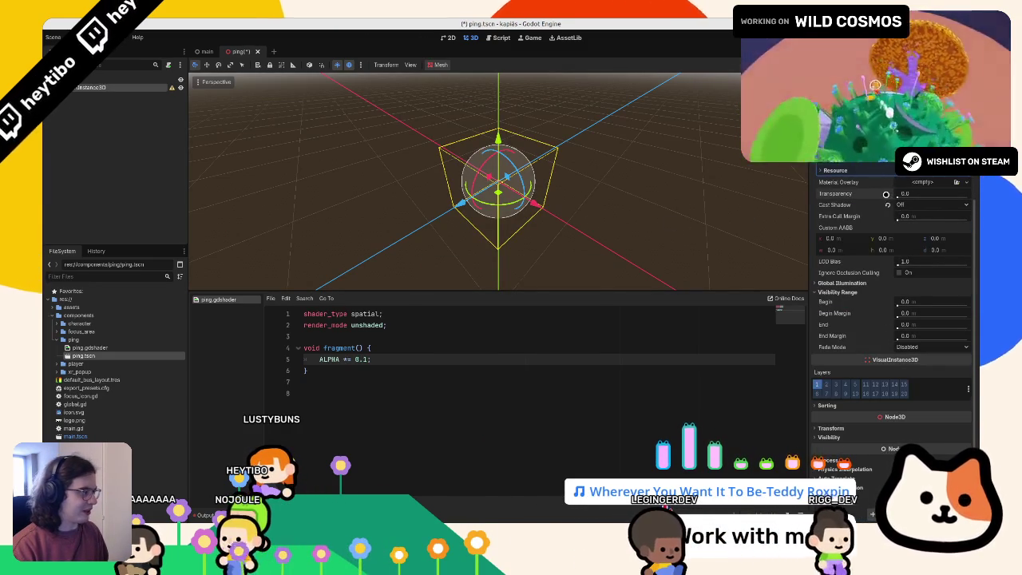
pyautogui.click(885, 194)
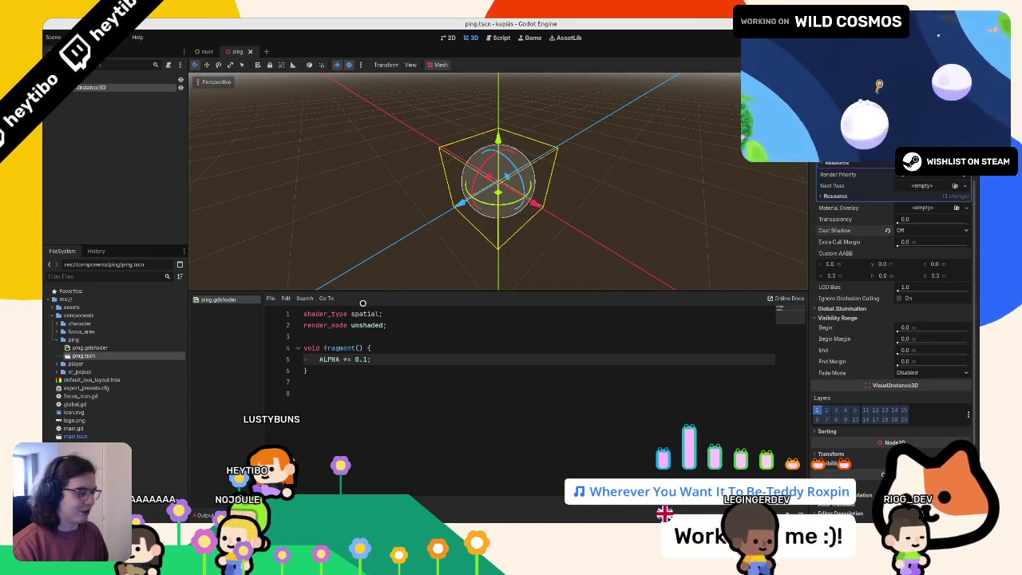
# Step: Declare 'uniform float alpha = 1.0;' below the render_mode line
pyautogui.click(360, 335)
pyautogui.press('Return')
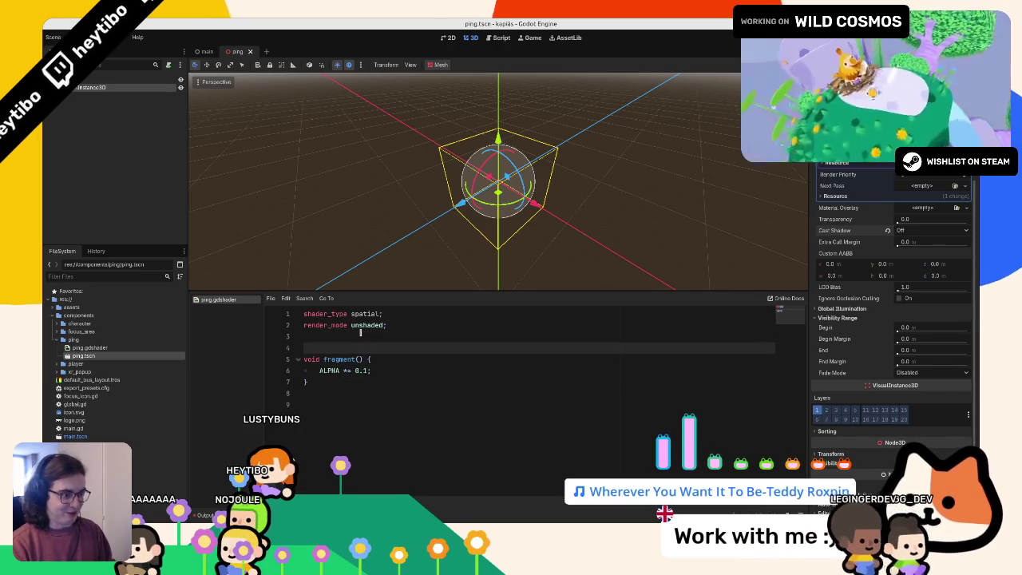
pyautogui.press('Return')
pyautogui.press('Up')
pyautogui.write('niform f')
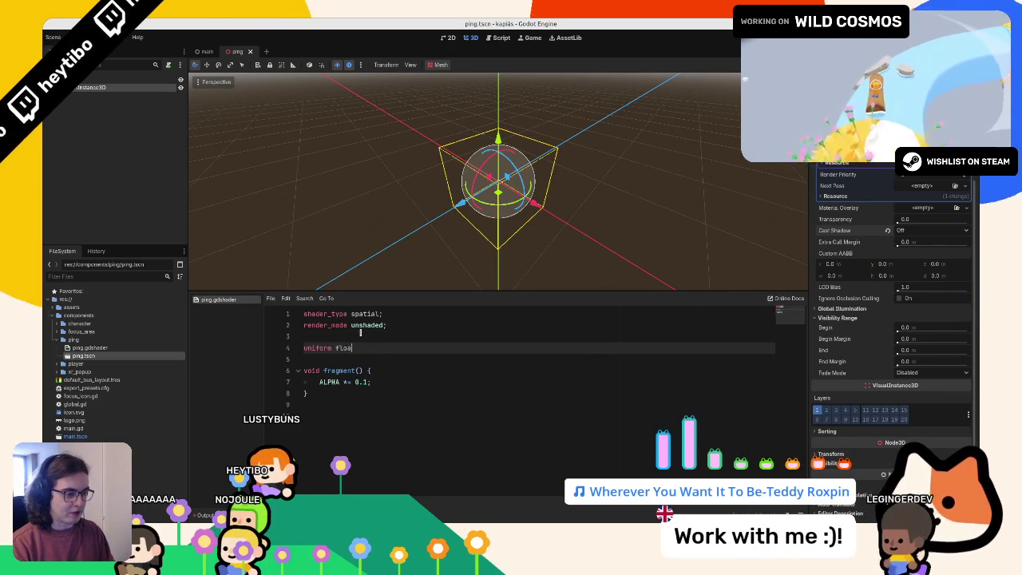
pyautogui.write('loat alpha = ')
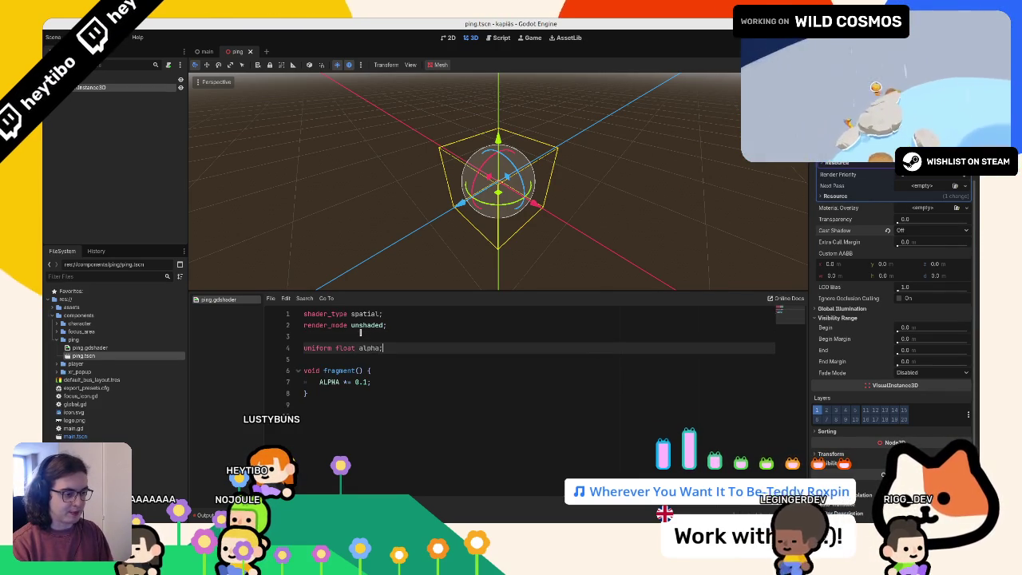
pyautogui.write('1.0;')
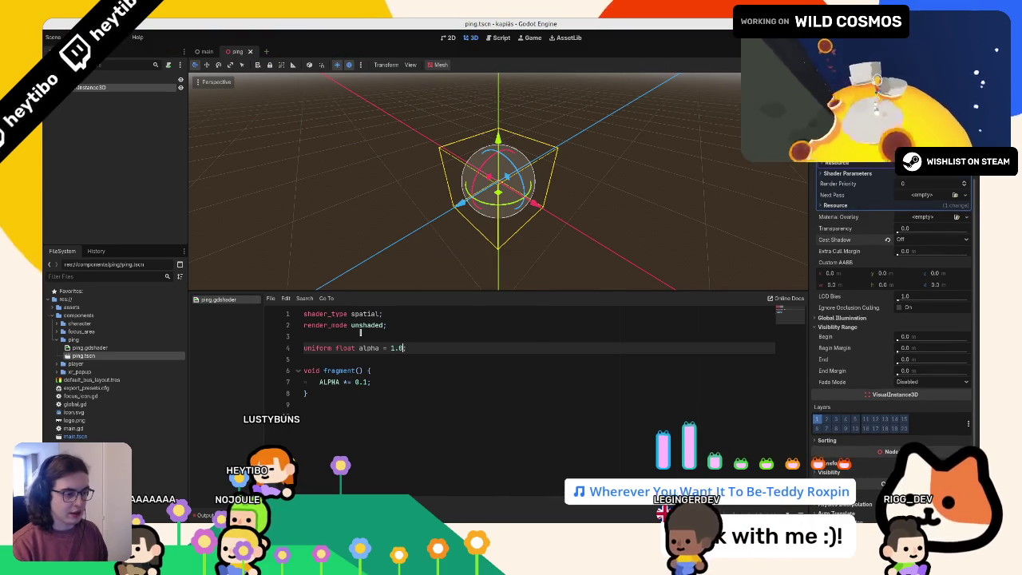
# Step: Change the fragment line to 'ALPHA = alpha;' and save the shader
pyautogui.click(363, 382)
pyautogui.doubleClick(363, 383)
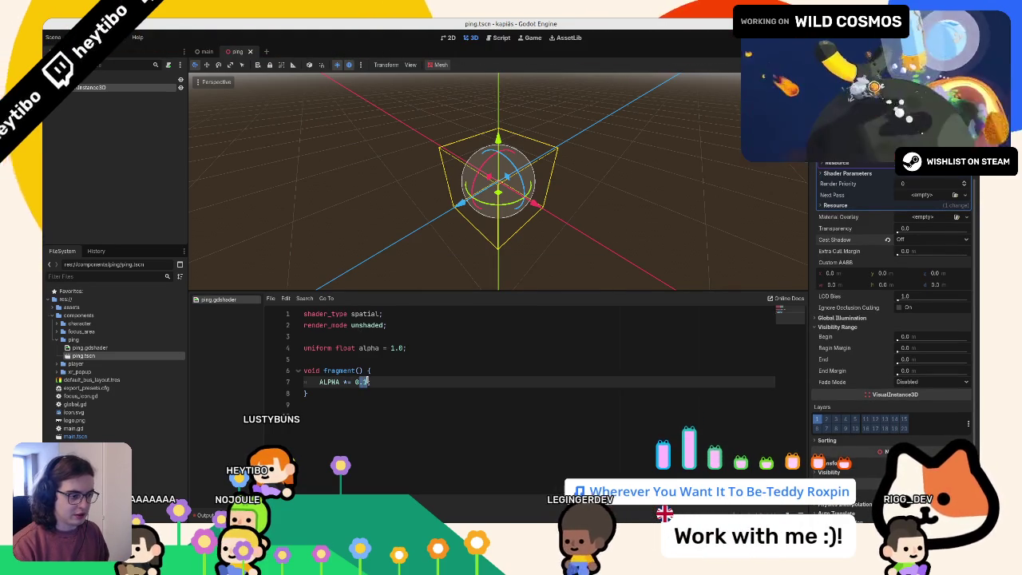
pyautogui.write('alpha')
pyautogui.hotkey('ctrl', 's')
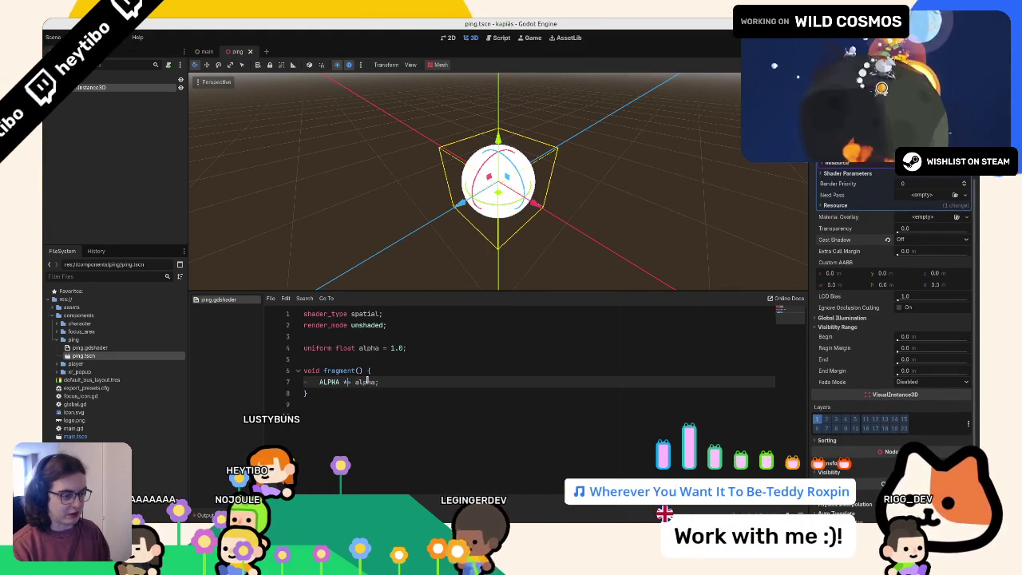
pyautogui.click(349, 382)
pyautogui.press('BackSpace')
pyautogui.hotkey('ctrl', 's')
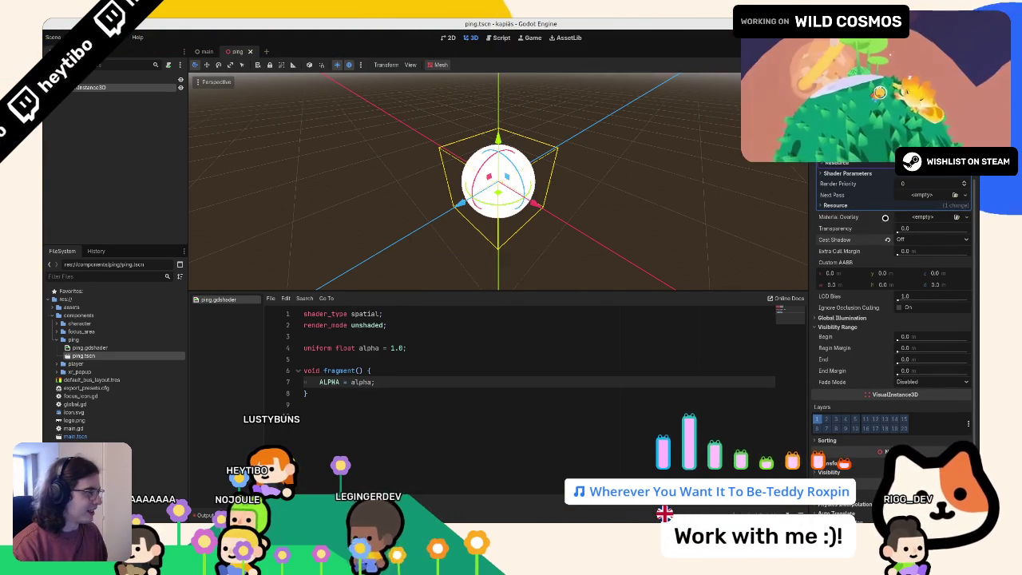
# Step: Test the sphere's Alpha shader parameter in the Inspector, then undo the change
pyautogui.click(863, 174)
pyautogui.moveTo(910, 184)
pyautogui.mouseDown()
pyautogui.moveTo(870, 184)
pyautogui.moveTo(942, 183)
pyautogui.mouseUp()
pyautogui.hotkey('ctrl', 'z')
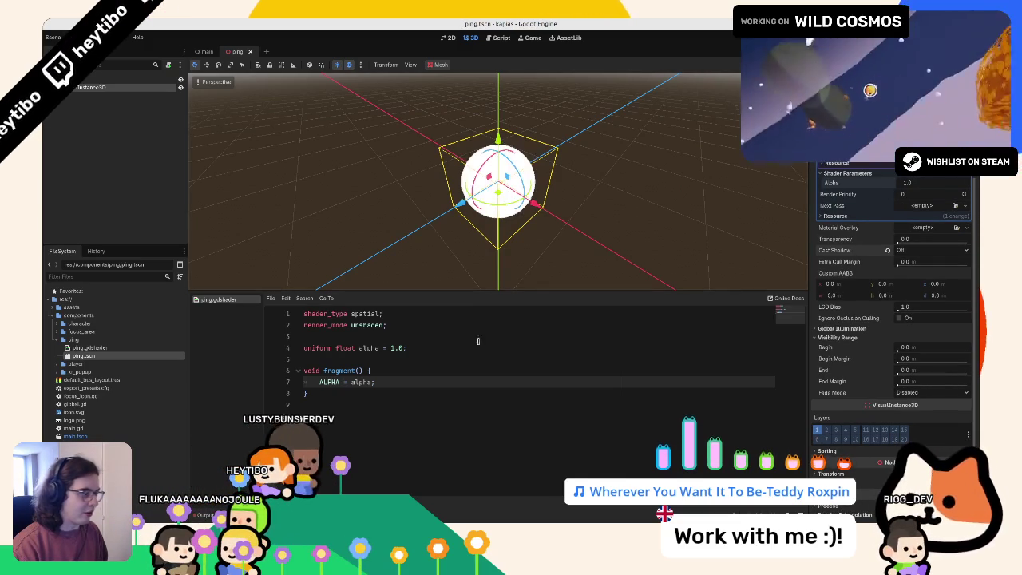
# Step: Begin the range hint on the alpha uniform and work with the MeshInstance3D node in the scene tree
pyautogui.click(383, 348)
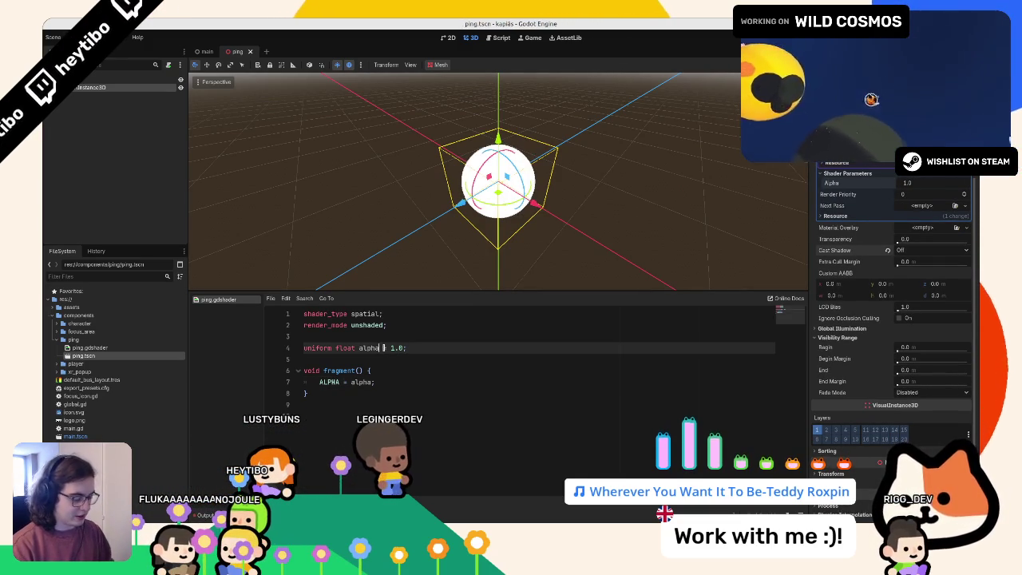
pyautogui.write(': hint_range(0.0, 1.0, 0.1')
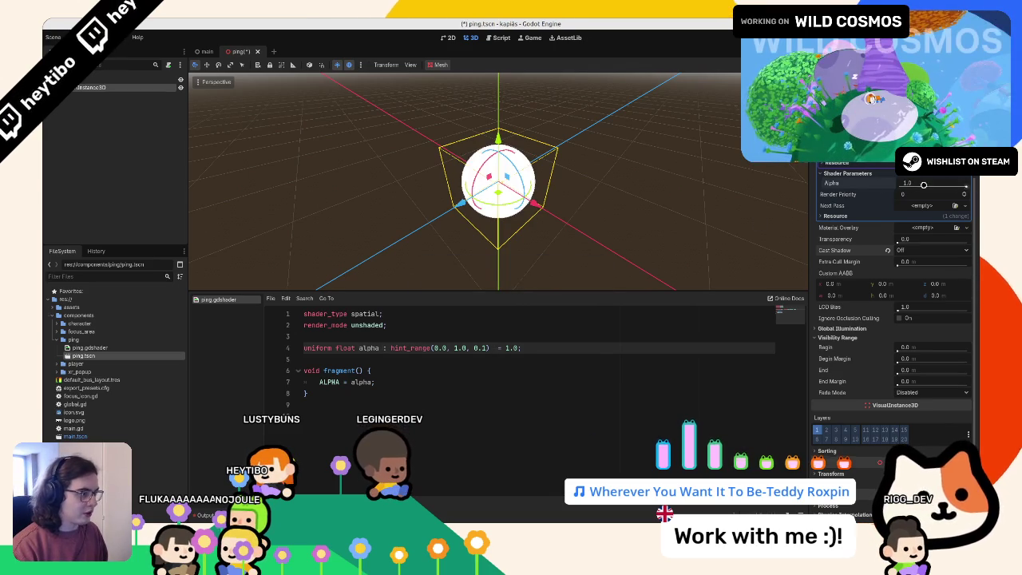
pyautogui.click(136, 92)
pyautogui.click(136, 89)
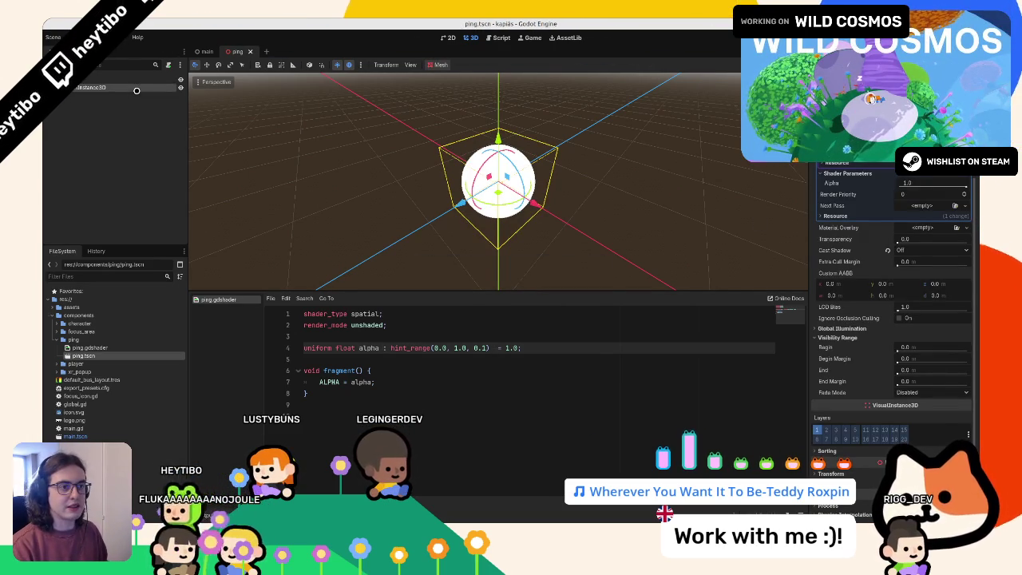
pyautogui.click(152, 78)
pyautogui.click(141, 87)
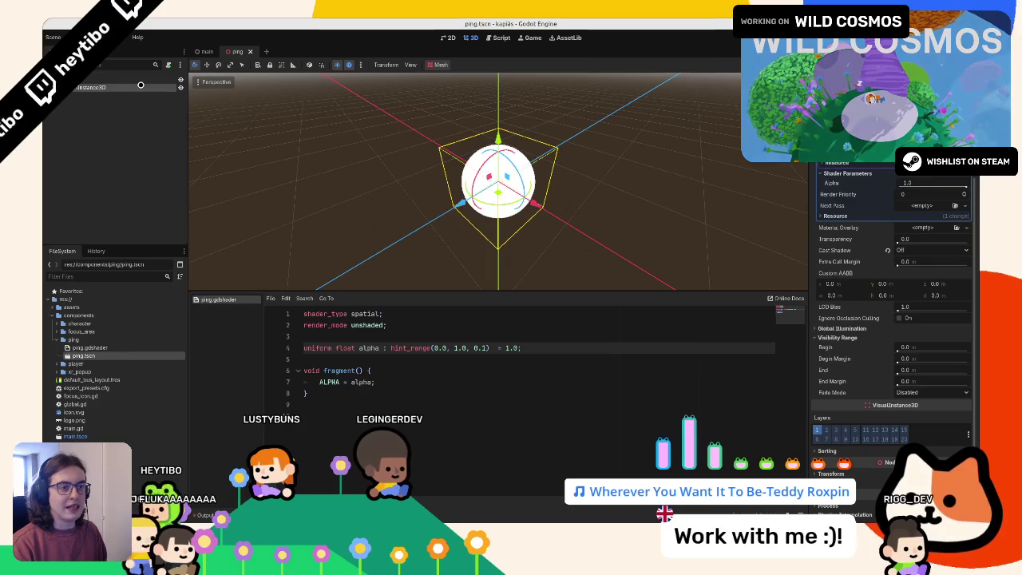
pyautogui.rightClick(141, 85)
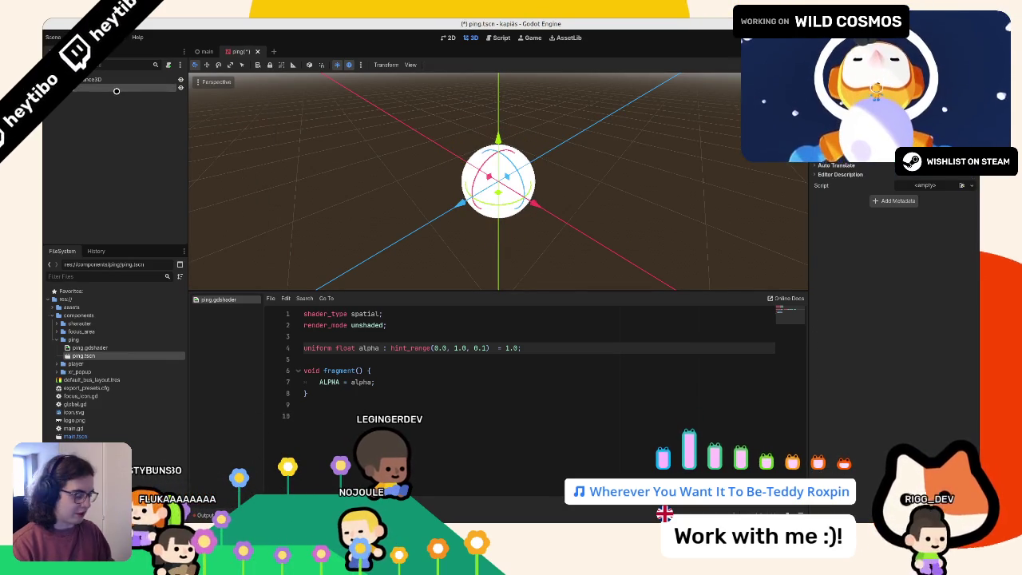
pyautogui.press('Delete')
pyautogui.press('Return')
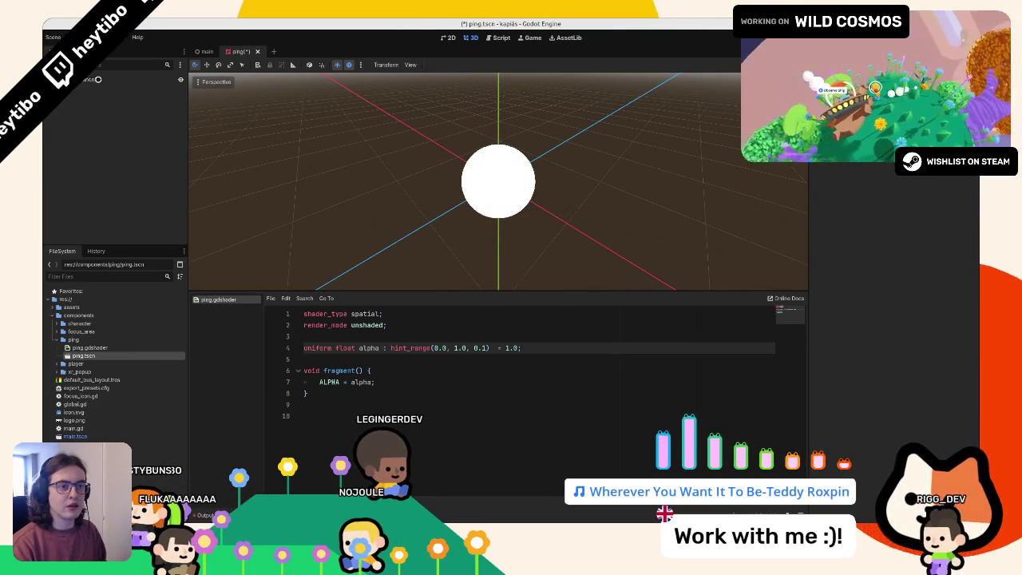
pyautogui.click(97, 79)
pyautogui.press('Escape')
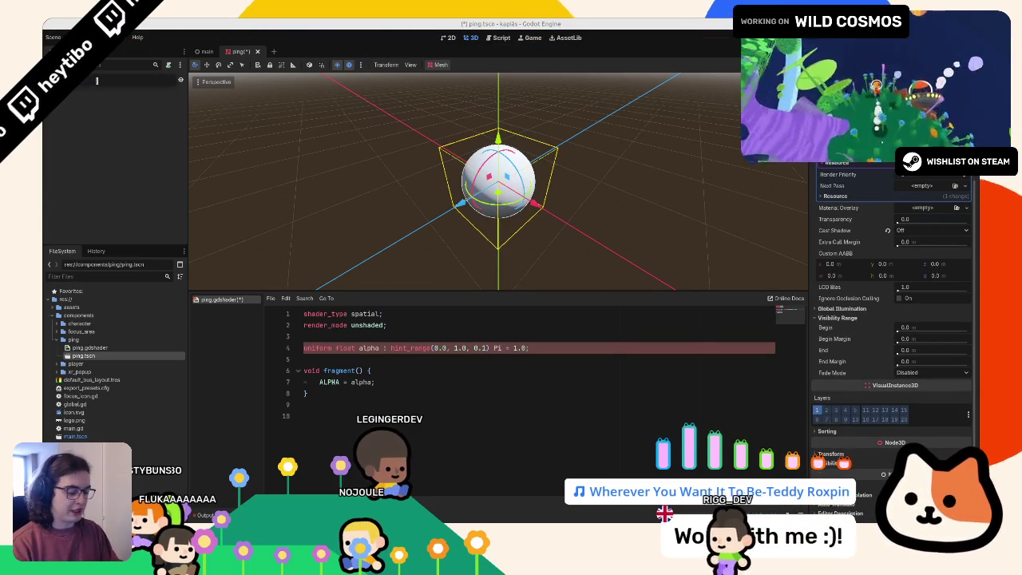
# Step: Save the scene and shader, and remove a stray 'Pi' from the uniform line
pyautogui.hotkey('ctrl', 's')
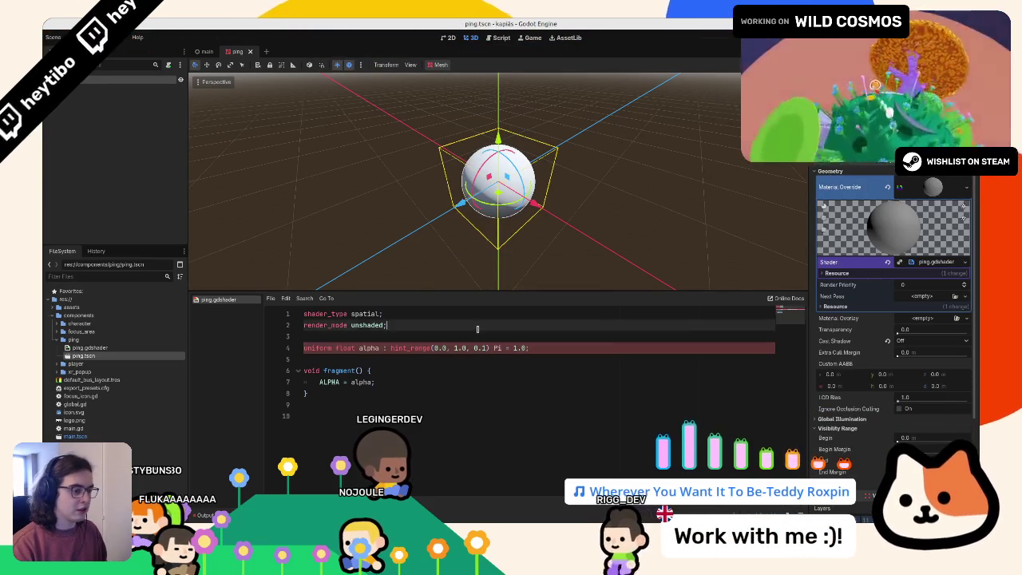
pyautogui.press('BackSpace')
pyautogui.press('BackSpace')
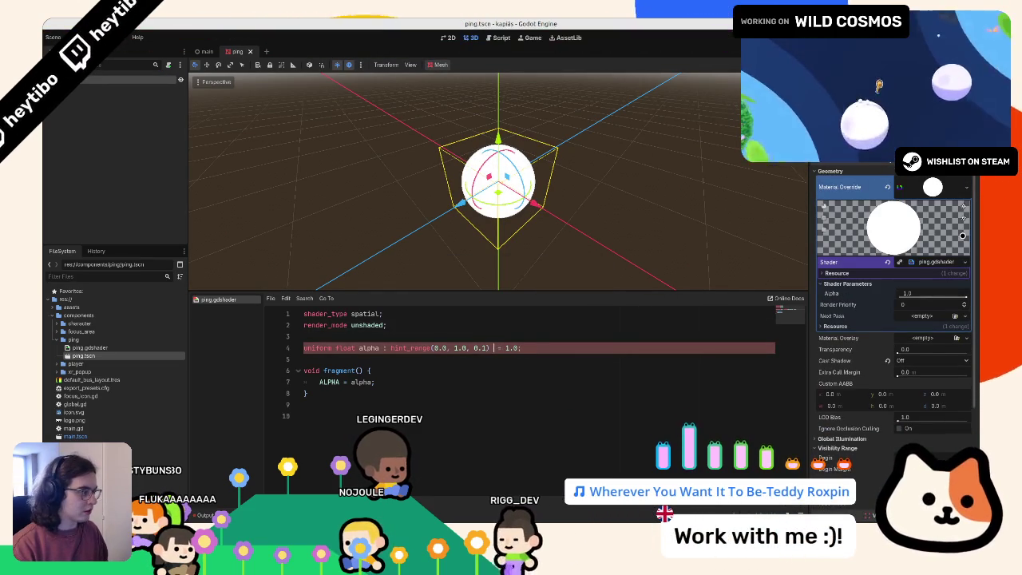
pyautogui.click(964, 189)
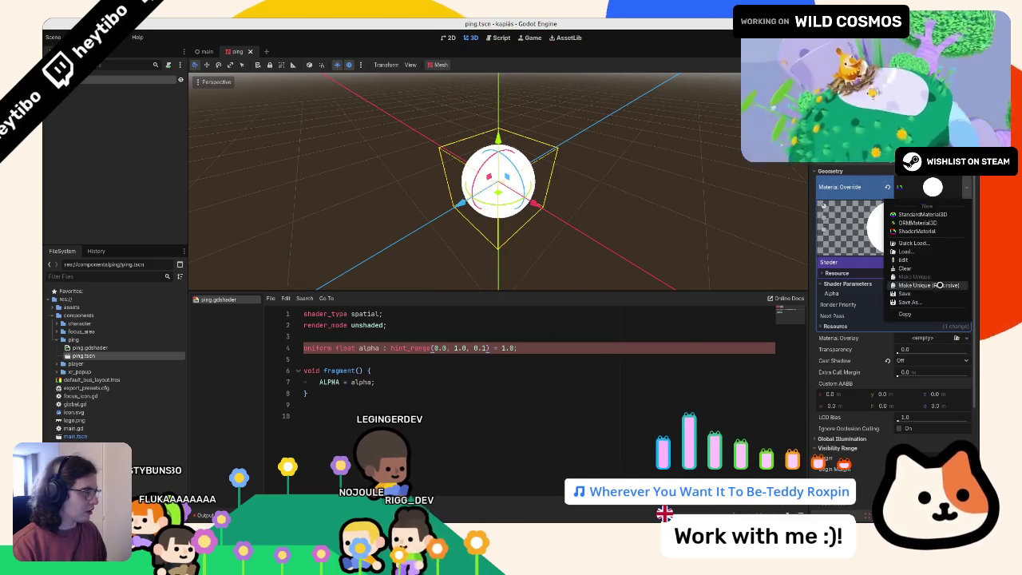
# Step: Save the material as res://components/ping/ping_mat.tres and attach a new ping.gd script to the sphere
pyautogui.click(918, 295)
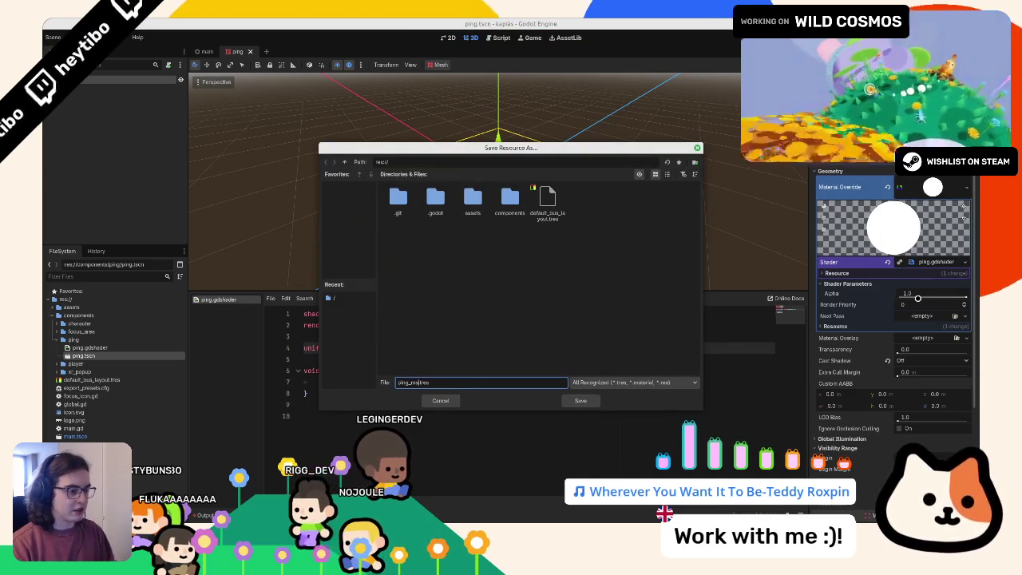
pyautogui.doubleClick(472, 201)
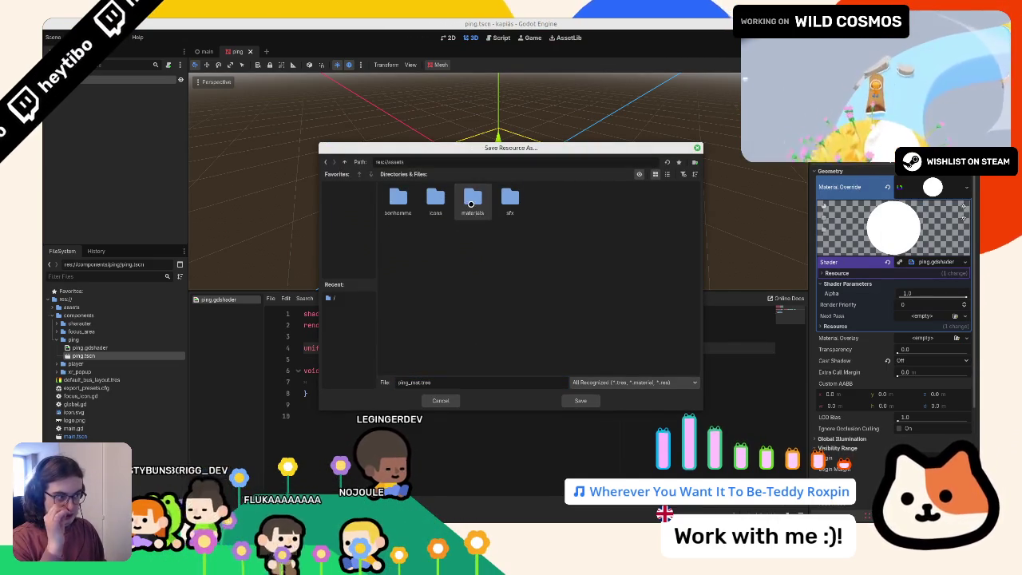
pyautogui.click(348, 161)
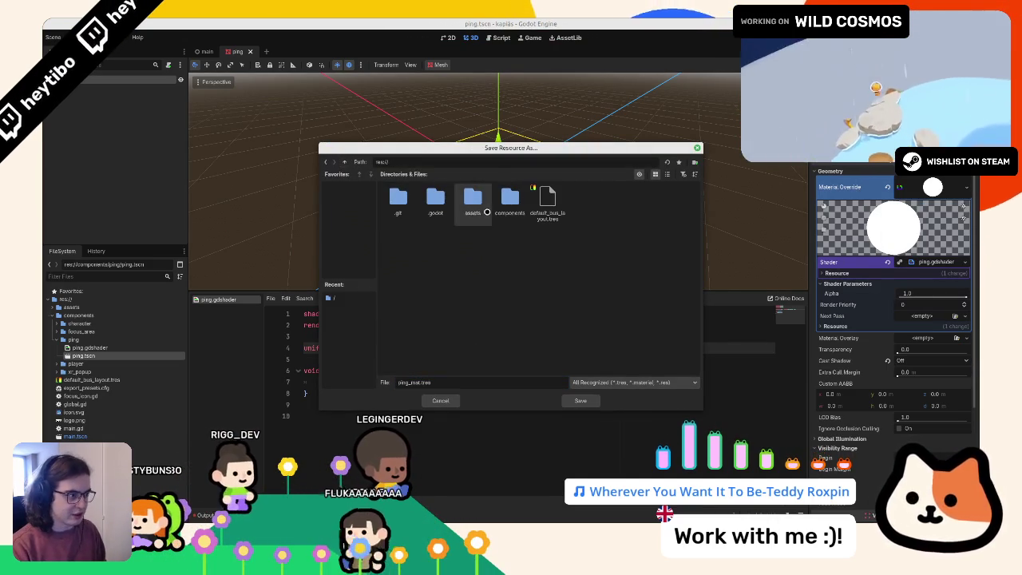
pyautogui.doubleClick(435, 201)
pyautogui.doubleClick(472, 201)
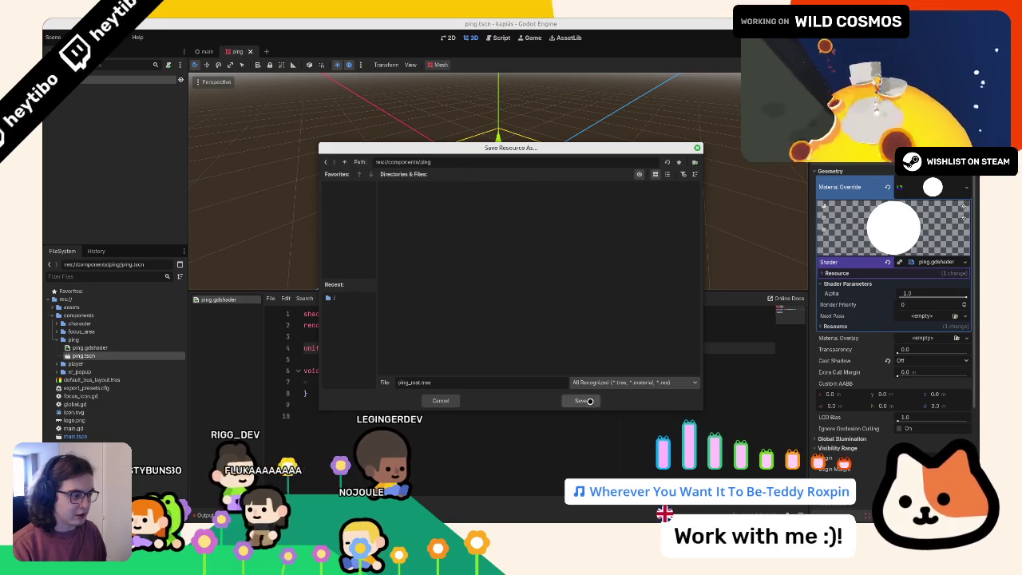
pyautogui.click(581, 400)
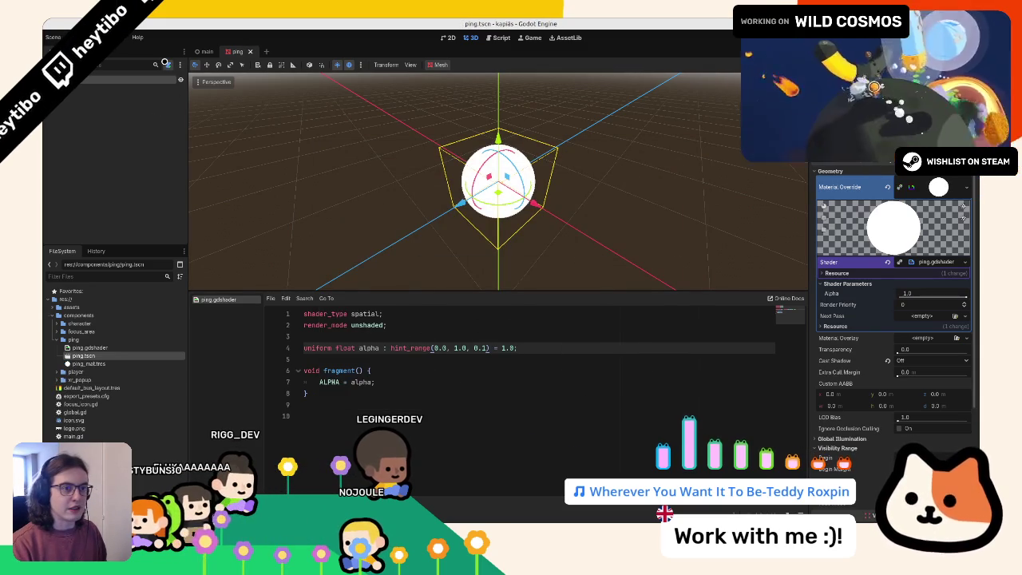
pyautogui.click(165, 63)
pyautogui.press('Return')
# Step: Clear the template code in ping.gd, leaving an empty _ready() function
pyautogui.moveTo(386, 148); pyautogui.dragTo(365, 101)
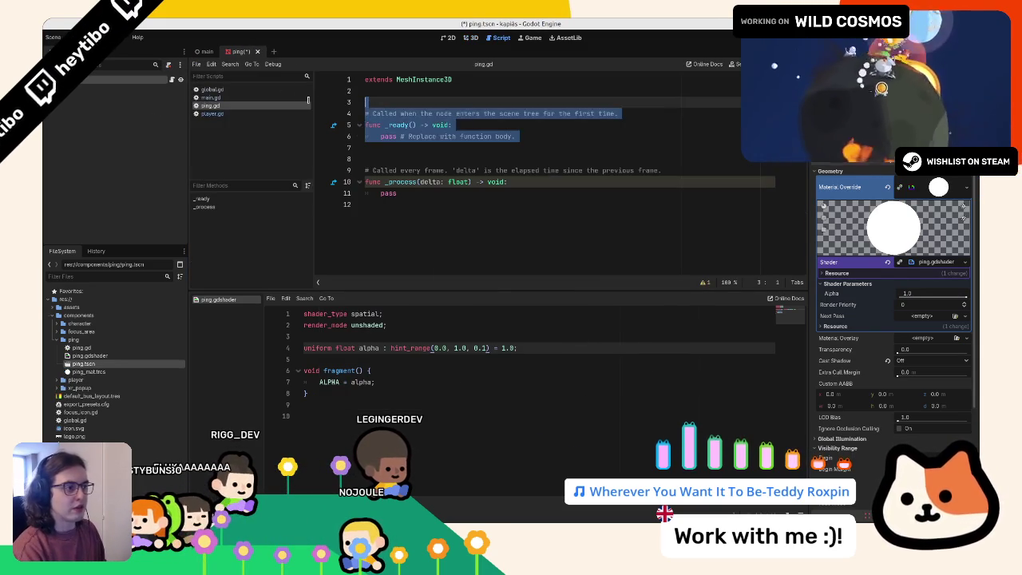
pyautogui.press('BackSpace')
pyautogui.moveTo(399, 147); pyautogui.dragTo(317, 104)
pyautogui.press('BackSpace')
pyautogui.write('func _r')
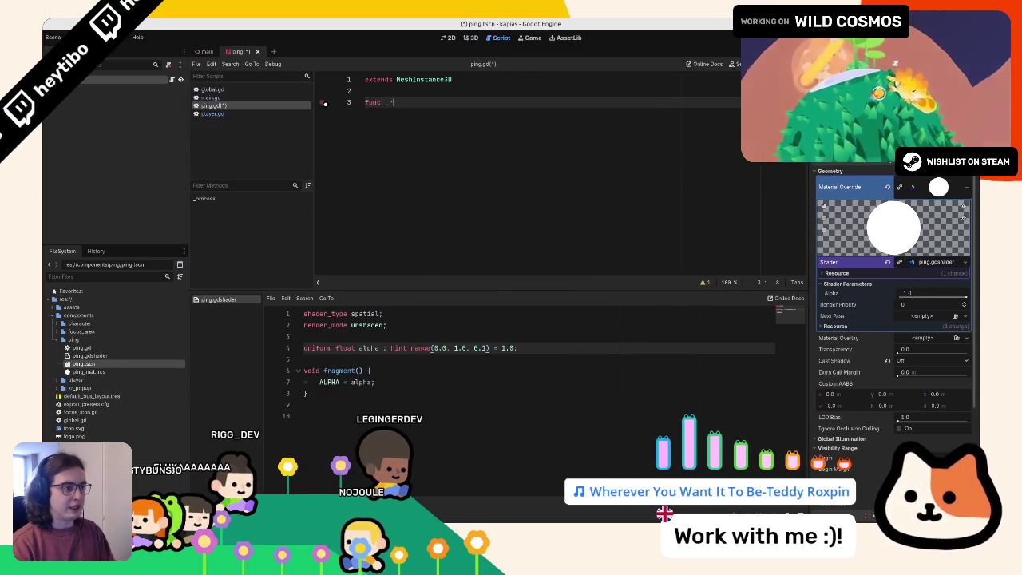
pyautogui.press('Return')
pyautogui.write('var t : cre')
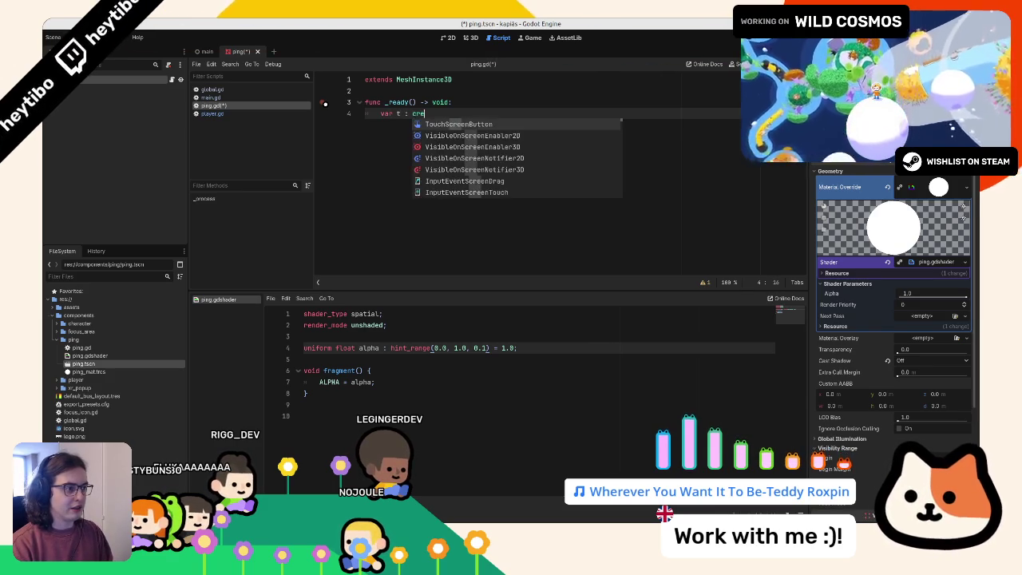
# Step: Declare a Tween variable t set to create_tween() in _ready()
pyautogui.write('w')
pyautogui.press('Return')
pyautogui.write('crea')
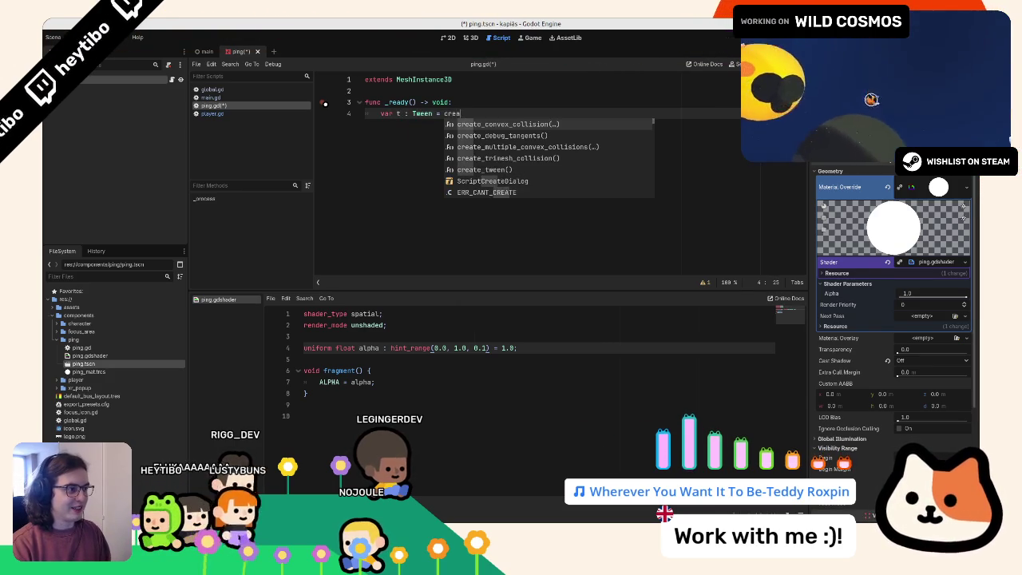
pyautogui.press('BackSpace')
pyautogui.press('BackSpace')
pyautogui.press('BackSpace')
pyautogui.press('BackSpace')
pyautogui.write('get_')
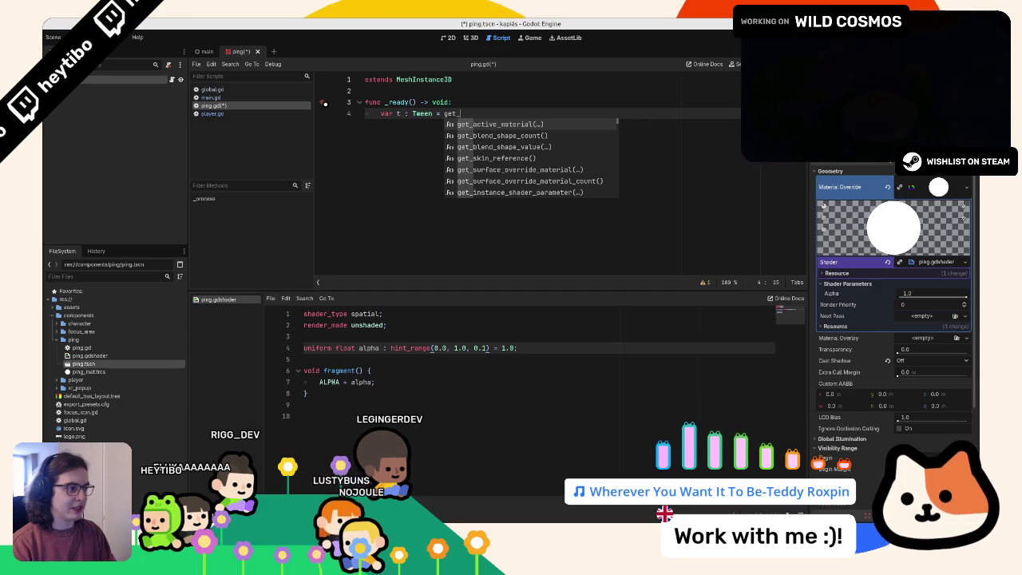
pyautogui.press('BackSpace')
pyautogui.press('BackSpace')
pyautogui.press('BackSpace')
pyautogui.press('BackSpace')
pyautogui.press('BackSpace')
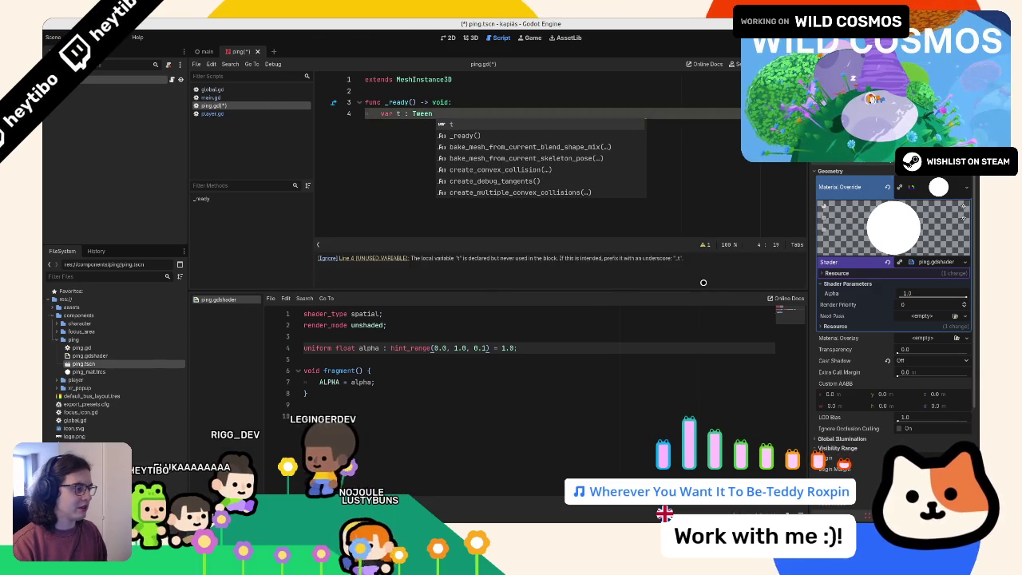
pyautogui.press('Escape')
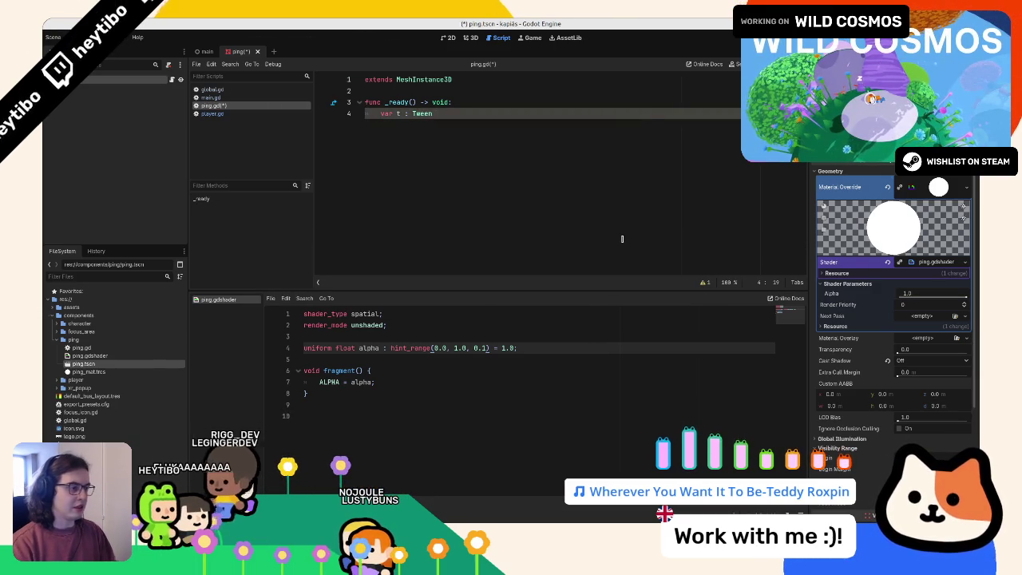
pyautogui.write('=c')
pyautogui.write('ate')
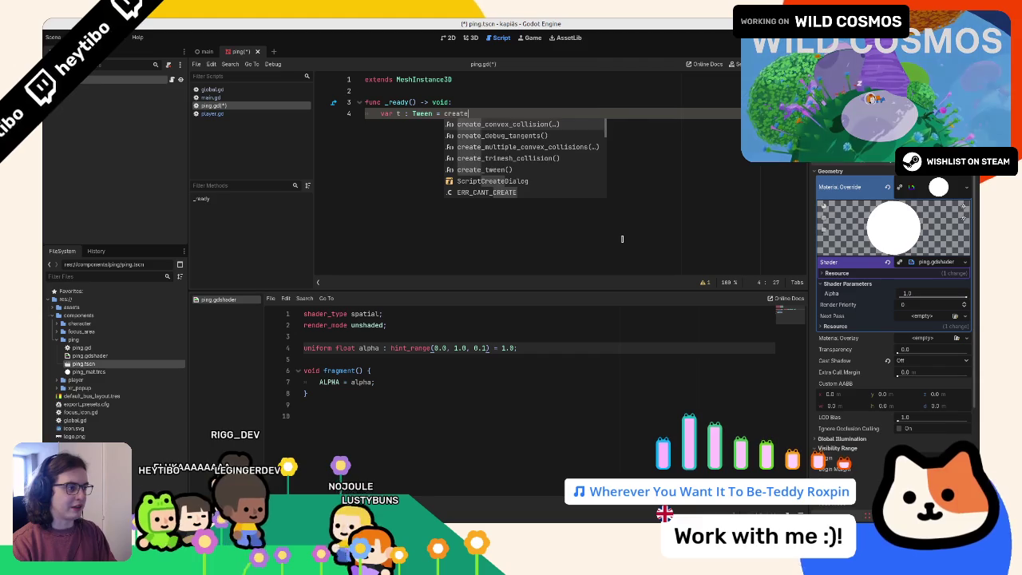
pyautogui.write('_ttw')
pyautogui.press('Return')
pyautogui.press('Return')
# Step: Add t.tween_property(material_override, "shader_parameter/alpha", 0.0, 0.4).from(1.0) and duplicate the line
pyautogui.write('t.tween_property(')
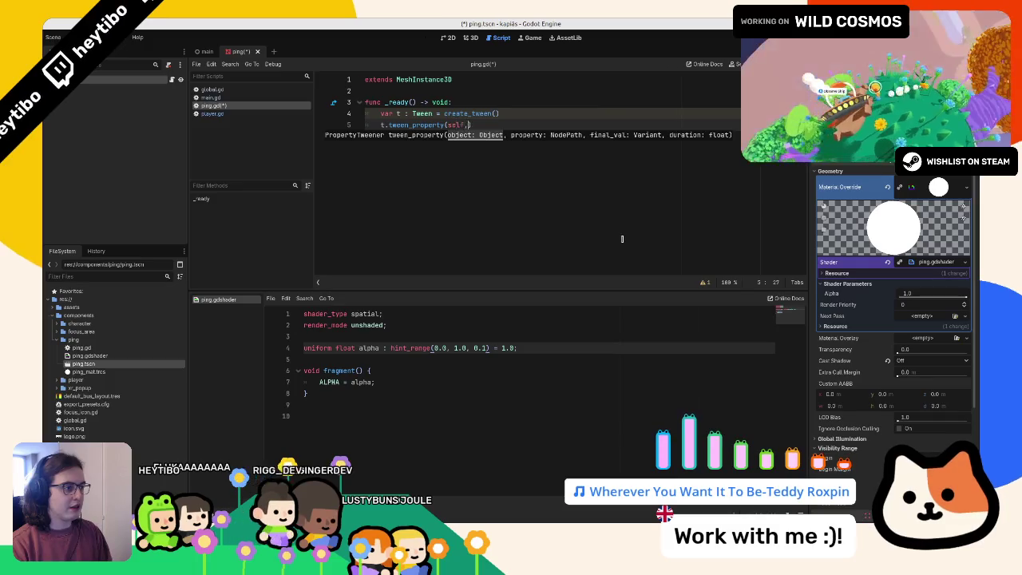
pyautogui.write('ma')
pyautogui.write('terial_override, ')
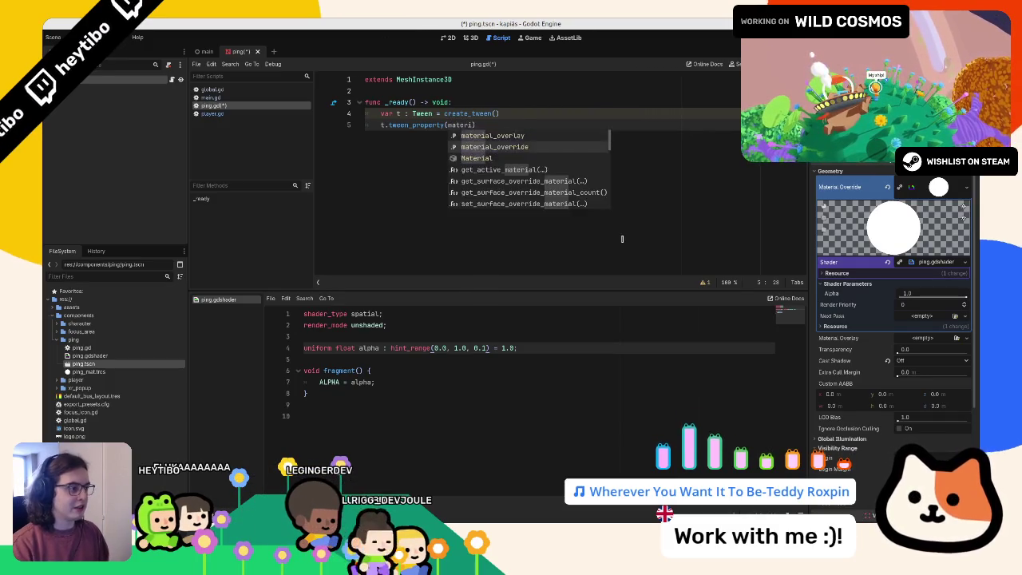
pyautogui.write('"')
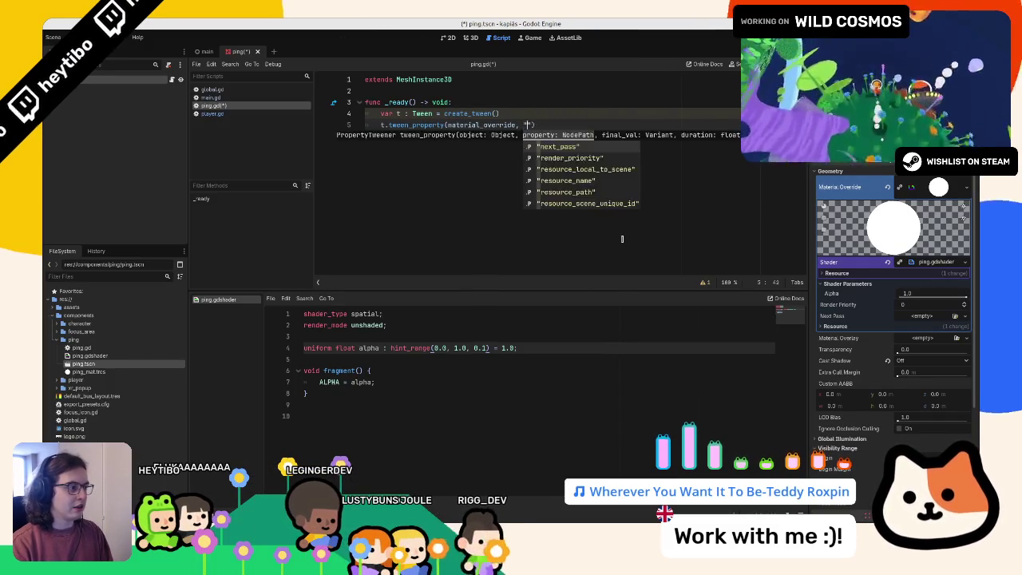
pyautogui.write('shader')
pyautogui.press('BackSpace')
pyautogui.press('BackSpace')
pyautogui.press('BackSpace')
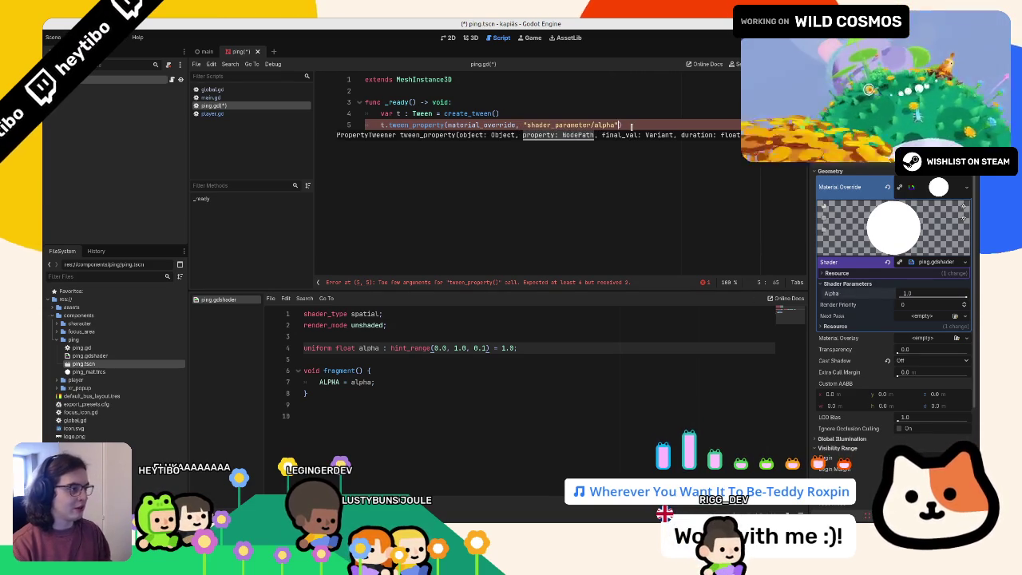
pyautogui.write('0.0,')
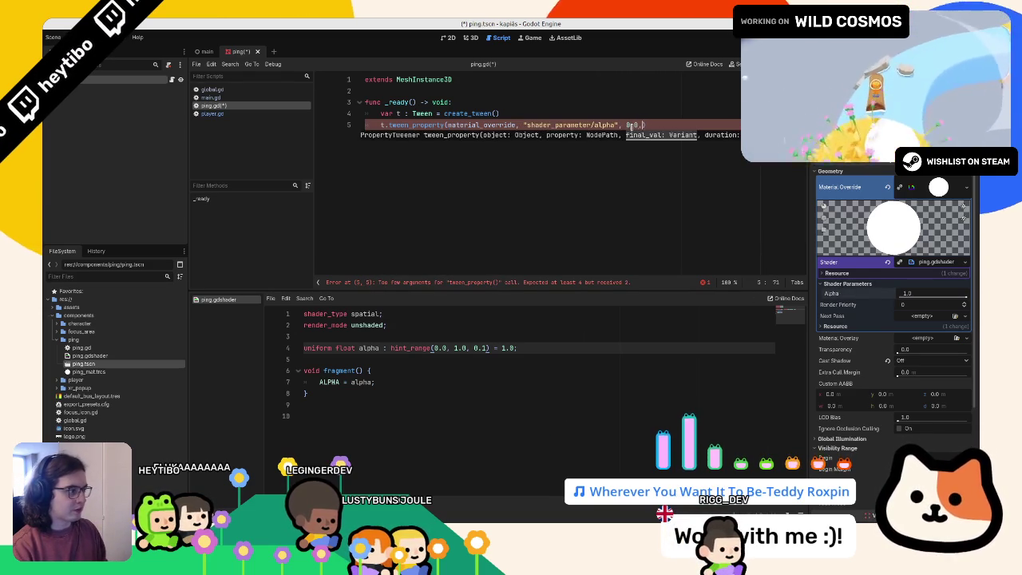
pyautogui.write(' 0.4)')
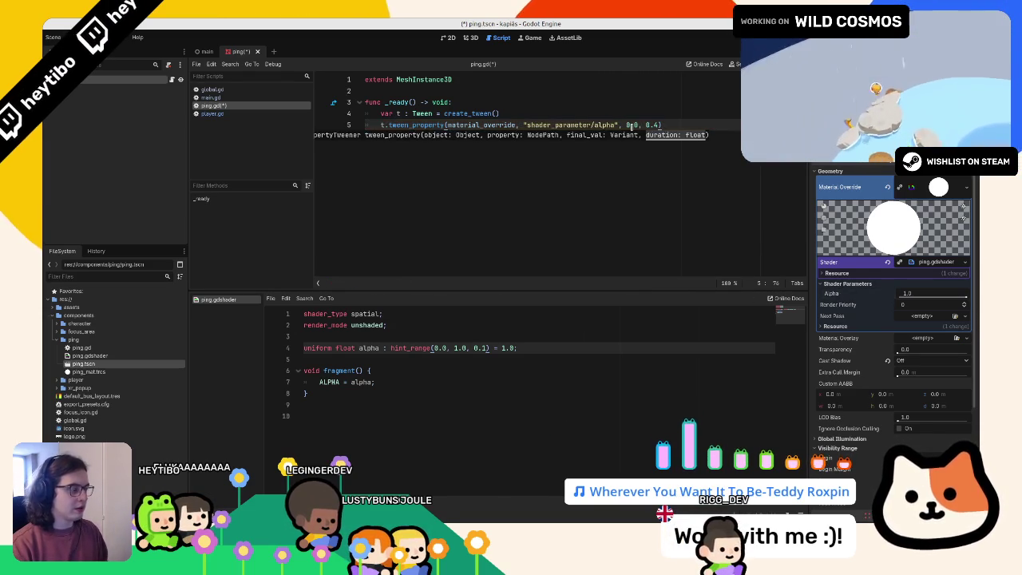
pyautogui.press('BackSpace')
pyautogui.press('BackSpace')
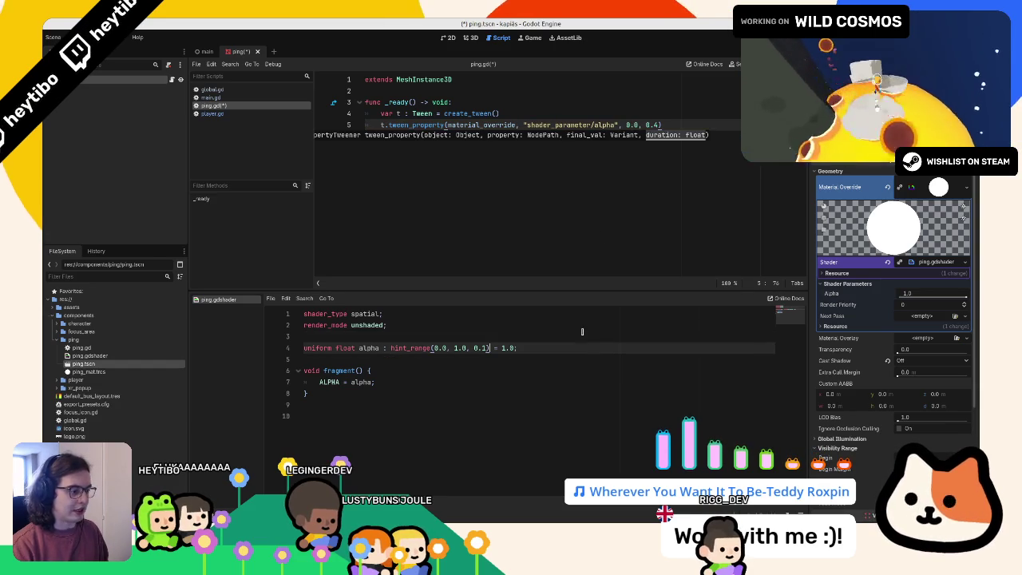
pyautogui.click(677, 196)
pyautogui.write('.f')
pyautogui.press('Return')
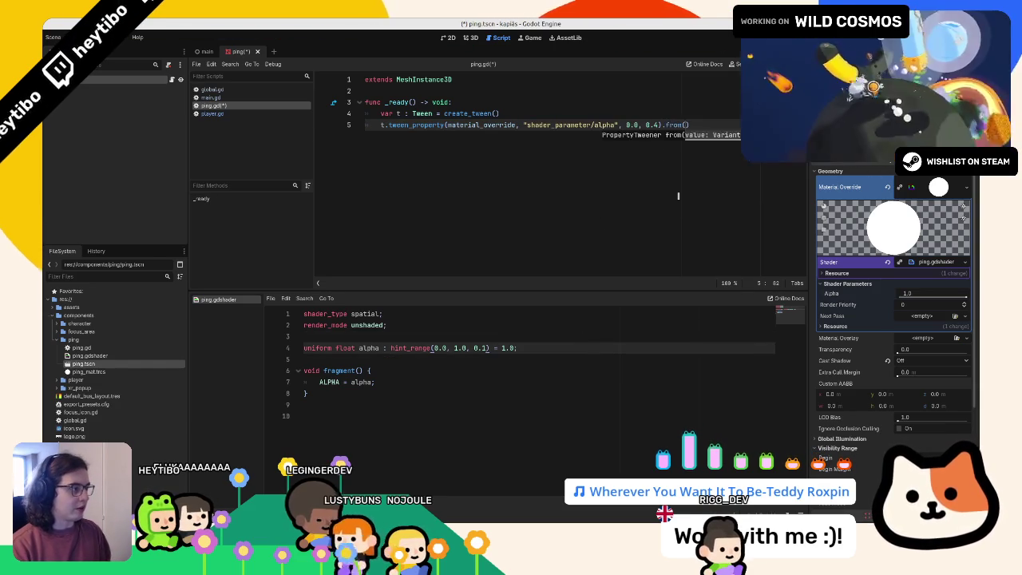
pyautogui.write('1.0')
pyautogui.hotkey('ctrl', 'shift', 'd')
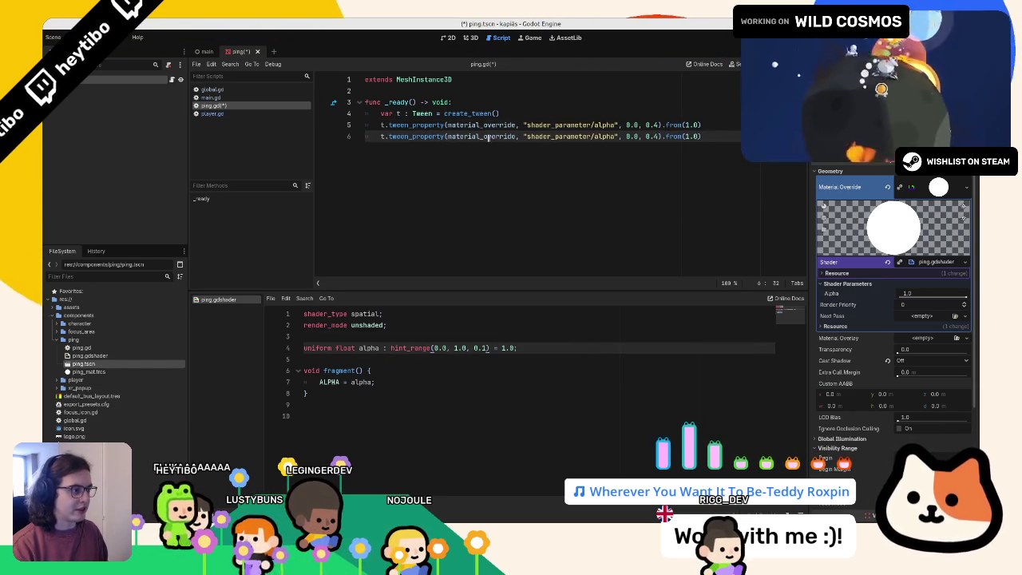
# Step: On the copied line, set the target to Vector3.ONE * 1.5 and the start to .from(Vector3.ZERO)
pyautogui.doubleClick(487, 137)
pyautogui.write('sc')
pyautogui.click(472, 136)
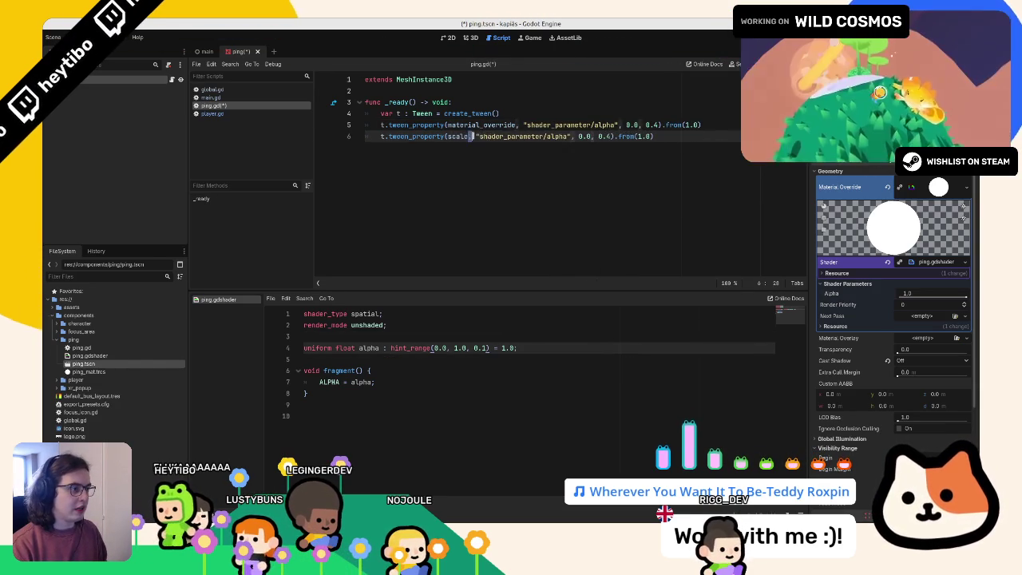
pyautogui.write(',')
pyautogui.moveTo(477, 136); pyautogui.dragTo(570, 136)
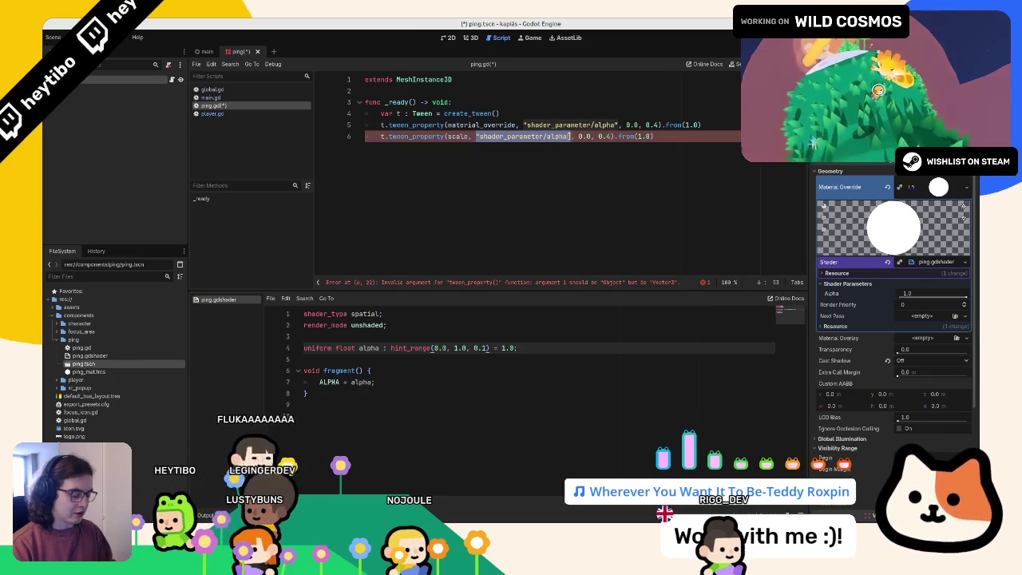
pyautogui.write('vector3')
pyautogui.press('Return')
pyautogui.write('.on')
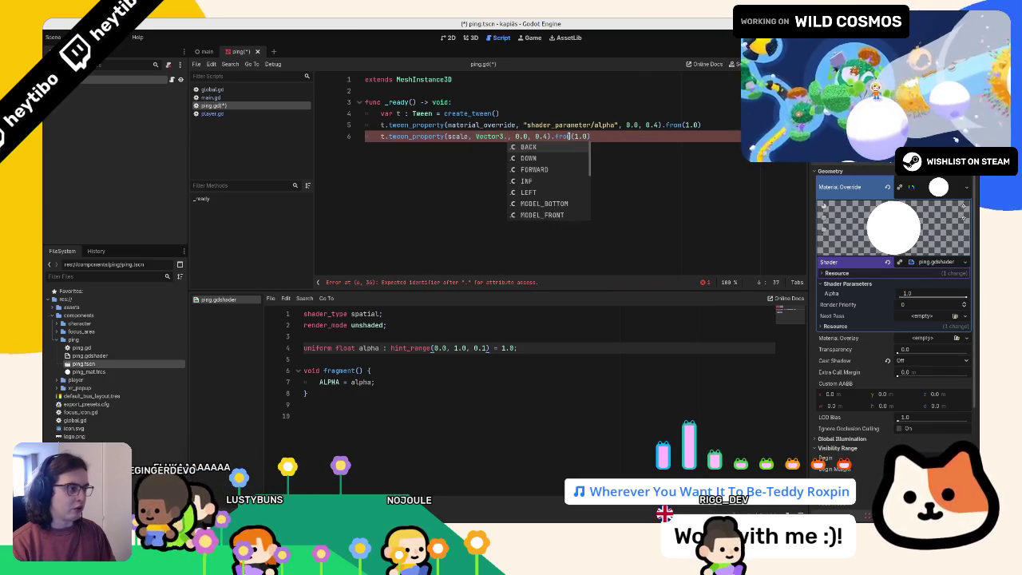
pyautogui.press('Return')
pyautogui.write('*')
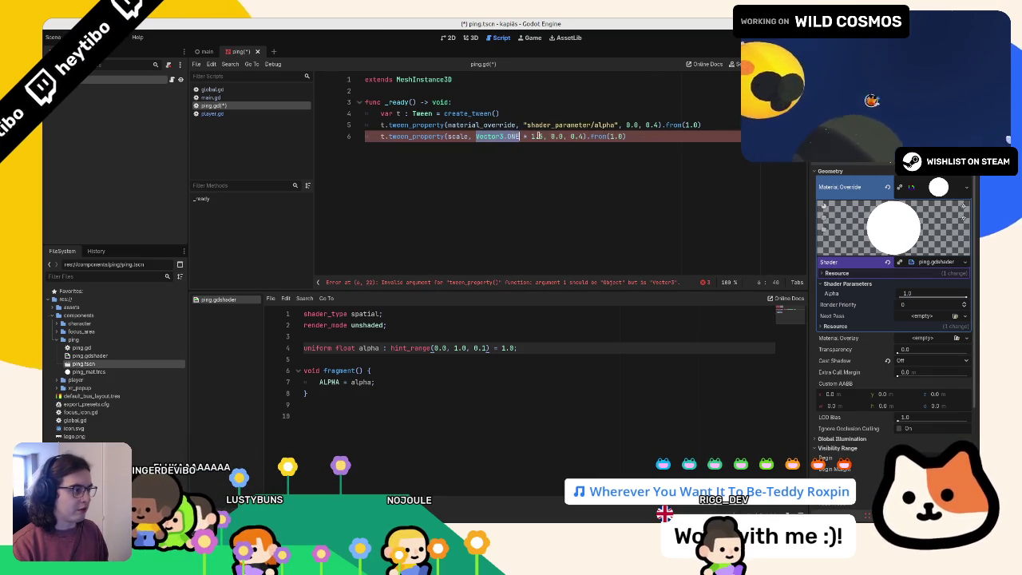
pyautogui.doubleClick(613, 137)
pyautogui.write('Vector3.c')
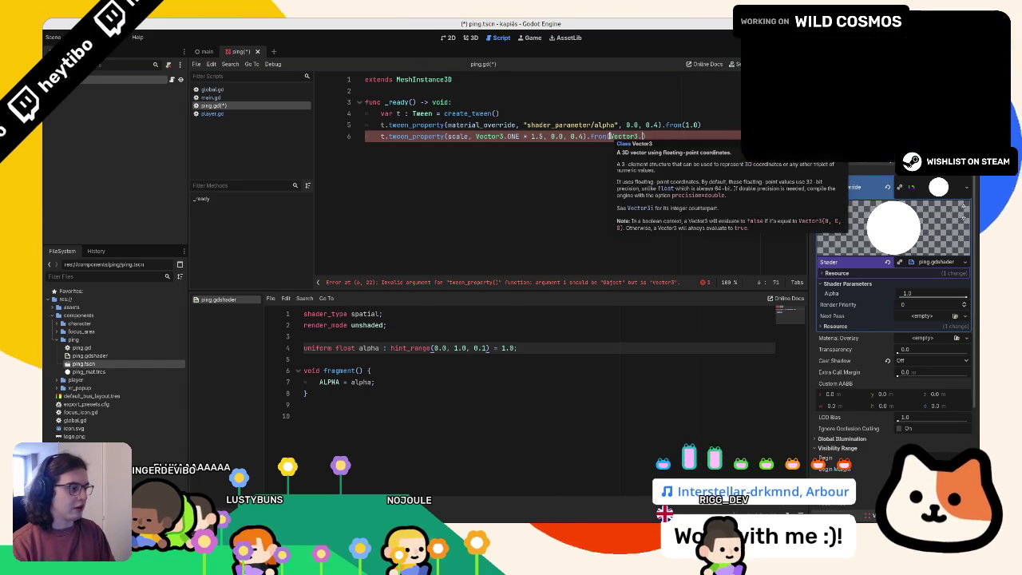
pyautogui.press('BackSpace')
pyautogui.write('ze')
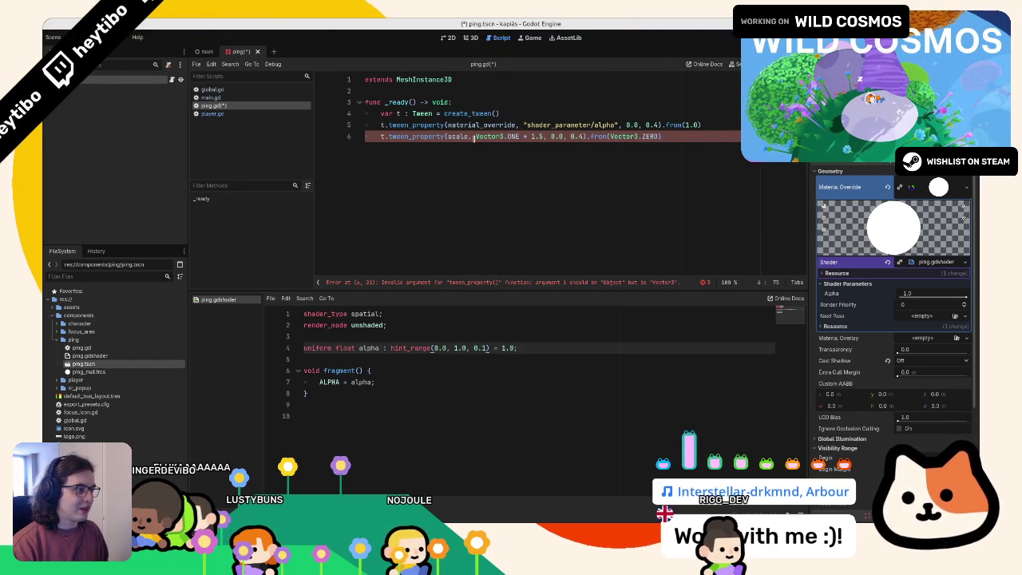
pyautogui.write(')')
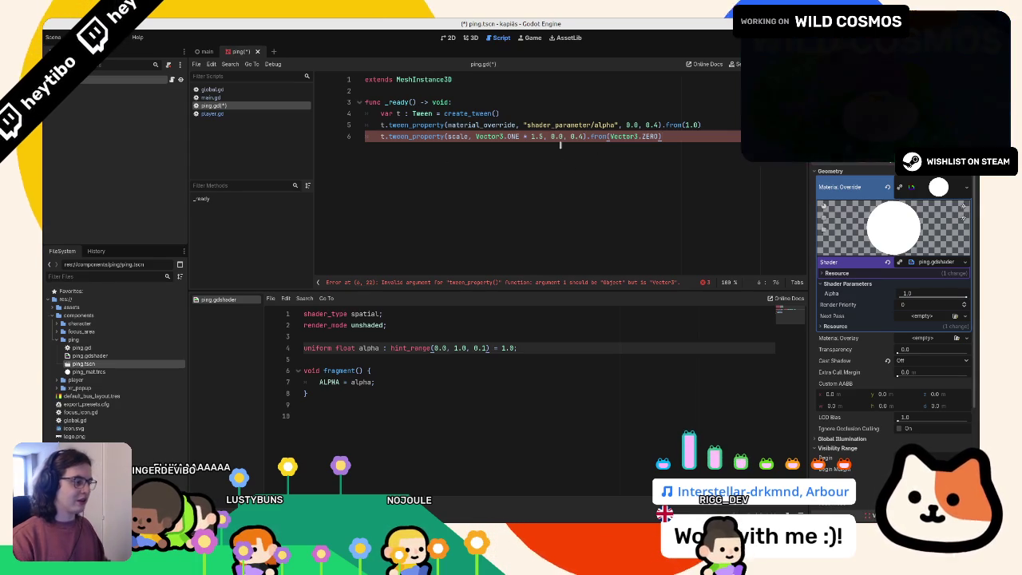
# Step: Point the copied tween at self's "scale" property, drop the leftover 0.0 argument, and save
pyautogui.doubleClick(460, 135)
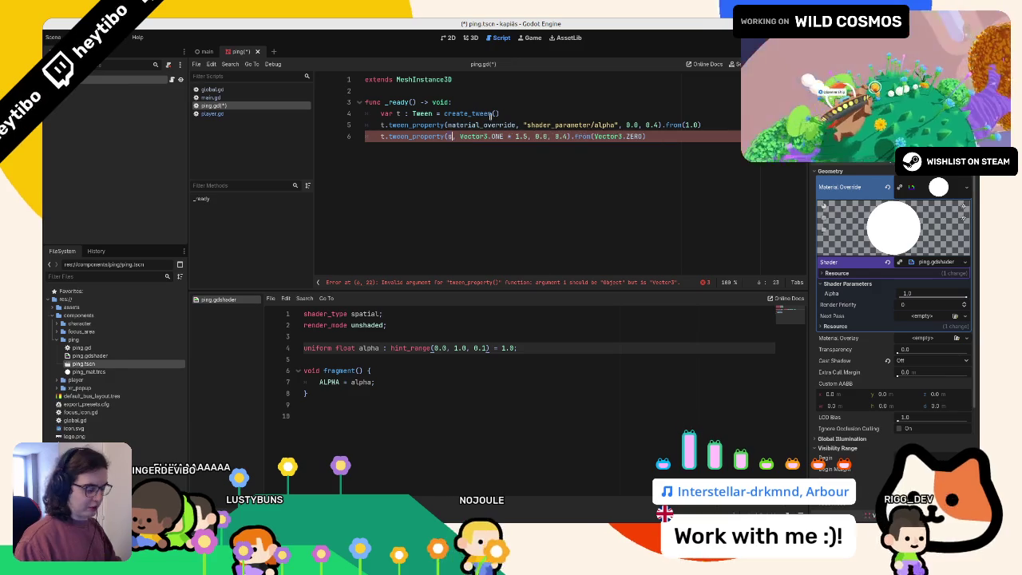
pyautogui.write('self, "')
pyautogui.press('BackSpace')
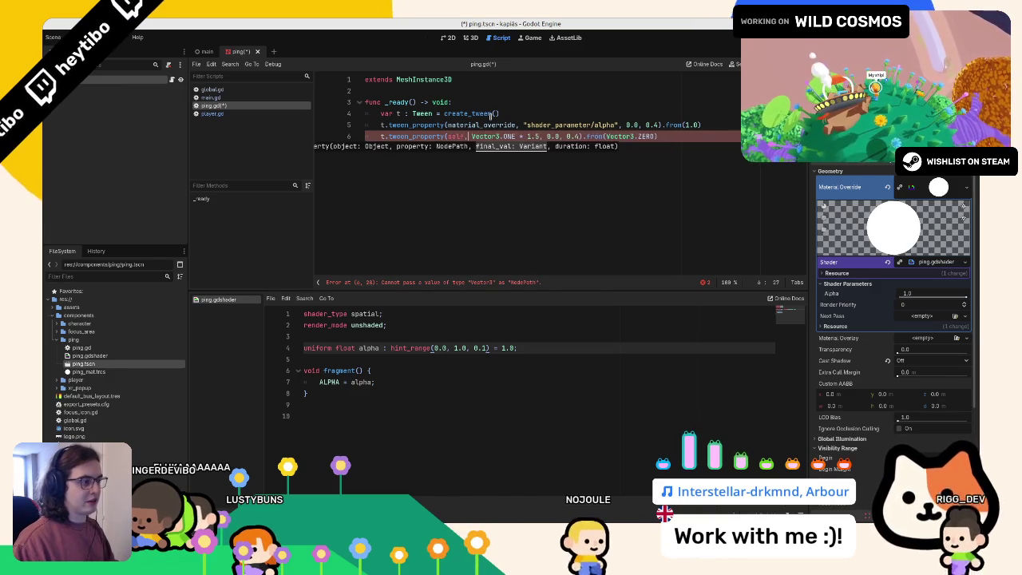
pyautogui.hotkey('ctrl', 'space')
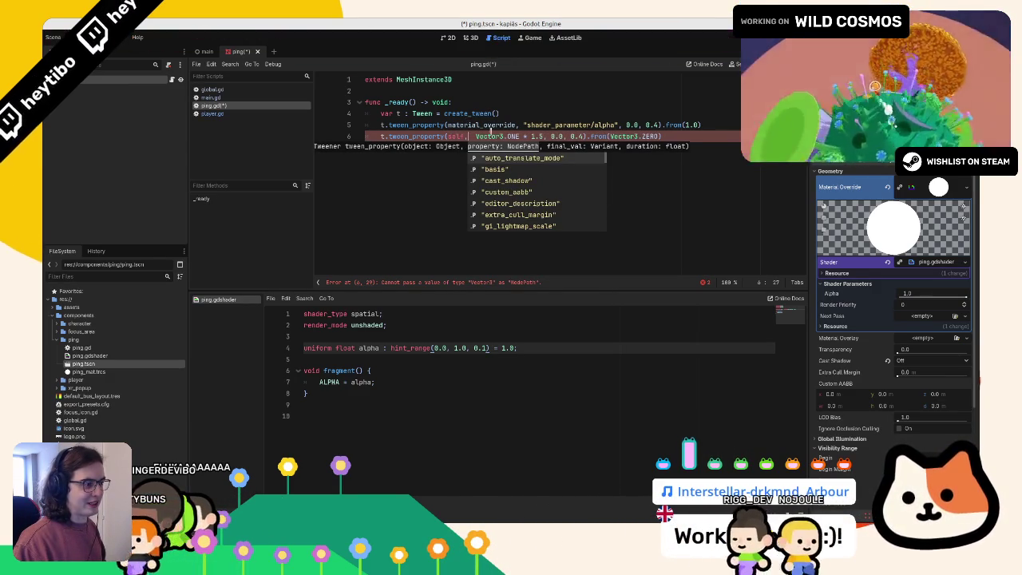
pyautogui.moveTo(486, 128)
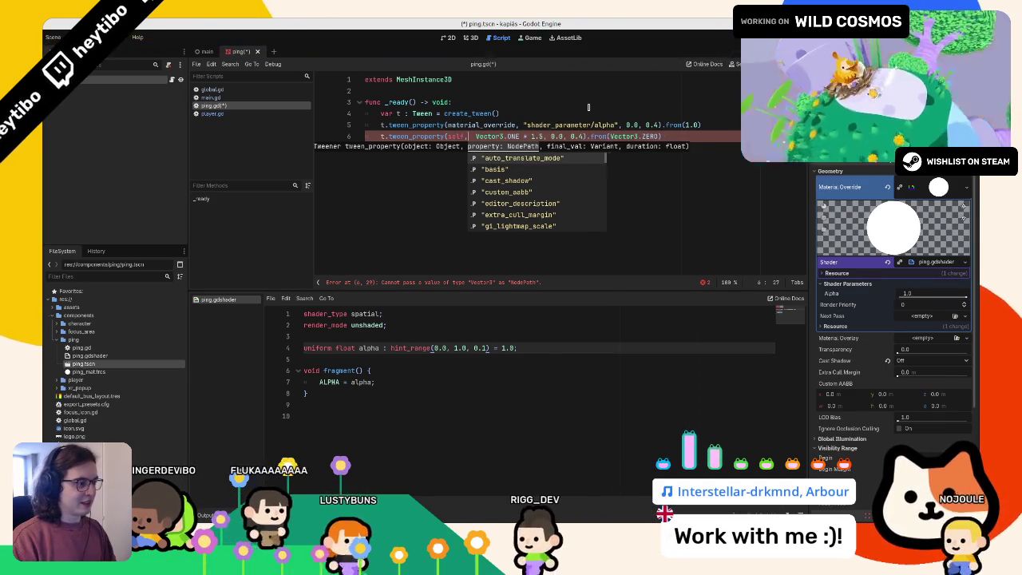
pyautogui.write('"sca')
pyautogui.press('Return')
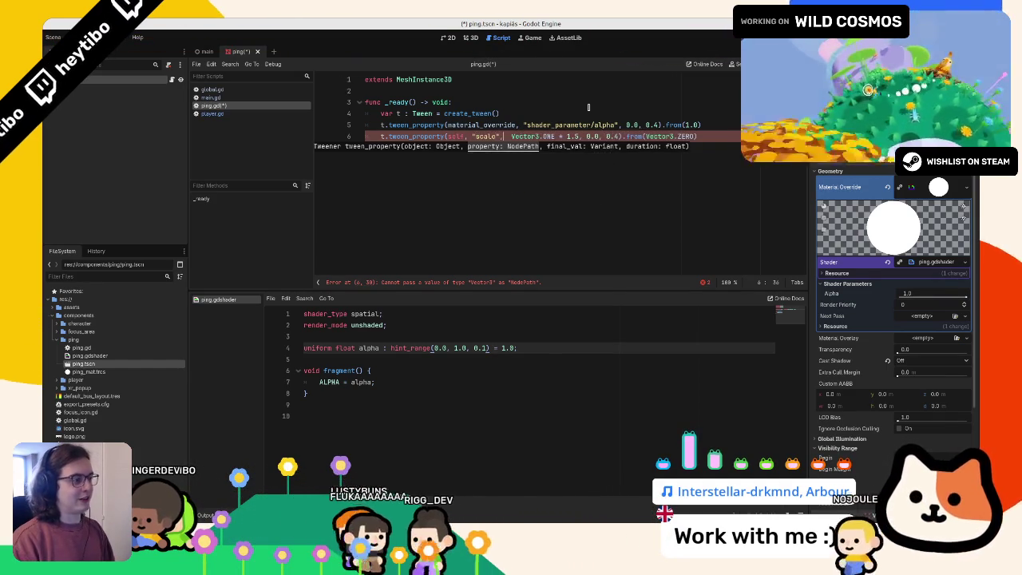
pyautogui.write(',')
pyautogui.press('BackSpace')
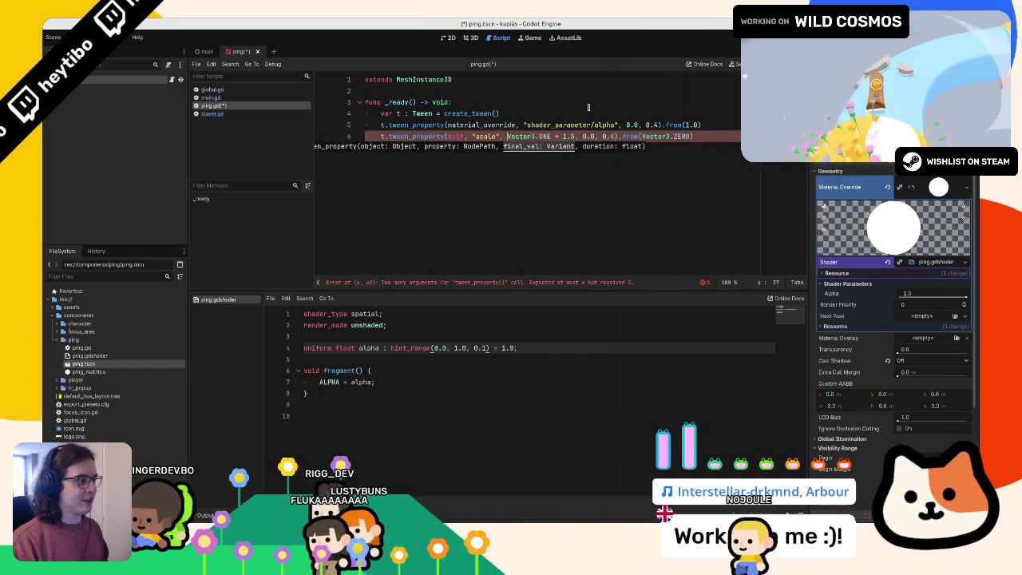
pyautogui.click(582, 136)
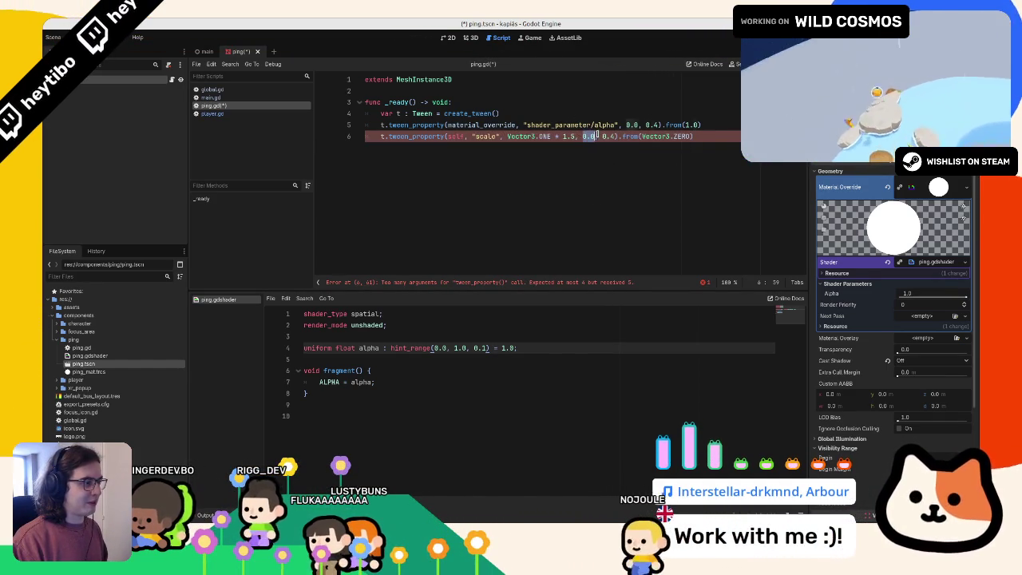
pyautogui.press('Delete')
pyautogui.press('Delete')
pyautogui.press('Delete')
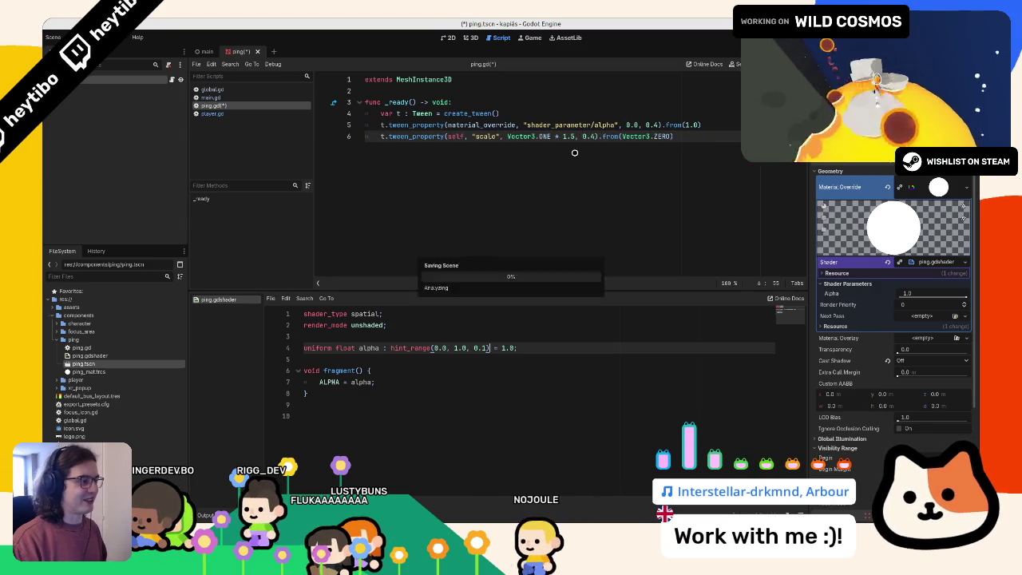
pyautogui.hotkey('ctrl', 's')
# Step: Make the scale tween run alongside the fade with t.parallel()
pyautogui.click(529, 125)
pyautogui.click(537, 114)
pyautogui.write('.pa')
pyautogui.press('Return')
pyautogui.press('BackSpace')
pyautogui.press('BackSpace')
pyautogui.press('BackSpace')
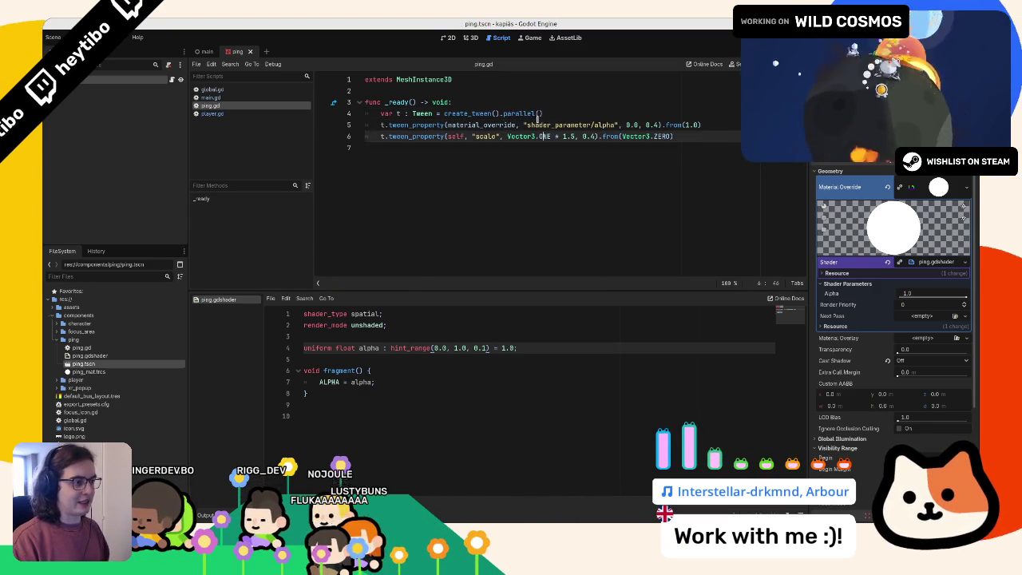
pyautogui.press('Down')
pyautogui.press('Down')
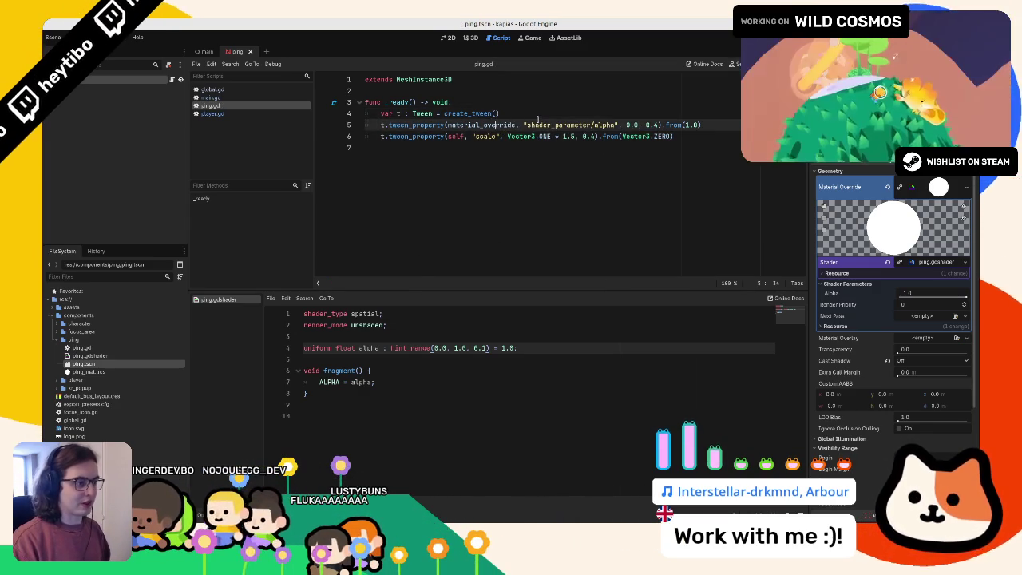
pyautogui.write('parallel().')
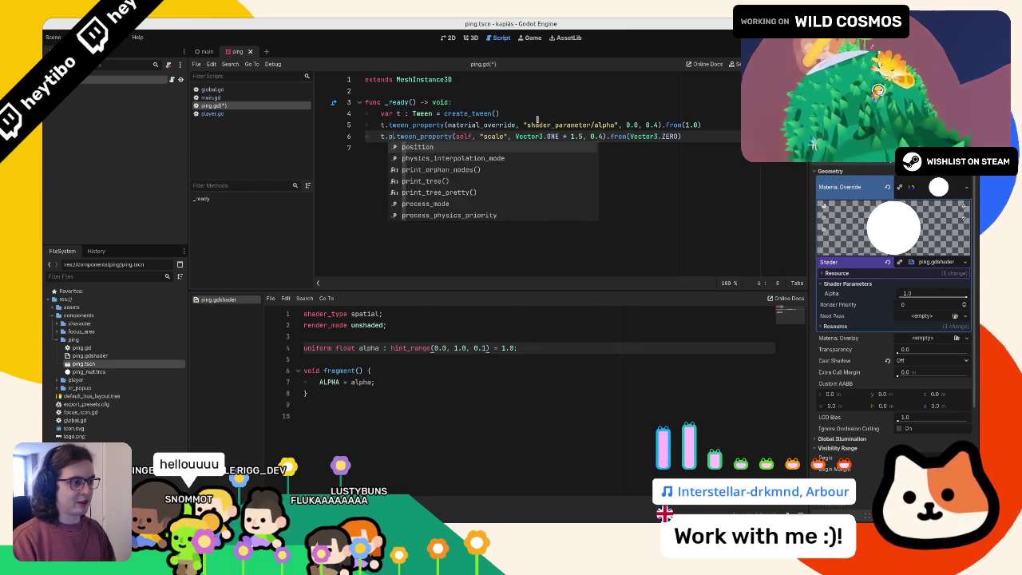
# Step: Start a tween_callback call on a new line after the scale tween
pyautogui.press('Down')
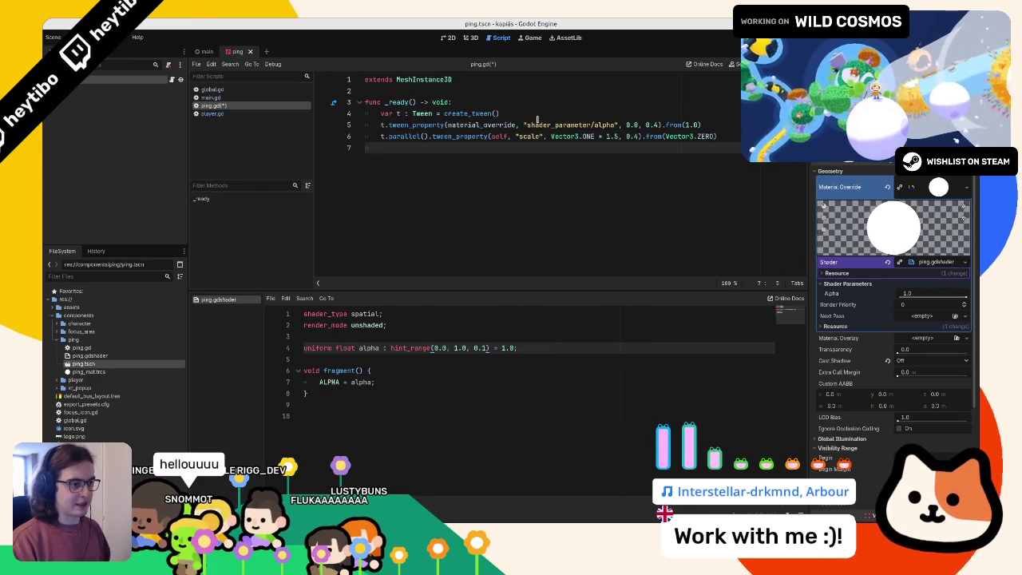
pyautogui.write('t.tween_c')
pyautogui.press('Return')
# Step: End the ping tween's callback with get_tree().quit and save the script
pyautogui.write('q')
pyautogui.write('ree.)')
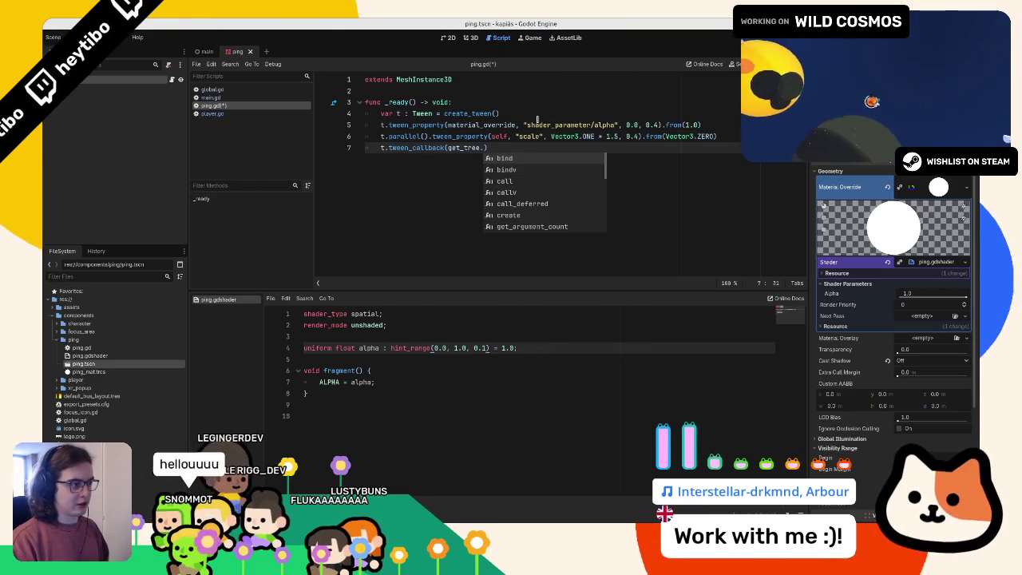
pyautogui.press('Return')
pyautogui.write('.qu')
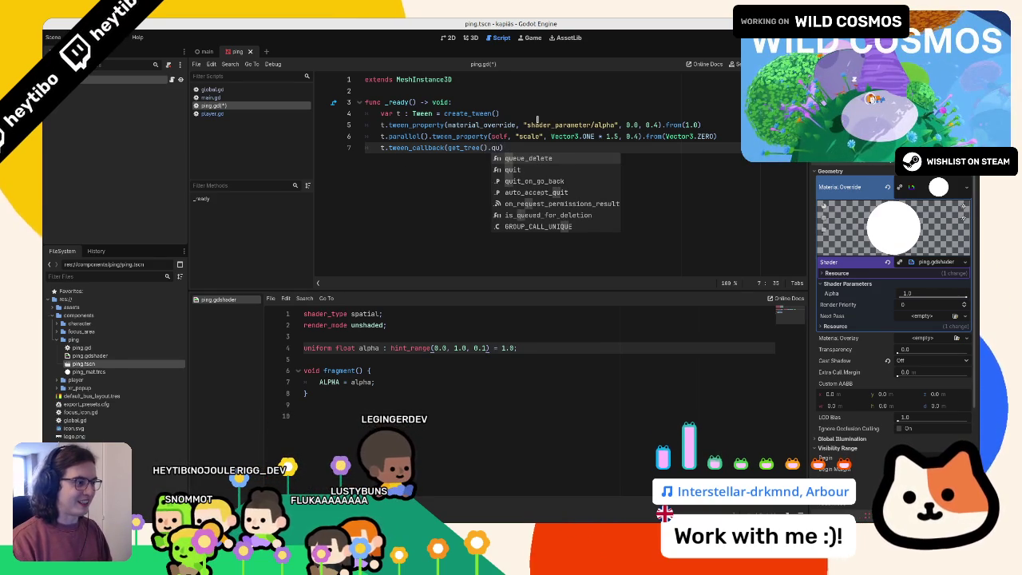
pyautogui.click(486, 147)
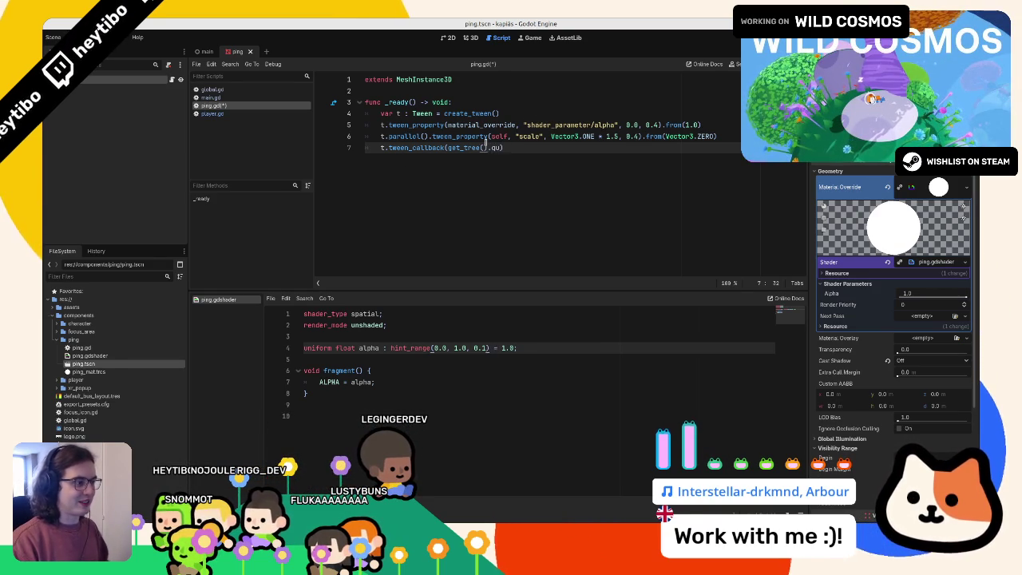
pyautogui.write('it')
pyautogui.hotkey('ctrl', 's')
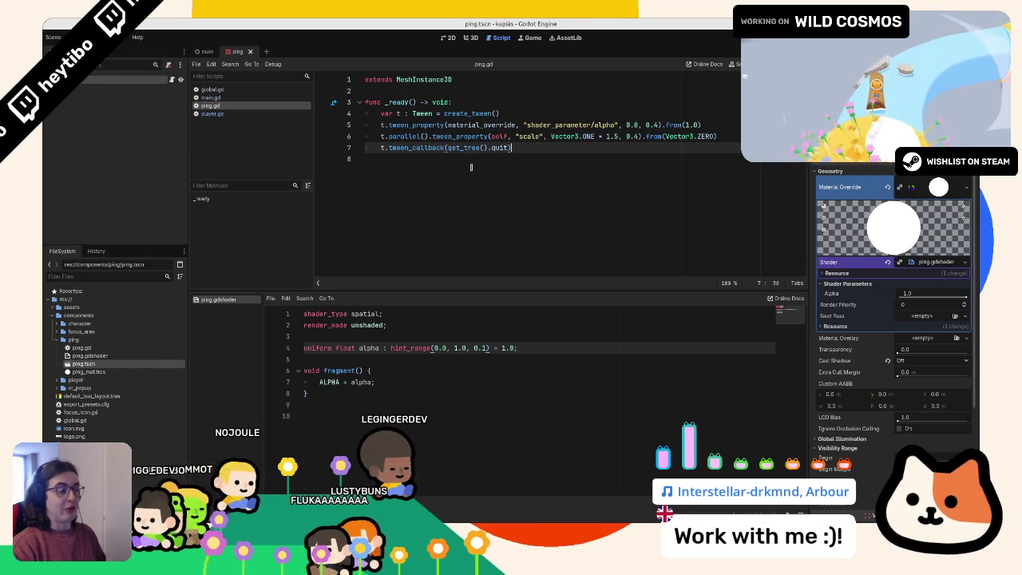
# Step: Chain .set_ease(Tween.EASE_OUT) onto the create_tween line on line 4
pyautogui.moveTo(518, 114); pyautogui.dragTo(518, 106)
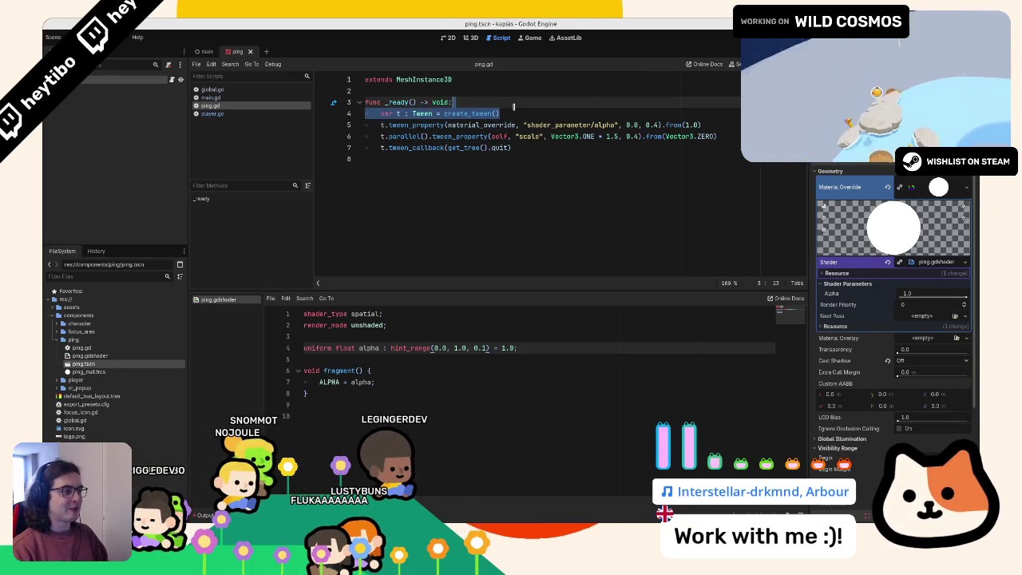
pyautogui.press('Right')
pyautogui.write('t')
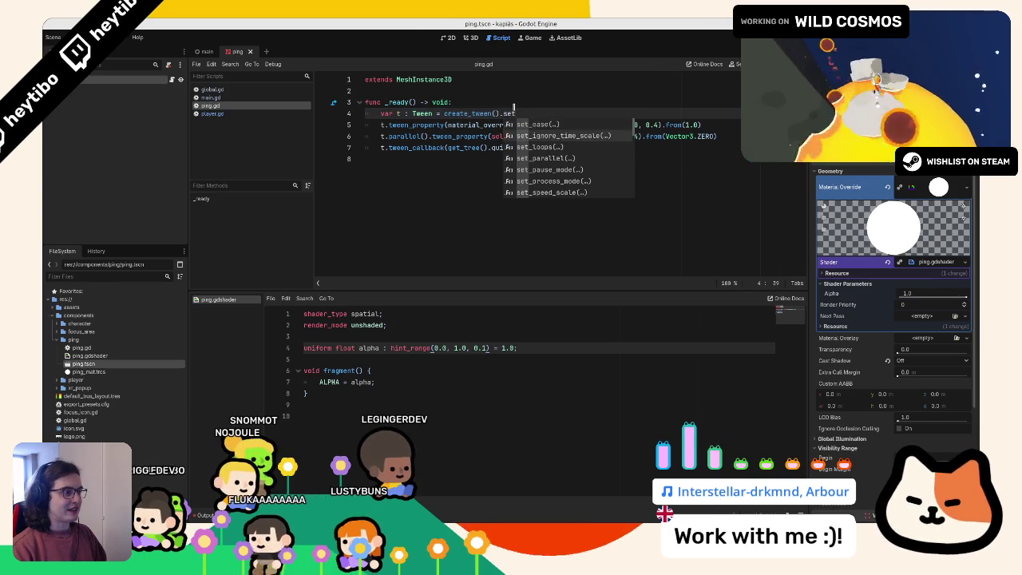
pyautogui.press('Return')
pyautogui.hotkey('ctrl', 'z')
pyautogui.write('_')
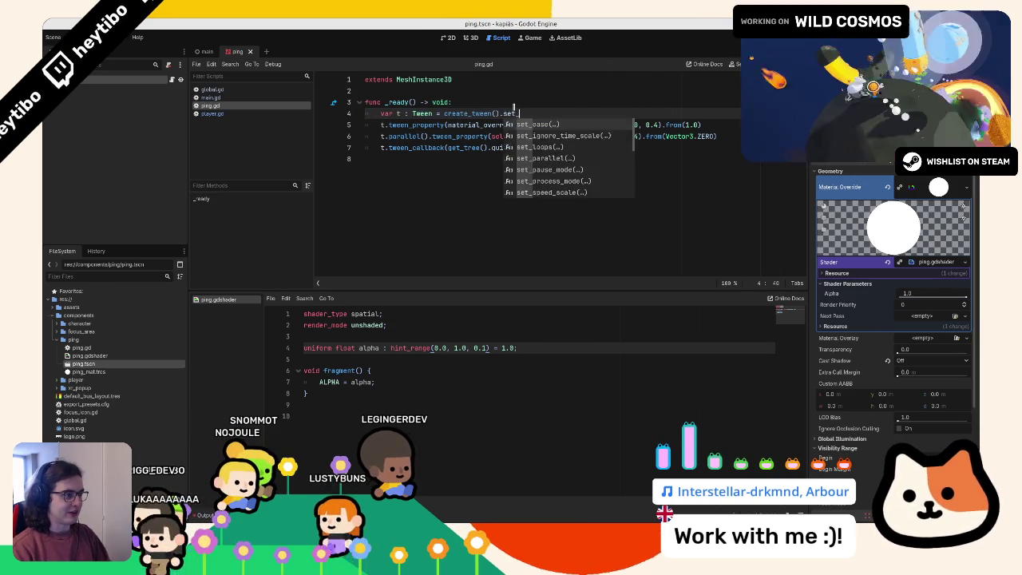
pyautogui.press('Return')
pyautogui.press('Down')
pyautogui.press('Return')
# Step: Add .set_trans(Tween.TRANS_SINE), save the script, and show the ping sphere in 3D
pyautogui.write('.set_t')
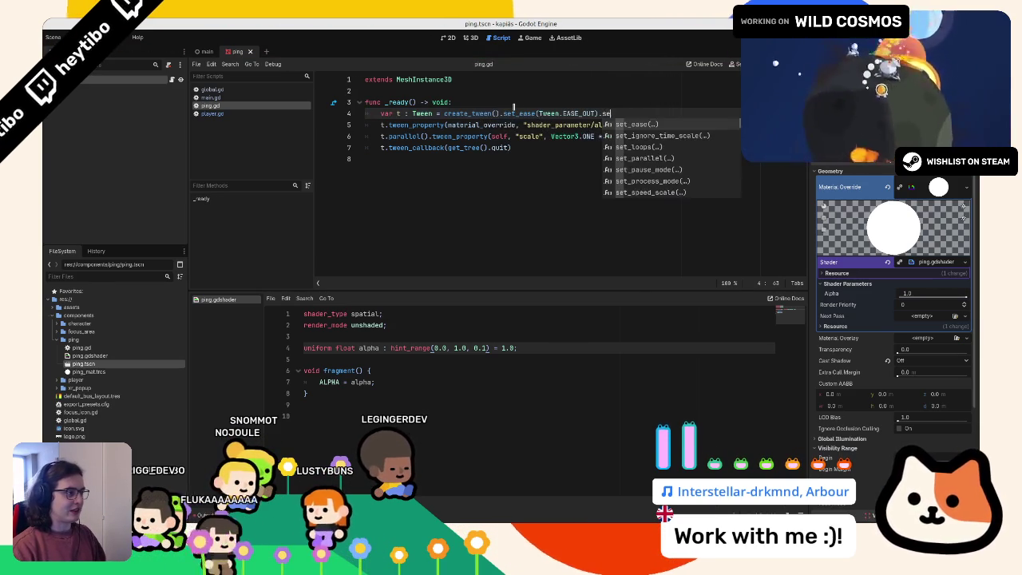
pyautogui.press('Return')
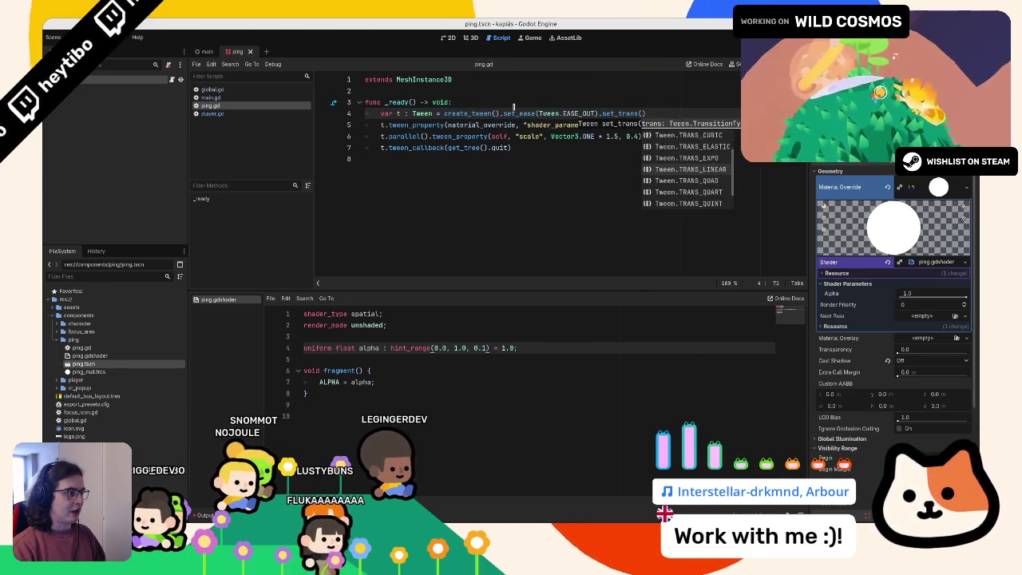
pyautogui.press('Down')
pyautogui.press('Down')
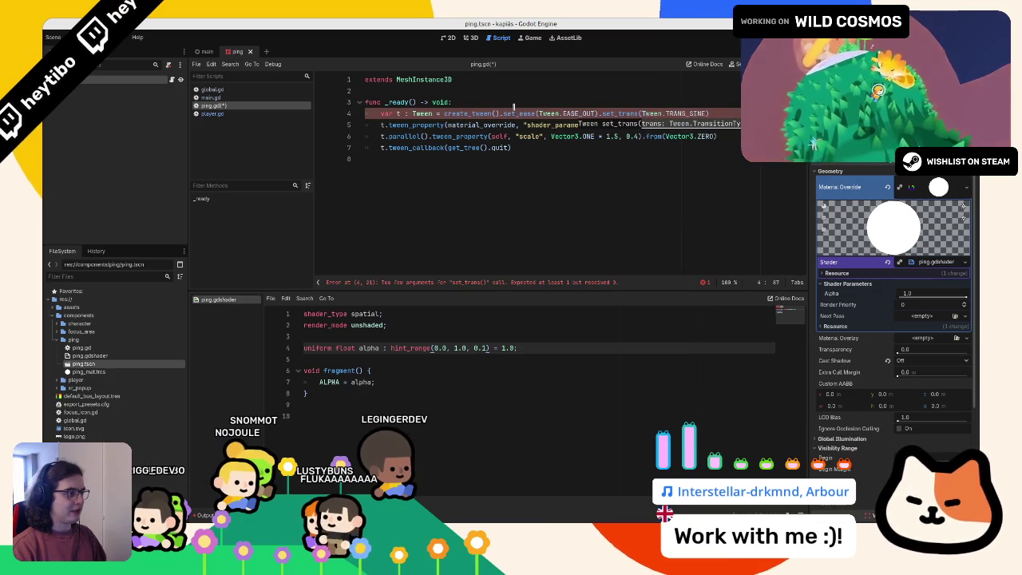
pyautogui.press('Return')
pyautogui.click(549, 177)
pyautogui.hotkey('ctrl', 's')
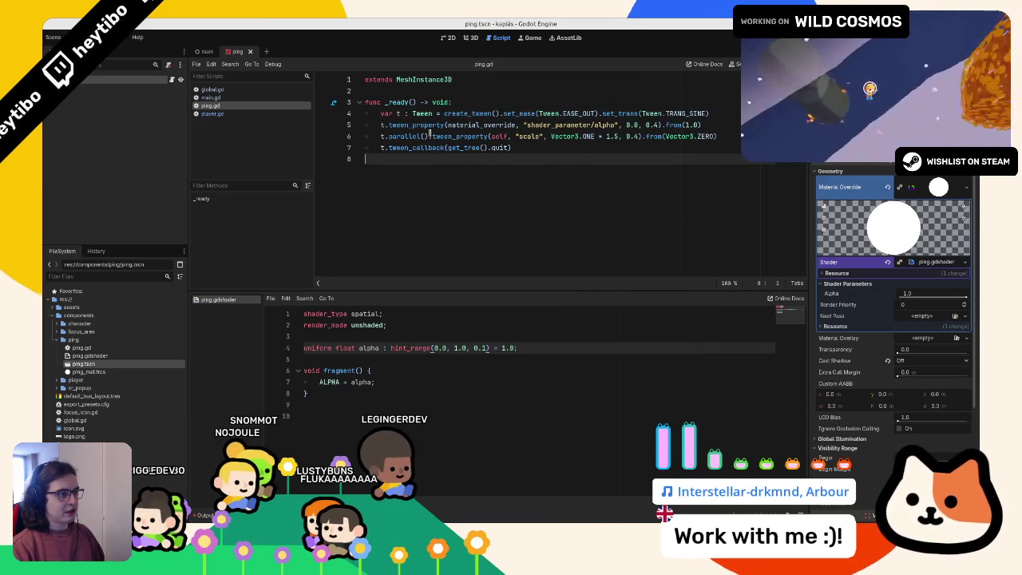
pyautogui.click(468, 38)
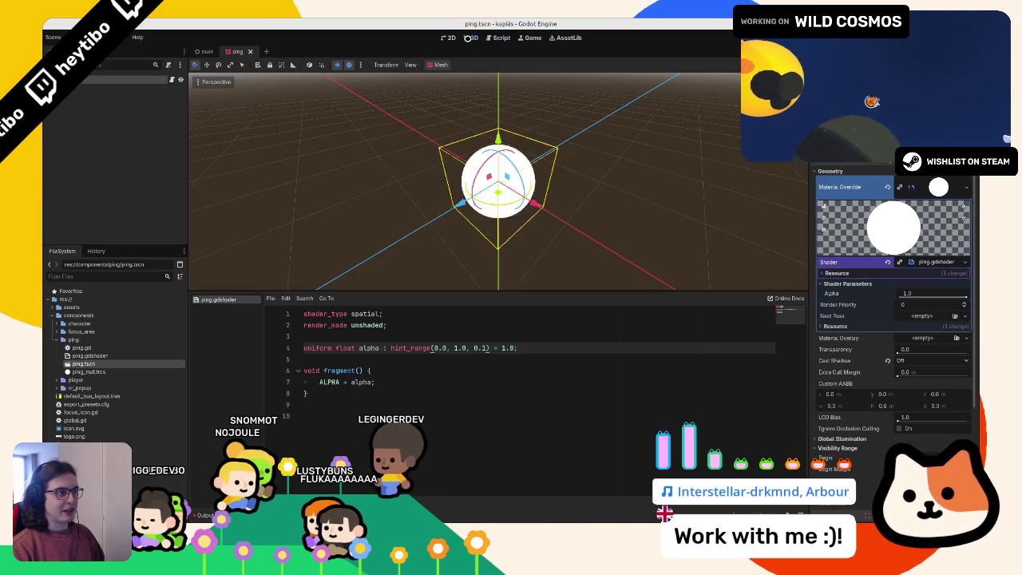
# Step: Close ping.tscn and open player.tscn with its player.gd script
pyautogui.hotkey('ctrl', 'w')
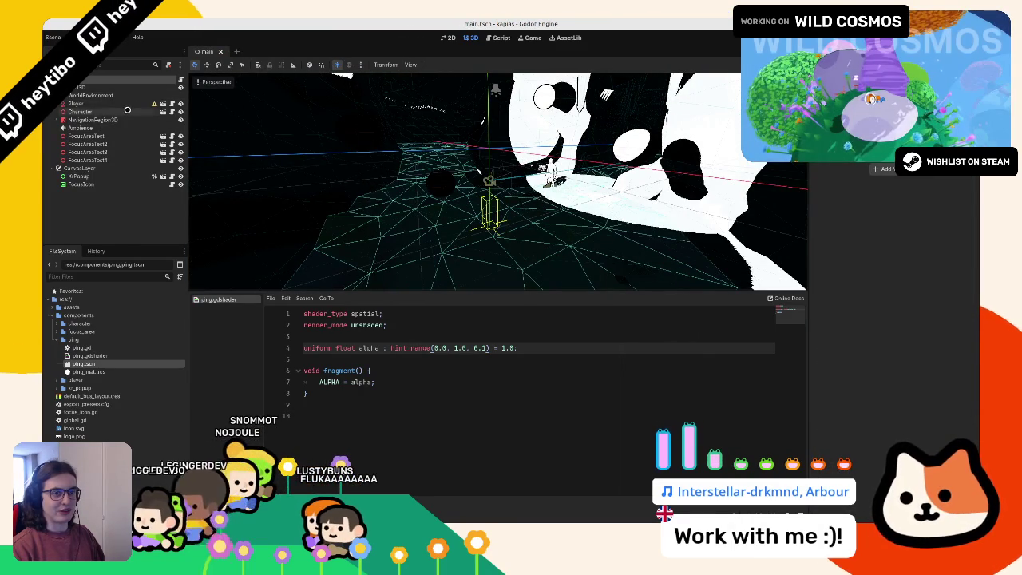
pyautogui.click(169, 104)
pyautogui.click(164, 103)
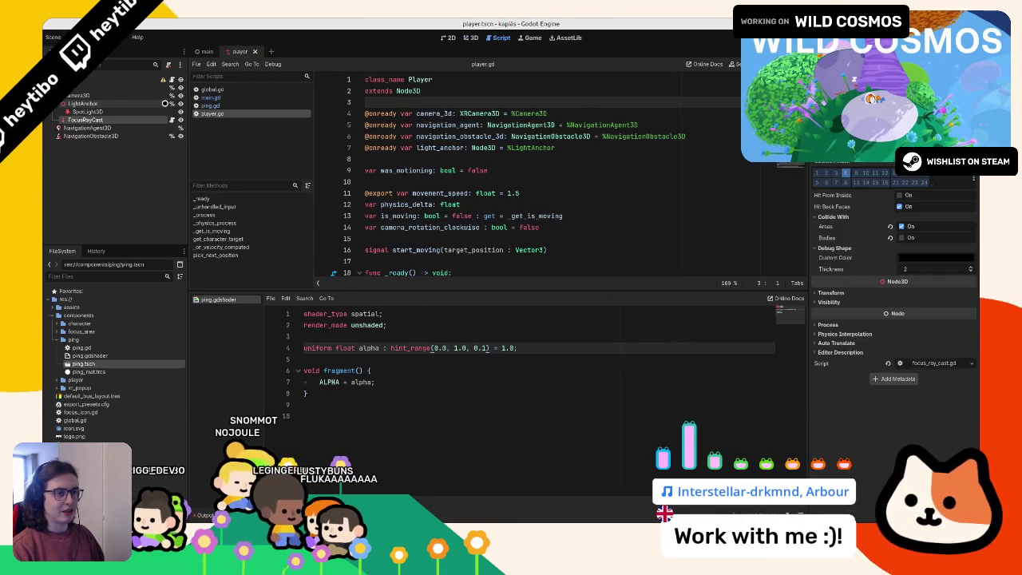
pyautogui.scroll(-10, 620, 153)
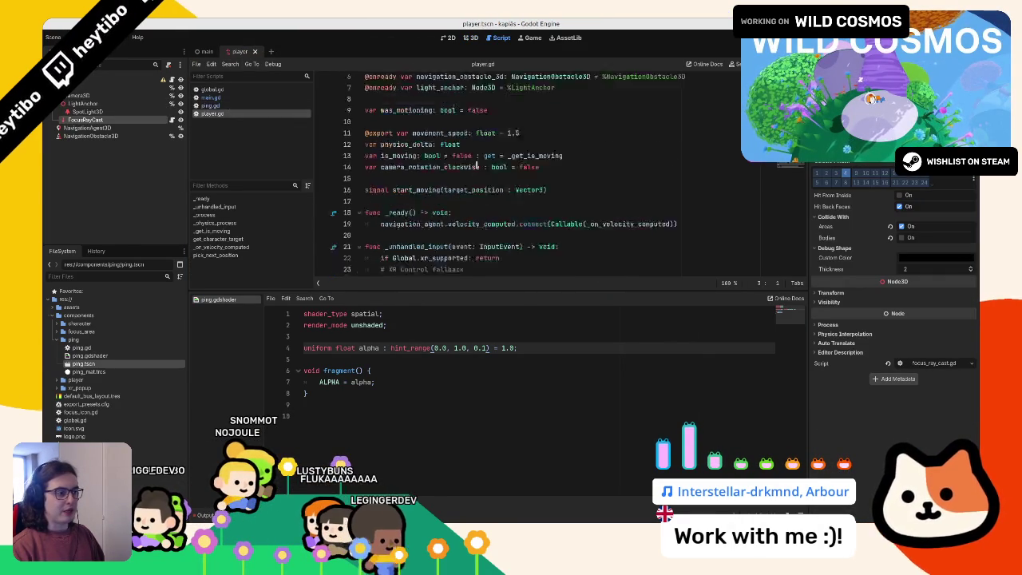
pyautogui.scroll(-10, 620, 154)
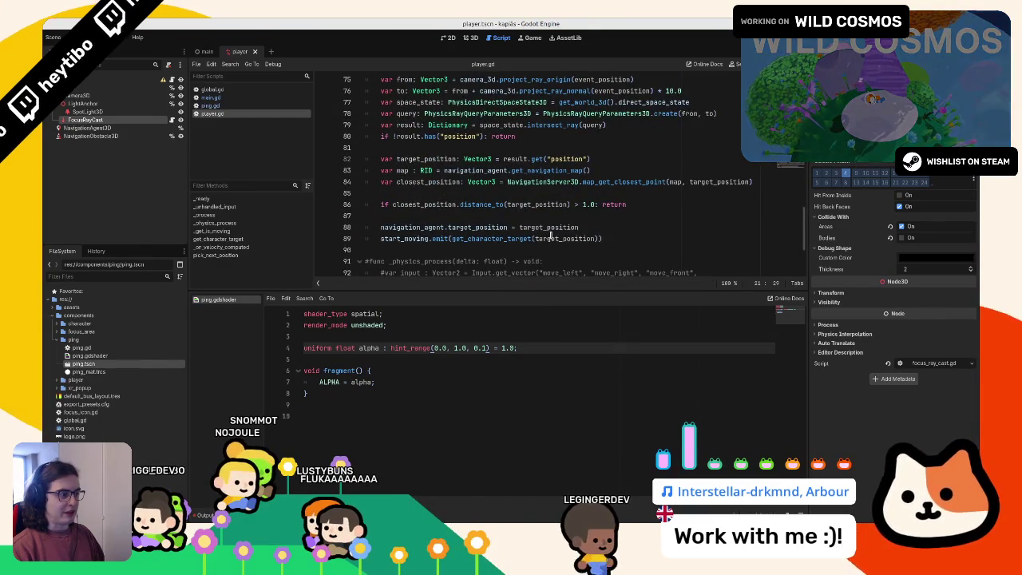
# Step: Add blank lines after line 89, drop in a PING preload of ping.tscn, and move it up
pyautogui.doubleClick(549, 227)
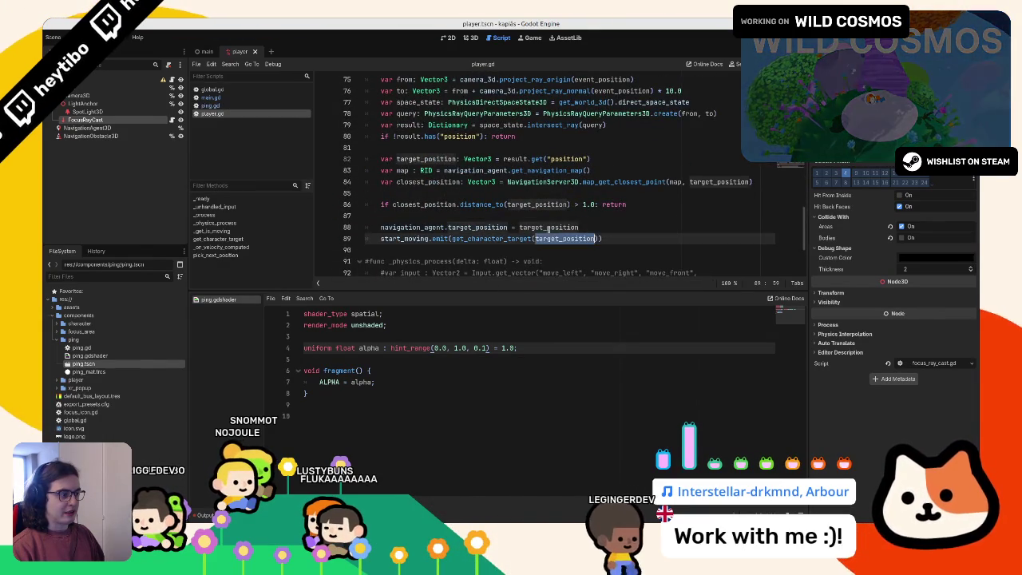
pyautogui.click(625, 213)
pyautogui.press('Down')
pyautogui.press('Down')
pyautogui.press('Down')
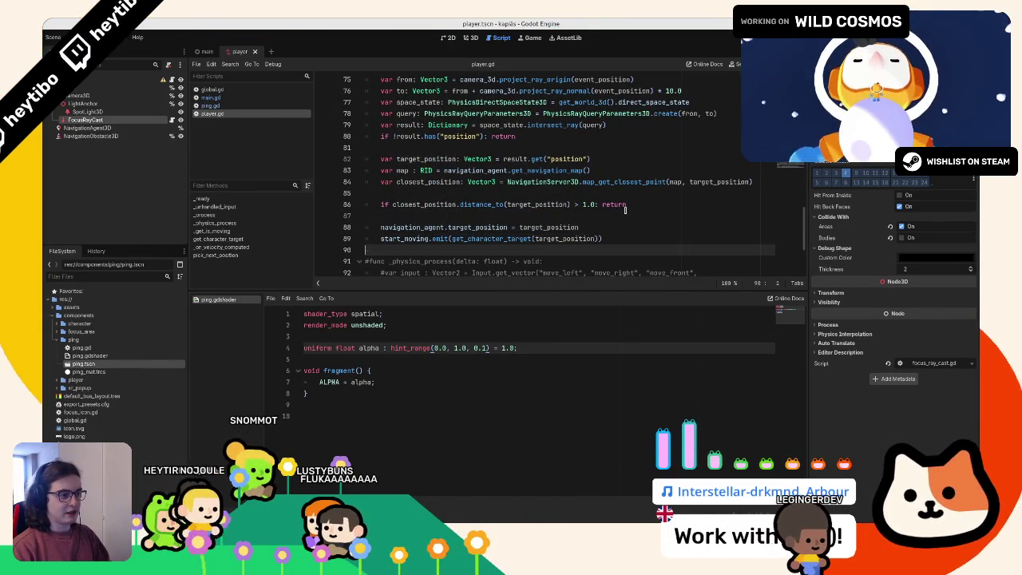
pyautogui.press('Return')
pyautogui.press('Return')
pyautogui.press('Up')
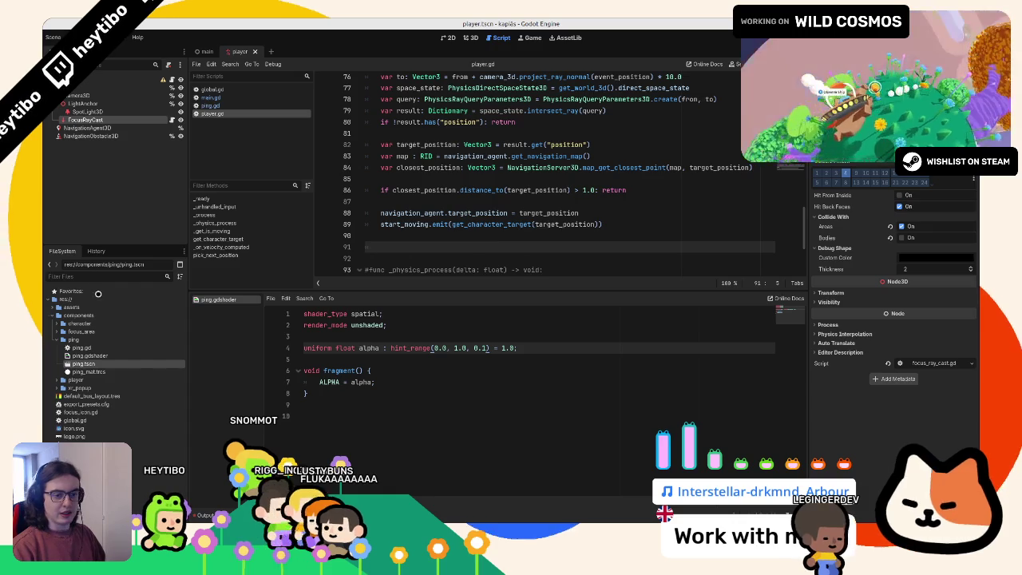
pyautogui.moveTo(83, 363)
pyautogui.mouseDown()
pyautogui.moveTo(479, 200)
pyautogui.moveTo(492, 167)
pyautogui.moveTo(424, 188)
pyautogui.mouseUp()
pyautogui.moveTo(423, 193); pyautogui.dragTo(444, 159)
pyautogui.hotkey('alt', 'Up')
pyautogui.hotkey('alt', 'Up')
pyautogui.hotkey('alt', 'Up')
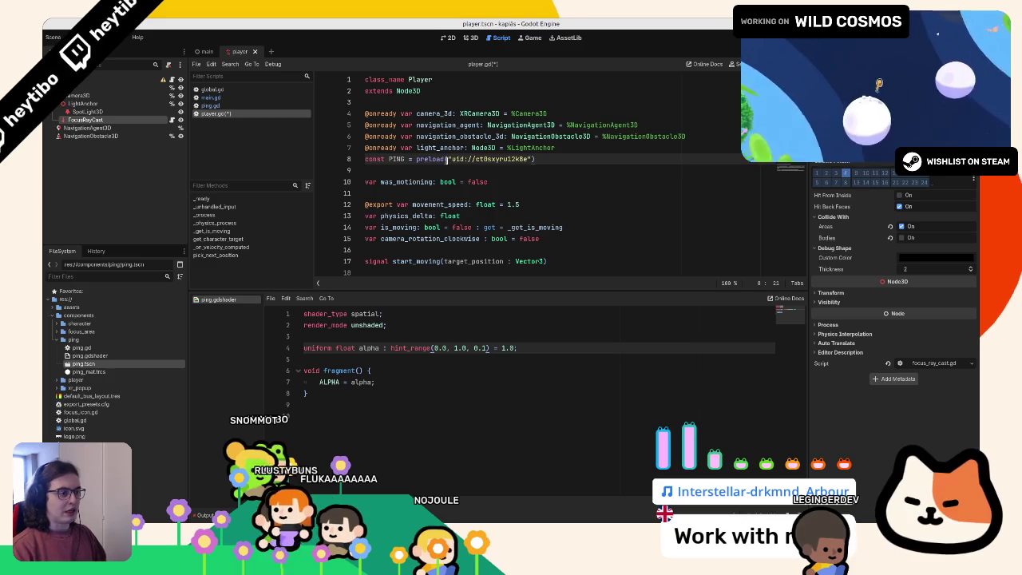
# Step: Type PING as PackedScene and declare var ping: Node3D = PING.instantiate() in the click handler
pyautogui.hotkey('alt', 'Down')
pyautogui.hotkey('alt', 'Down')
pyautogui.hotkey('alt', 'Down')
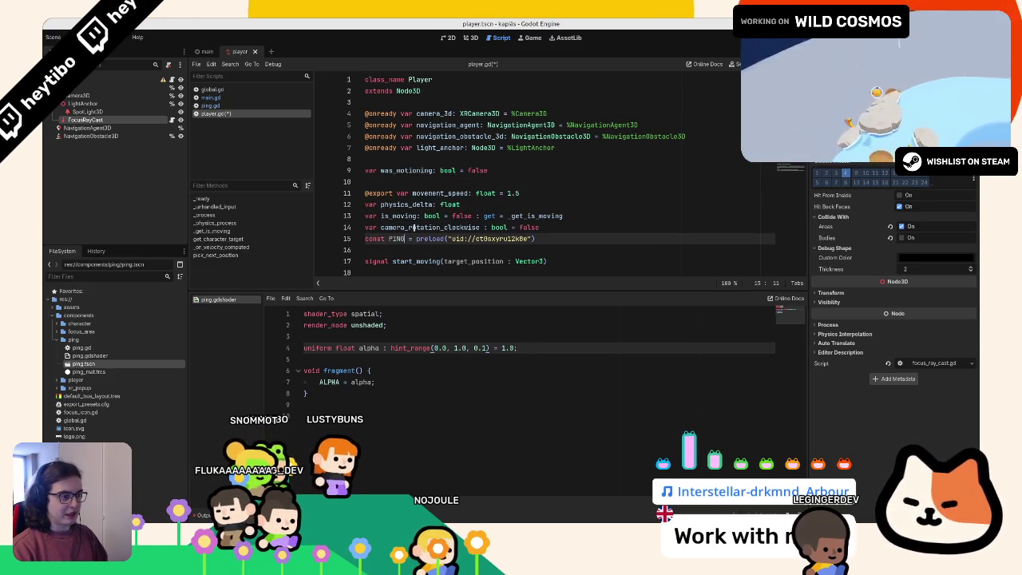
pyautogui.write(': PackedScene')
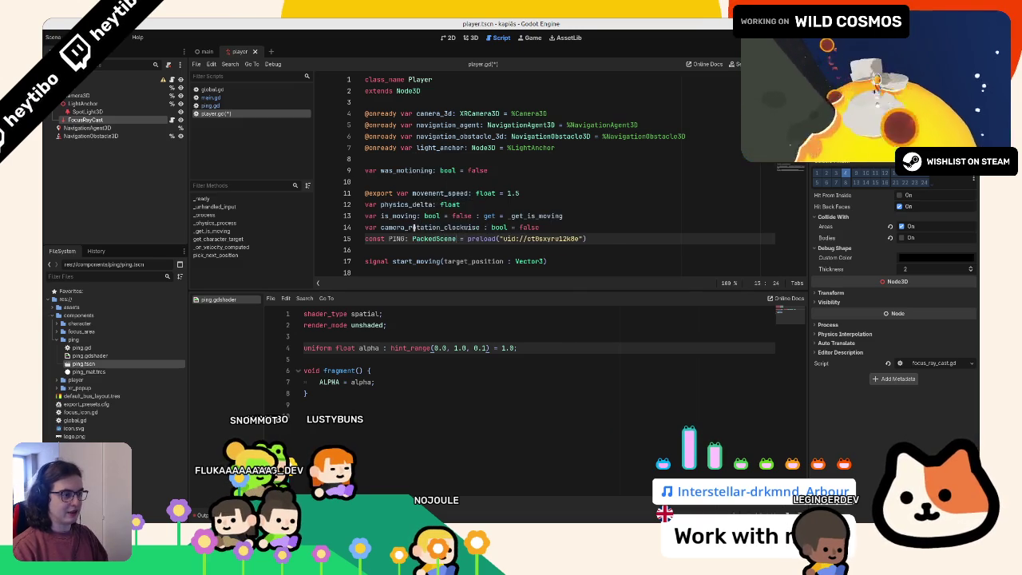
pyautogui.scroll(-20, 457, 189)
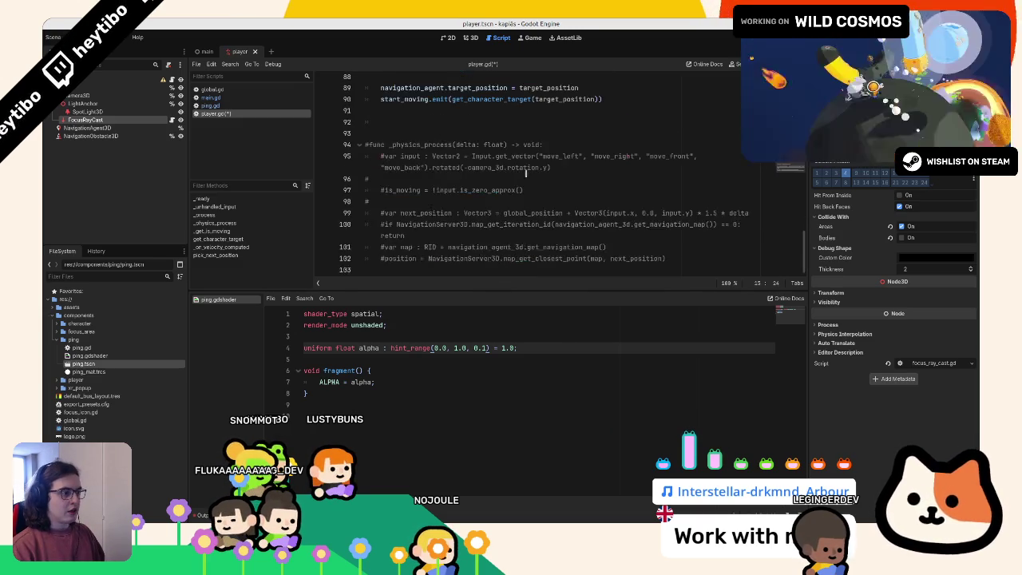
pyautogui.click(432, 255)
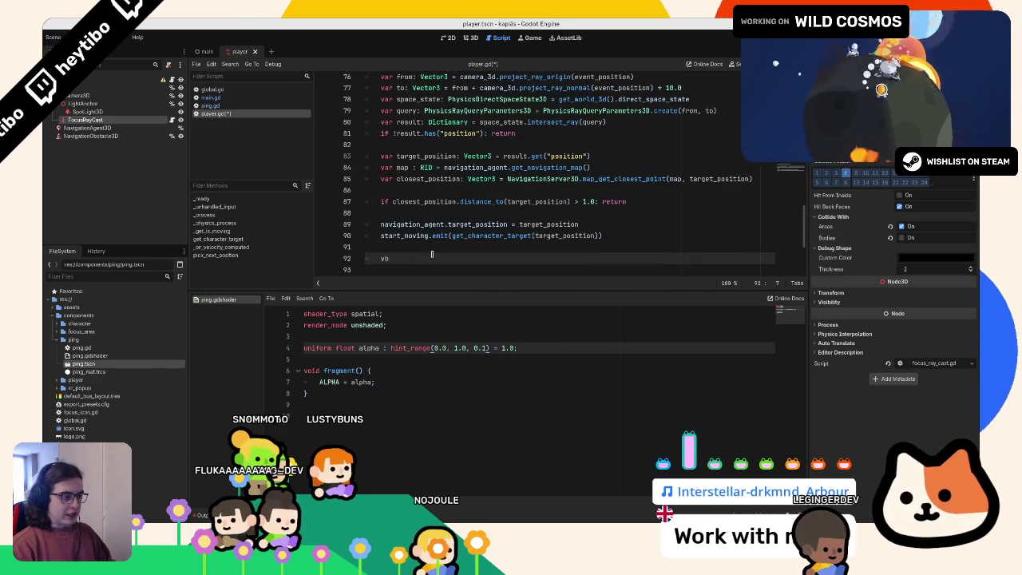
pyautogui.write('r ping: ')
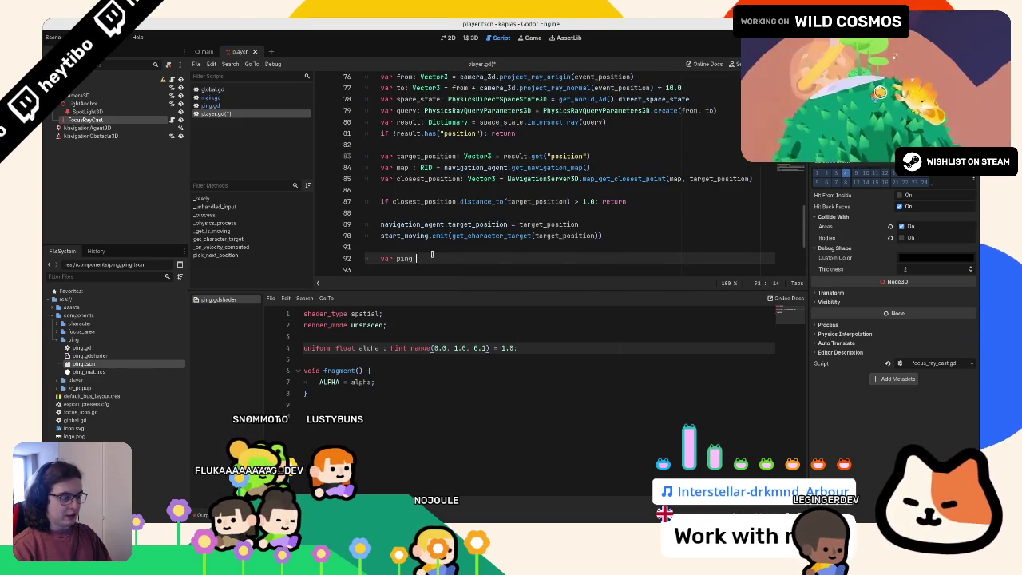
pyautogui.write('node')
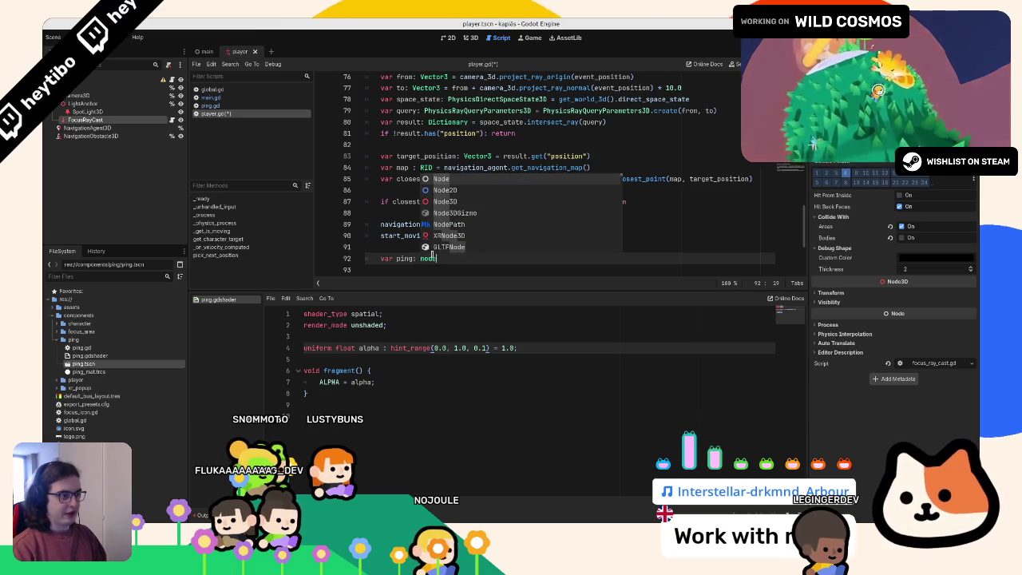
pyautogui.press('Down')
pyautogui.press('Down')
pyautogui.press('Return')
pyautogui.write('packe')
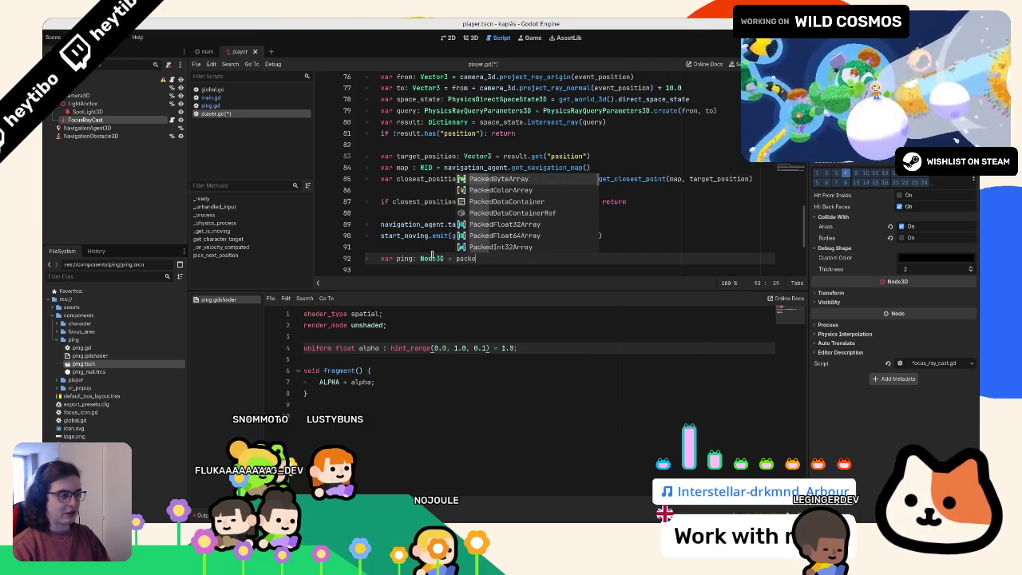
pyautogui.press('Down')
pyautogui.press('Down')
pyautogui.press('Return')
pyautogui.write('.pack')
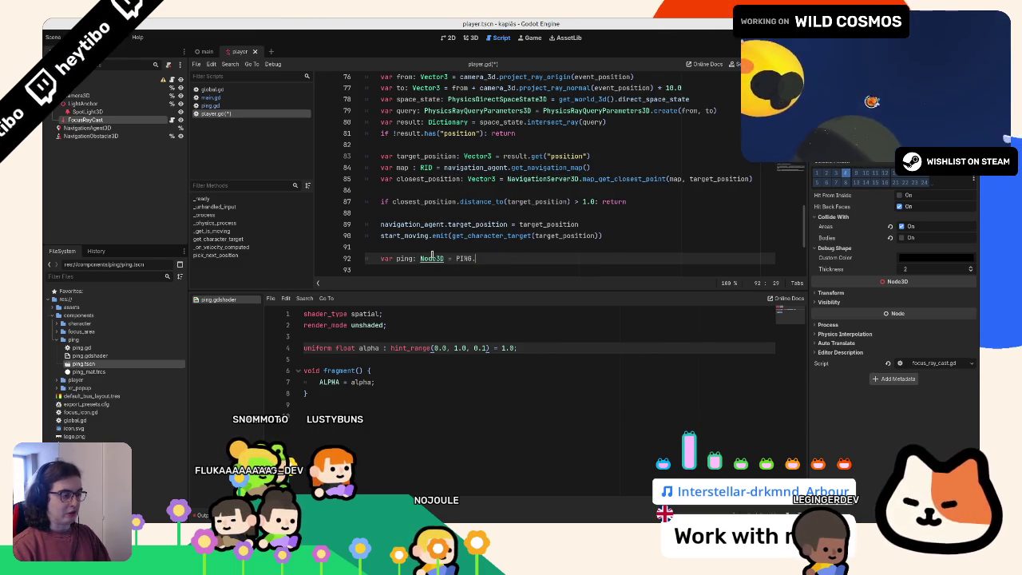
pyautogui.press('Return')
pyautogui.press('Return')
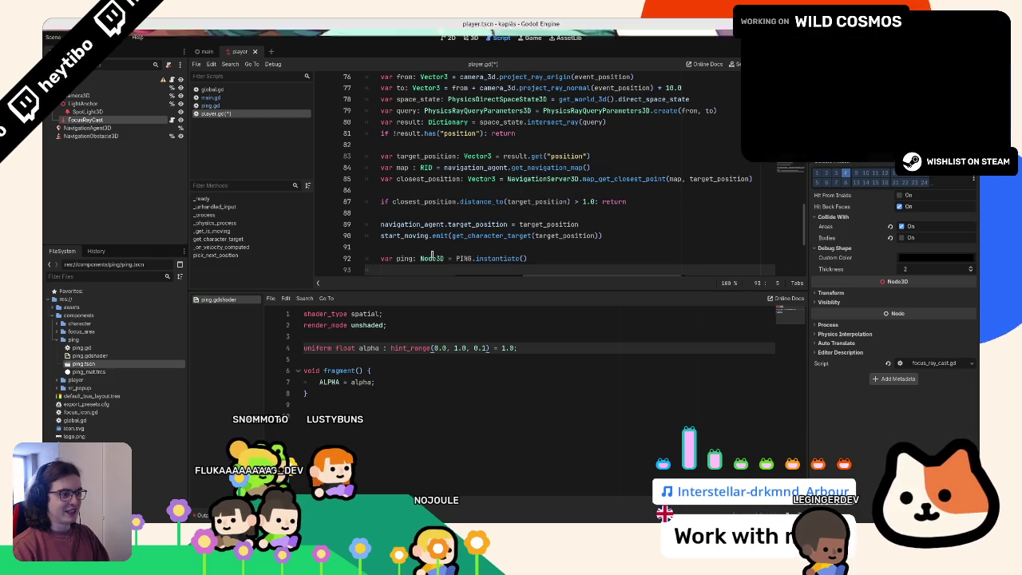
# Step: Set ping.global_transform.origin = target_position, call add_sibling(ping), and run the game
pyautogui.write('ping.glob')
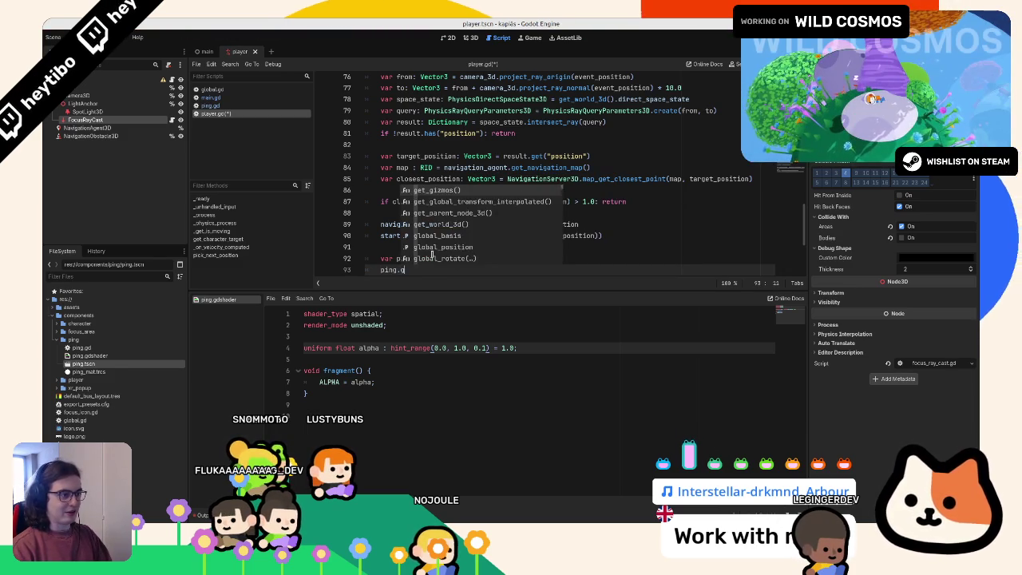
pyautogui.write('al_t')
pyautogui.press('Return')
pyautogui.write('=')
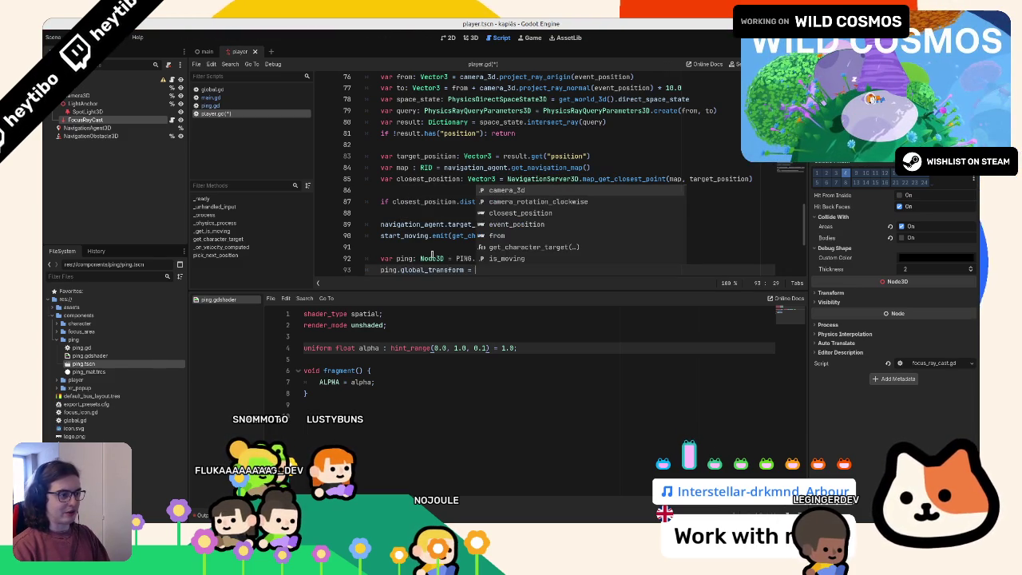
pyautogui.press('BackSpace')
pyautogui.write('.origin = ')
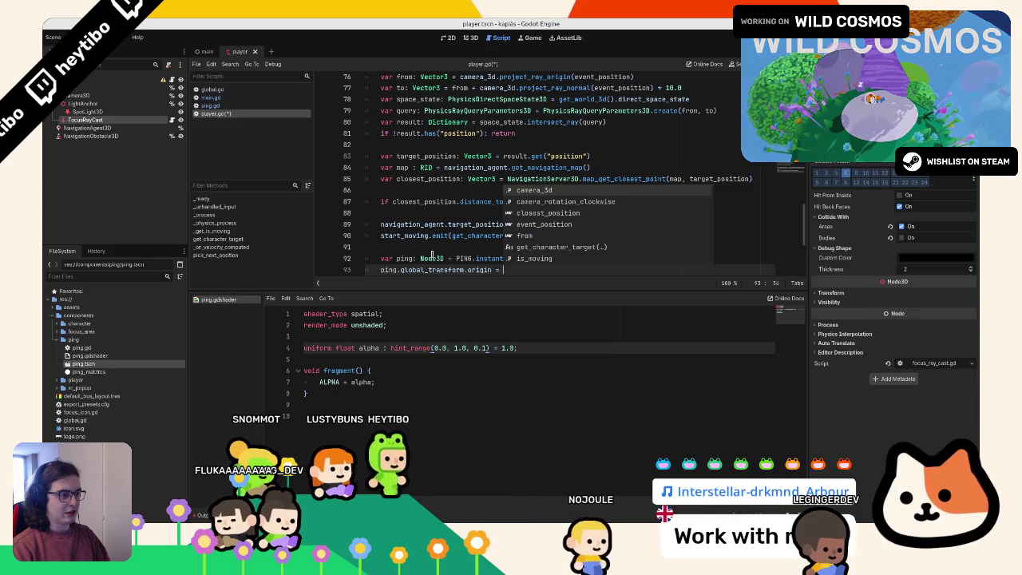
pyautogui.write('target_position')
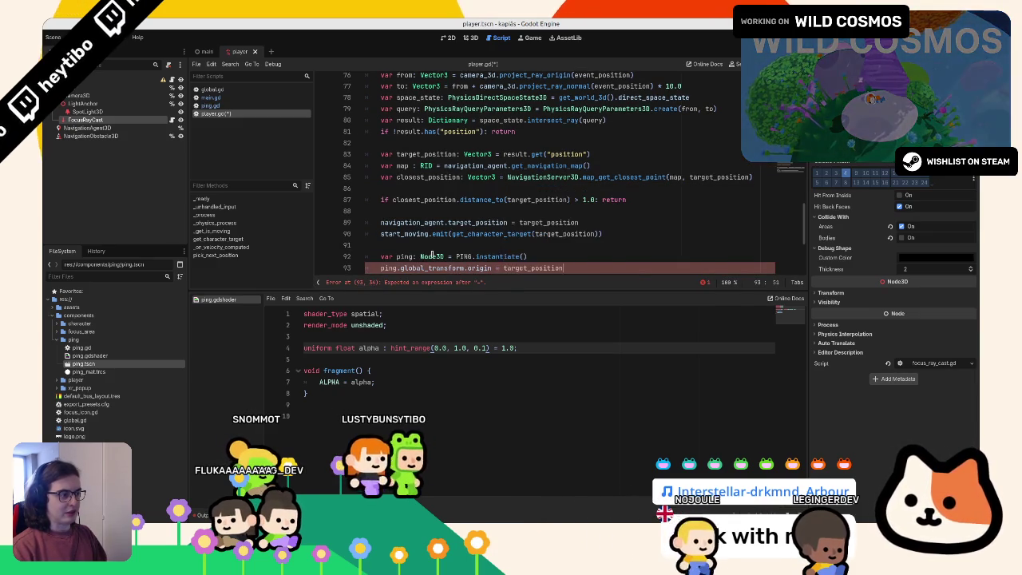
pyautogui.press('Return')
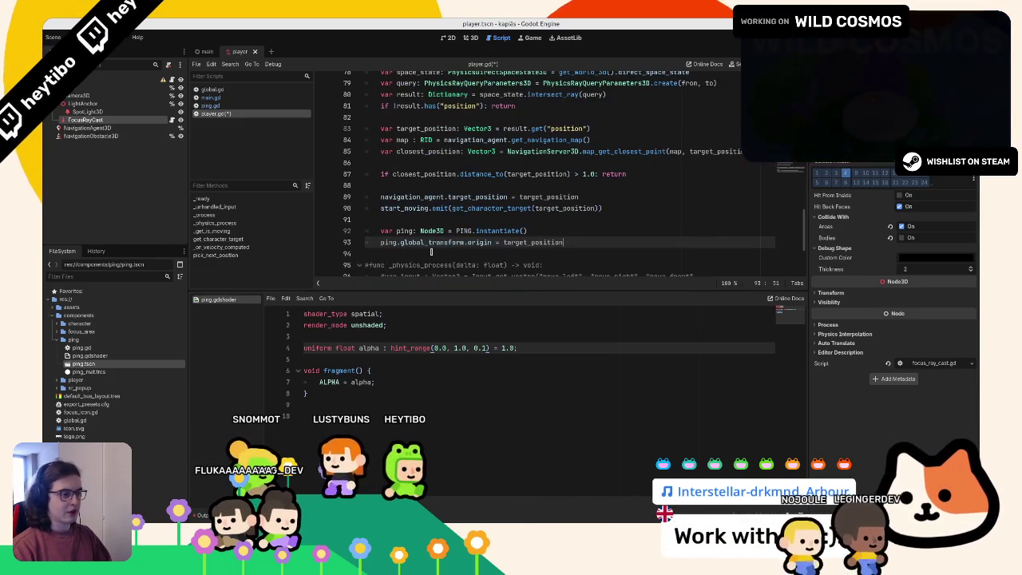
pyautogui.write('add_si')
pyautogui.press('Return')
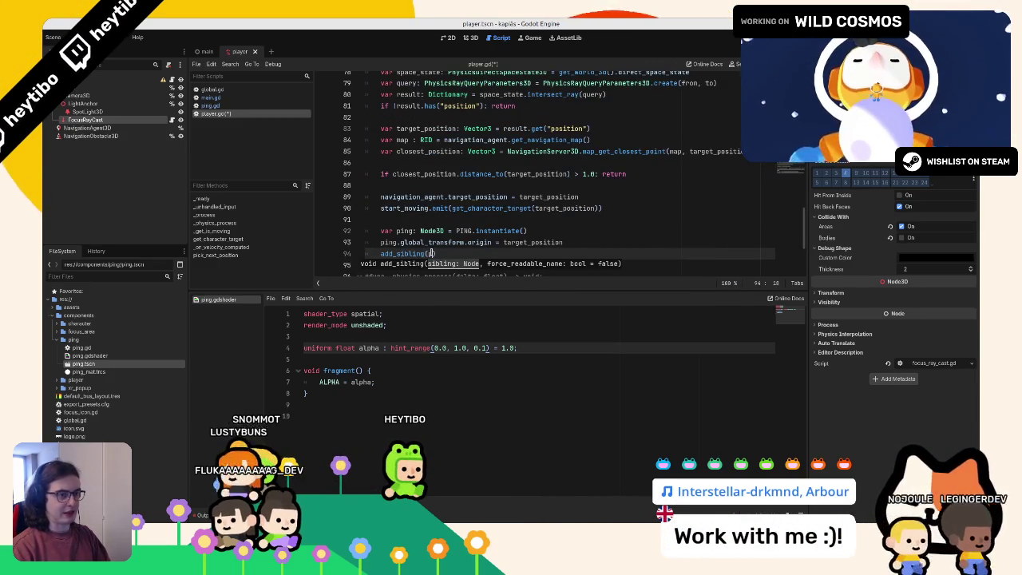
pyautogui.write('ping')
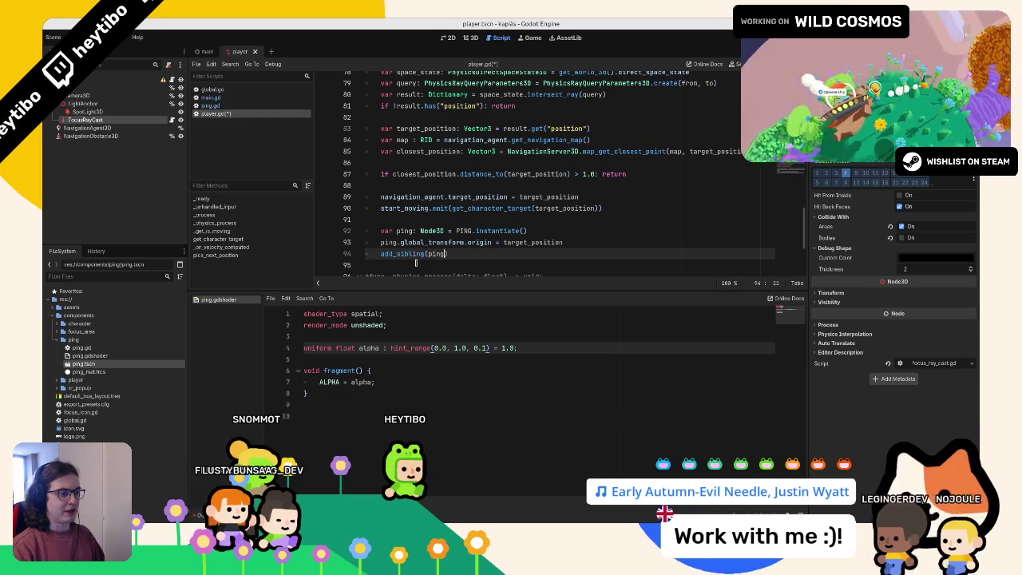
pyautogui.press('F5')
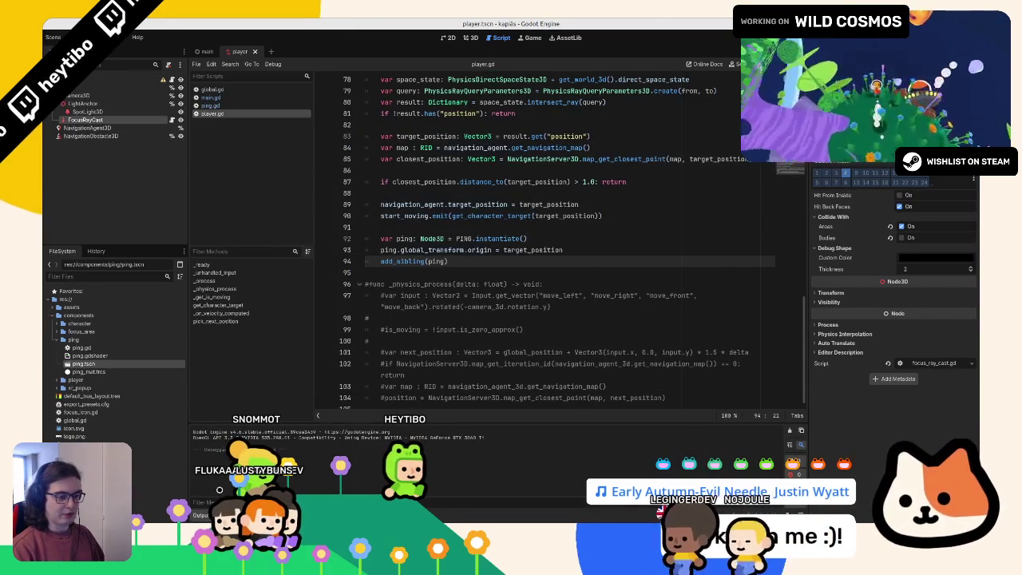
# Step: Replace get_tree().quit with queue_free in ping.gd and run the game
pyautogui.click(209, 105)
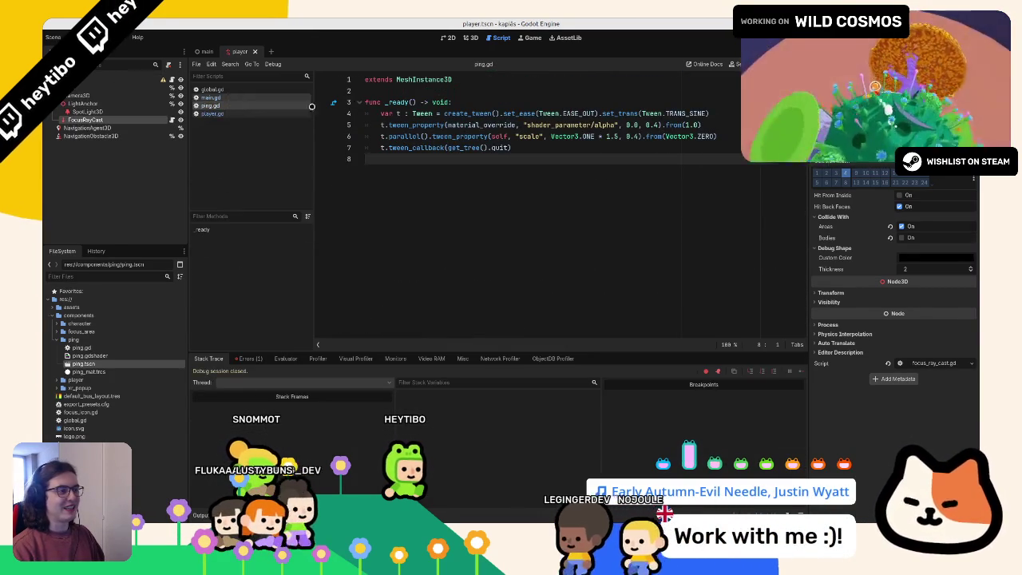
pyautogui.doubleClick(499, 147)
pyautogui.moveTo(499, 148); pyautogui.dragTo(447, 147)
pyautogui.write('queue_f')
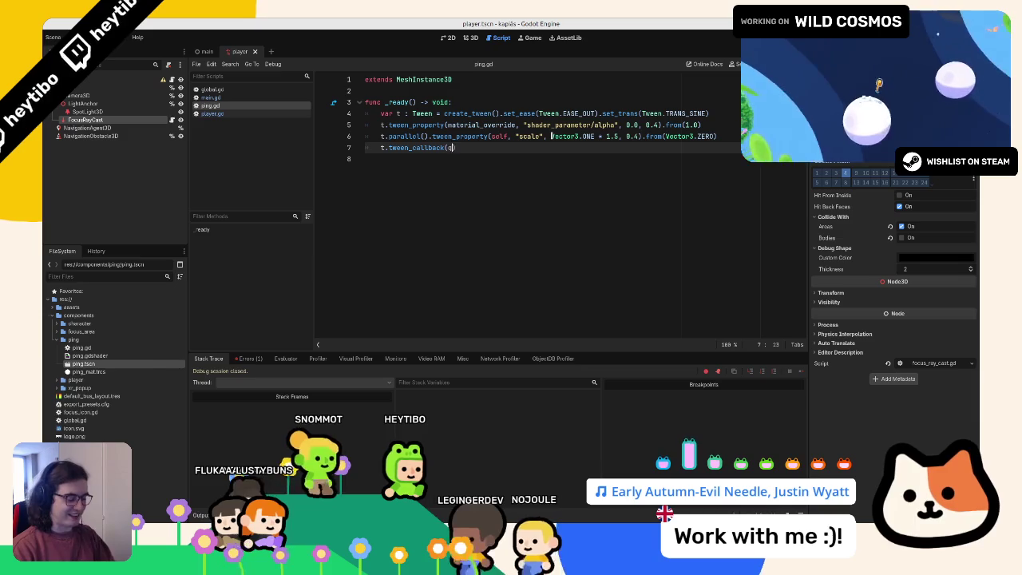
pyautogui.press('Return')
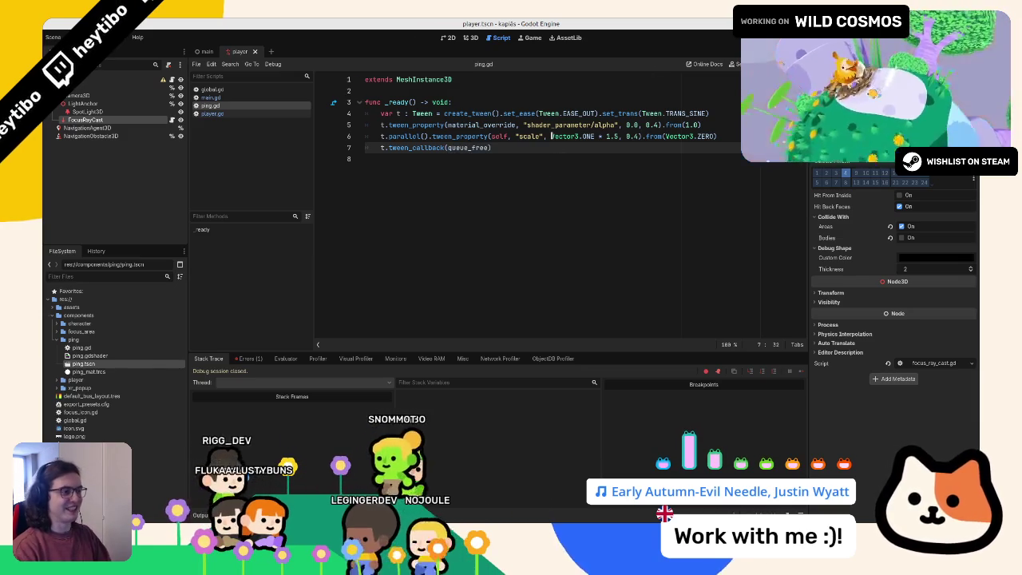
pyautogui.press('F5')
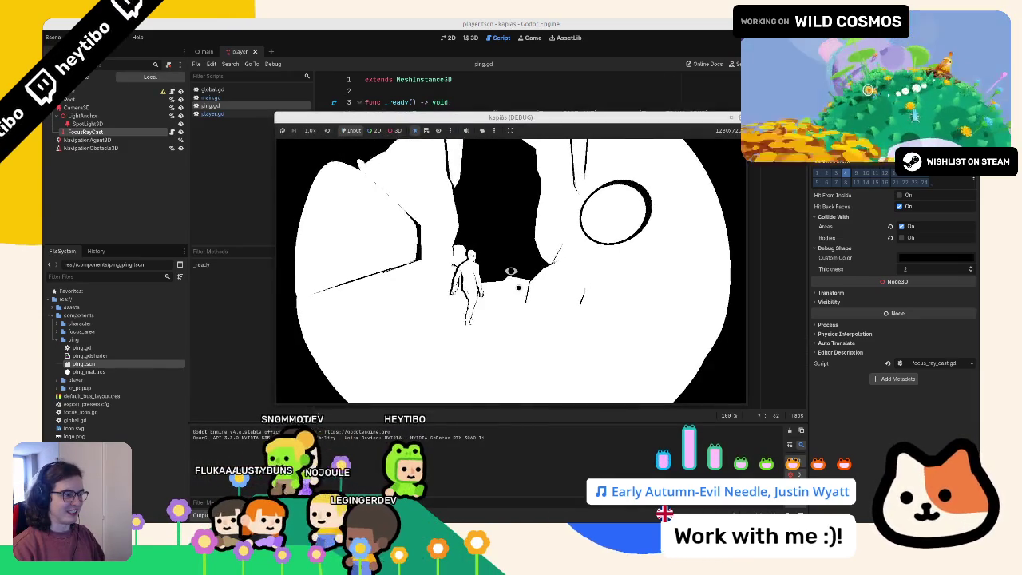
# Step: Open player.gd at the ping code, stop the game, and show the player scene in 3D
pyautogui.click(233, 96)
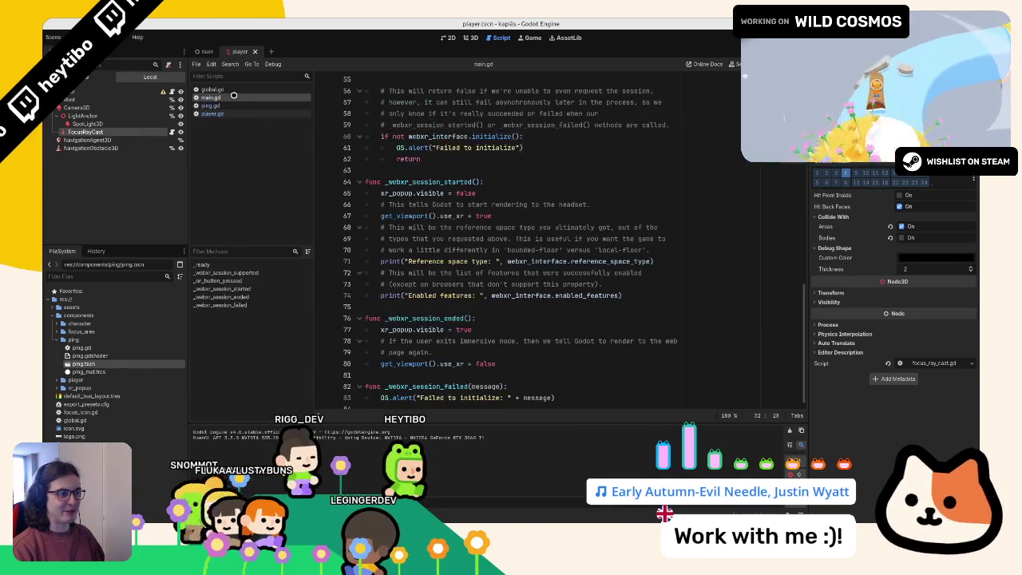
pyautogui.click(237, 89)
pyautogui.click(214, 114)
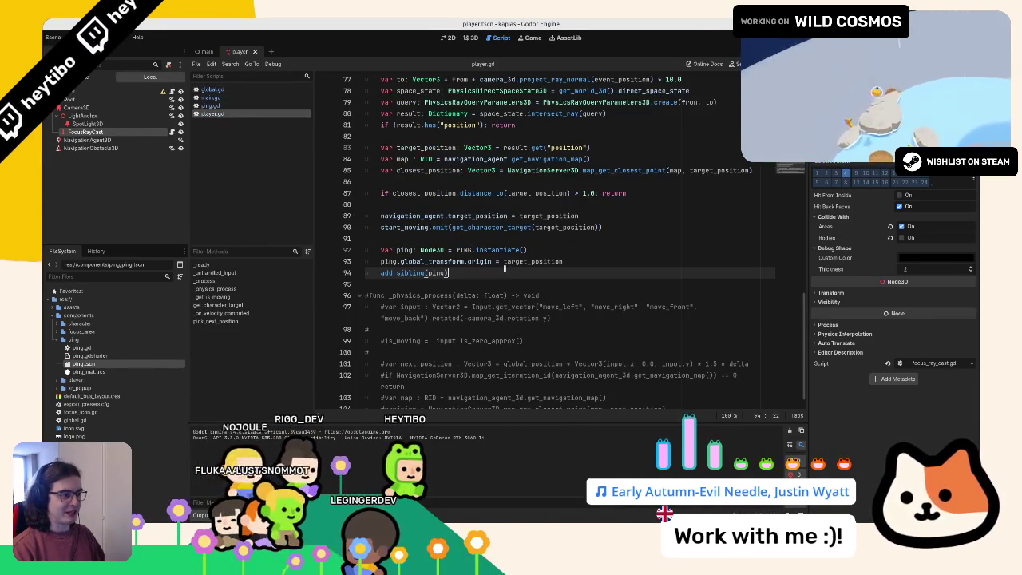
pyautogui.press('F5')
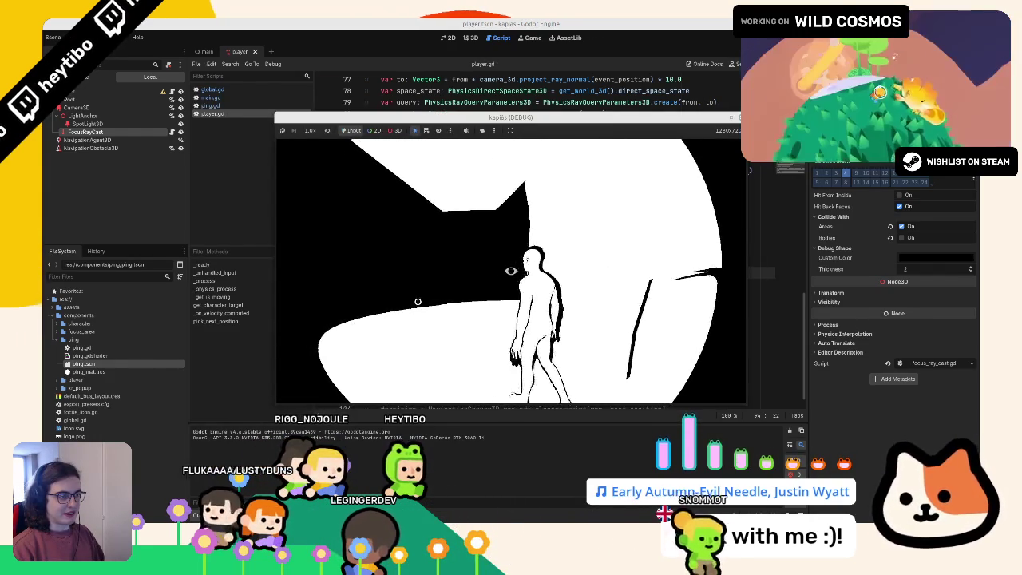
pyautogui.press('F8')
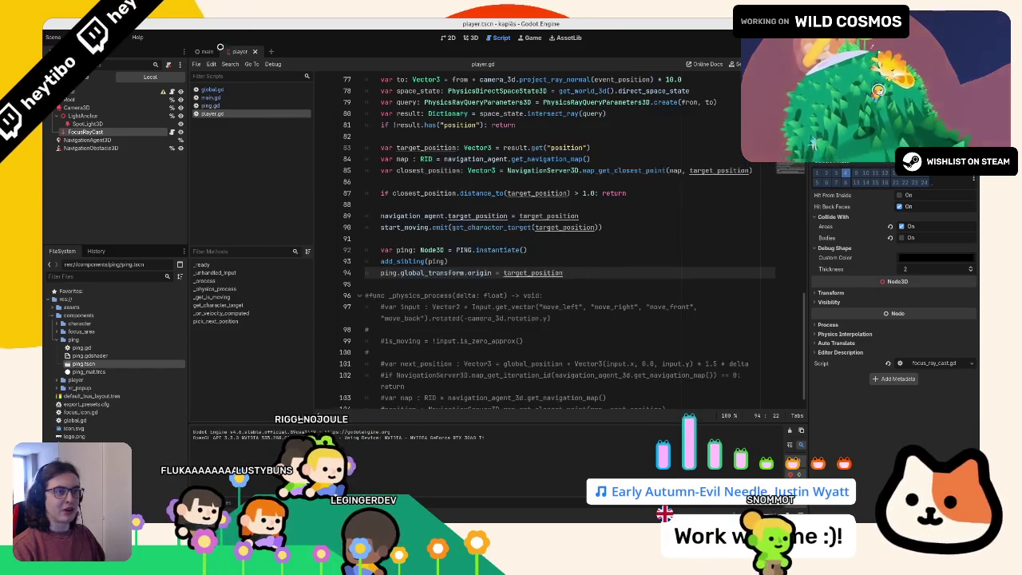
pyautogui.click(213, 97)
pyautogui.click(212, 106)
pyautogui.hotkey('ctrl', 'F2')
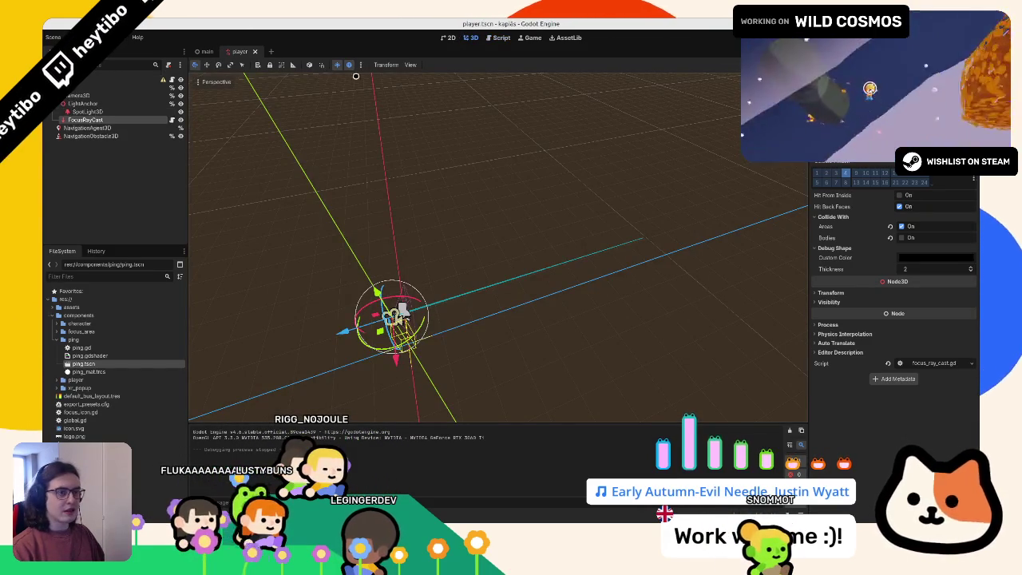
# Step: Inspect the two errors in the Debugger, then open a new line inside ping.gdshader's fragment()
pyautogui.hotkey('alt', 's')
pyautogui.hotkey('alt', 'd')
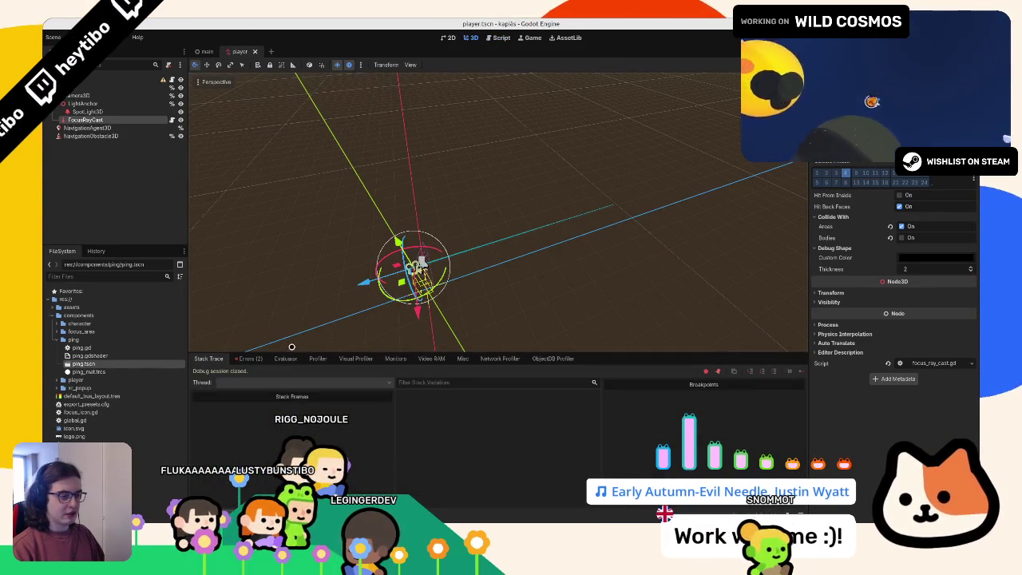
pyautogui.click(248, 358)
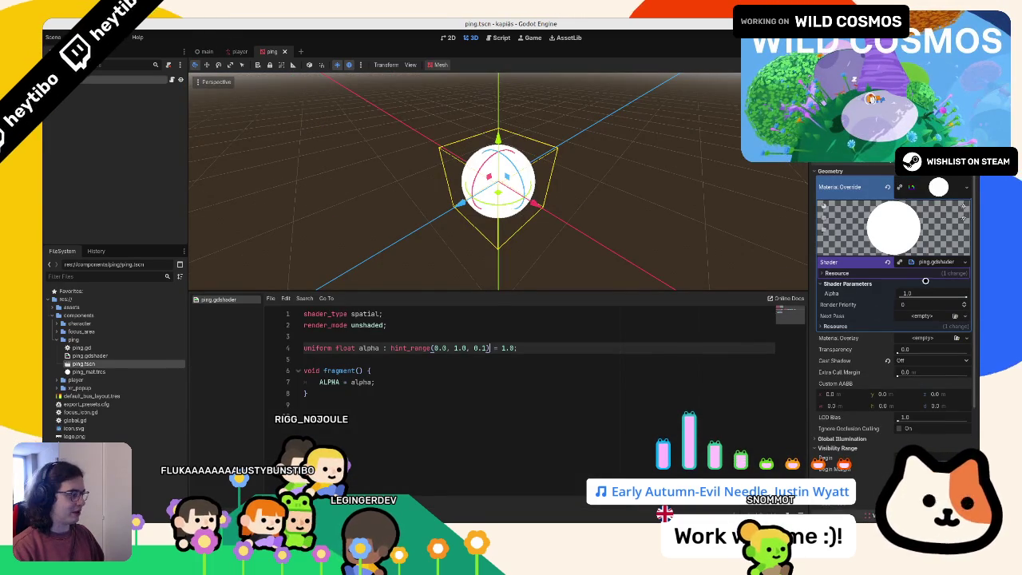
pyautogui.click(432, 370)
pyautogui.press('Return')
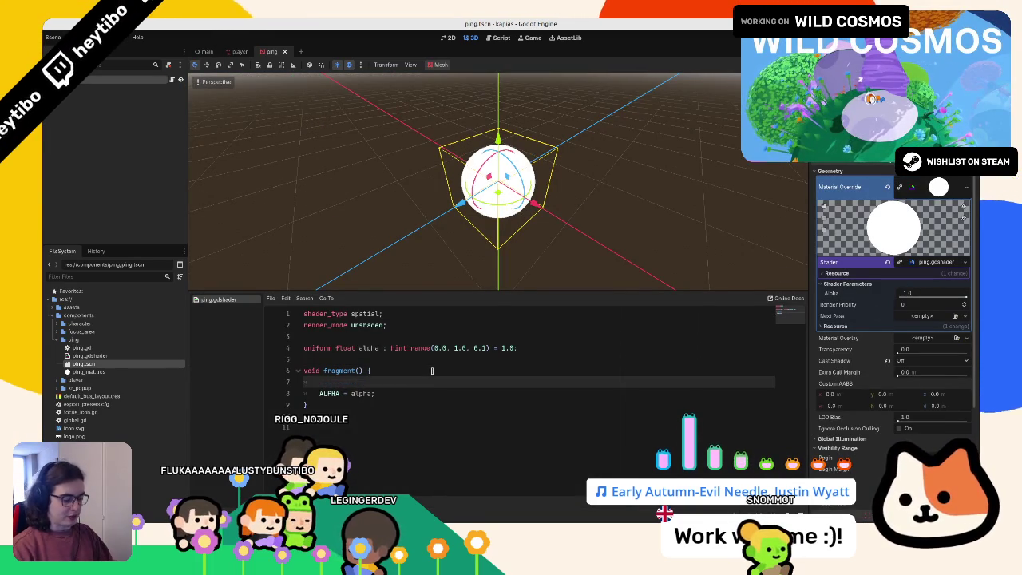
# Step: Add 'uniform vec3 albedo : source_color = vec3(1.0);' and 'ALBEDO = albedo;' to the shader
pyautogui.write('ALBEDO =al')
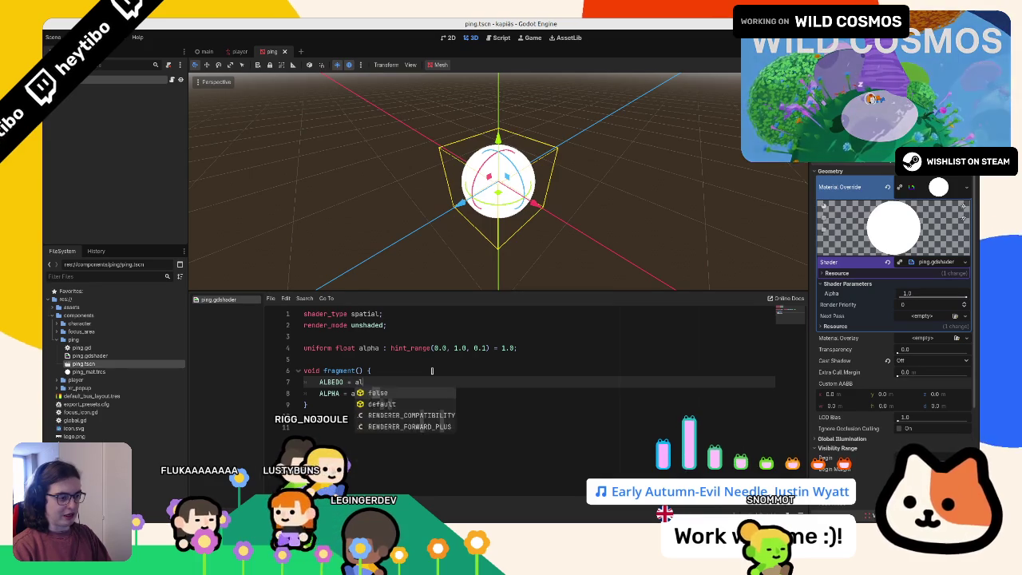
pyautogui.press('Up')
pyautogui.press('Up')
pyautogui.press('Return')
pyautogui.press('Up')
pyautogui.write('u')
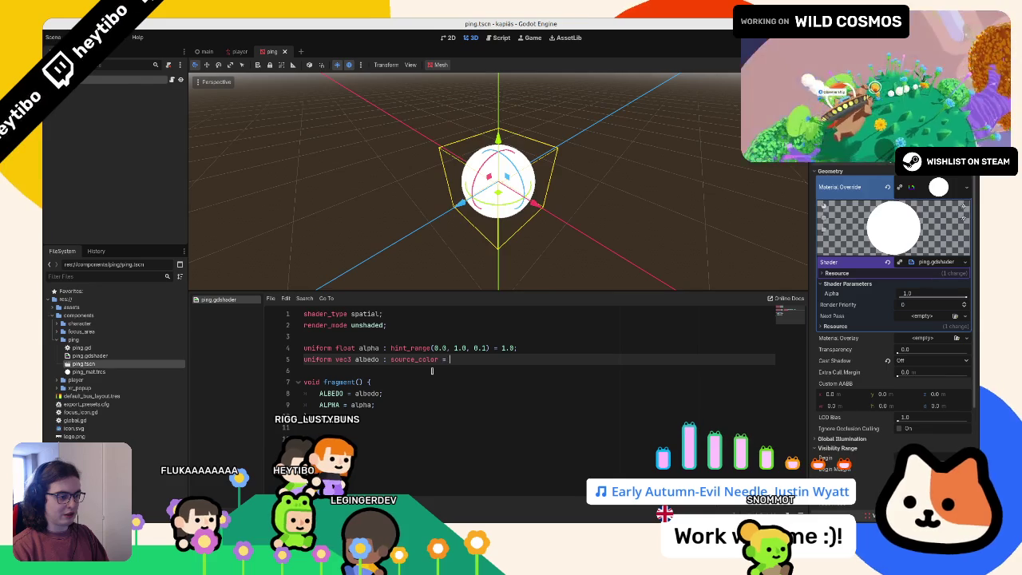
pyautogui.write('vec3(1.0);')
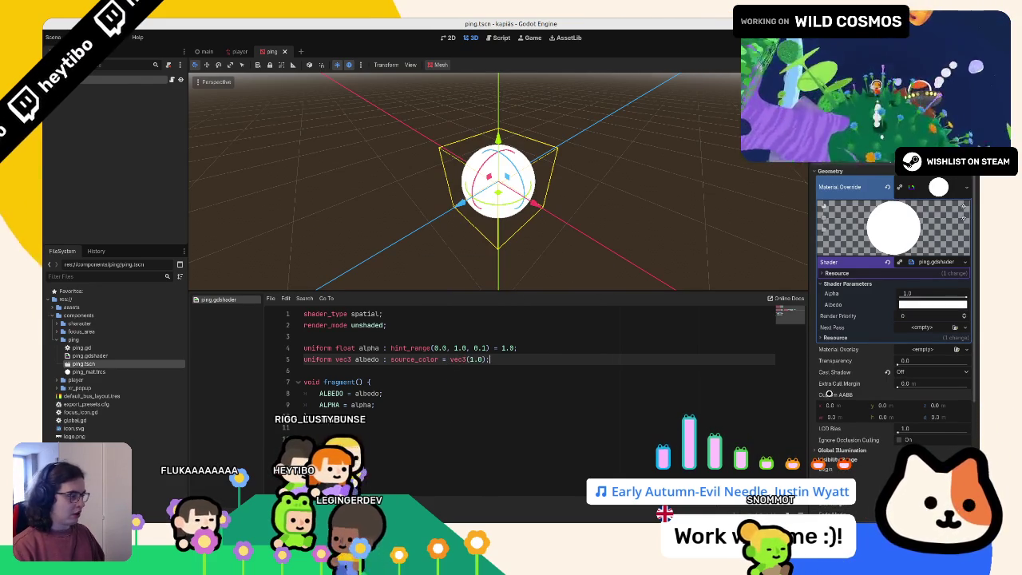
# Step: Set the Albedo shader parameter to orange and run the game
pyautogui.scroll(-2, 915, 393)
pyautogui.click(909, 253)
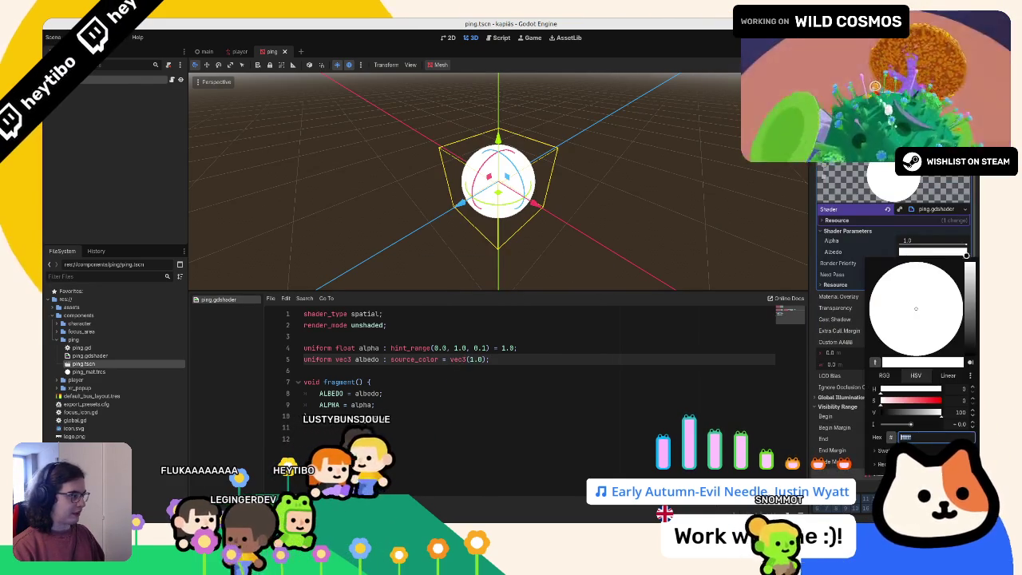
pyautogui.moveTo(916, 308)
pyautogui.mouseDown()
pyautogui.moveTo(957, 323)
pyautogui.moveTo(930, 351)
pyautogui.moveTo(946, 344)
pyautogui.mouseUp()
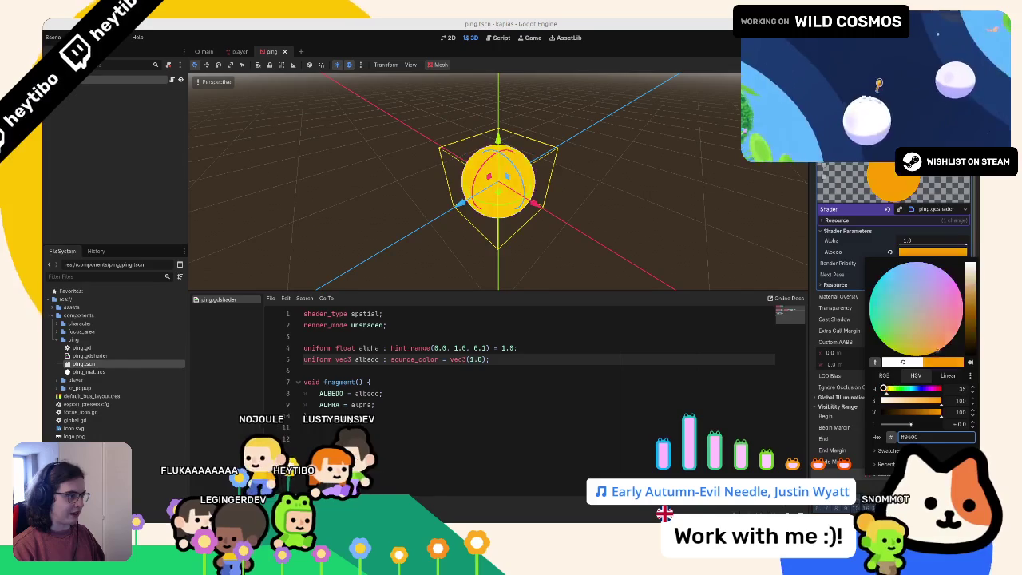
pyautogui.press('F5')
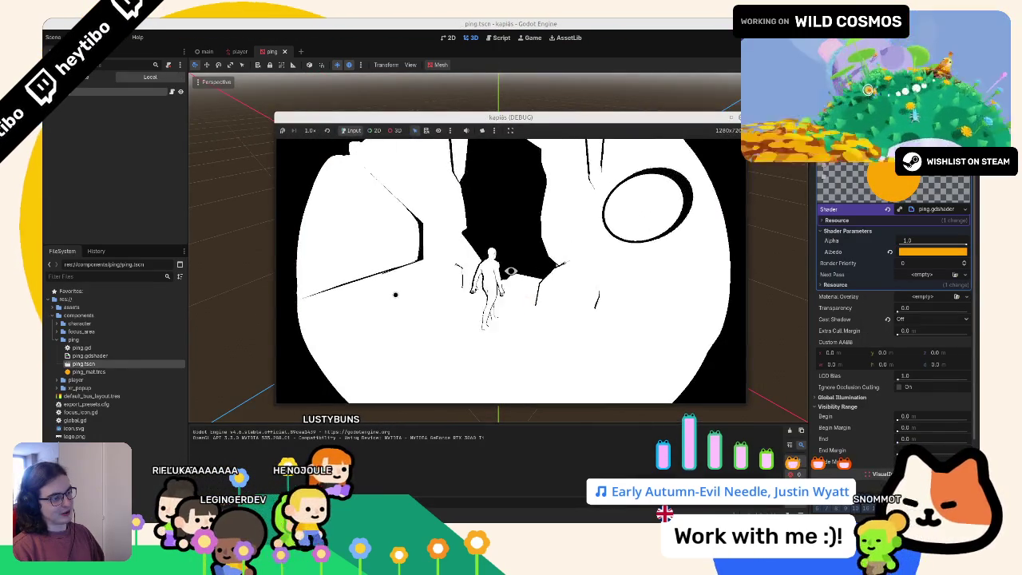
# Step: Walk the character through the cave to watch the orange pings, then stop the game
pyautogui.press('w')
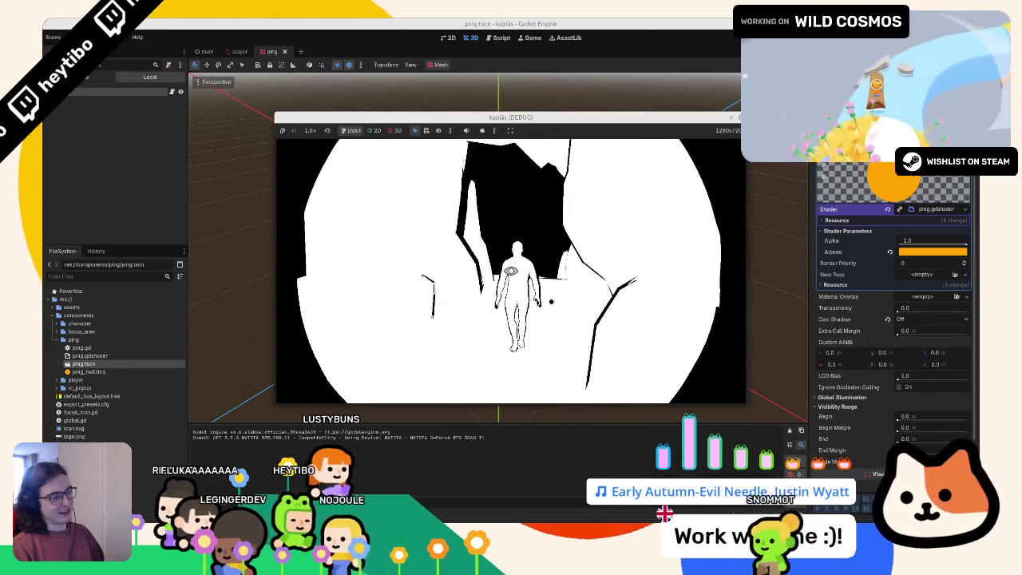
pyautogui.press('w')
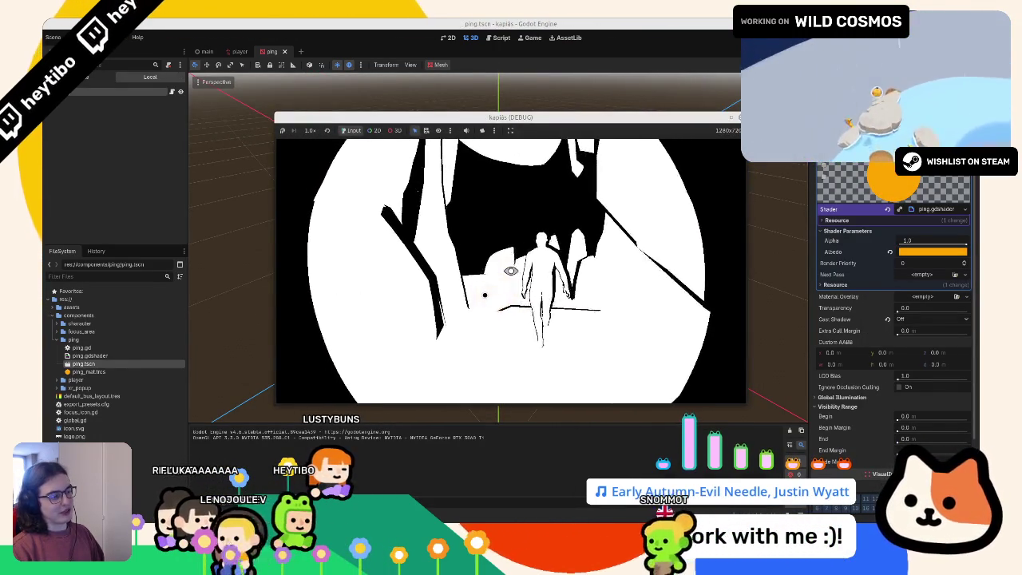
pyautogui.press('w')
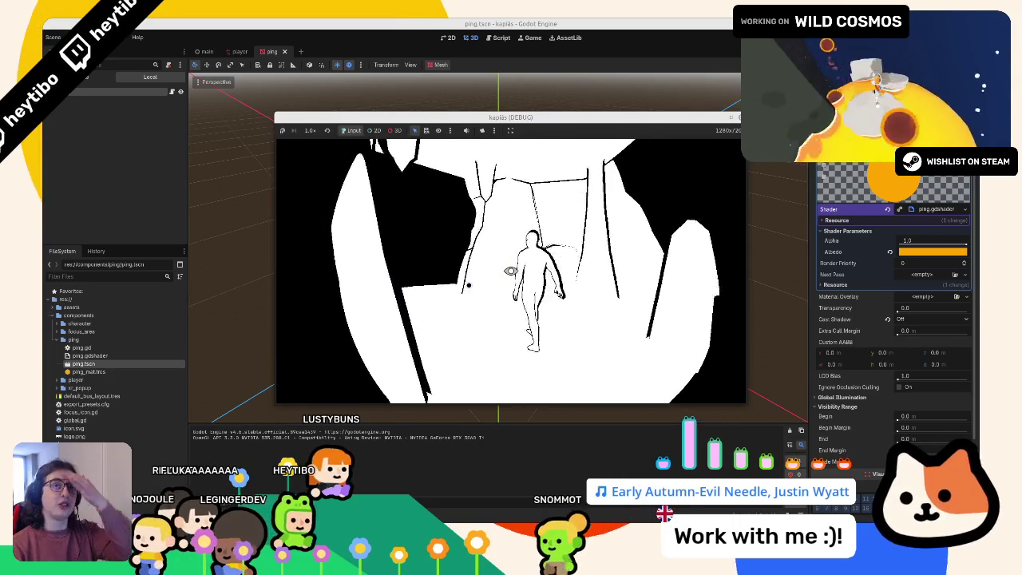
pyautogui.press('w')
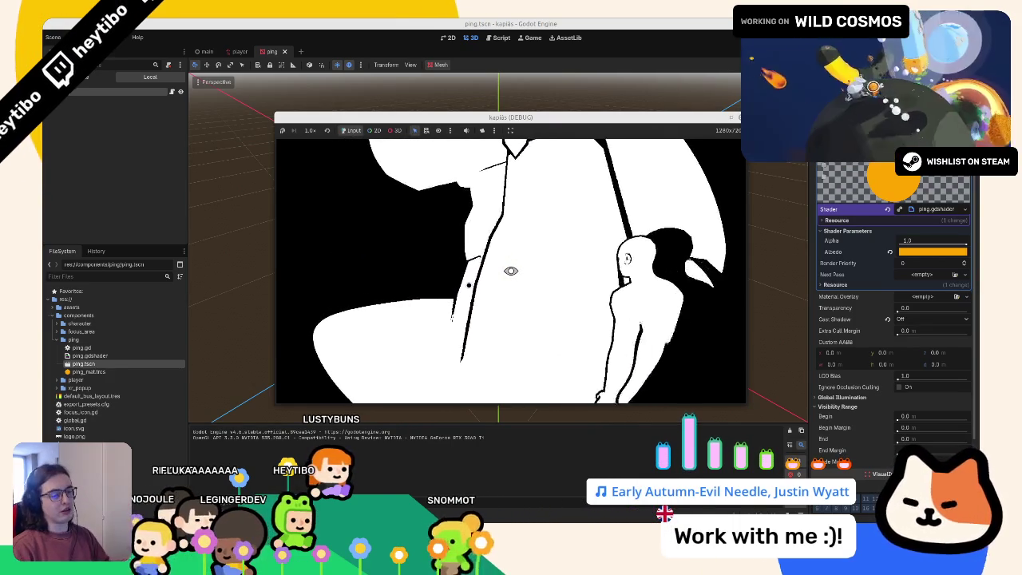
pyautogui.press('w')
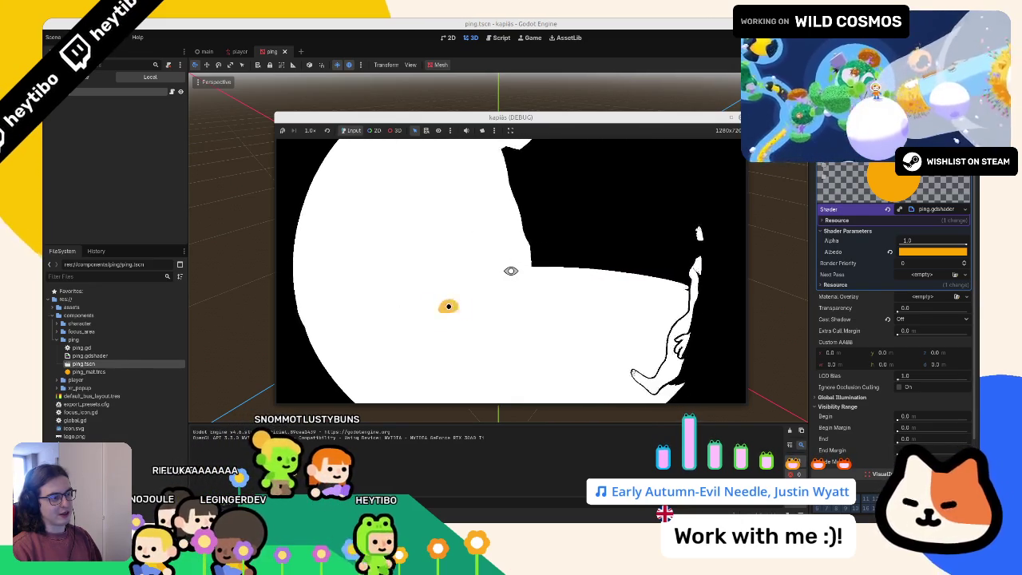
pyautogui.press('w')
pyautogui.press('w')
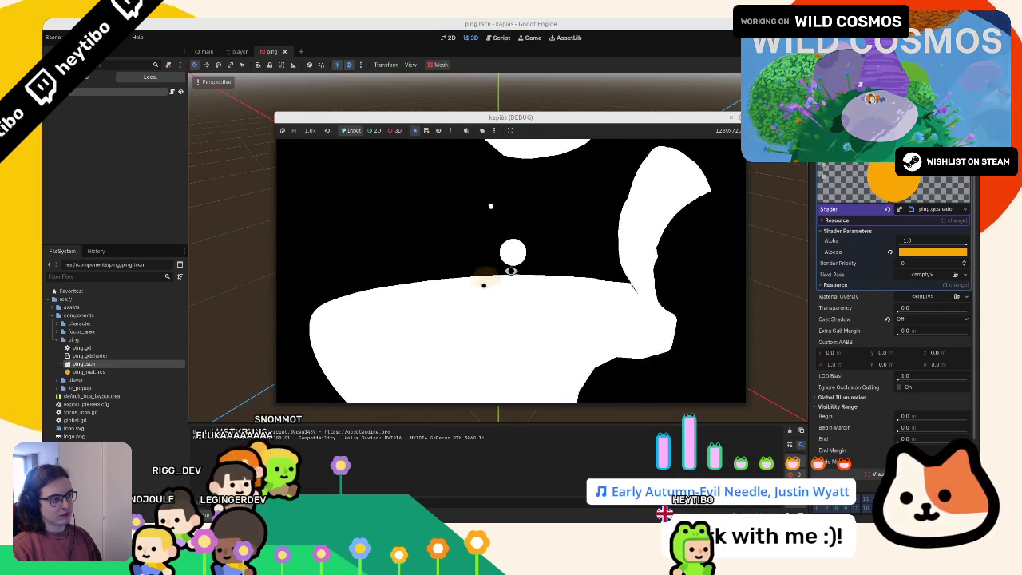
pyautogui.press('F8')
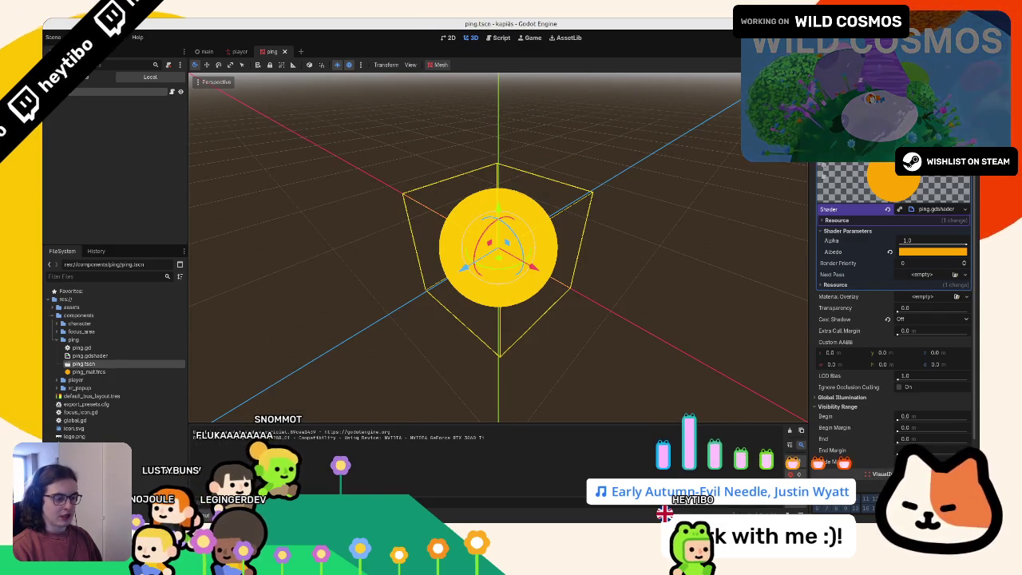
# Step: Append depth_test_disabled to the shader's render_mode, then test-run and stop the game
pyautogui.click(392, 325)
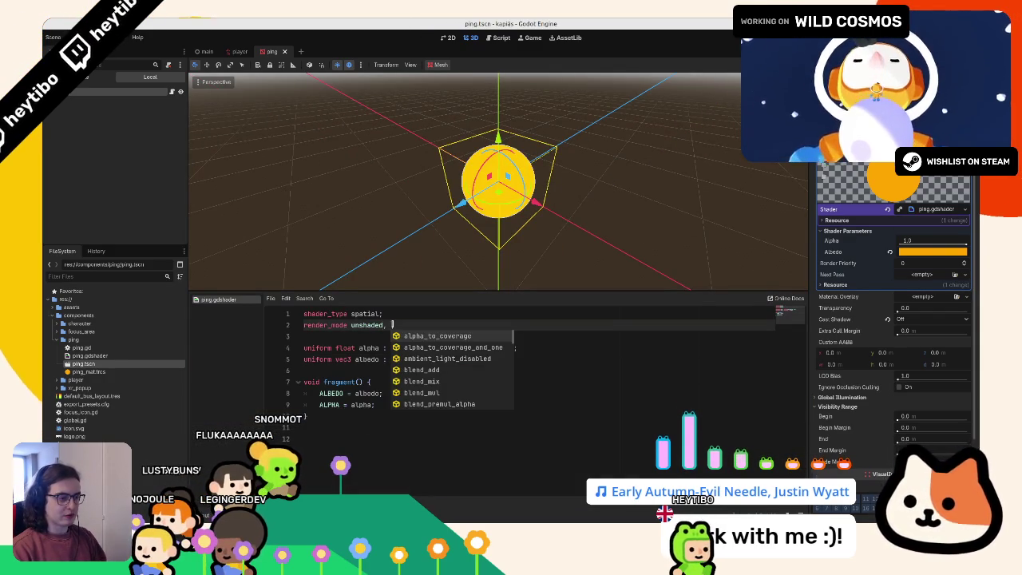
pyautogui.press('Down')
pyautogui.press('Down')
pyautogui.write('epth')
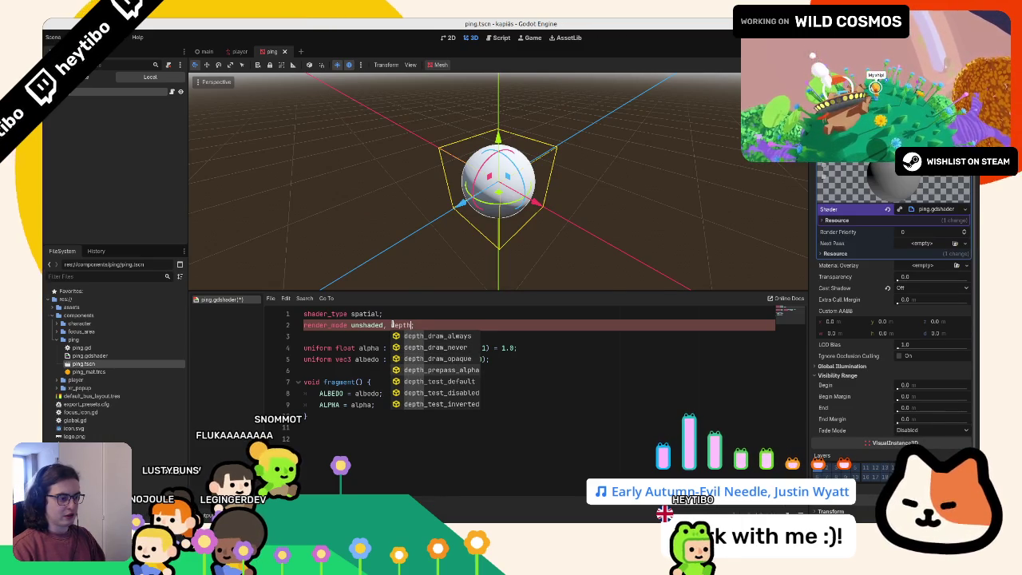
pyautogui.press('Down')
pyautogui.press('Down')
pyautogui.press('Down')
pyautogui.press('Return')
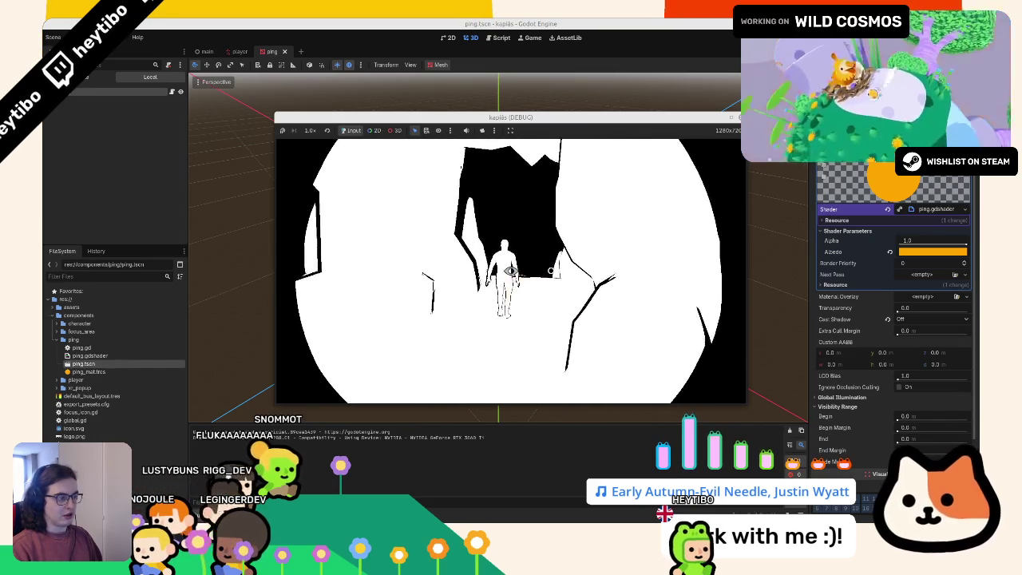
pyautogui.press('w')
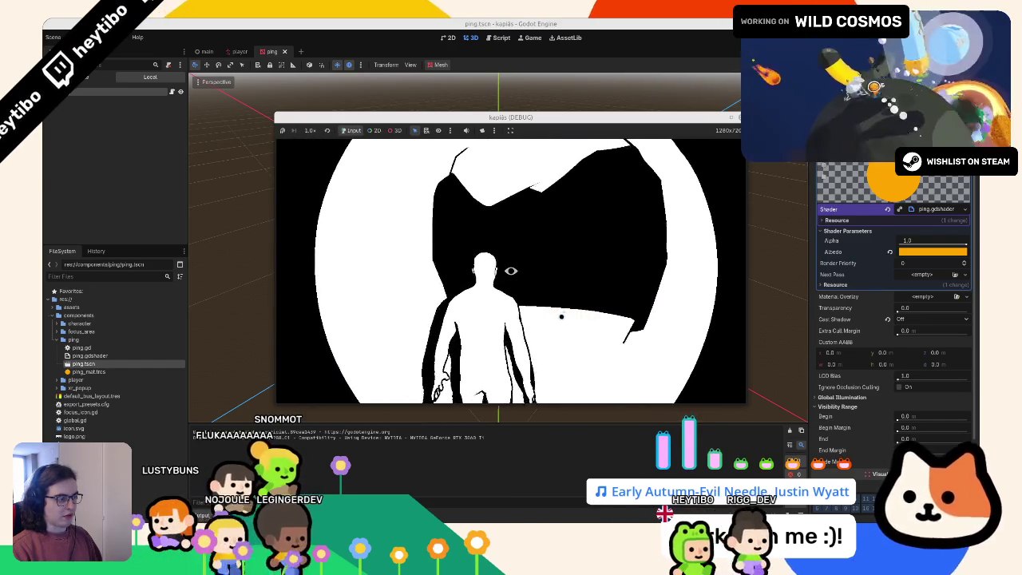
pyautogui.press('F8')
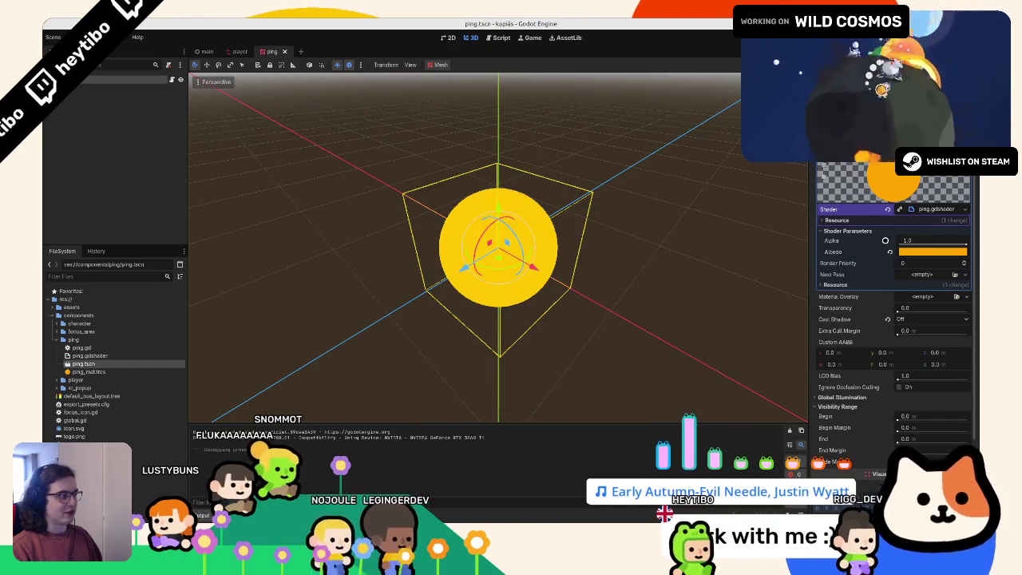
# Step: Change the Albedo shader parameter from orange to light blue
pyautogui.click(932, 252)
pyautogui.moveTo(931, 352)
pyautogui.mouseDown()
pyautogui.moveTo(875, 319)
pyautogui.moveTo(910, 262)
pyautogui.moveTo(897, 266)
pyautogui.mouseUp()
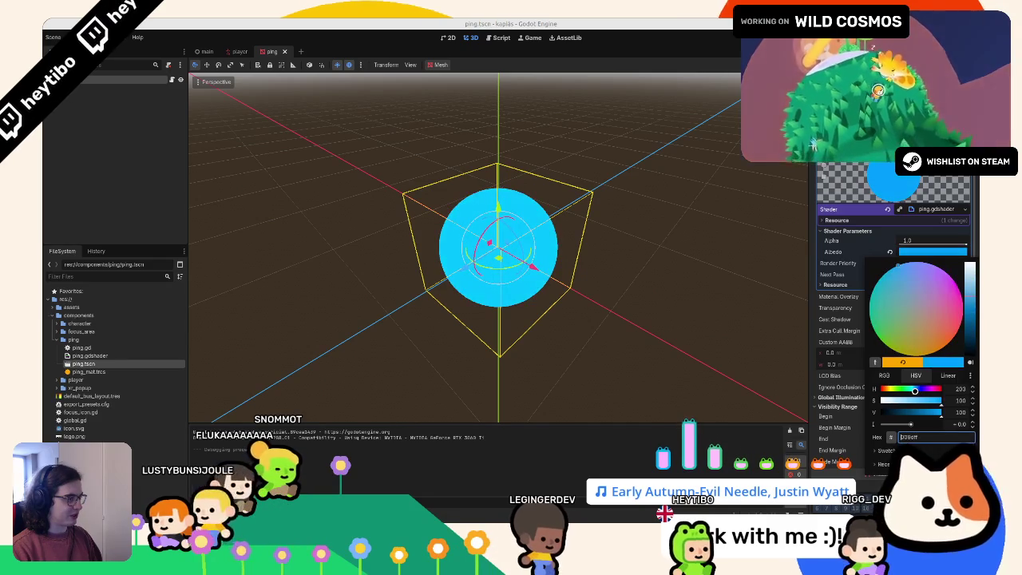
pyautogui.click(680, 340)
# Step: Run the game and click spots in the cave to spawn blue pings
pyautogui.press('F5')
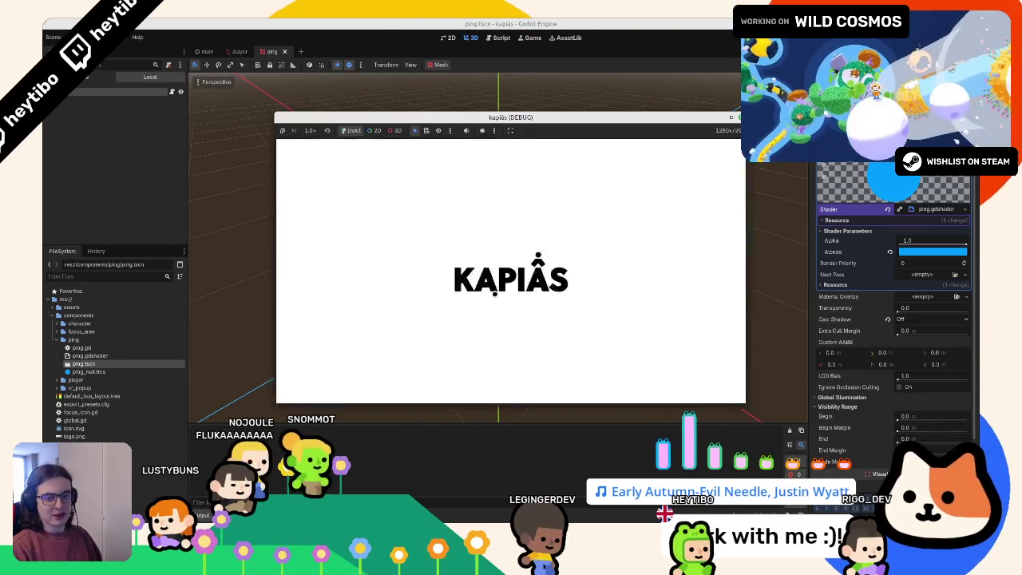
pyautogui.click(506, 292)
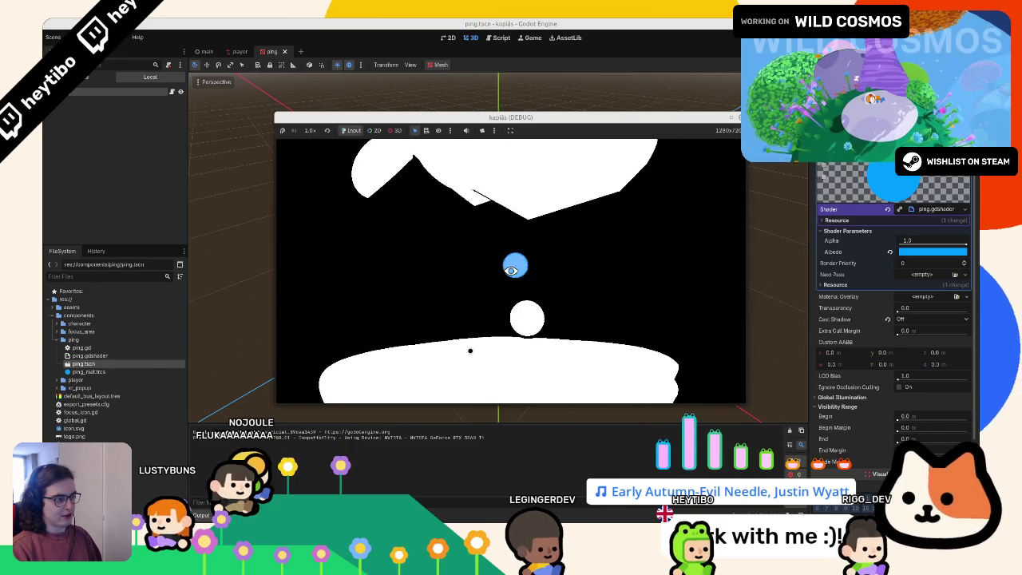
pyautogui.click(510, 270)
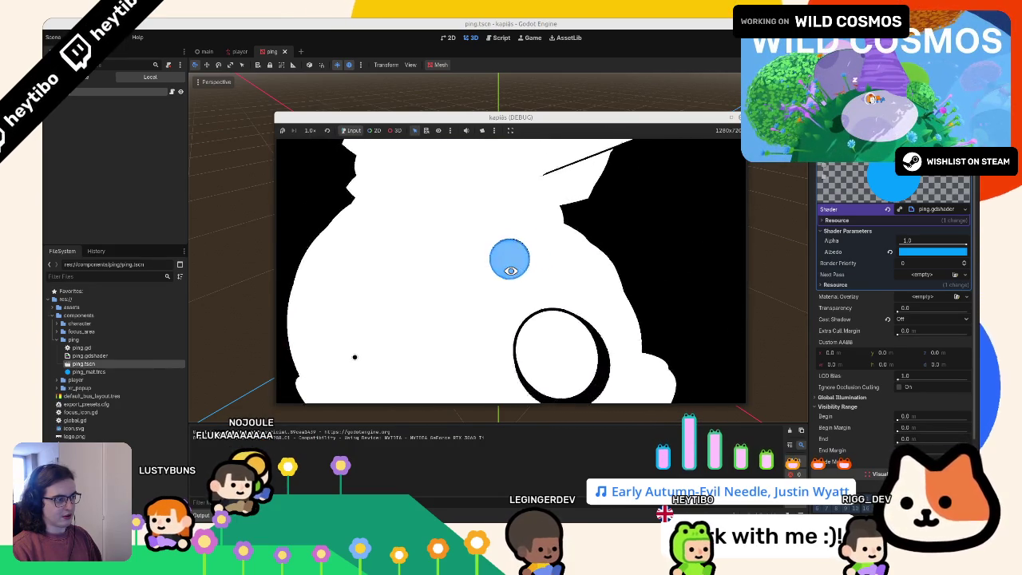
pyautogui.click(510, 271)
pyautogui.click(510, 271)
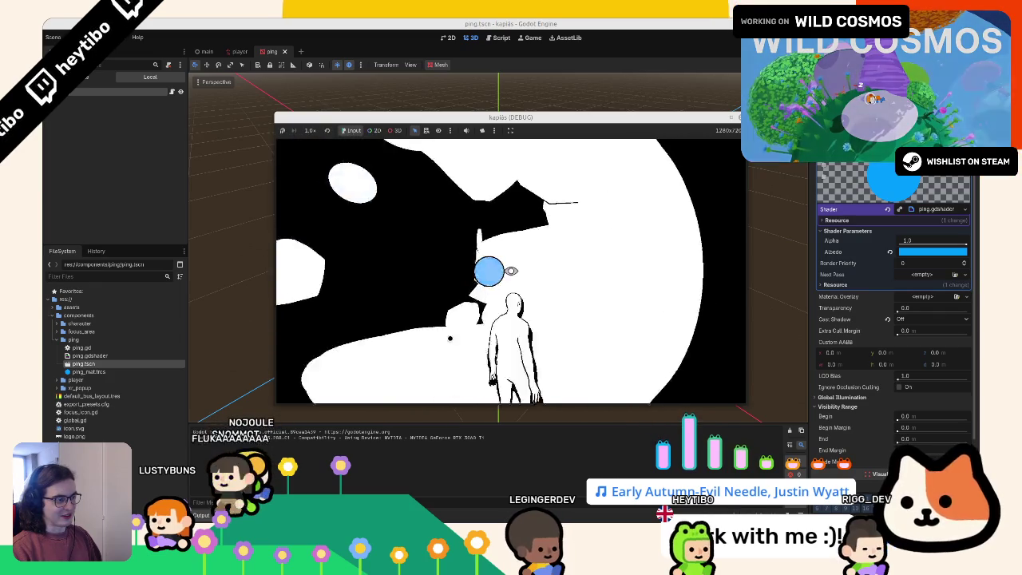
pyautogui.click(510, 270)
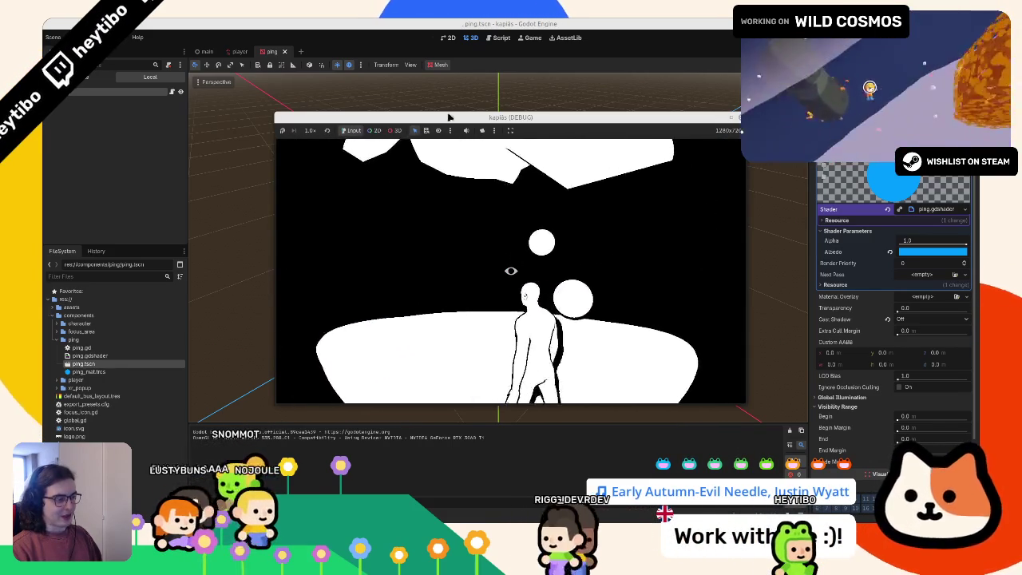
# Step: Trim the render_mode to just unshaded, test-run the game, then close the ping scene
pyautogui.press('F8')
pyautogui.press('BackSpace')
pyautogui.press('BackSpace')
pyautogui.press('BackSpace')
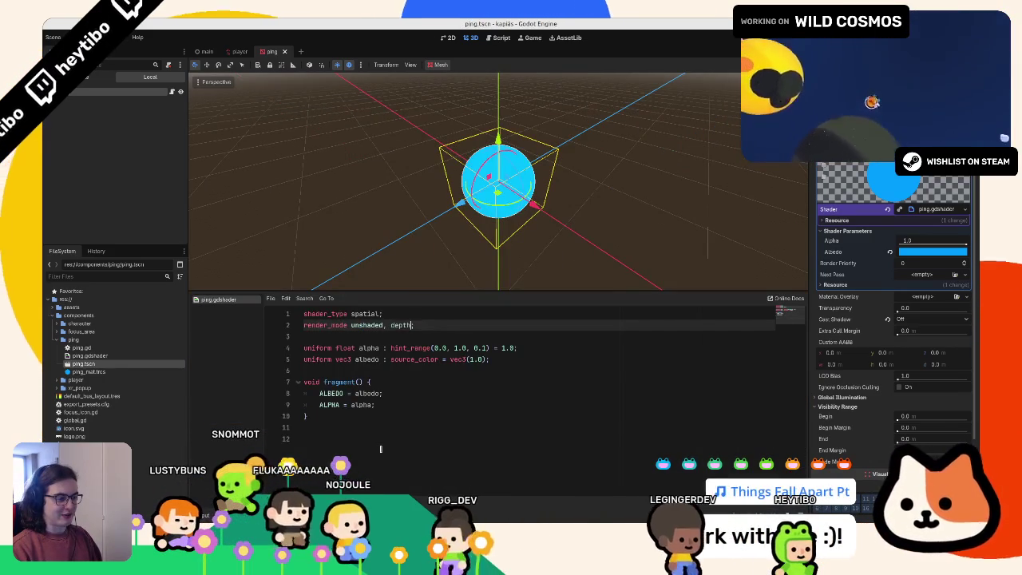
pyautogui.press('F5')
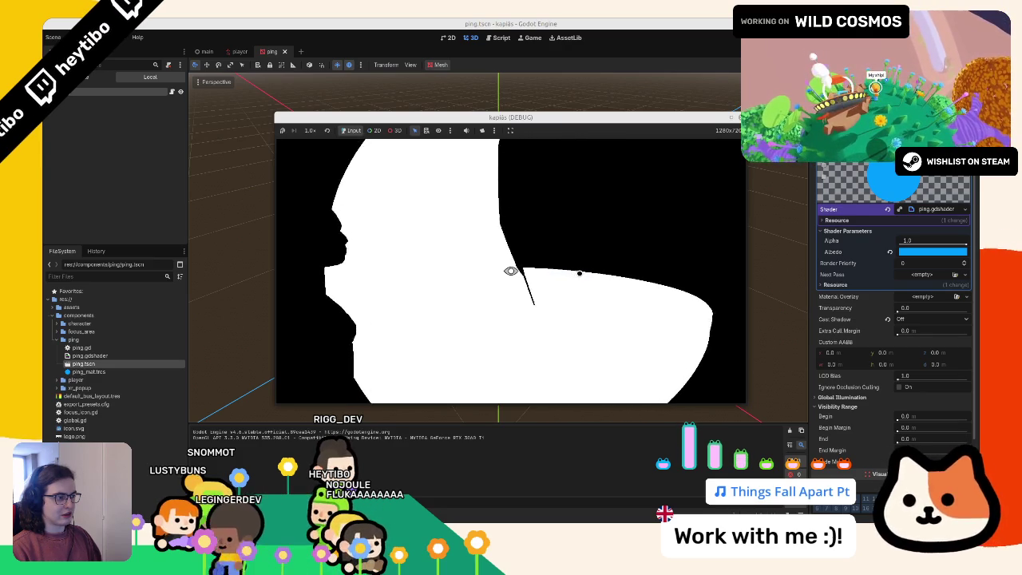
pyautogui.press('F8')
pyautogui.click(284, 51)
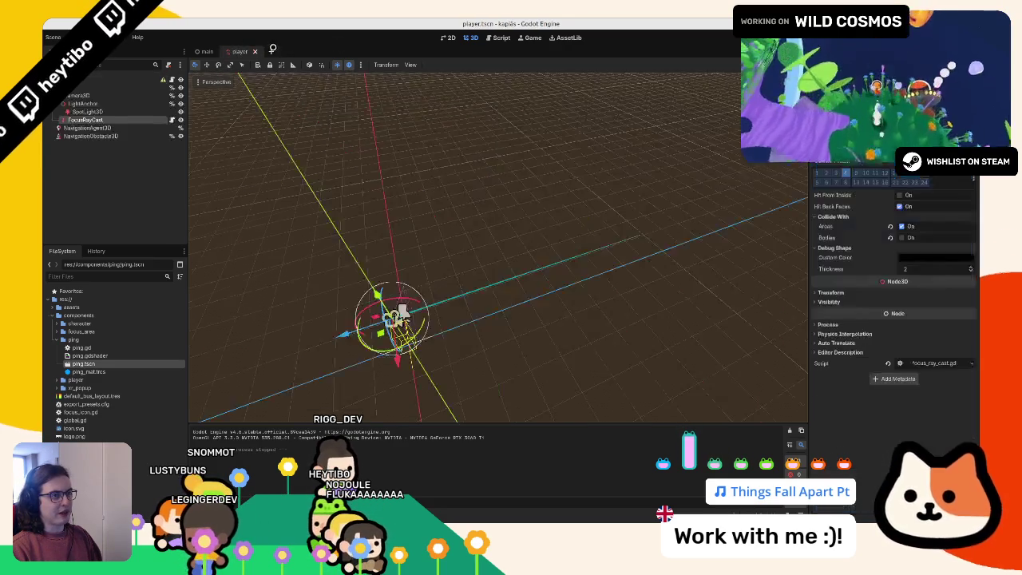
# Step: Close the player scene, reopen player.tscn and ping.tscn, and reset the albedo colour to white
pyautogui.click(248, 51)
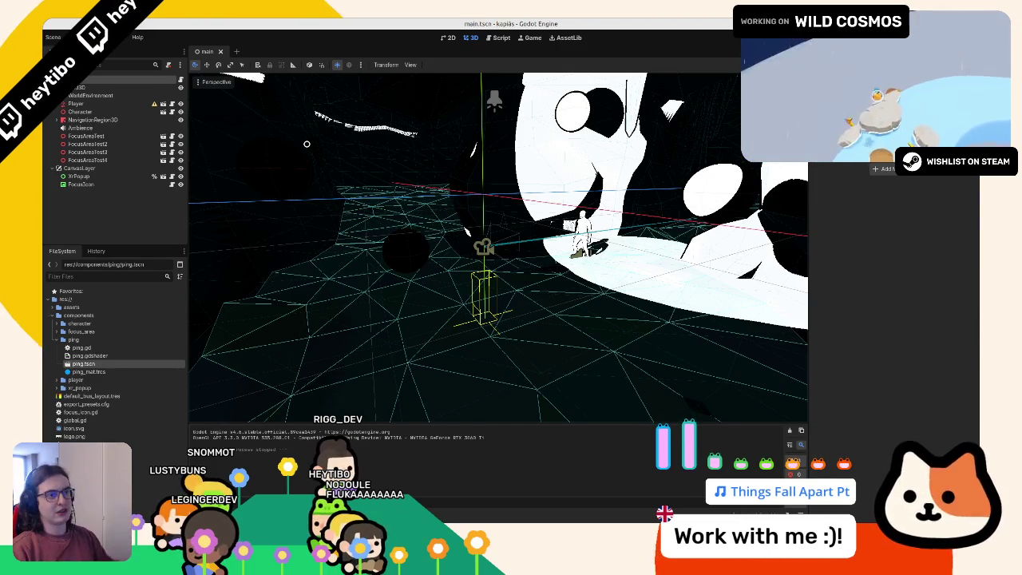
pyautogui.moveTo(244, 136)
pyautogui.mouseDown()
pyautogui.moveTo(253, 155)
pyautogui.moveTo(237, 167)
pyautogui.mouseUp()
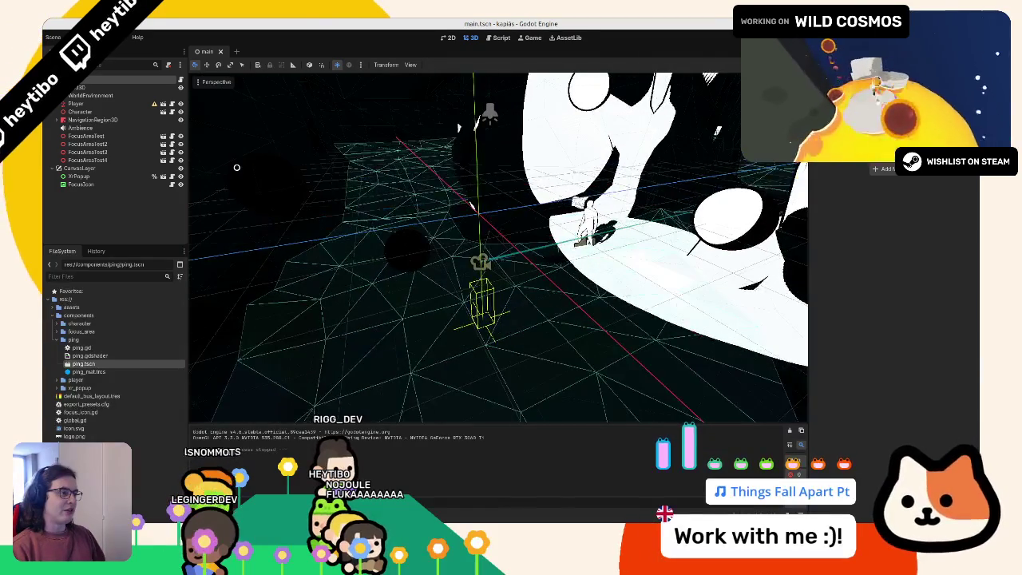
pyautogui.hotkey('ctrl', 'shift', 't')
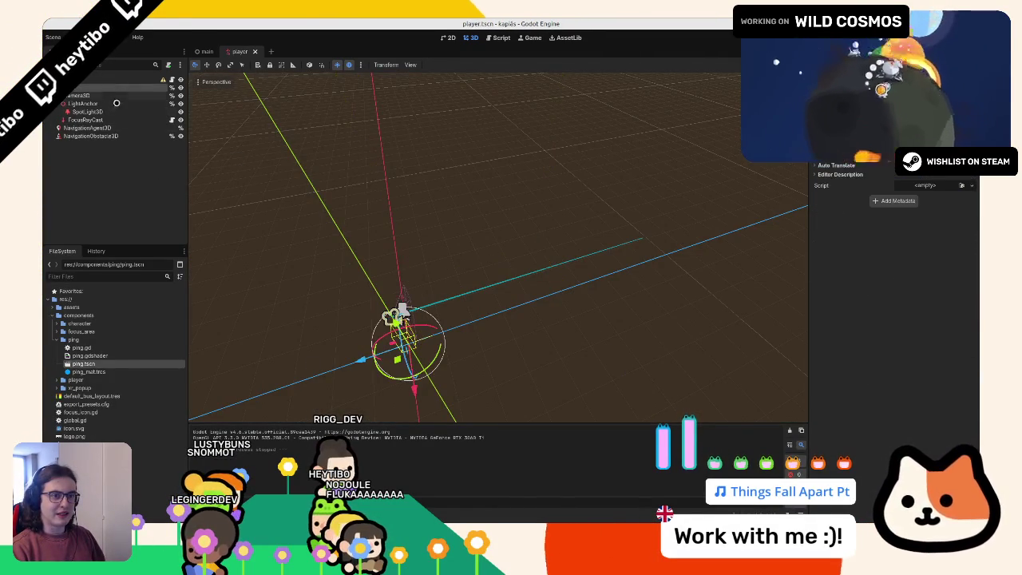
pyautogui.hotkey('ctrl', 'shift', 't')
pyautogui.click(890, 304)
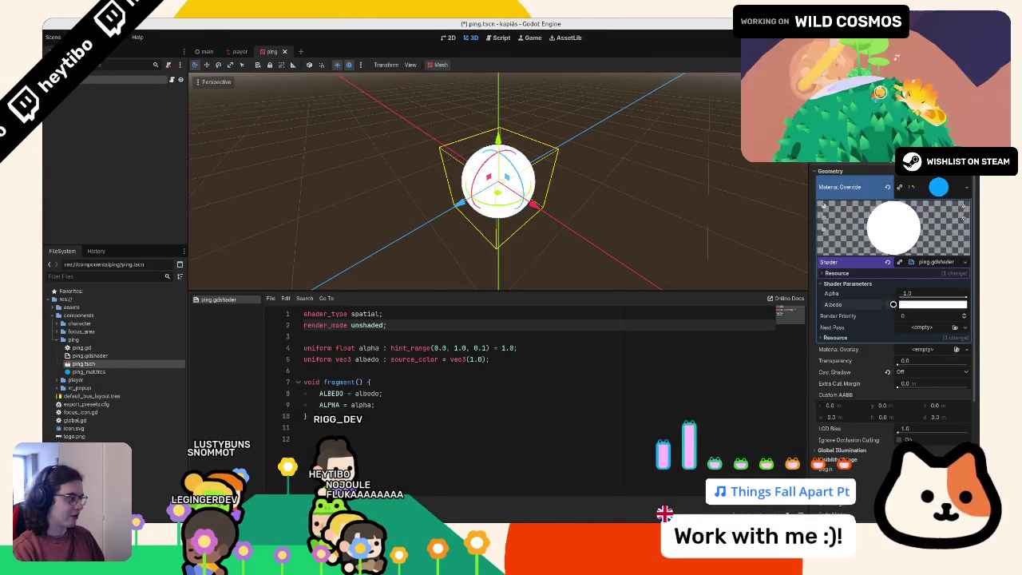
# Step: Set the ping material's albedo colour to black, hex 000000
pyautogui.click(932, 304)
pyautogui.write('000000')
pyautogui.press('Return')
# Step: Run the game with the black ping, walk the character forward, then stop it
pyautogui.press('F5')
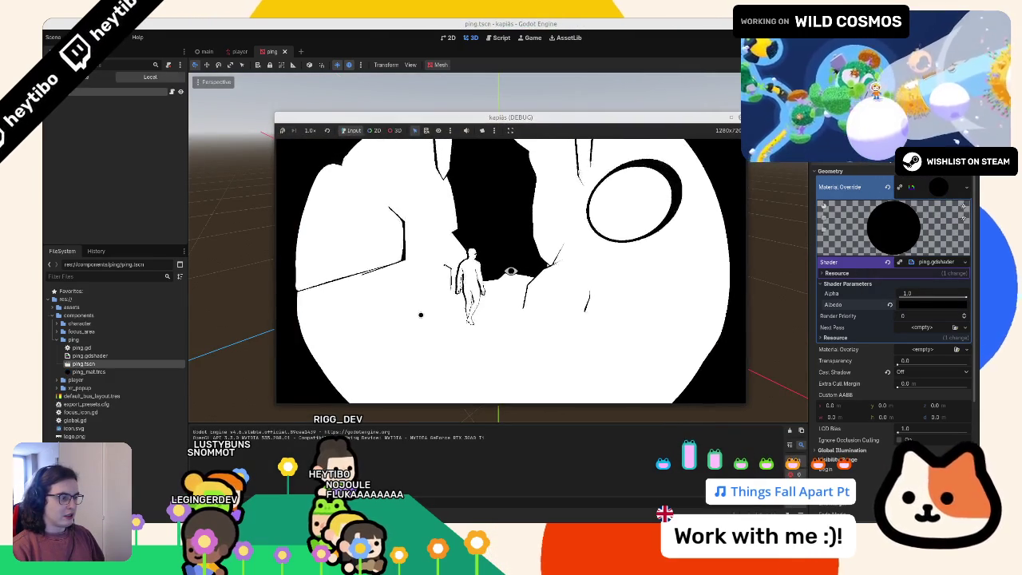
pyautogui.press('w')
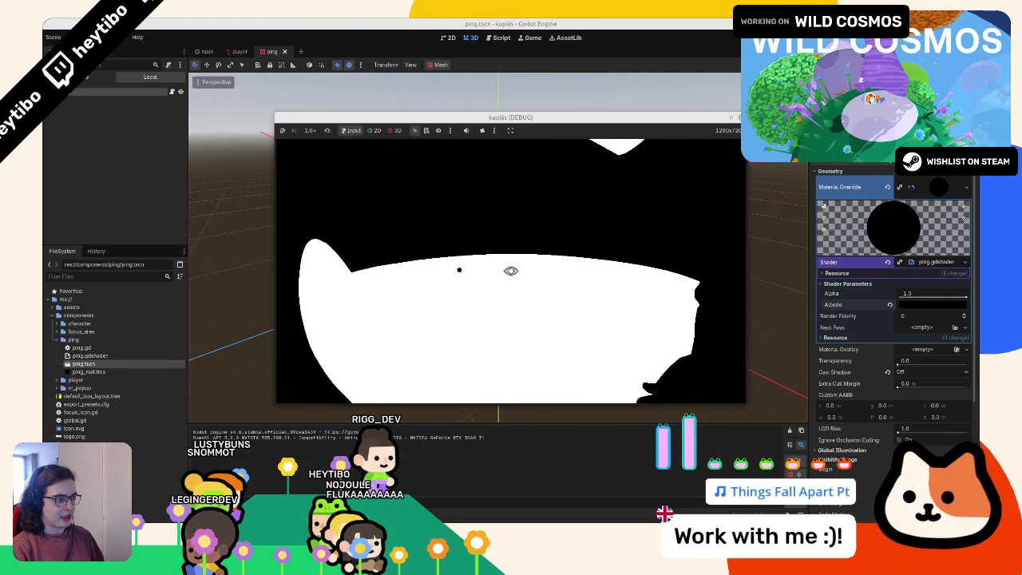
pyautogui.press('F8')
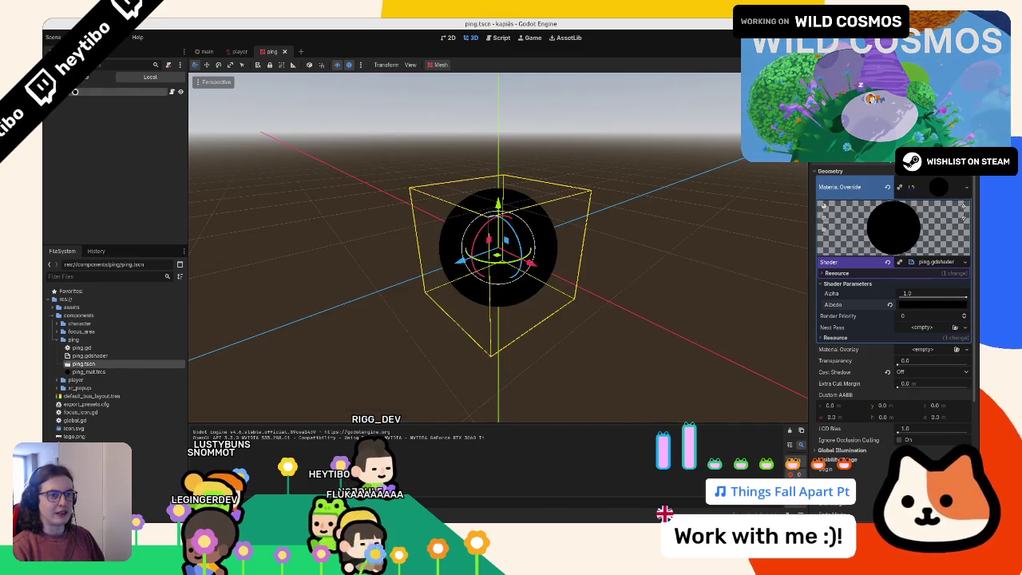
# Step: Expand the material's Resource settings and restart the game with the scene saved
pyautogui.click(898, 337)
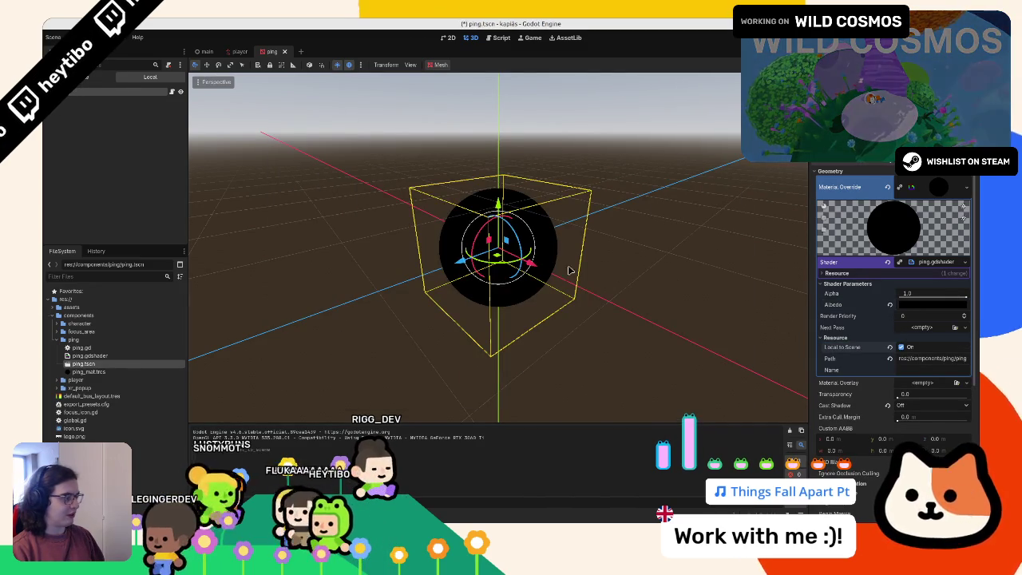
pyautogui.press('F5')
pyautogui.press('F8')
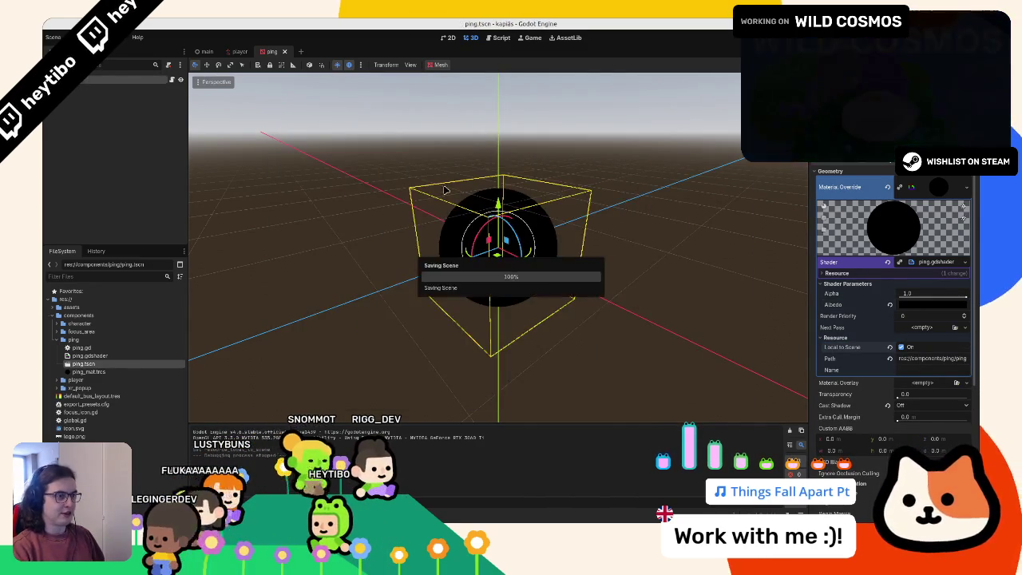
pyautogui.press('F5')
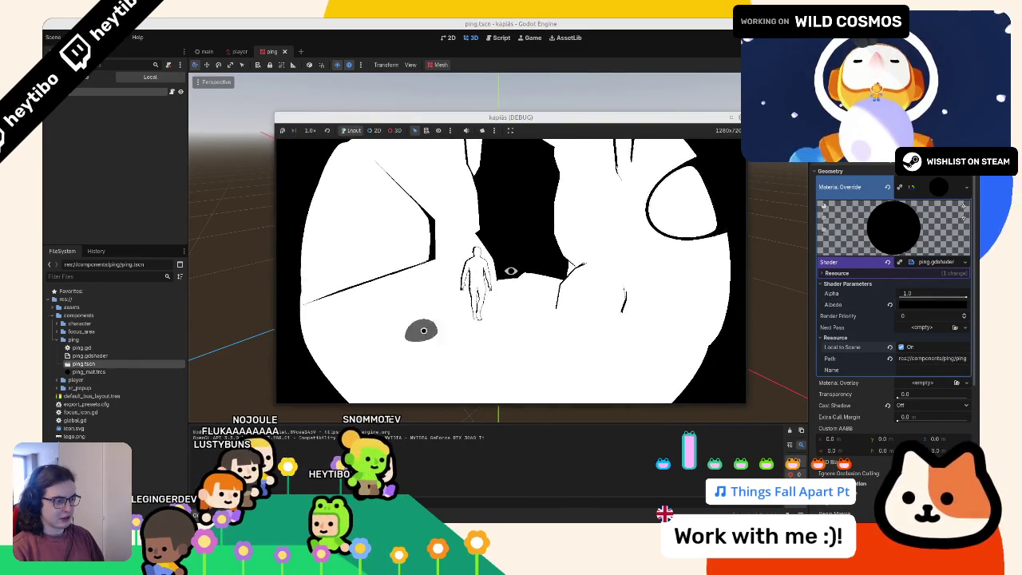
# Step: Place pings on the ground, inside the cave and beside the character, then stop the game
pyautogui.click(422, 333)
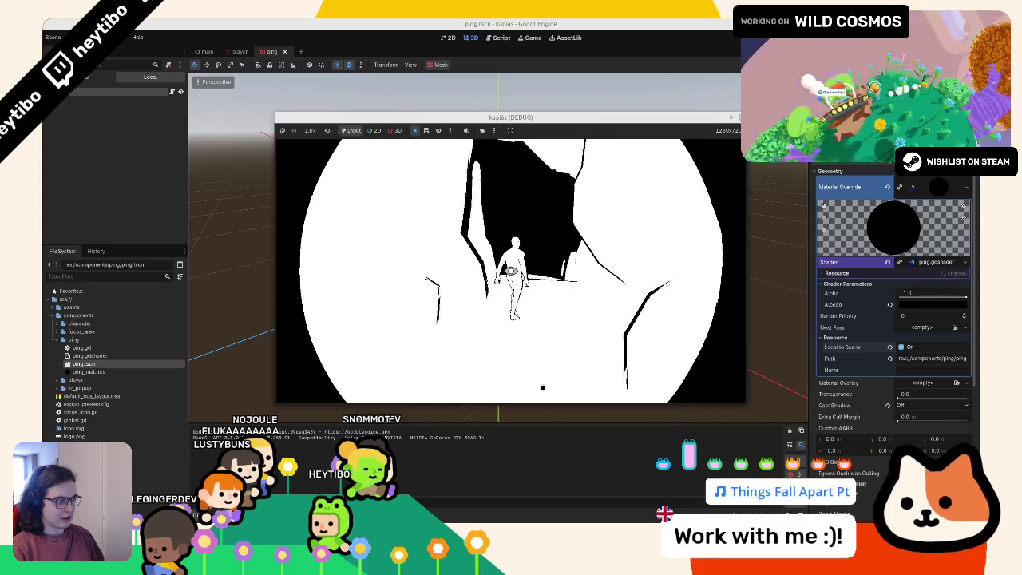
pyautogui.click(504, 361)
pyautogui.press('w')
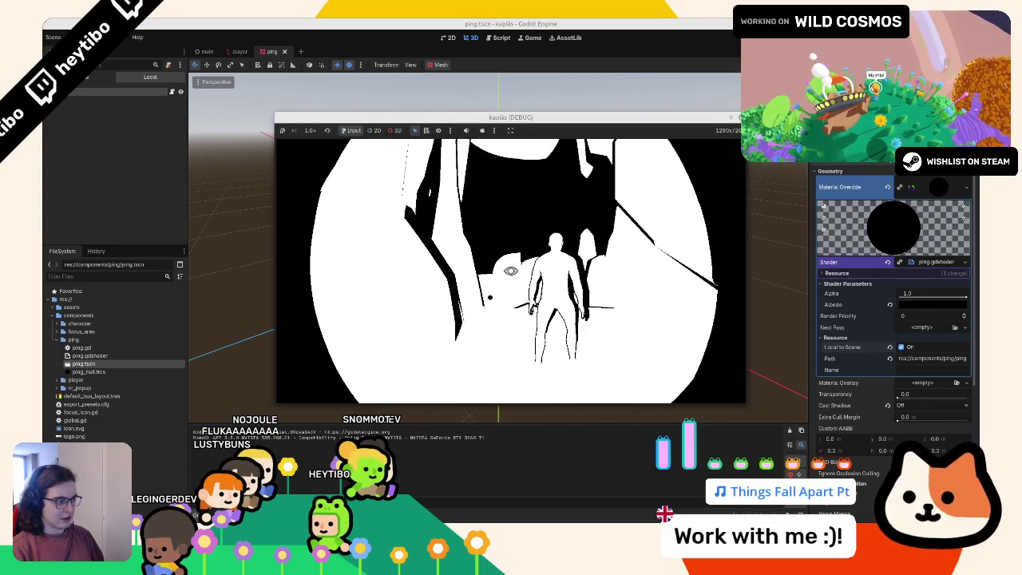
pyautogui.click(523, 297)
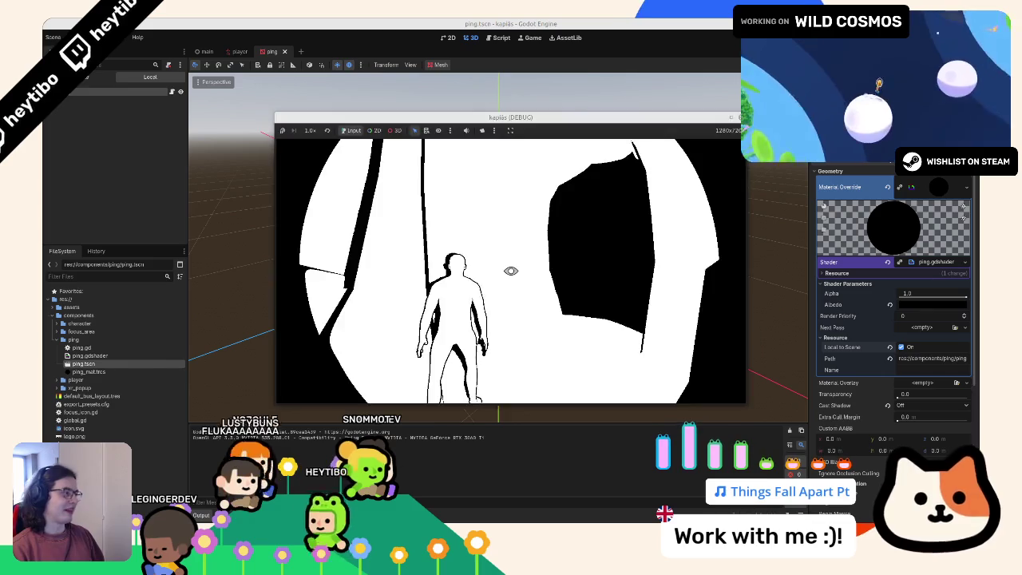
pyautogui.press('F8')
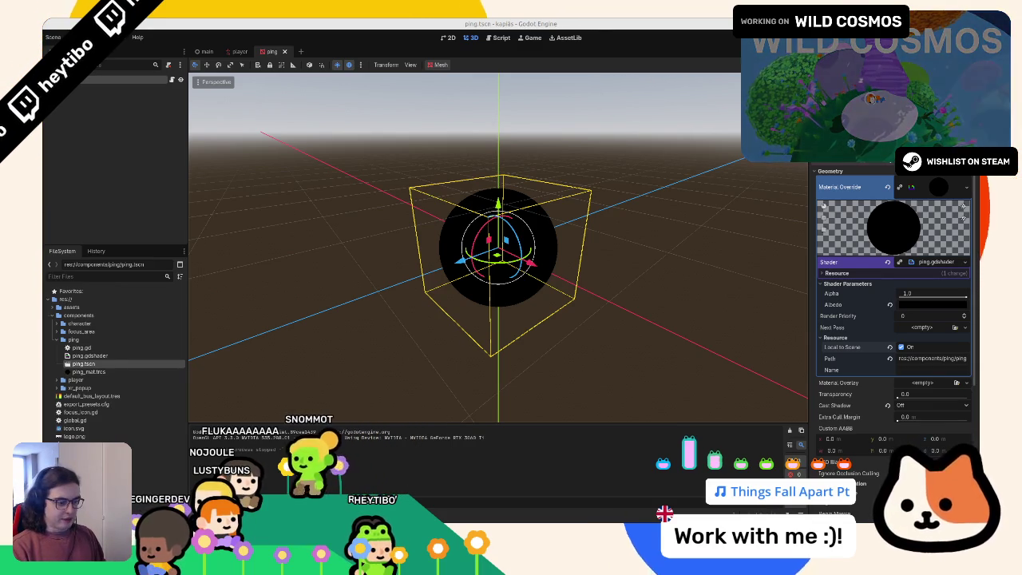
pyautogui.hotkey('alt', 'Tab')
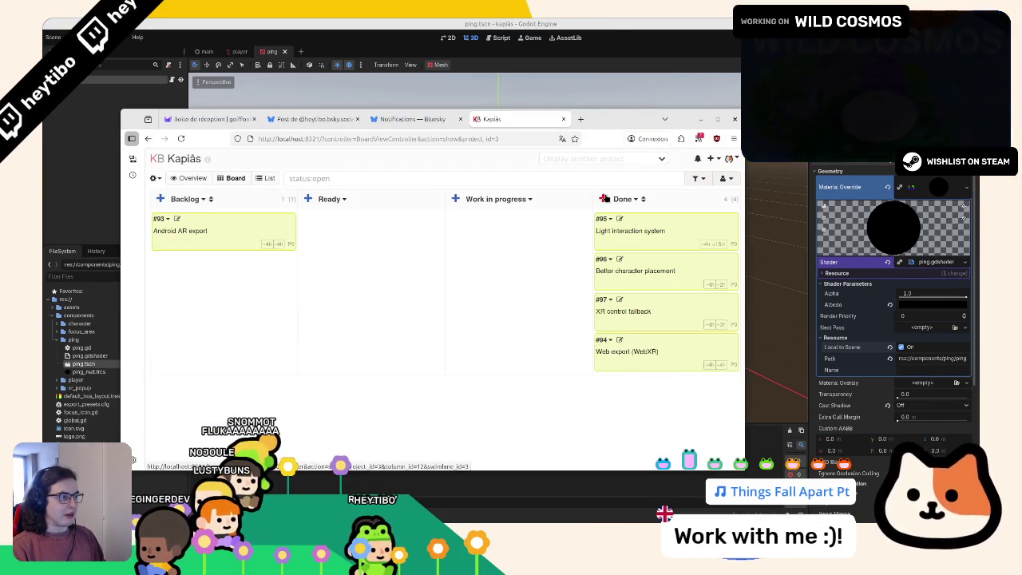
# Step: Add a 'Ping on path target' task to Kanboard's Done column, then return to Godot's main scene
pyautogui.click(604, 198)
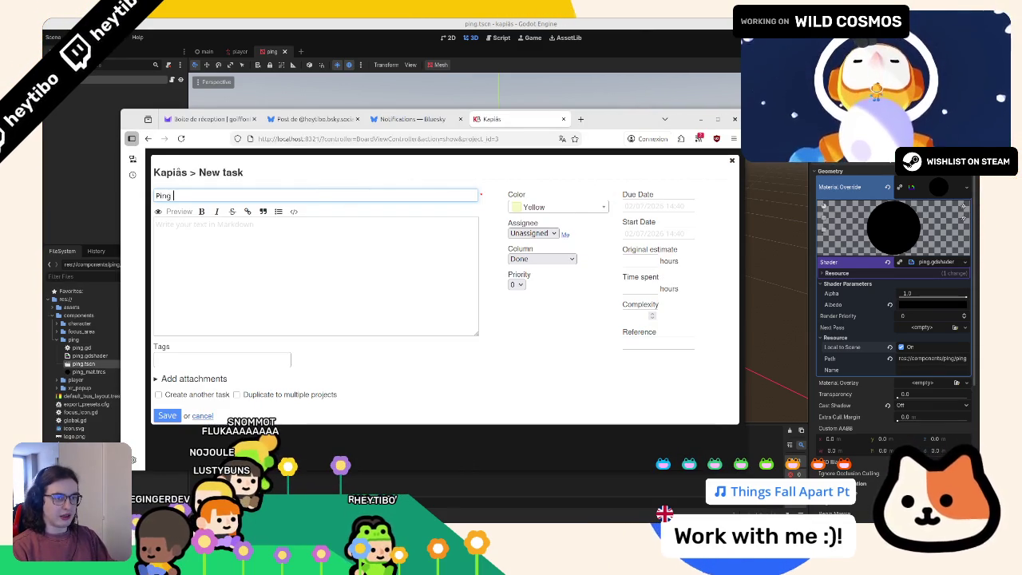
pyautogui.write('Ping on path target')
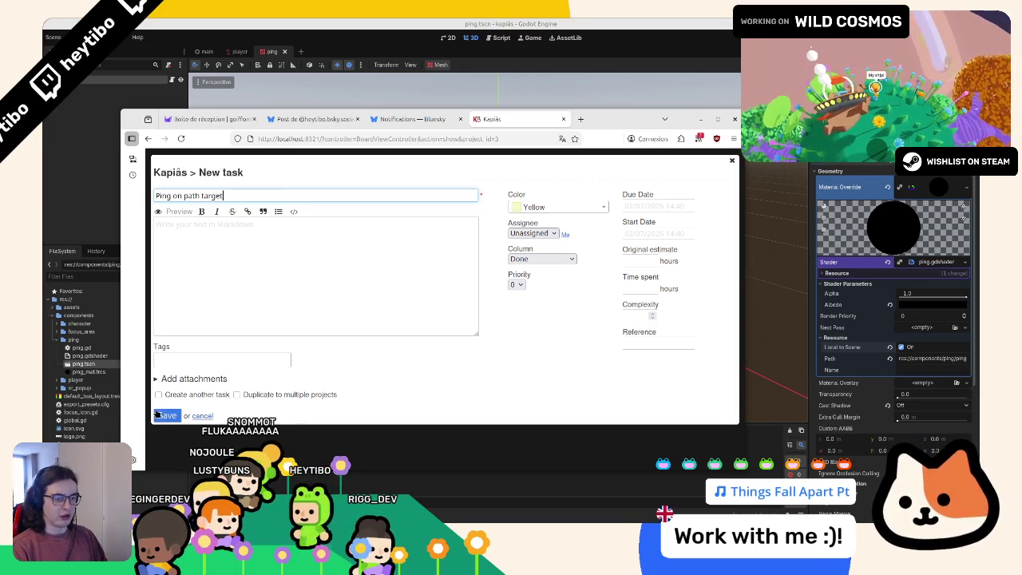
pyautogui.click(158, 414)
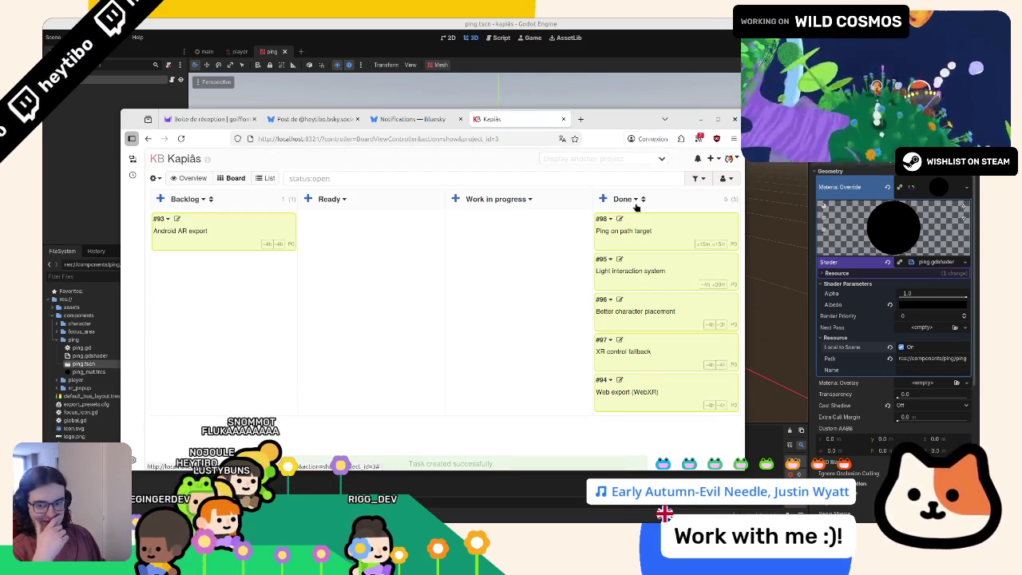
pyautogui.hotkey('alt', 'Tab')
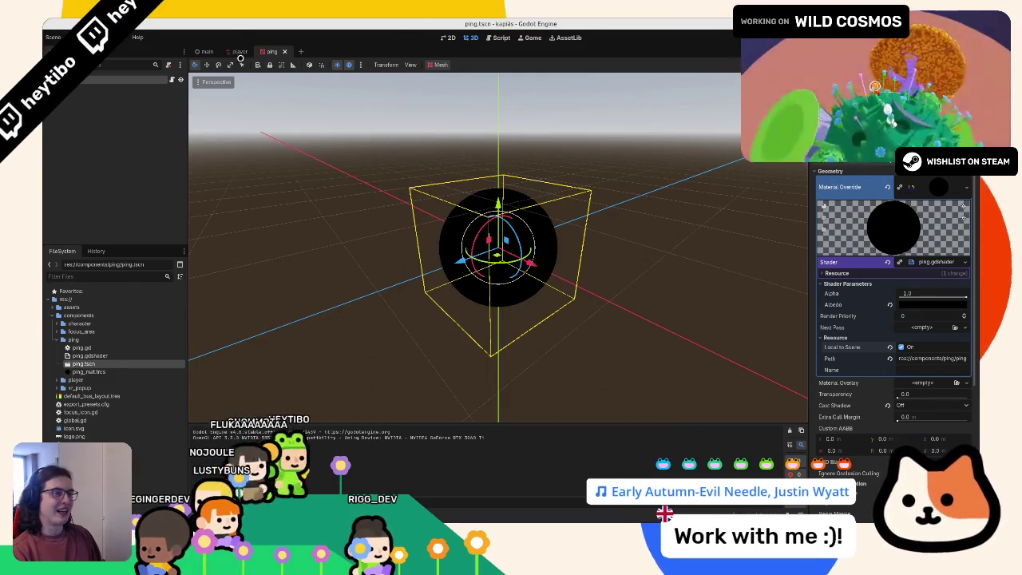
pyautogui.click(202, 52)
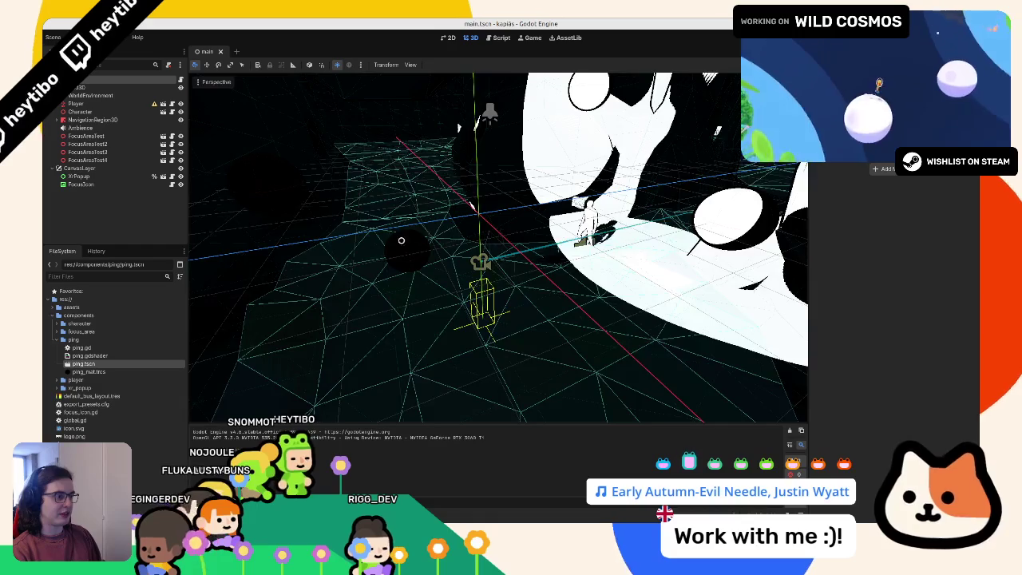